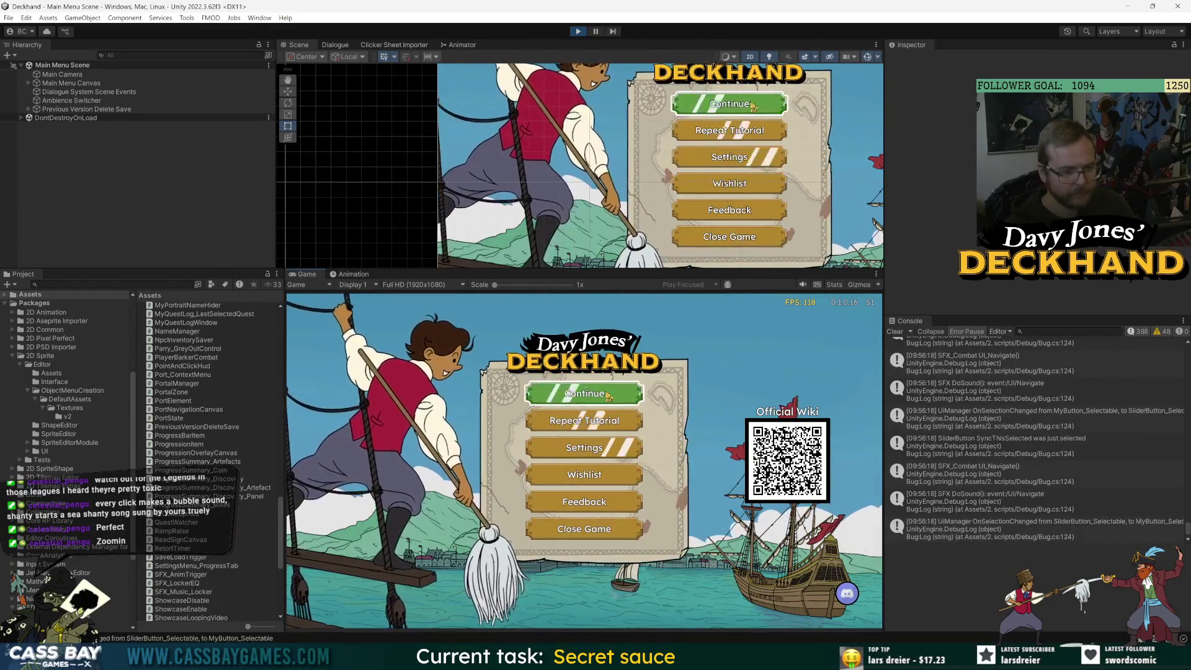
Continue the saved game, walk the deckhand across the deck, and resurrect to leave the locker.
click(584, 393)
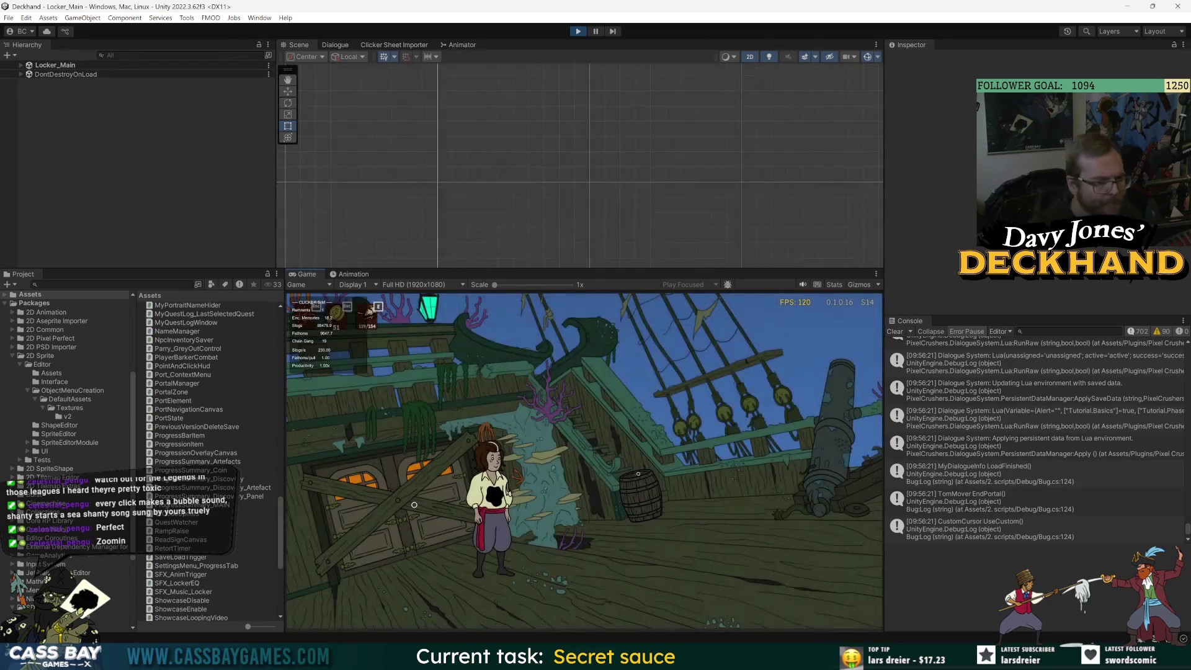
click(786, 483)
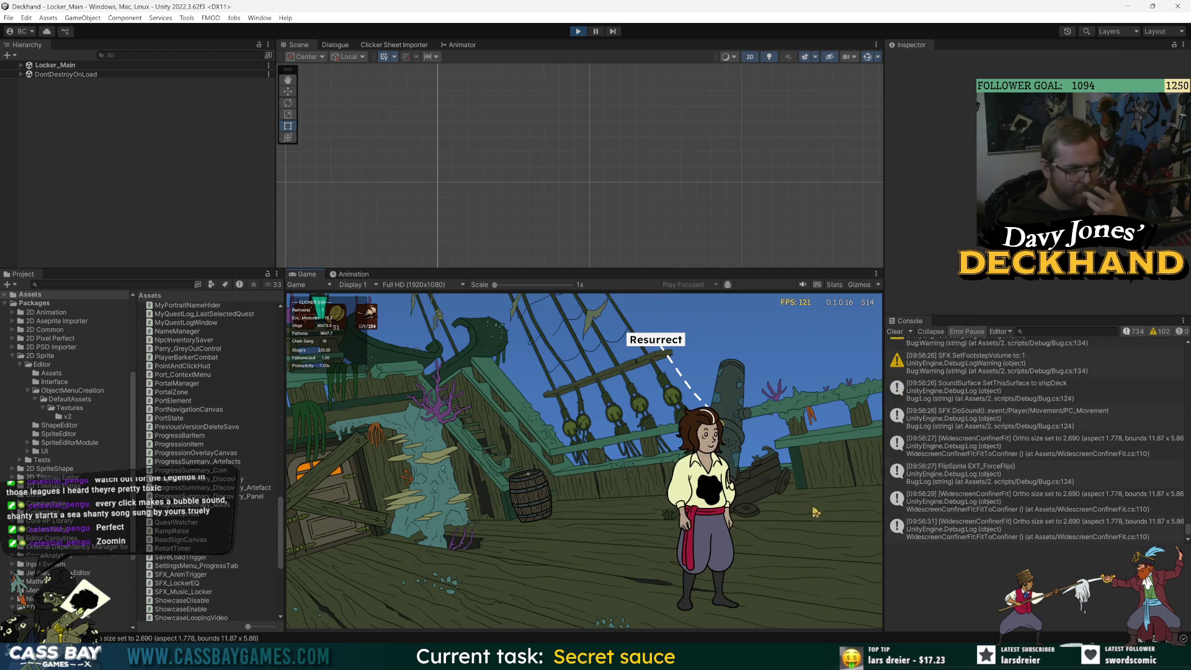
click(816, 512)
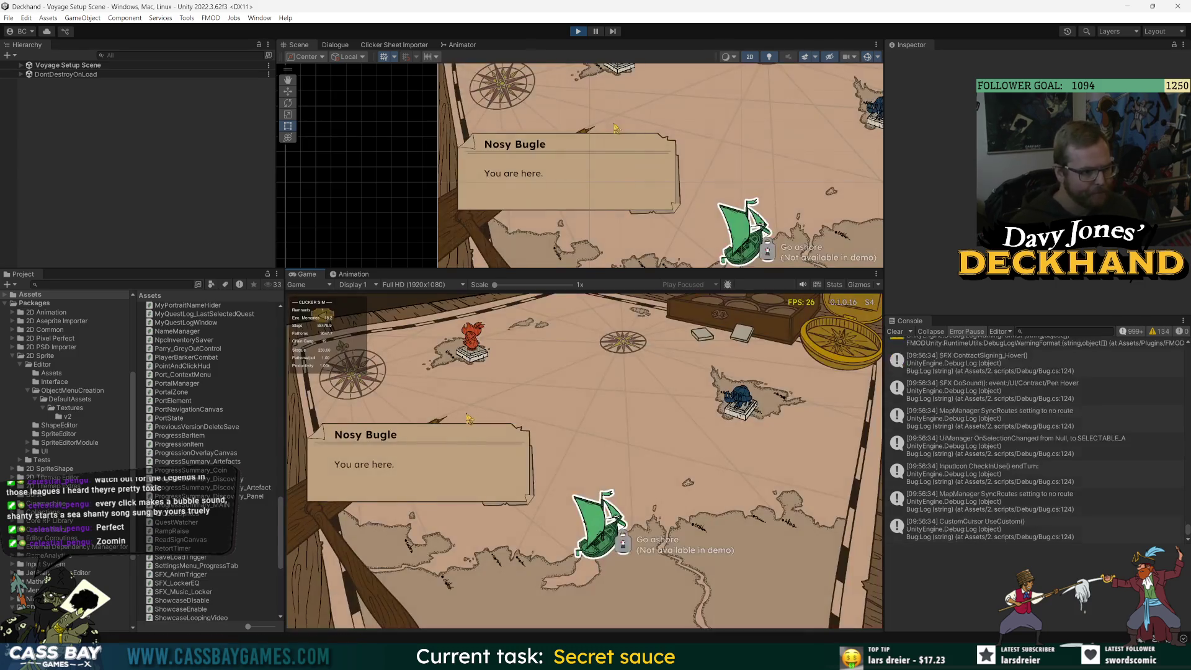
Confirm the Crab Island voyage with the Broken Mop, load the dagger and Prophet's Mask as cargo, and set sail.
click(644, 520)
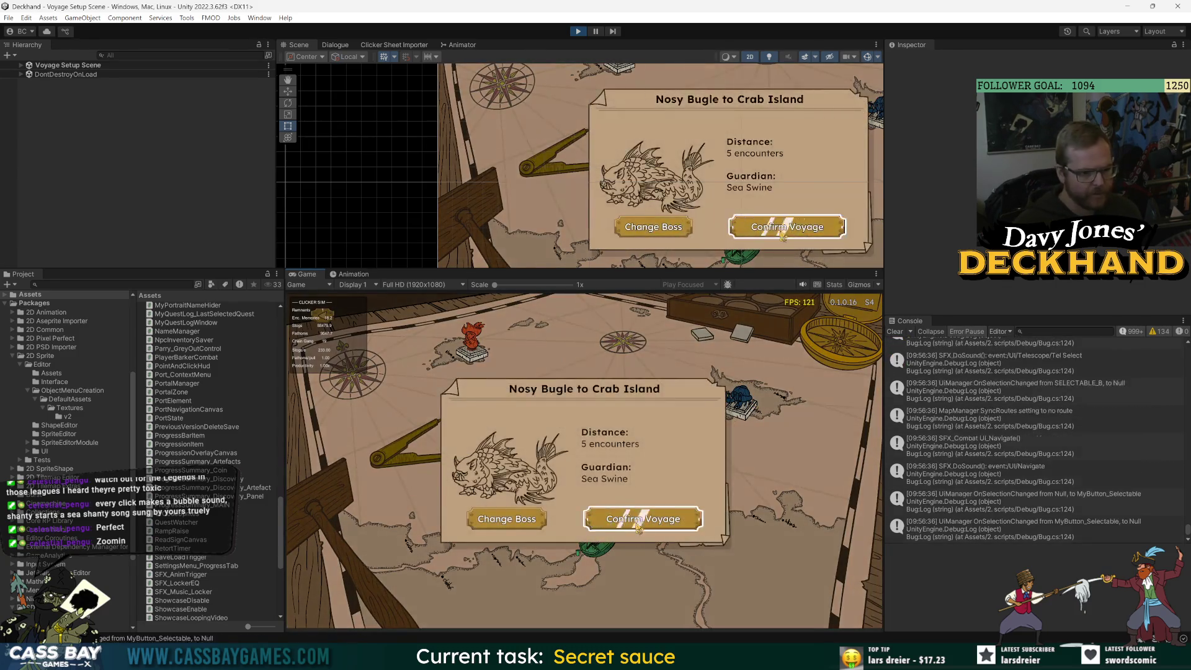
click(434, 497)
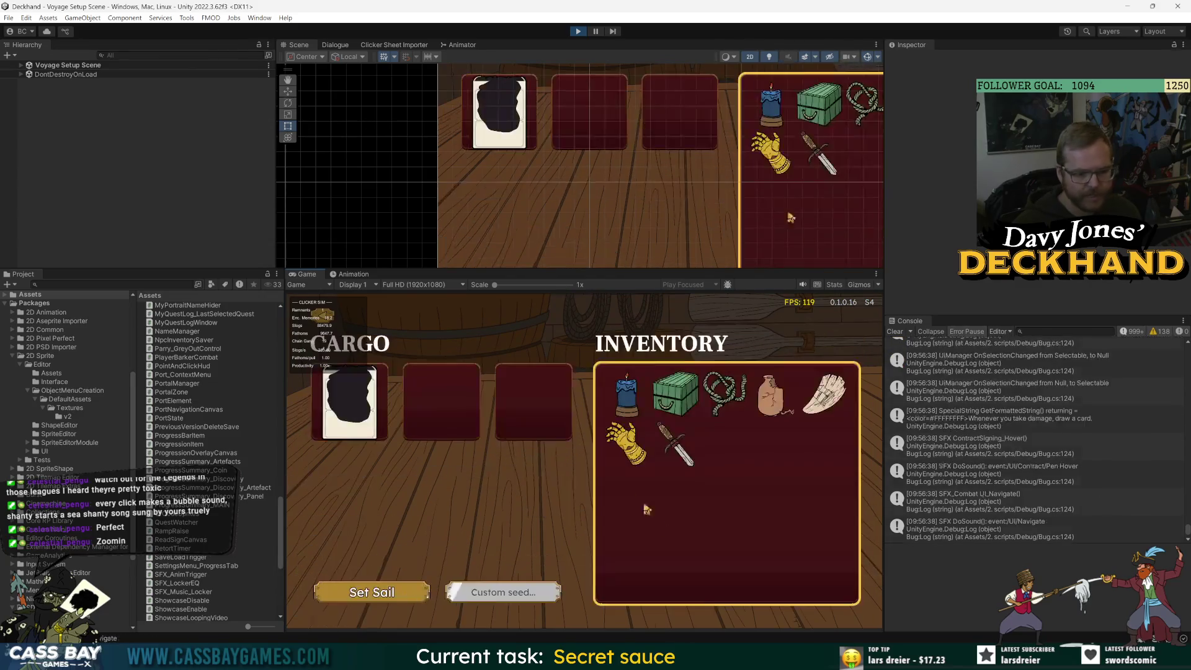
click(675, 443)
click(626, 441)
click(383, 599)
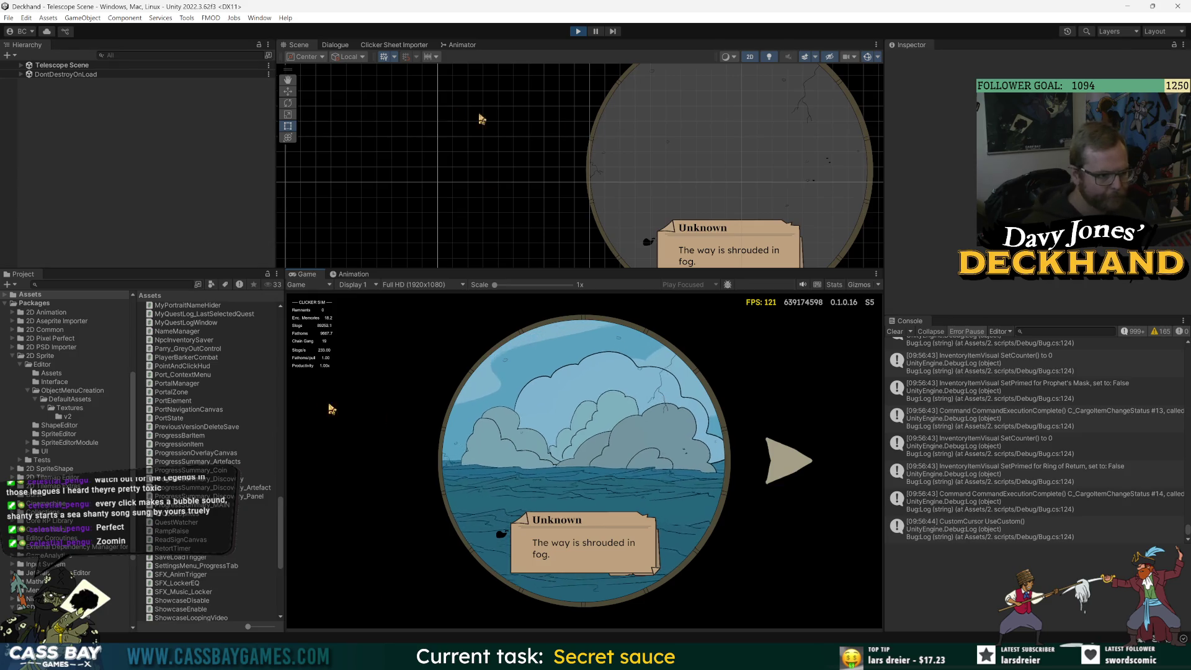
Choose the fog-shrouded encounter, loot the coin and Tentacle artefact, and sail toward the Navy.
click(546, 389)
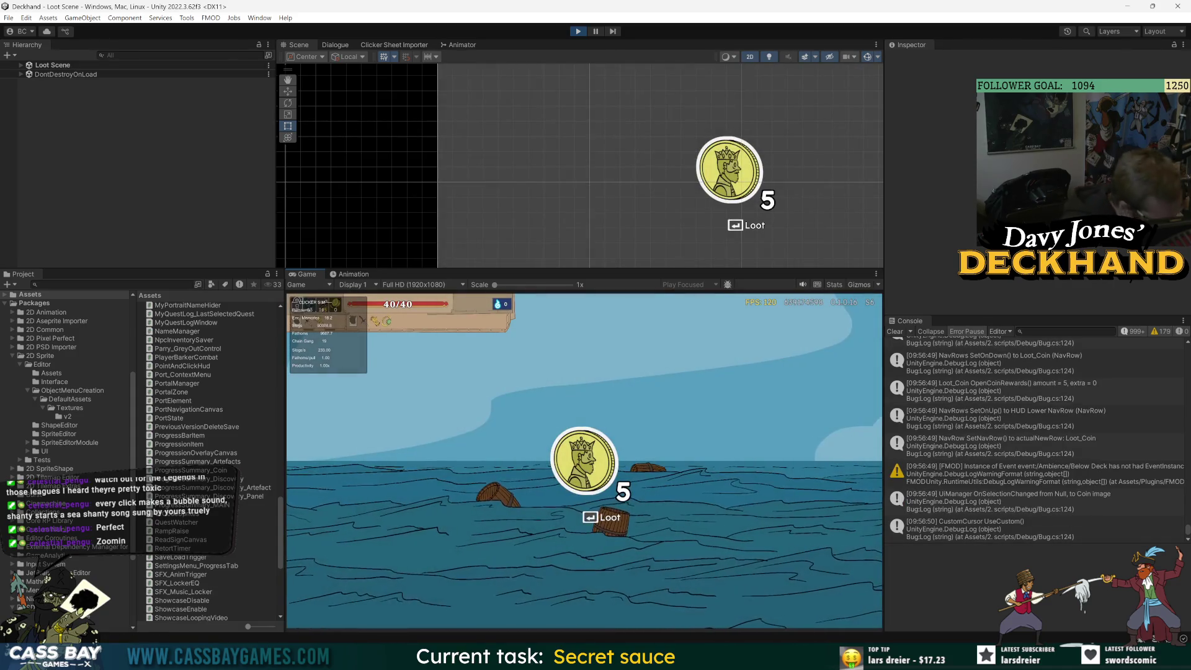
key(Return)
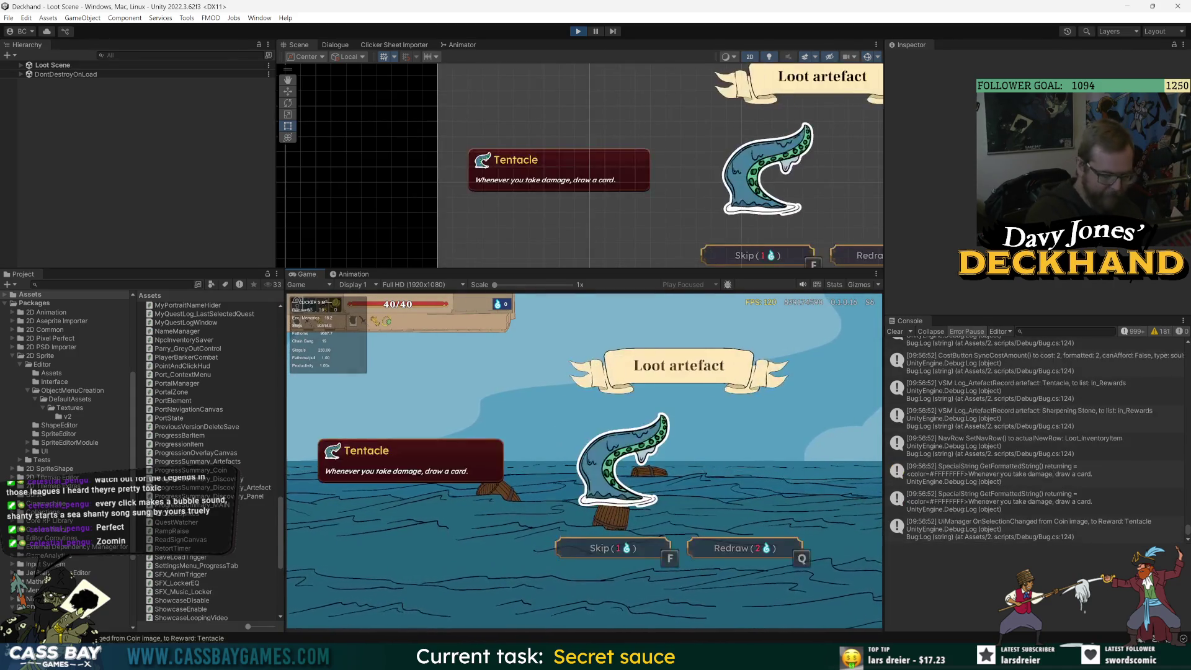
key(Return)
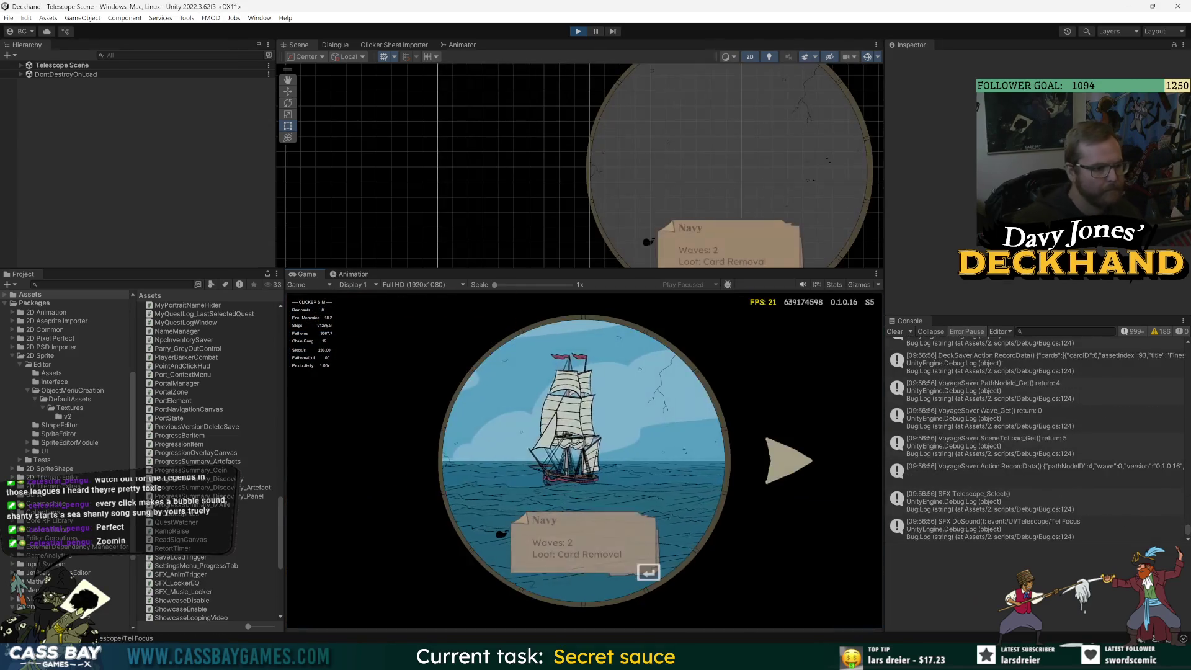
key(Return)
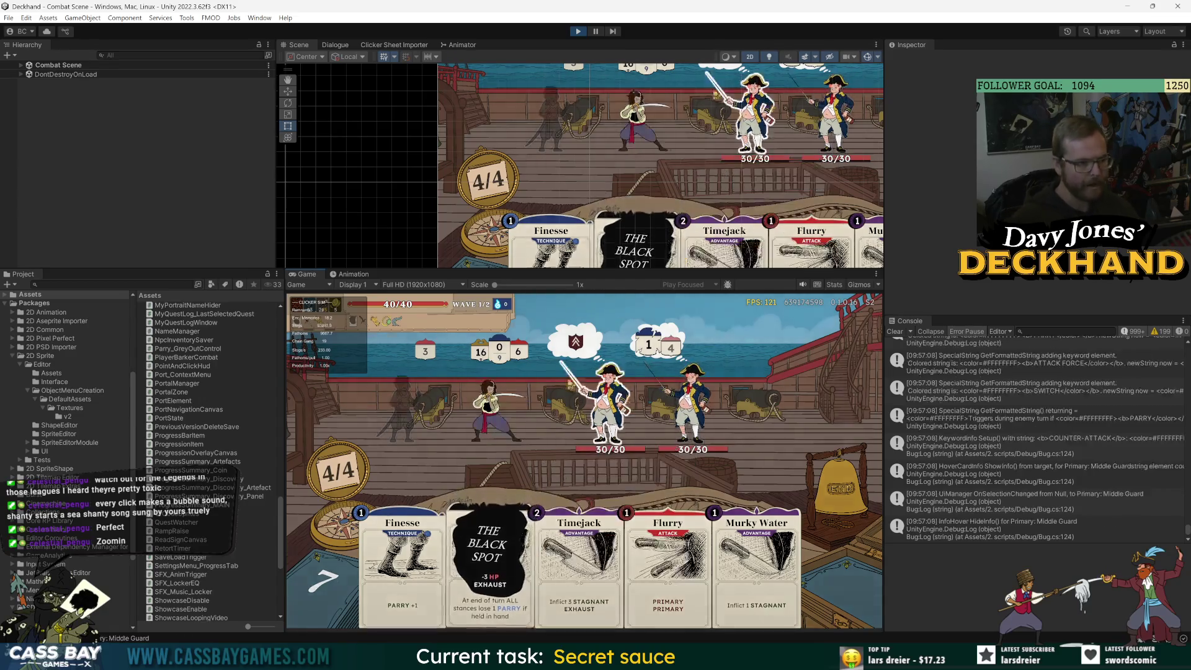
Play Murky Water on the right enemy, cheat-win wave one, take a reward card, and cheat-win wave two.
mouse_move(674, 594)
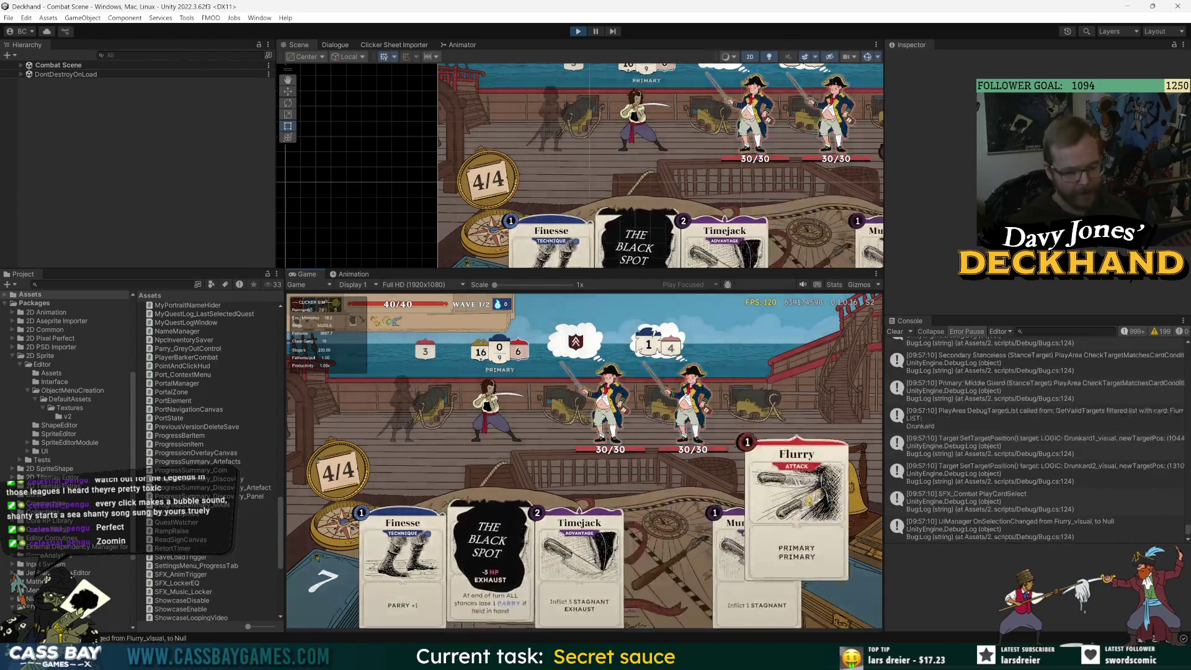
drag(761, 577, 619, 491)
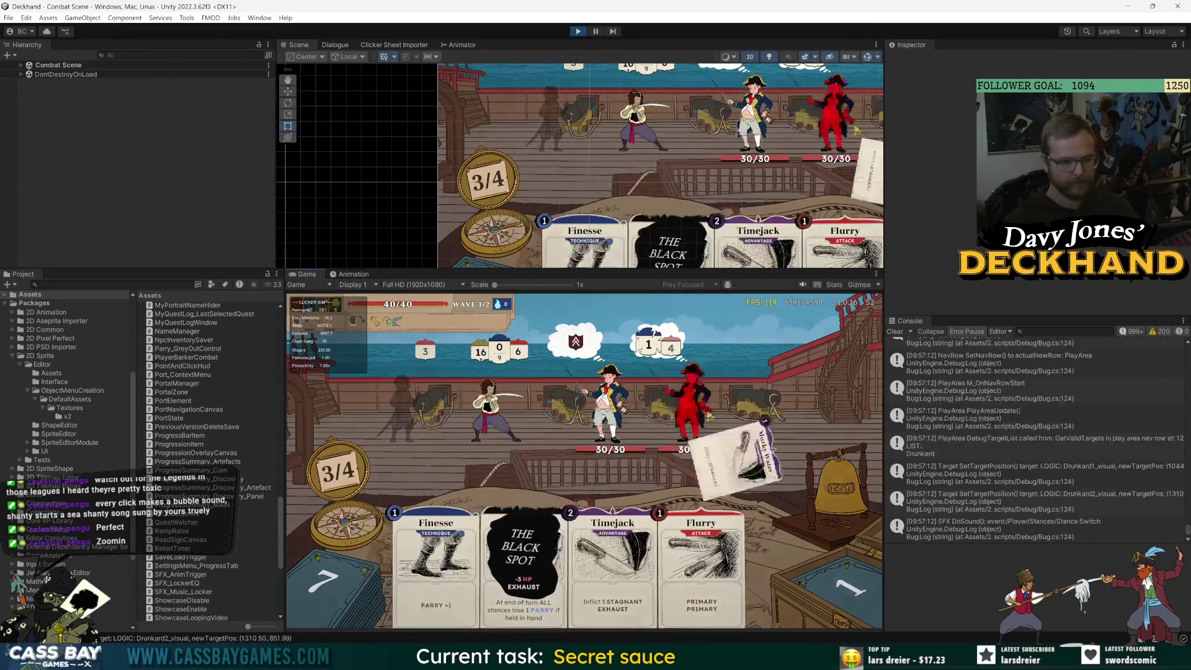
click(714, 422)
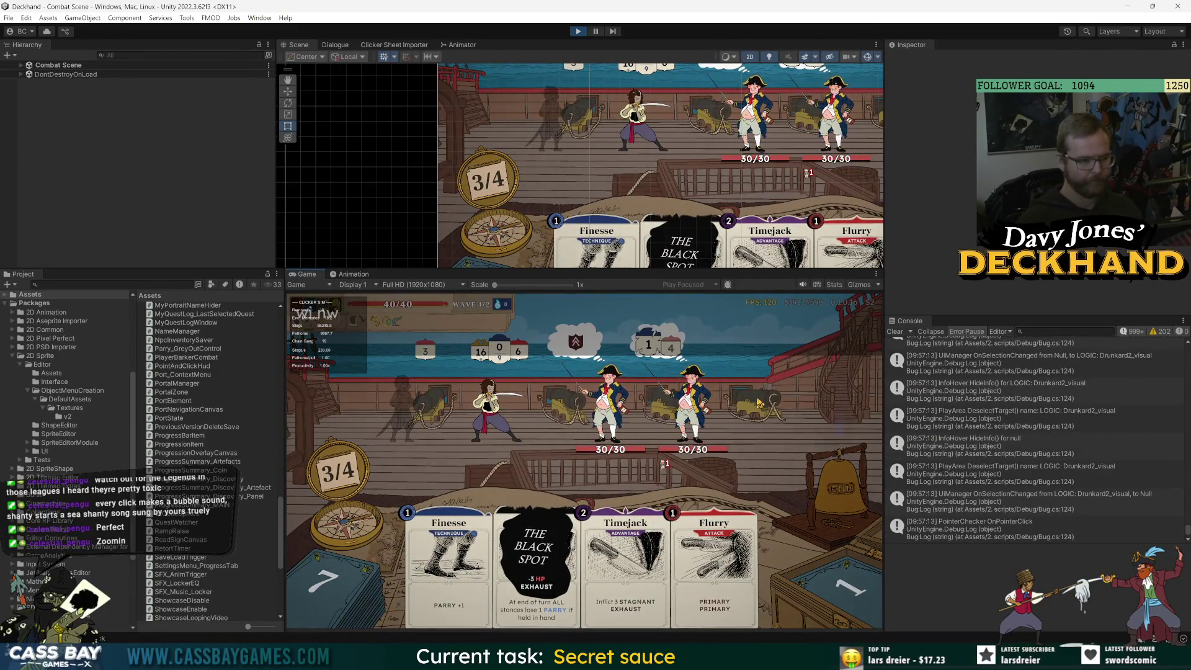
key(w)
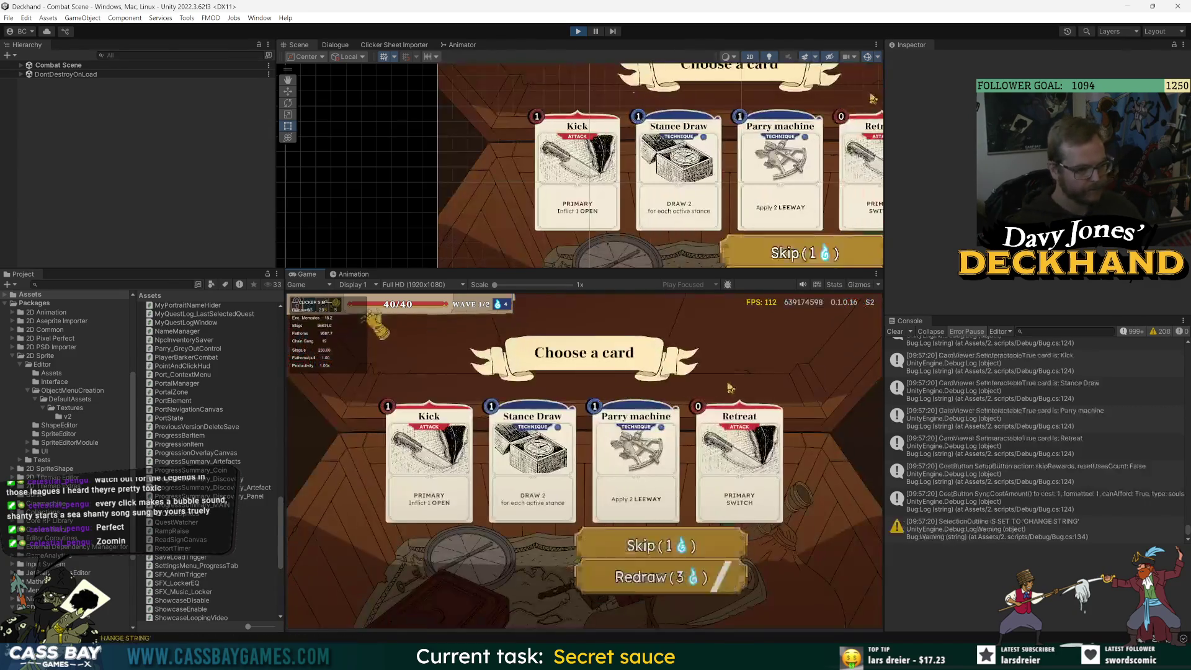
click(651, 462)
text(win wave)
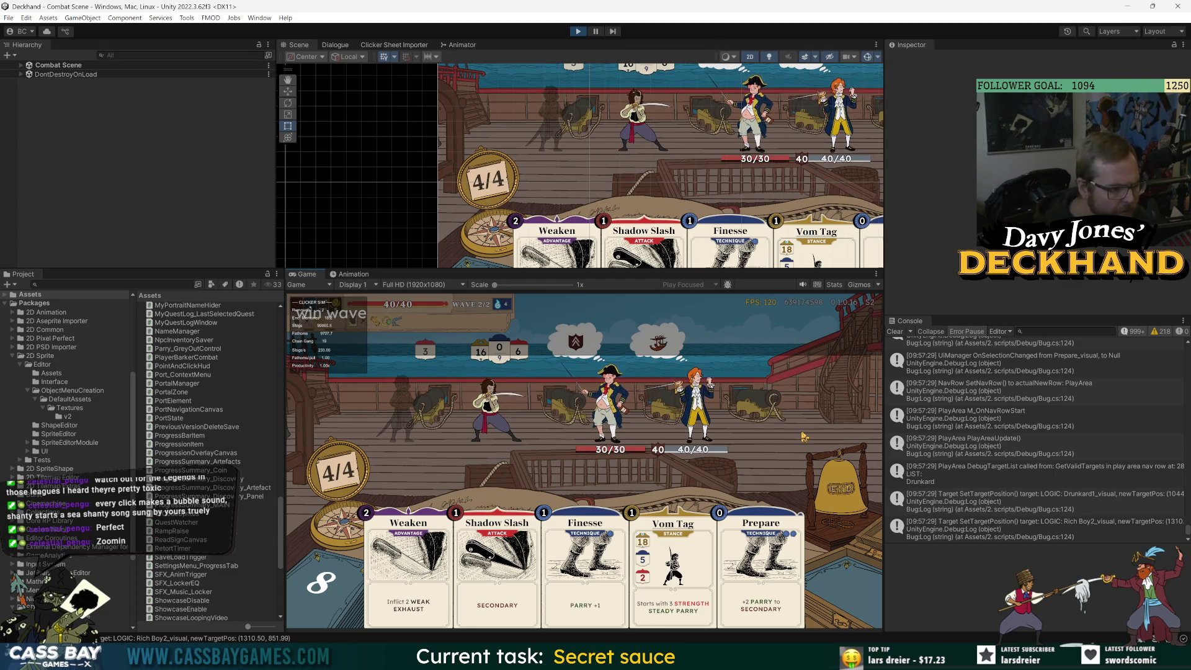
key(Return)
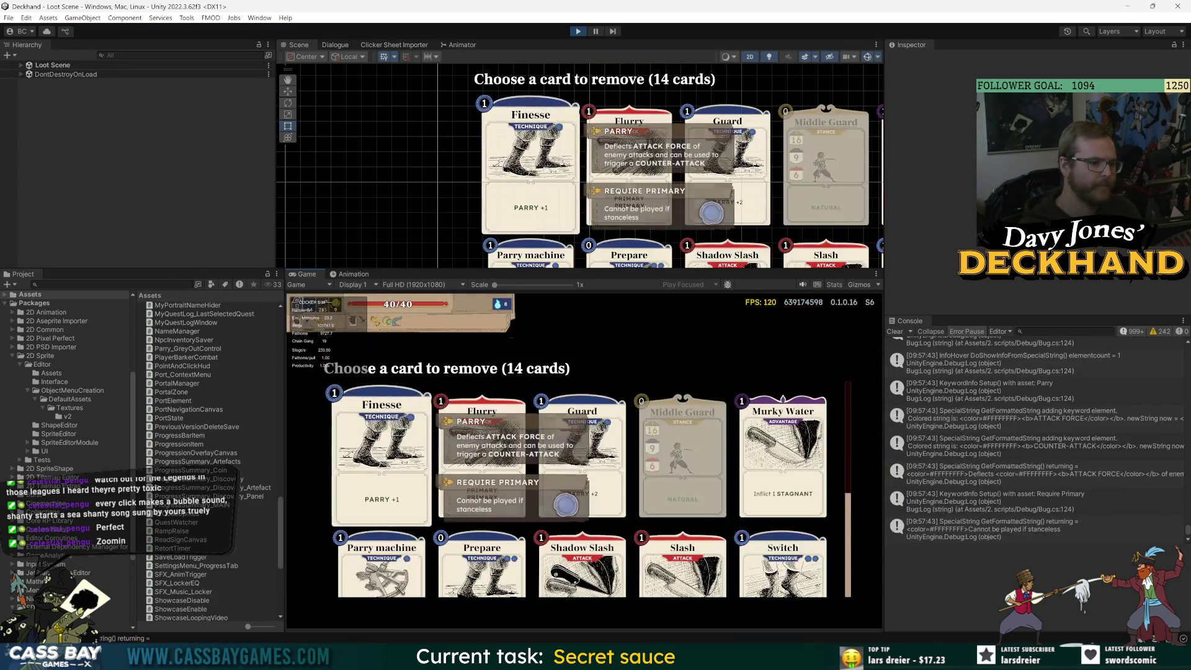
Remove Finesse, sail to the Navy (Elite), take Momentum, and cheat-win waves 2, 3 and the final wave.
click(381, 456)
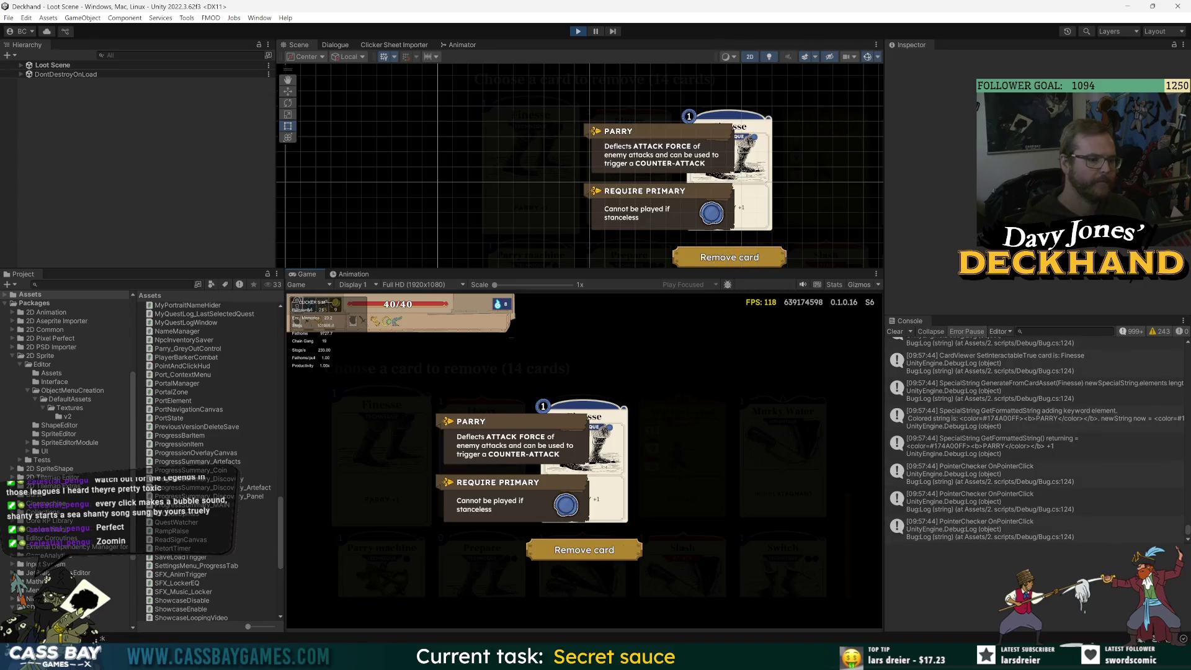
click(584, 550)
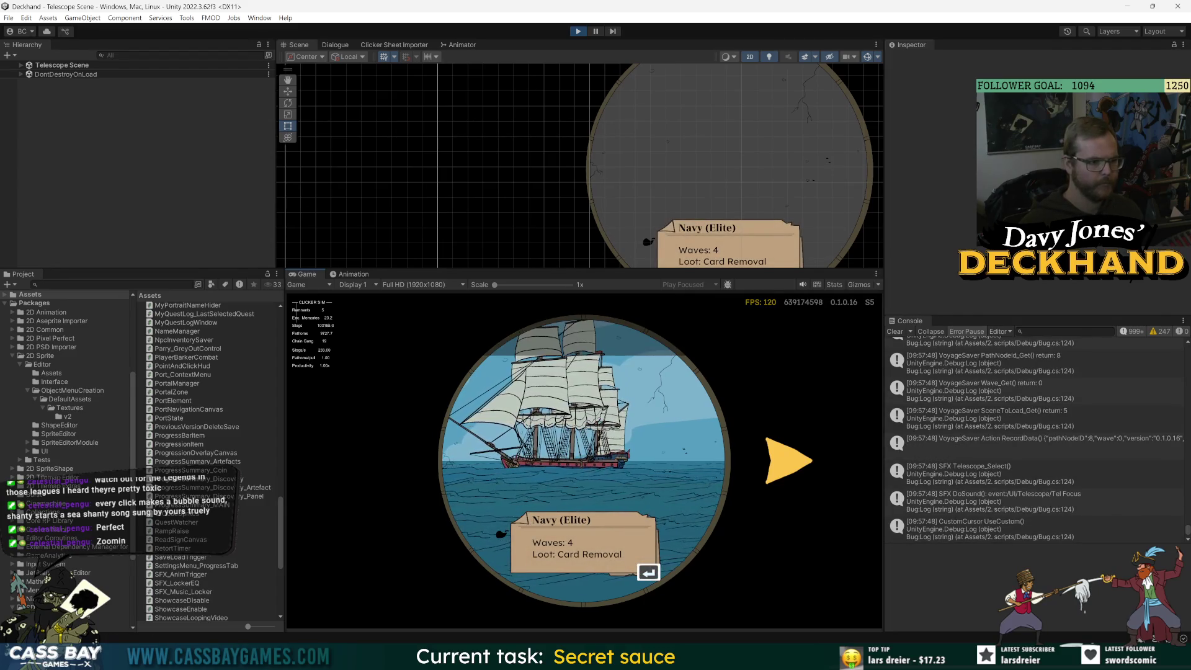
key(Return)
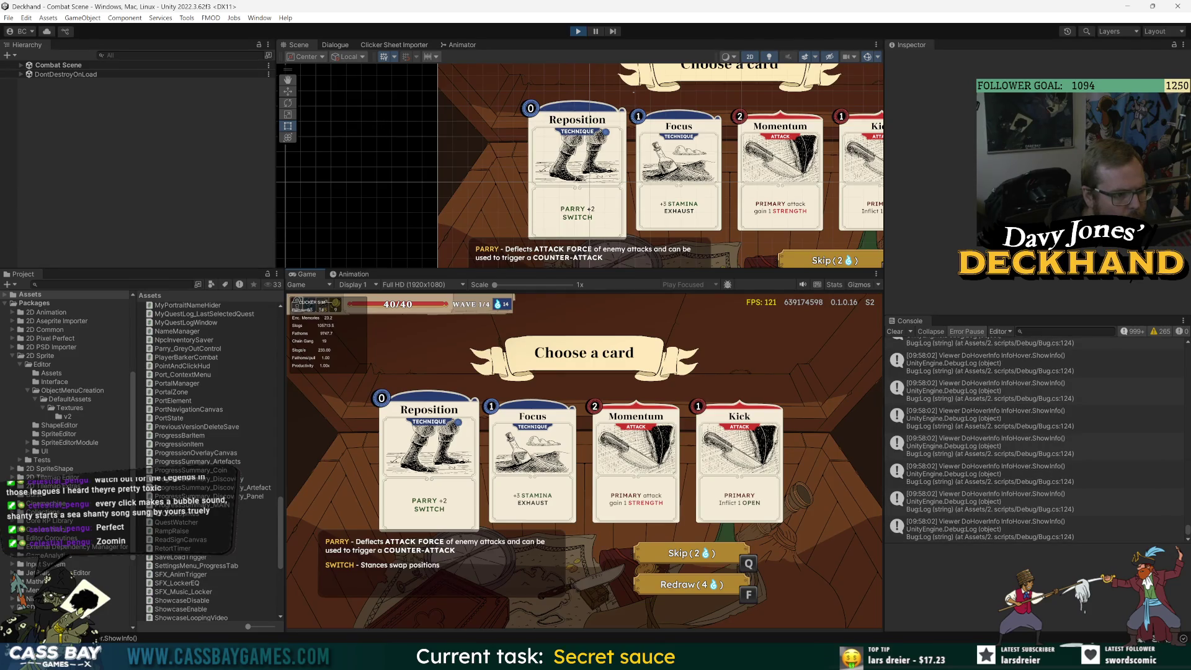
click(635, 465)
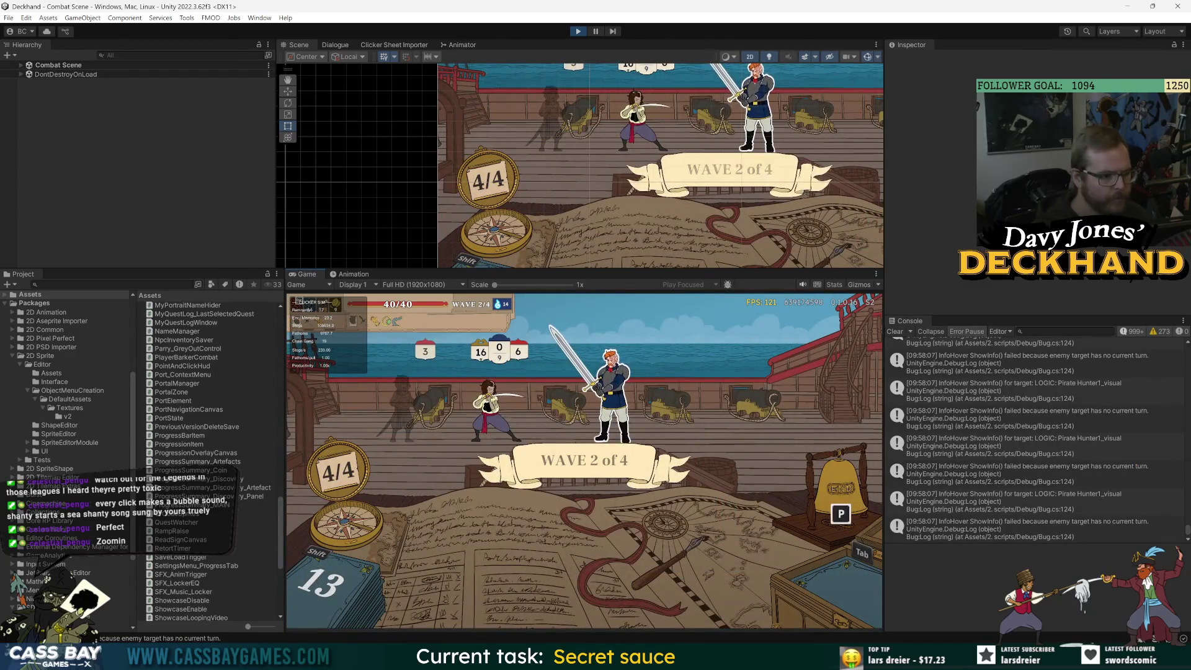
key(w)
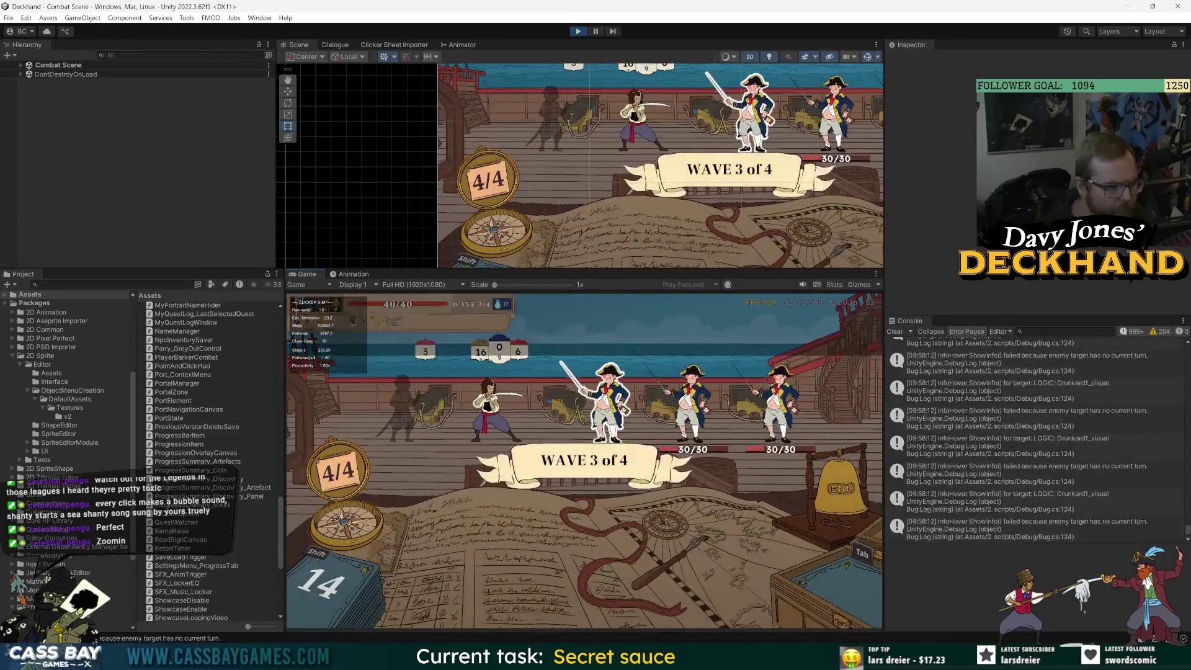
key(w)
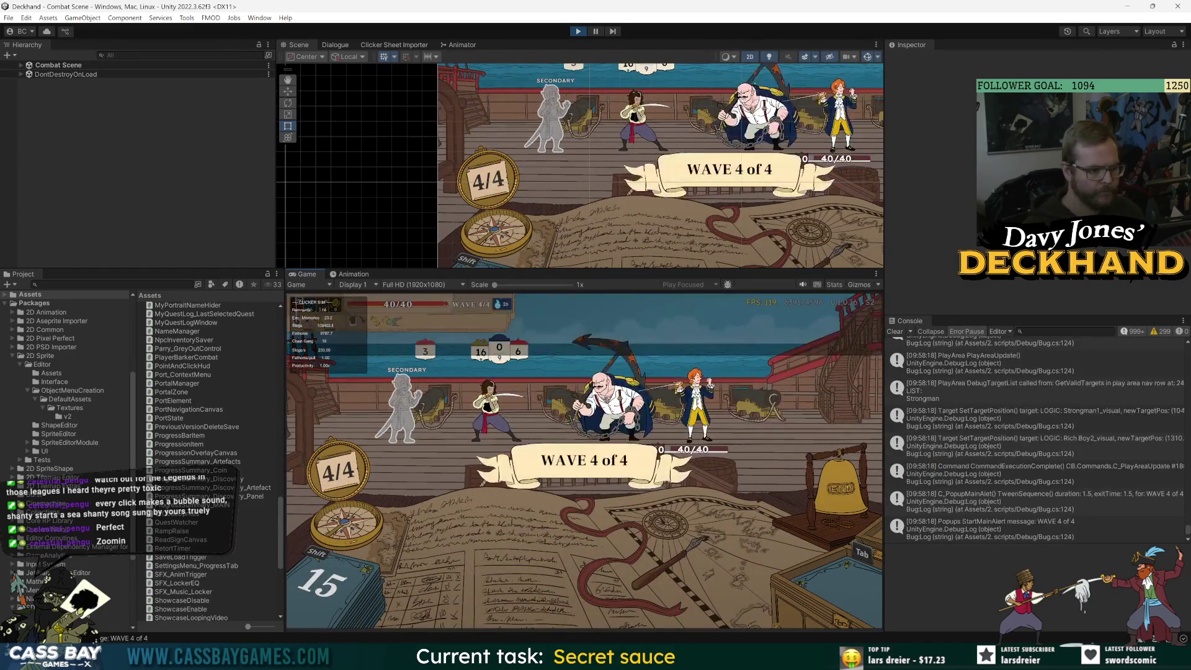
key(w)
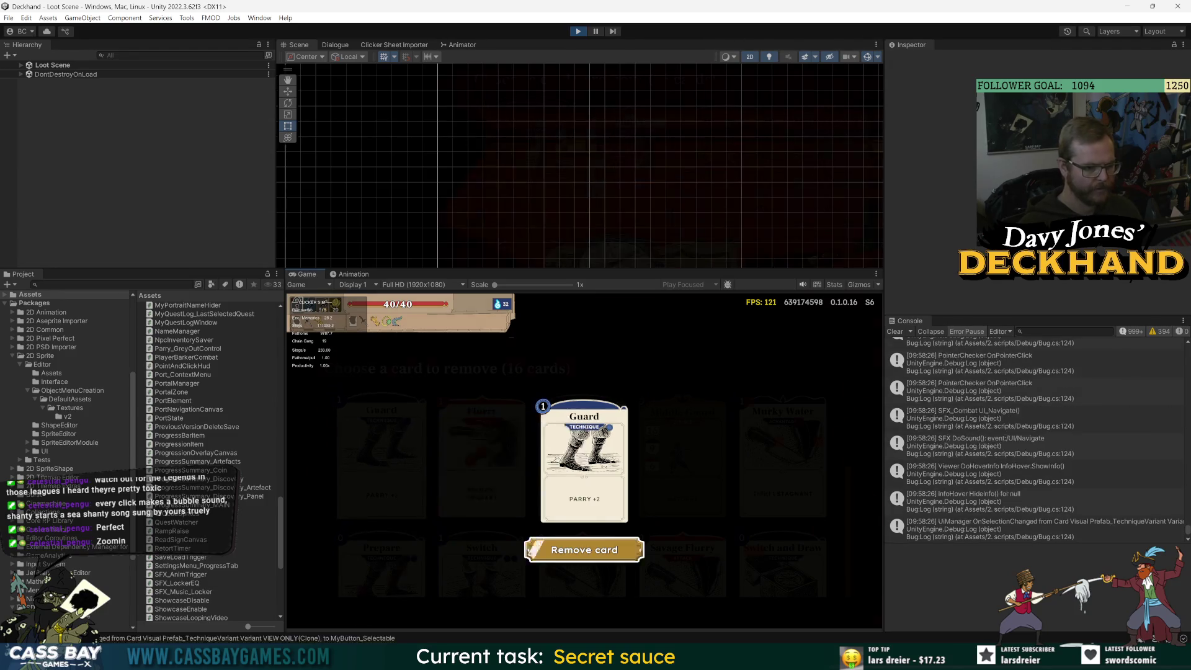
Remove Guard, take Stance Draw and Focus as rewards, and sail to the Sea Swine boss.
click(584, 550)
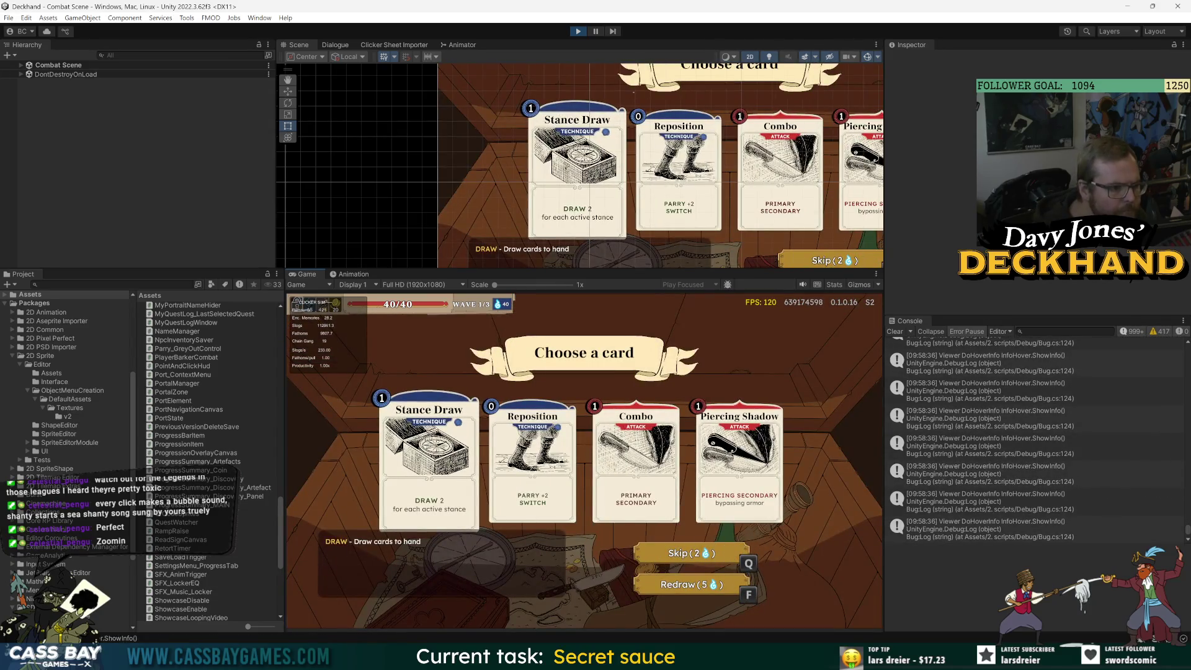
click(428, 459)
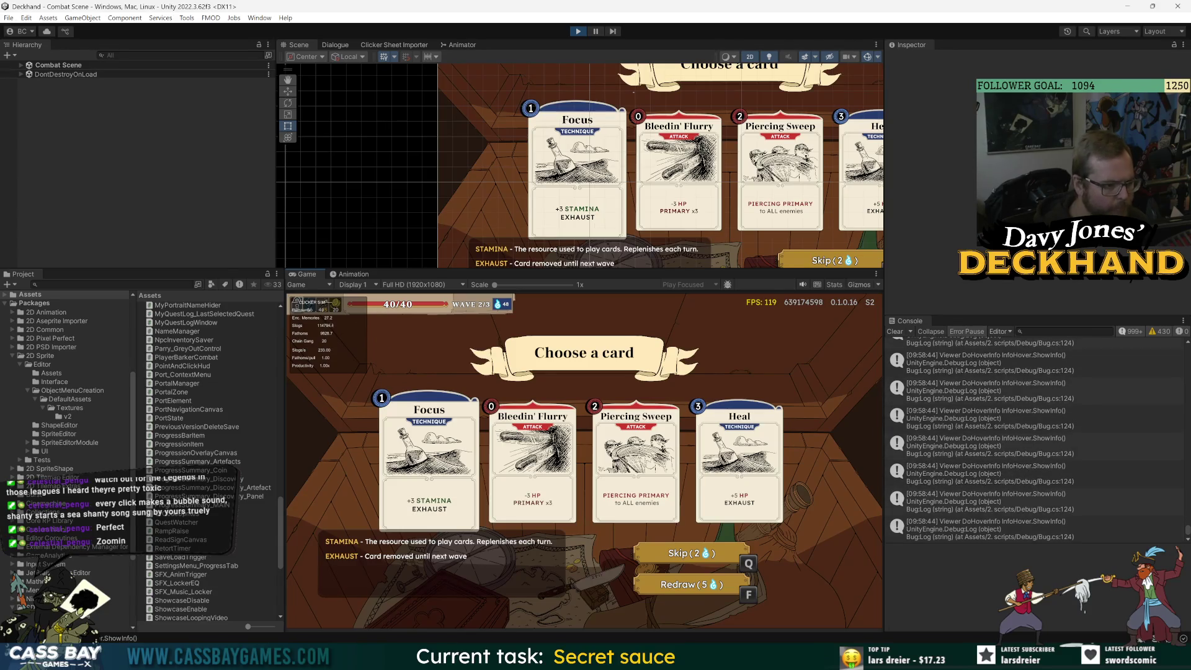
click(428, 459)
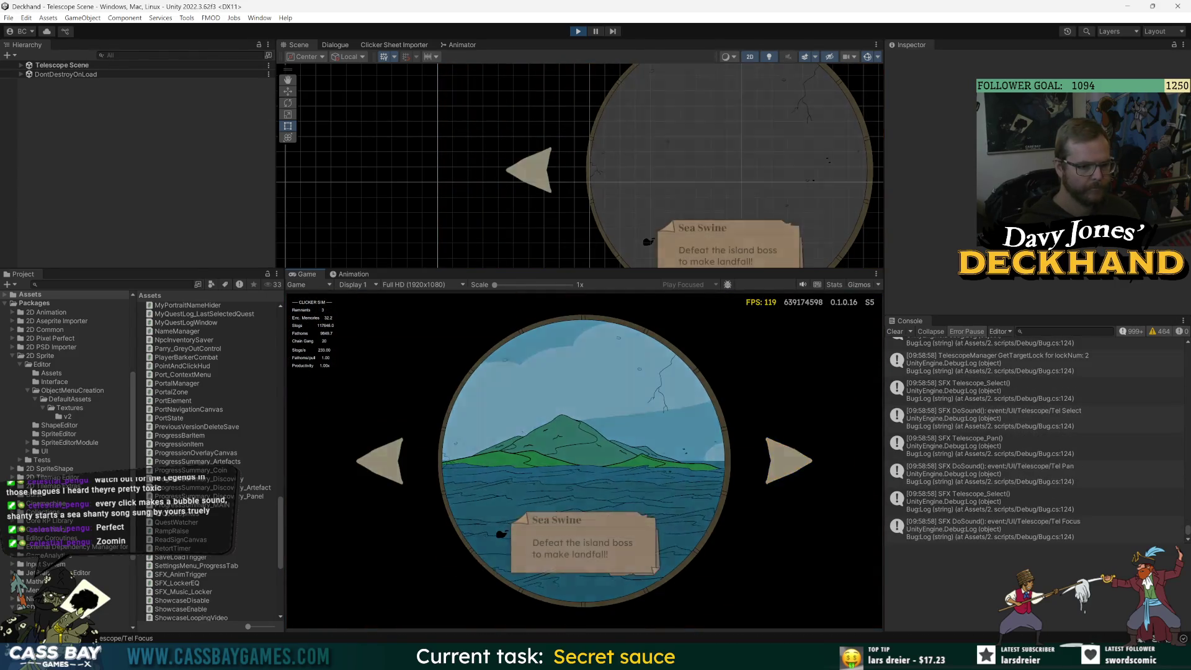
click(583, 543)
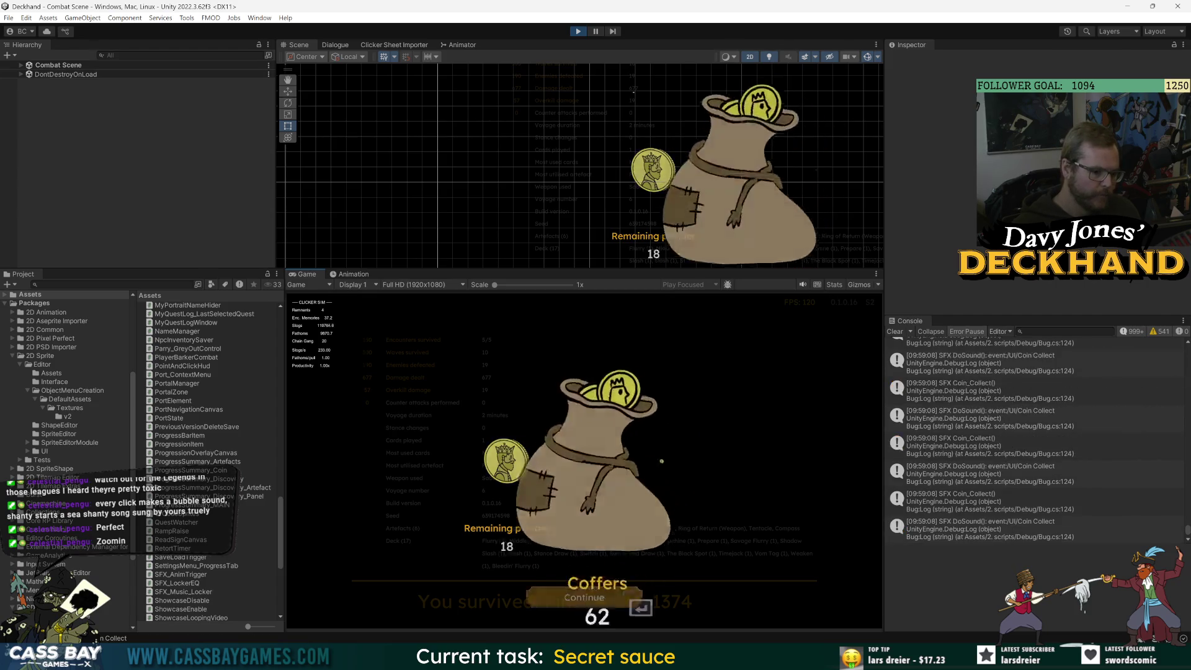
Move past the coffers and run summary, keep the Saber as weapon, and set sail on a new voyage.
key(Return)
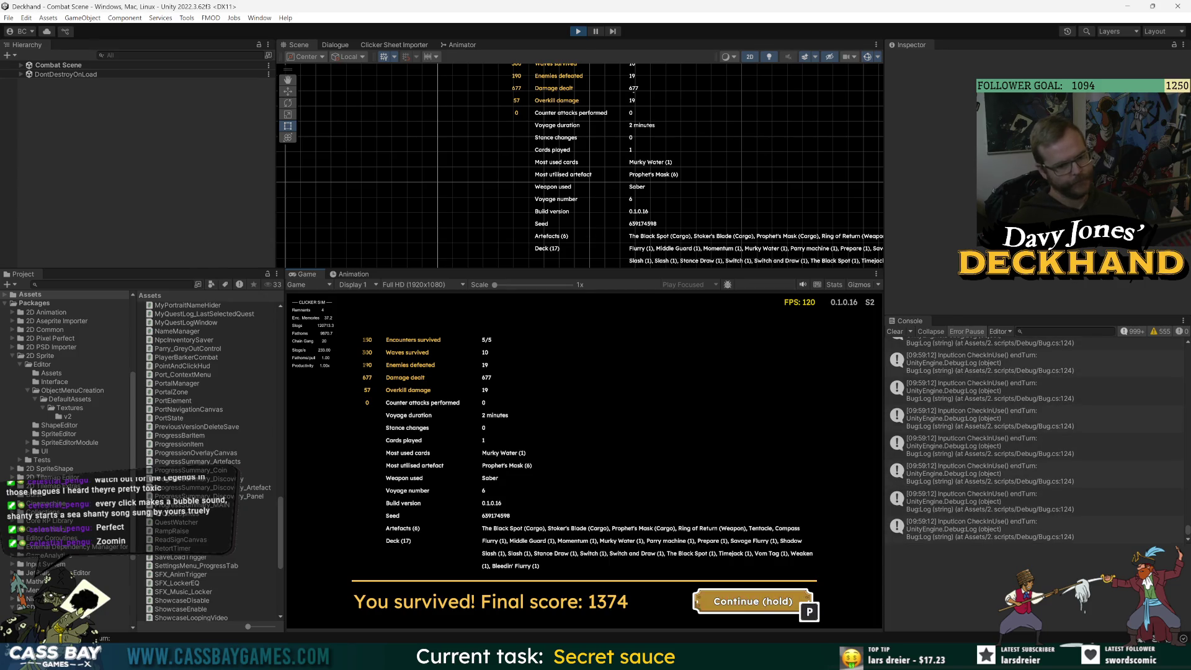
key(p)
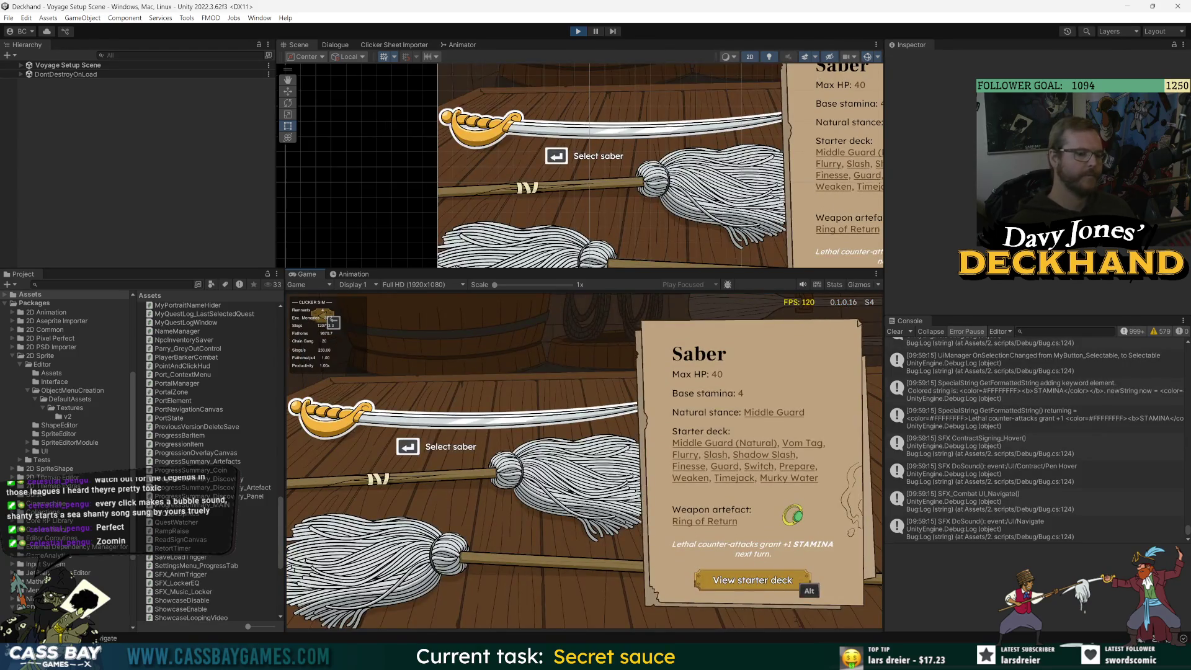
key(Return)
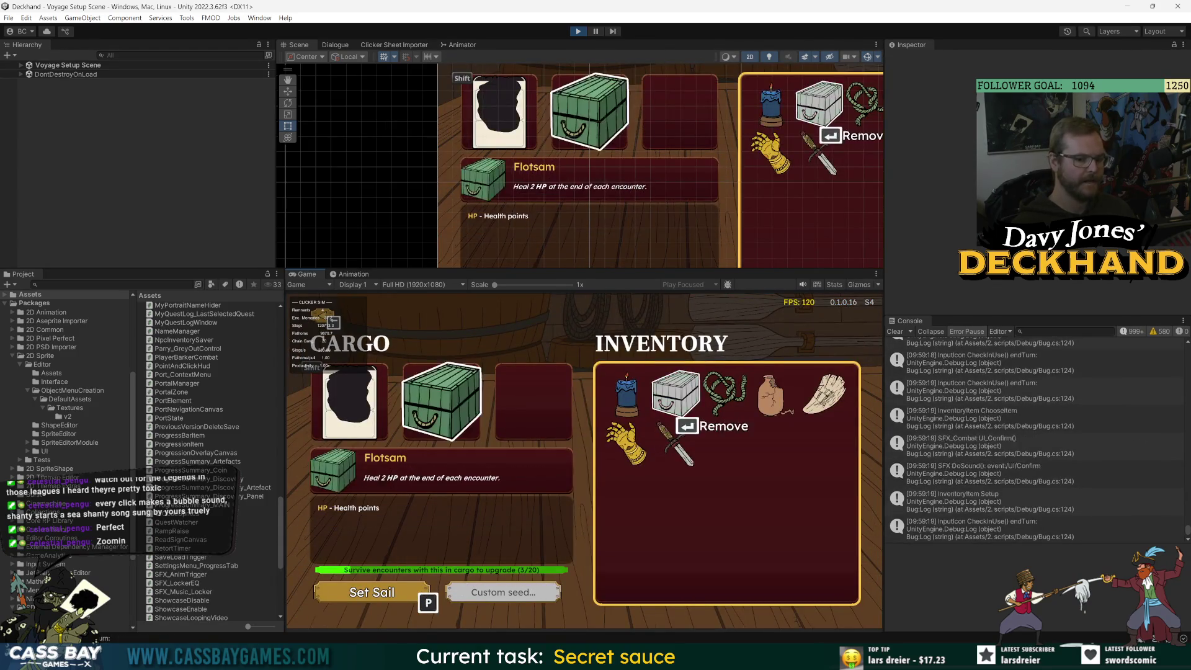
key(Down)
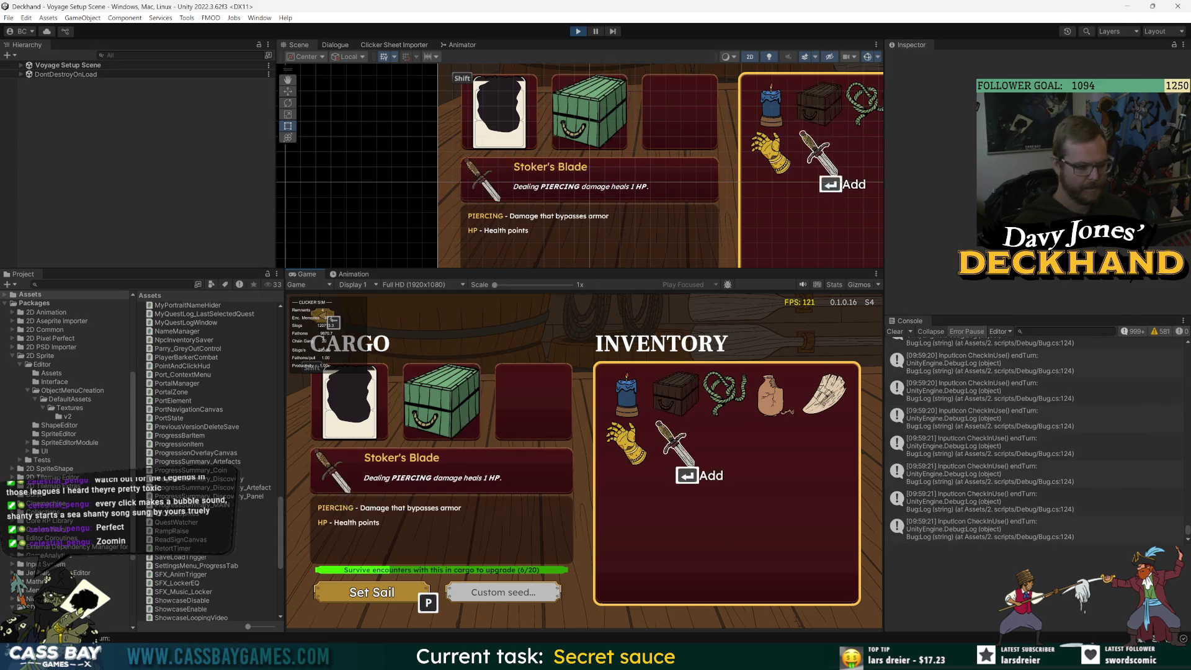
key(Up)
key(Up)
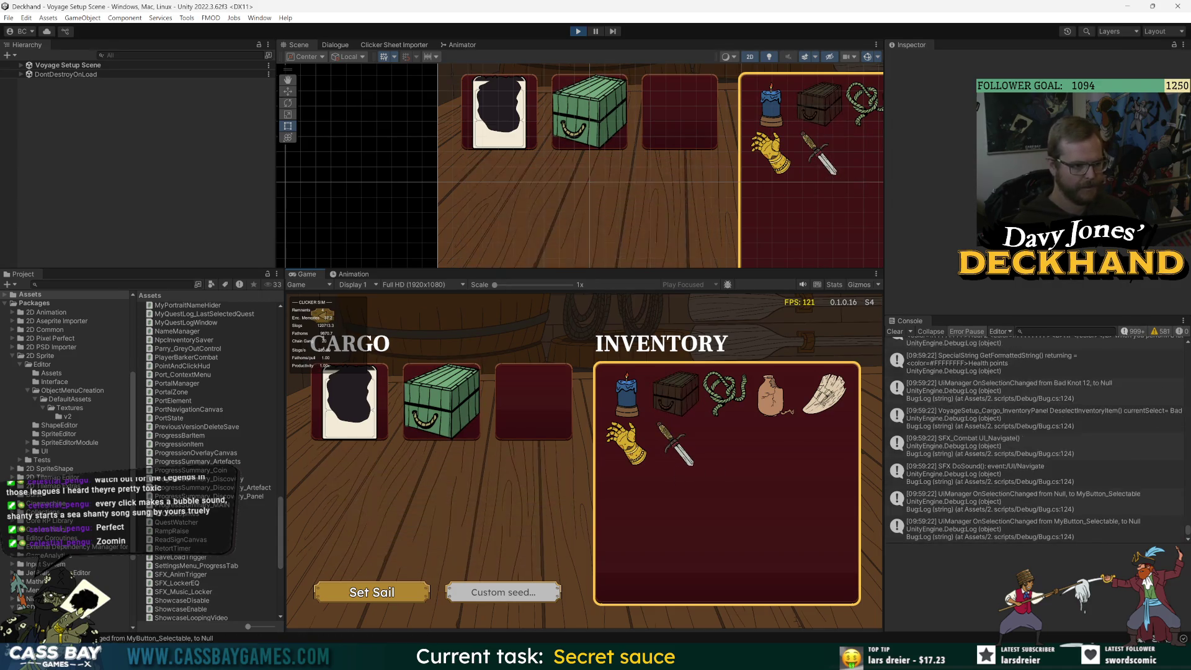
click(378, 594)
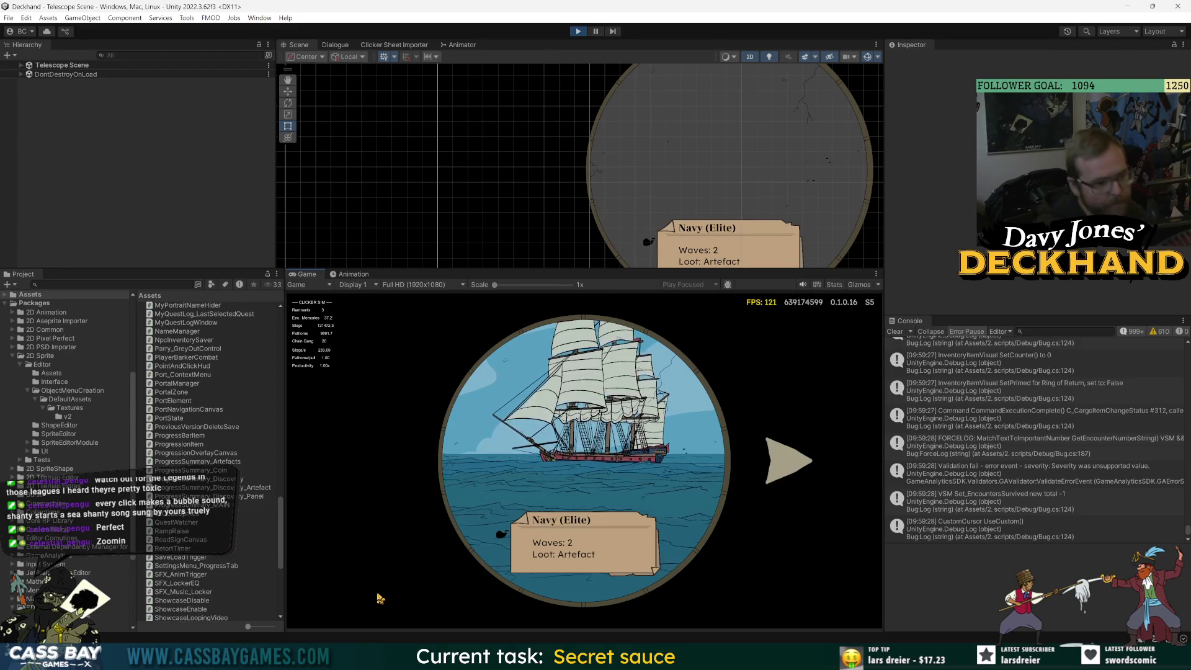
Start the Navy (Elite) encounter, cheat-win the wave, and take Piercing Sweep as the reward card.
click(788, 460)
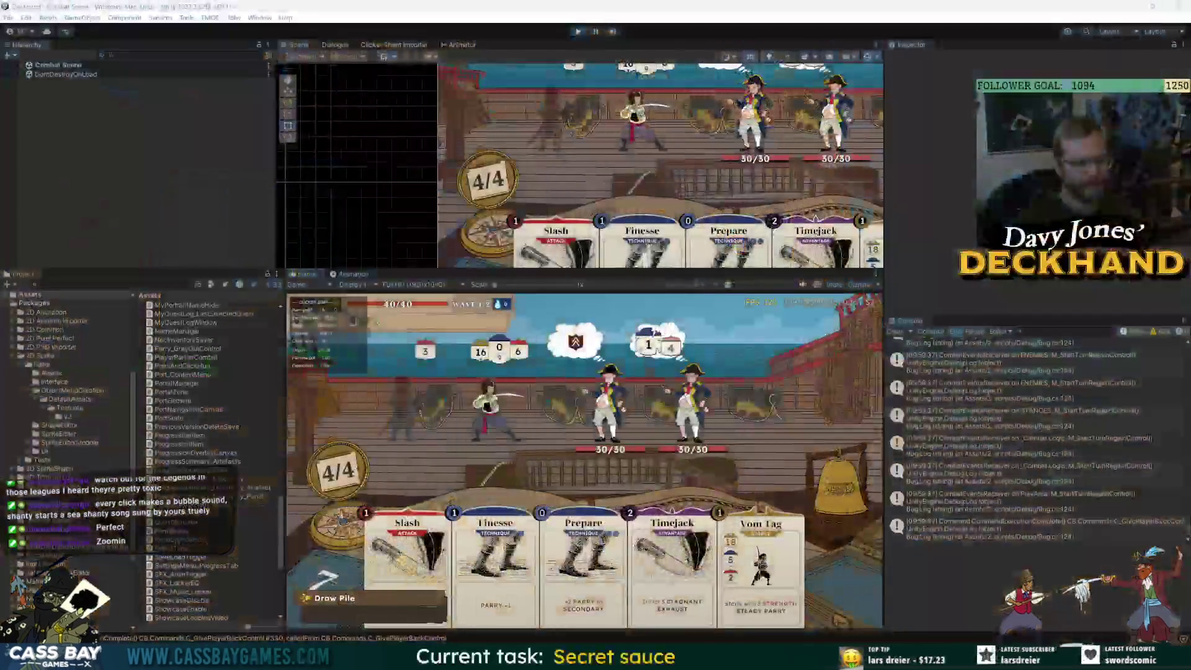
click(746, 395)
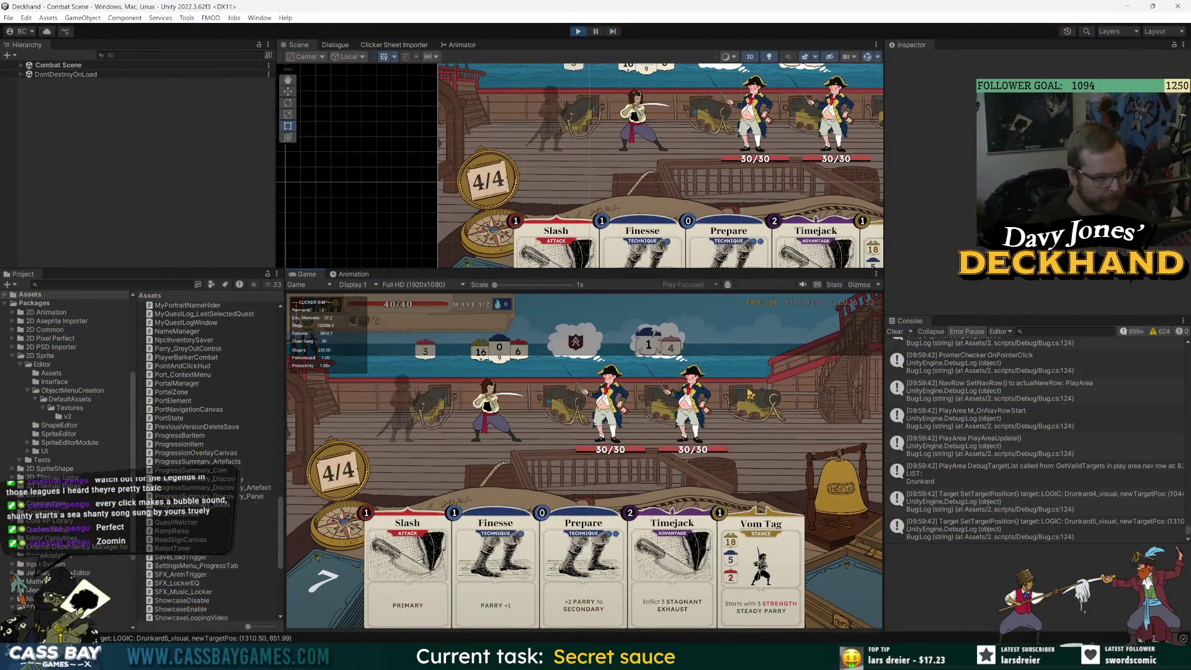
text(win wave)
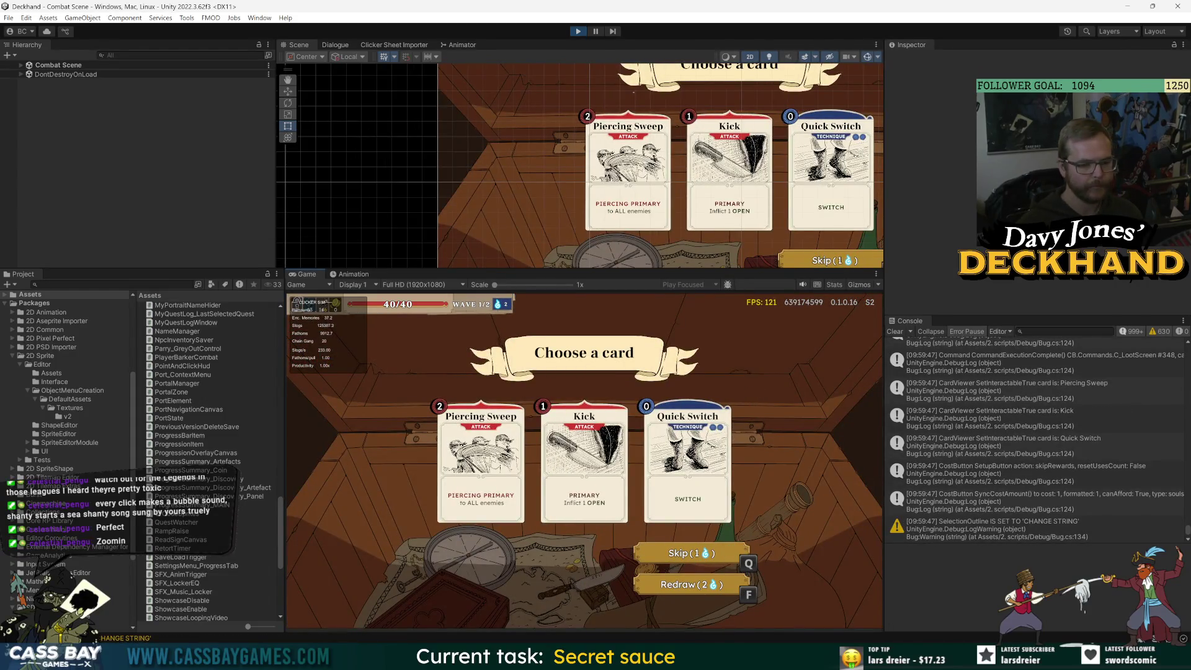
click(480, 462)
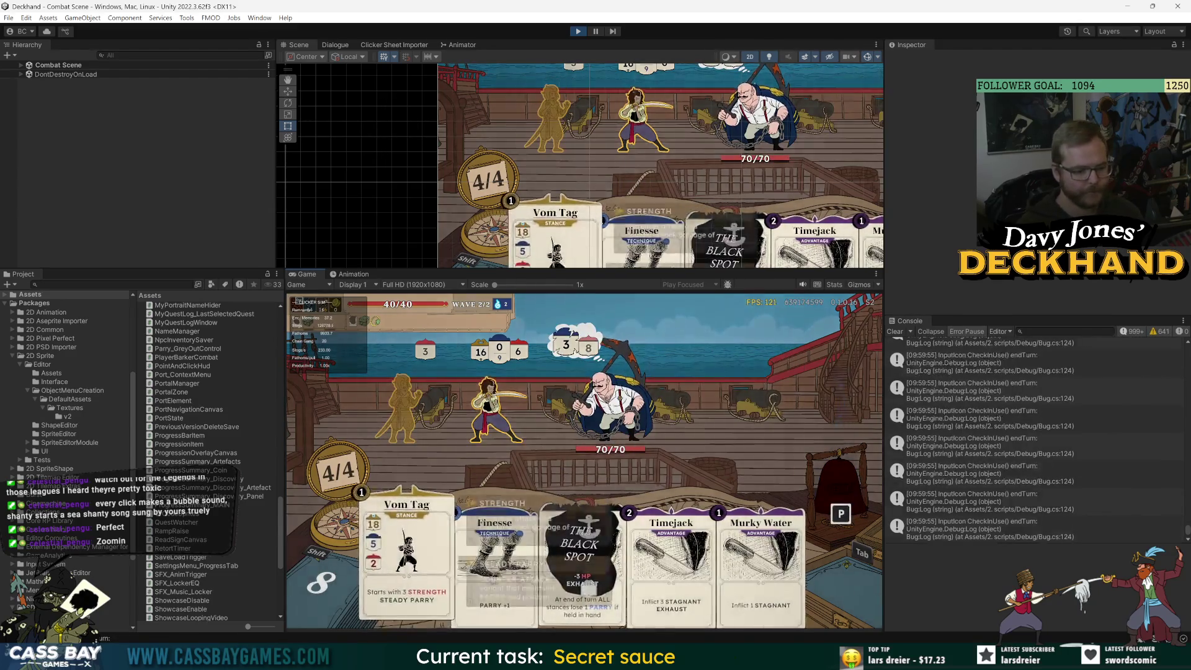
Play Timejack on the Strongman, take the Scurvy Boost artefact, cheat-win again, and choose Heal.
click(669, 571)
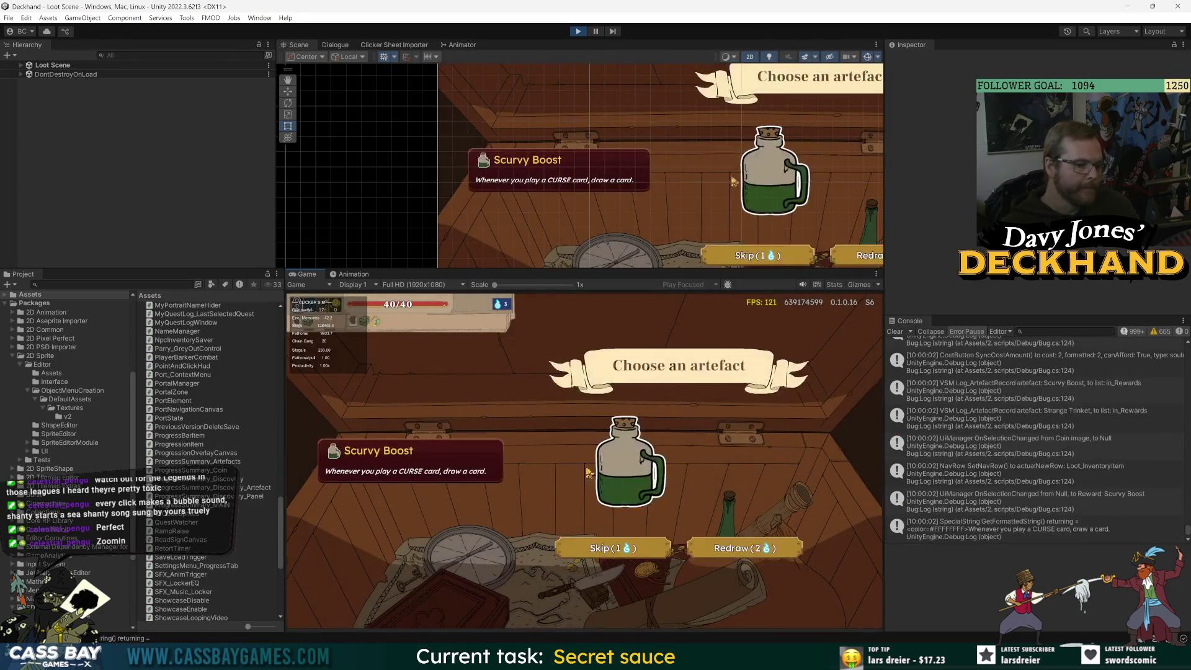
click(627, 491)
text(win wave)
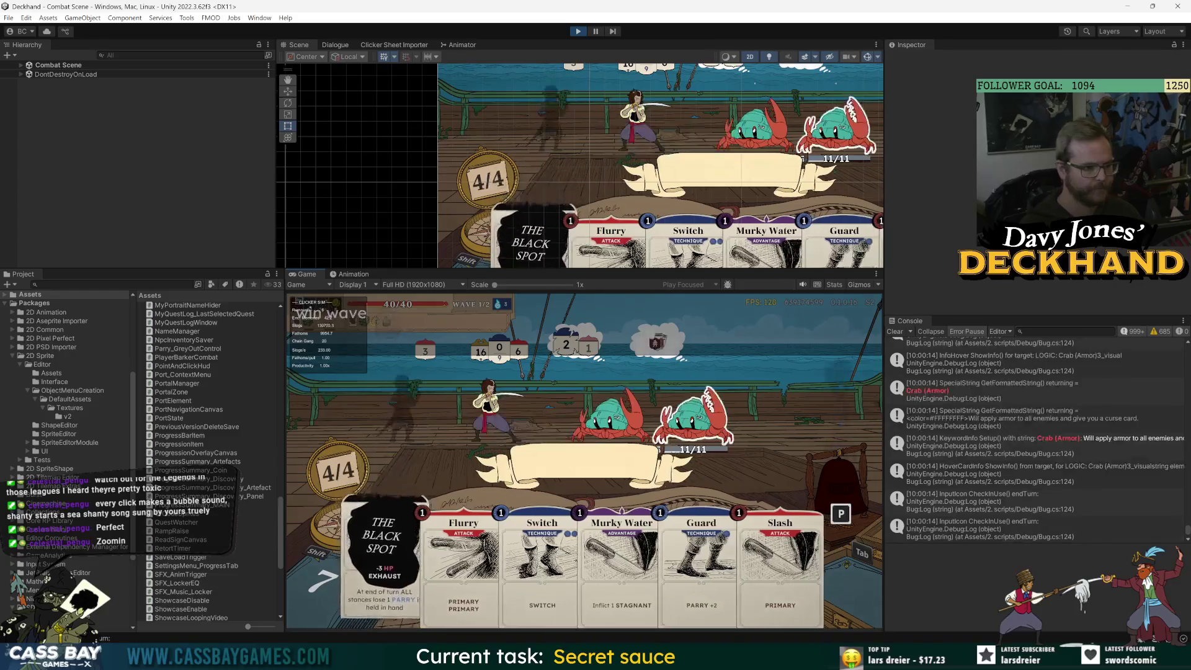
key(Return)
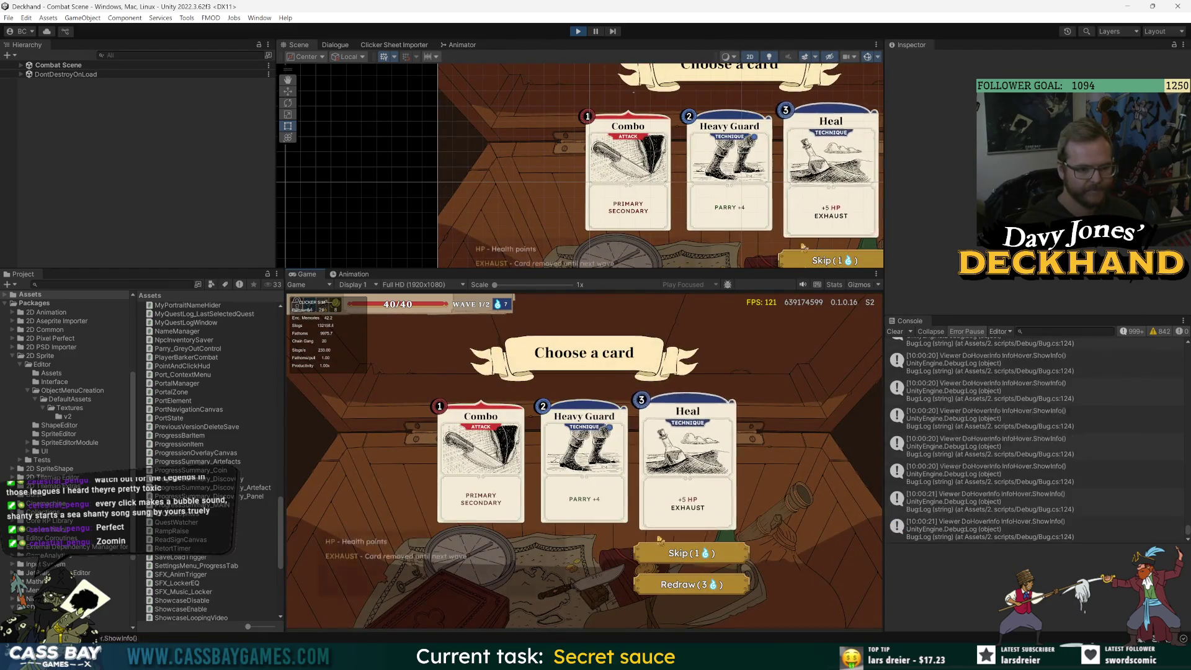
click(650, 490)
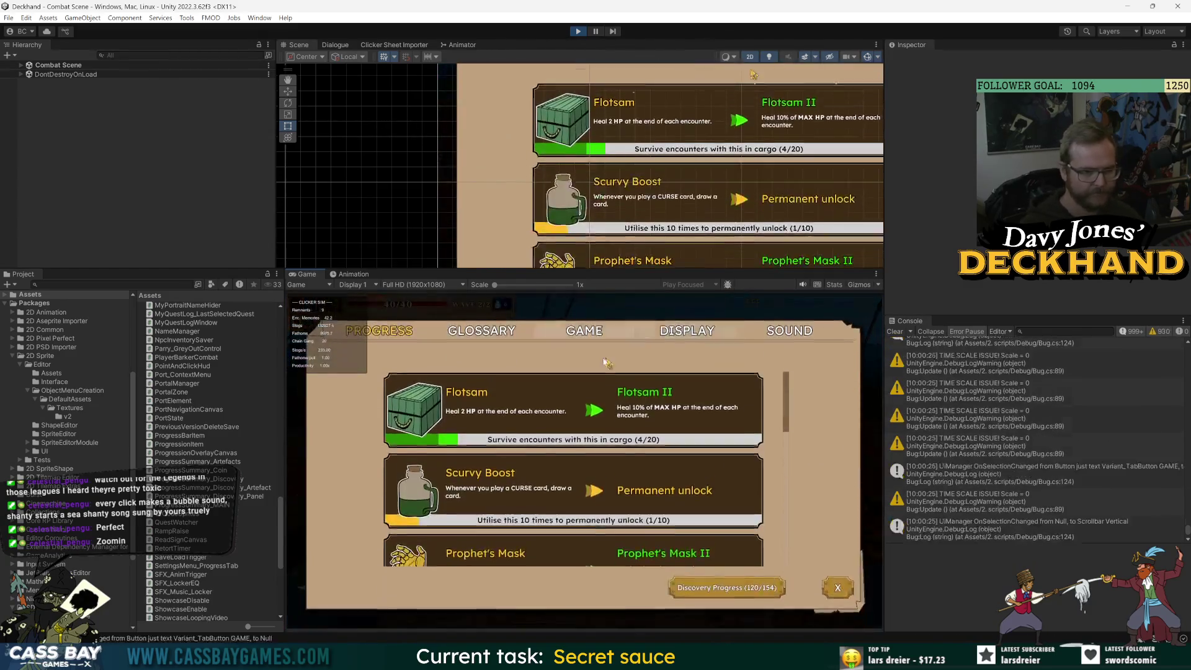
key(Escape)
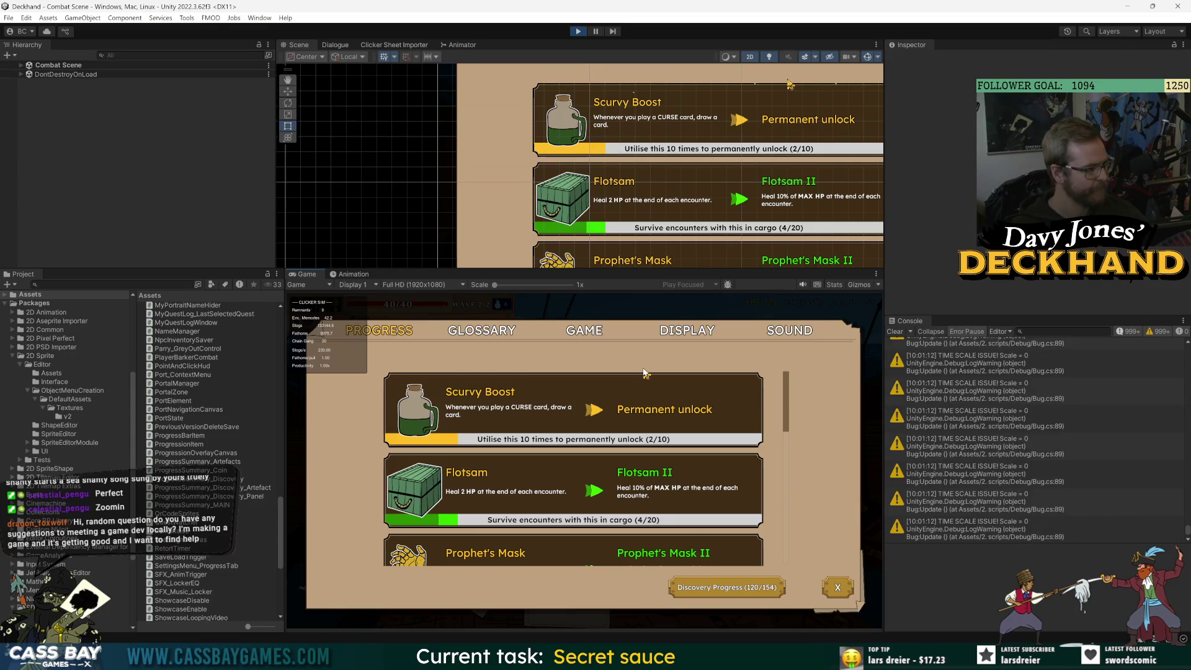
key(Escape)
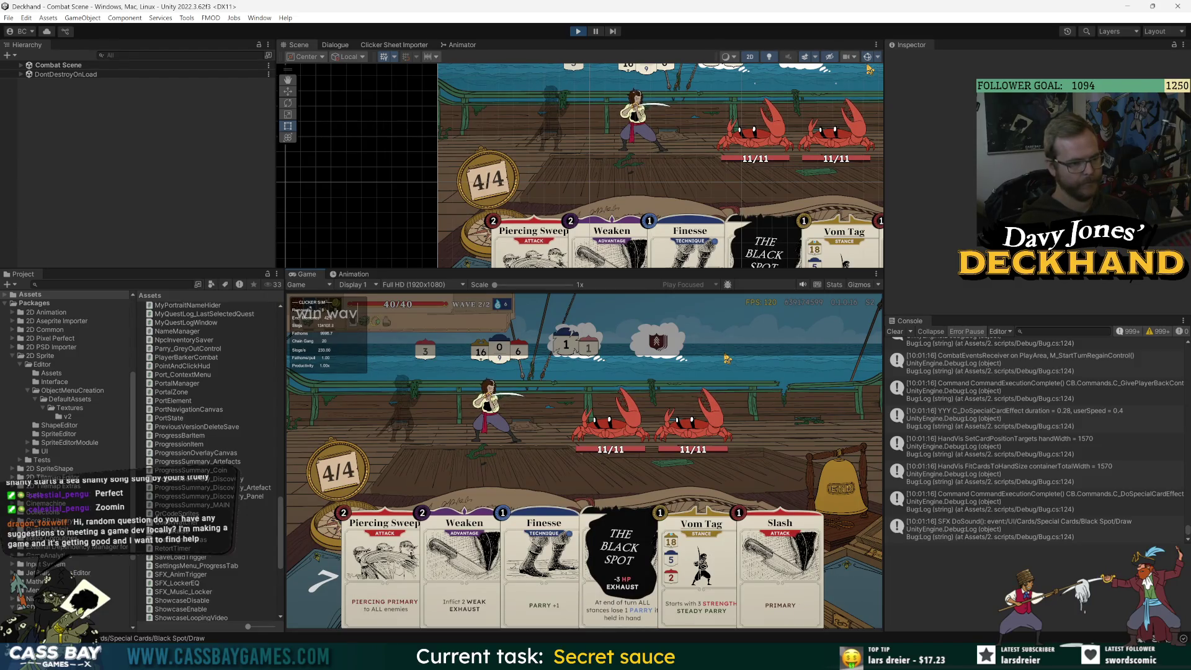
From the in-game settings' game options, abandon the current voyage.
mouse_move(536, 344)
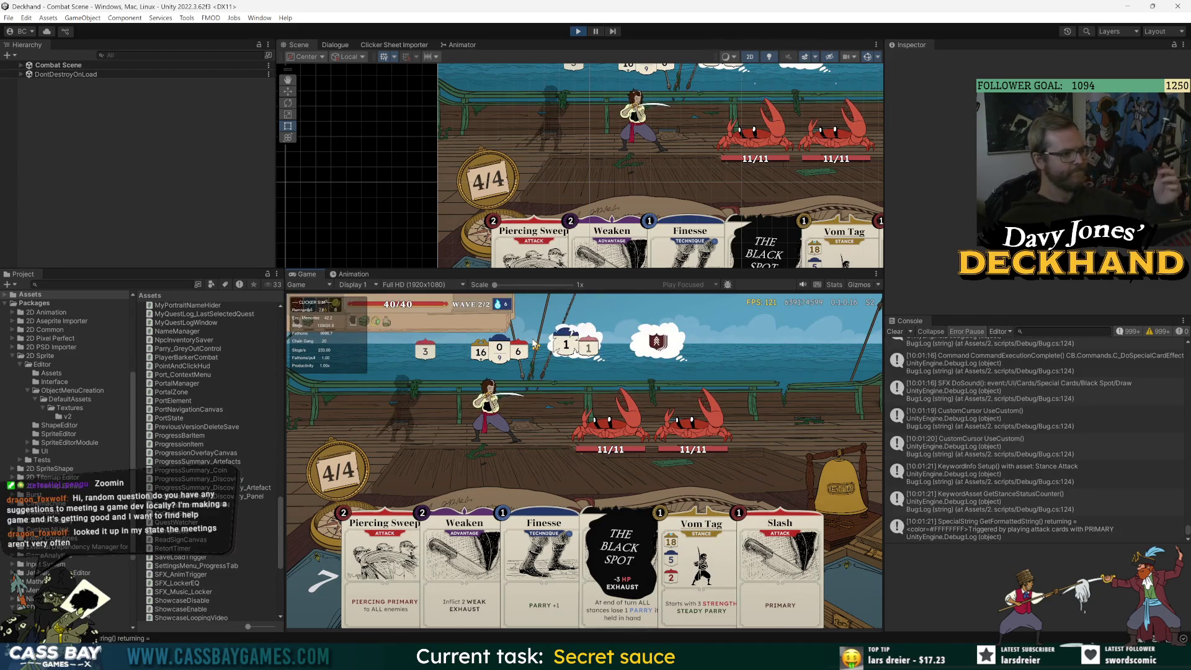
mouse_move(301, 307)
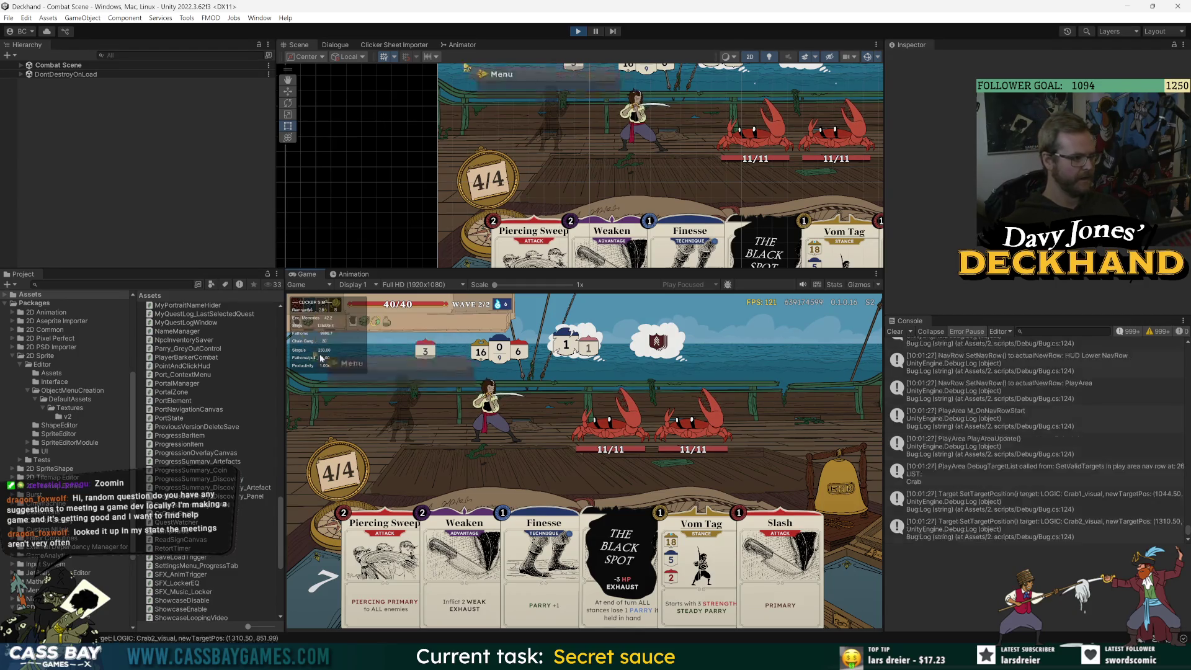
click(298, 308)
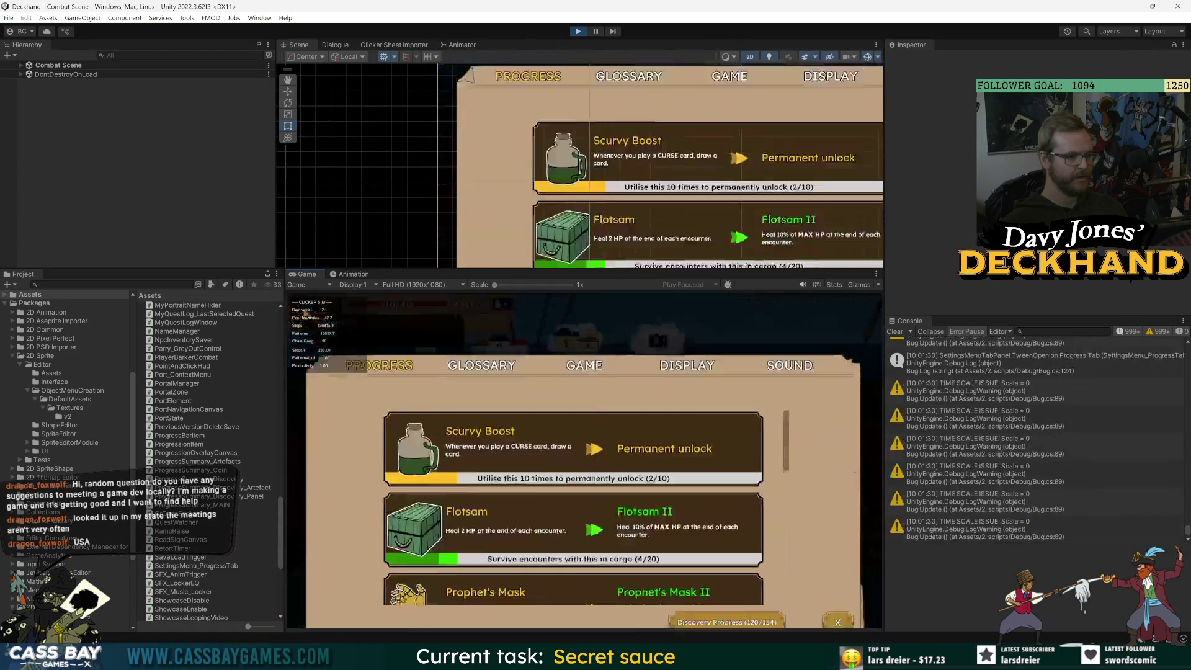
click(587, 333)
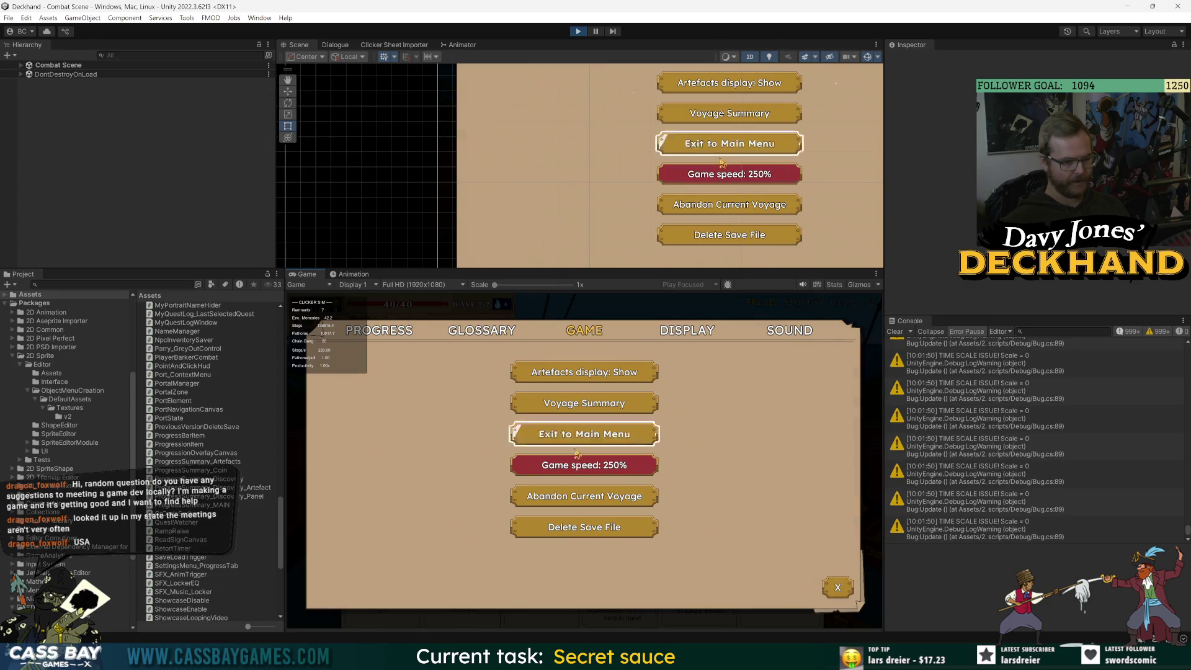
click(777, 468)
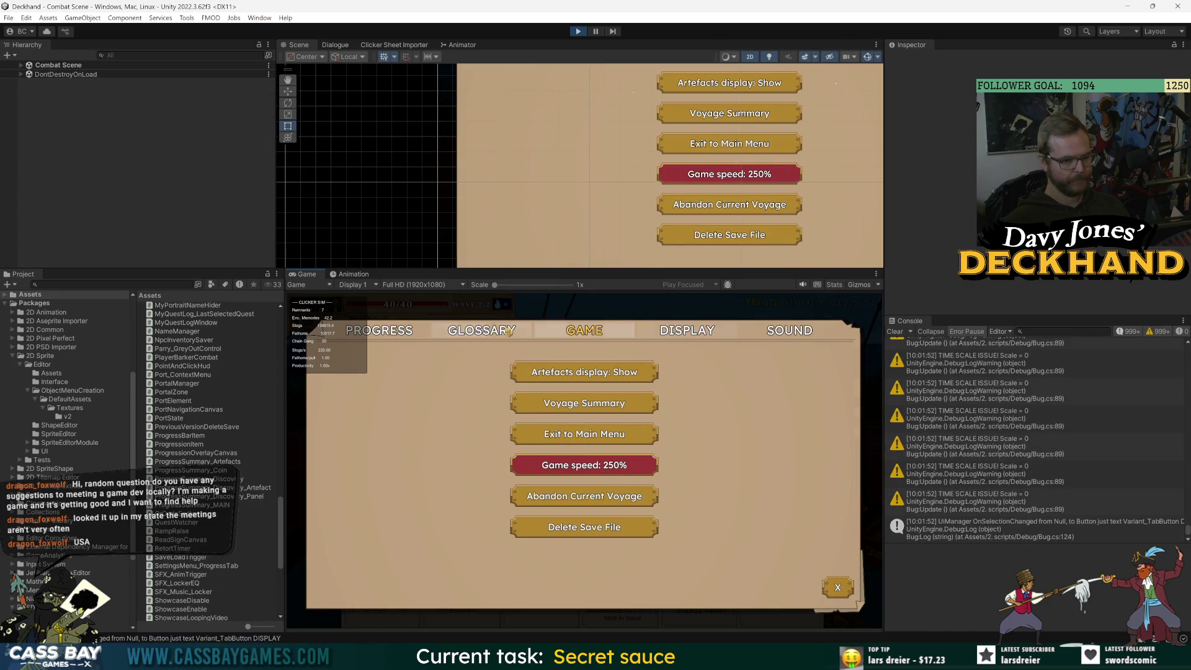
click(482, 330)
click(588, 340)
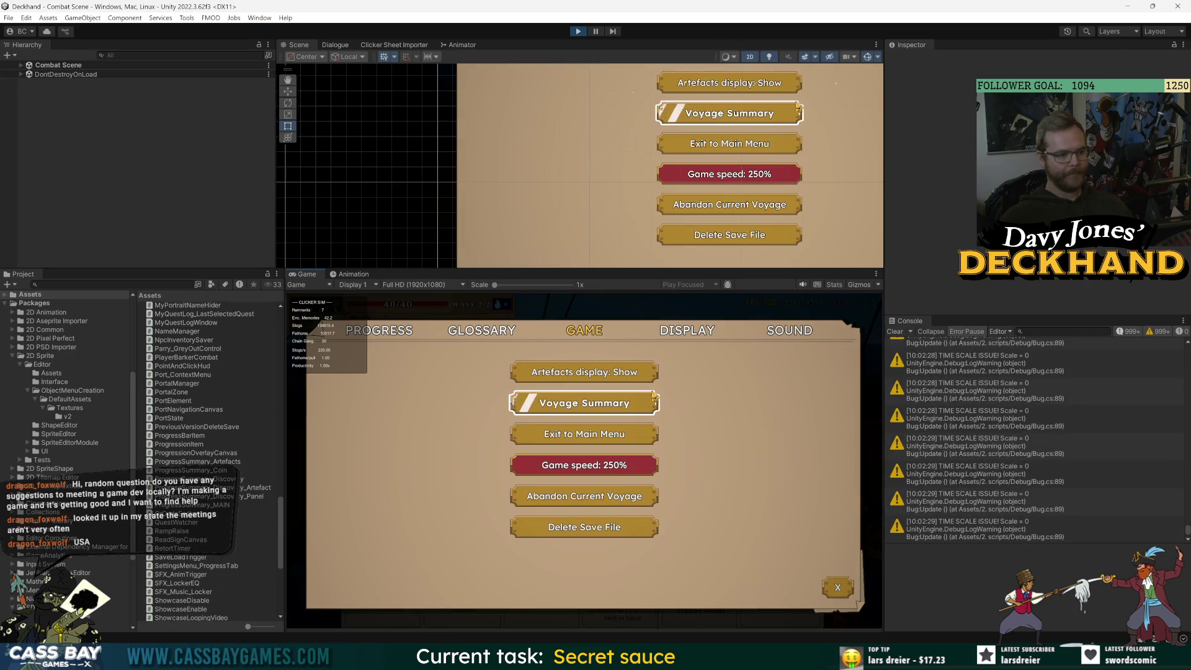
click(608, 497)
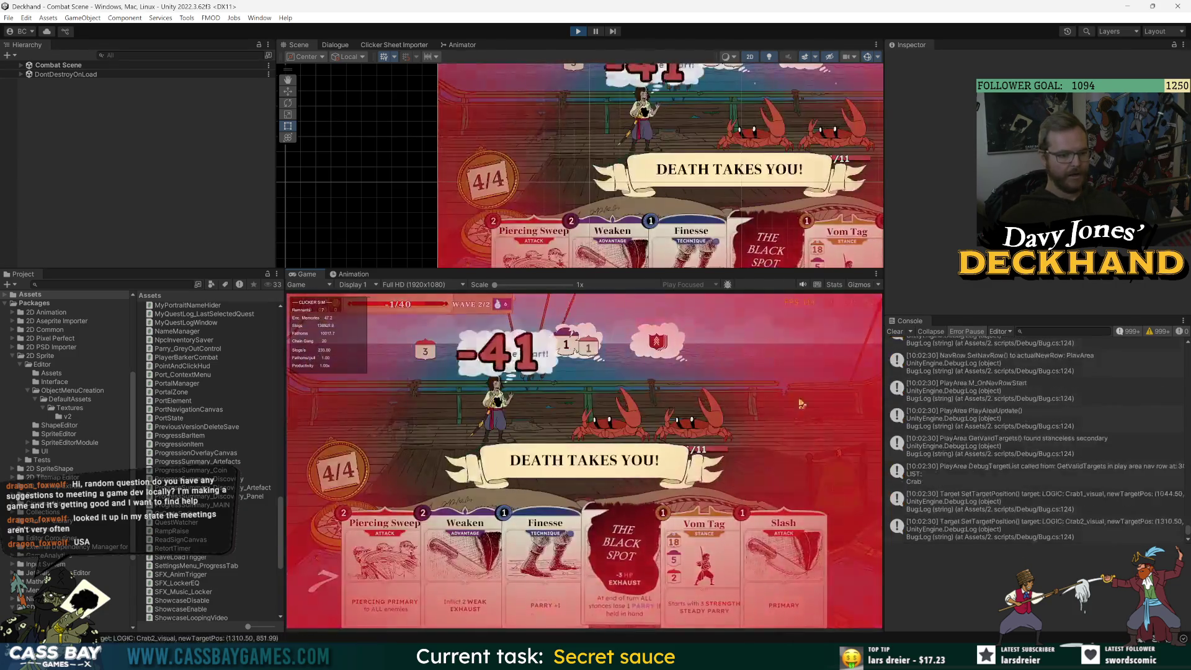
Advance past the death, artefact, voyage summary, coffers and new discoveries screens to the 342-point summary and locker.
click(800, 395)
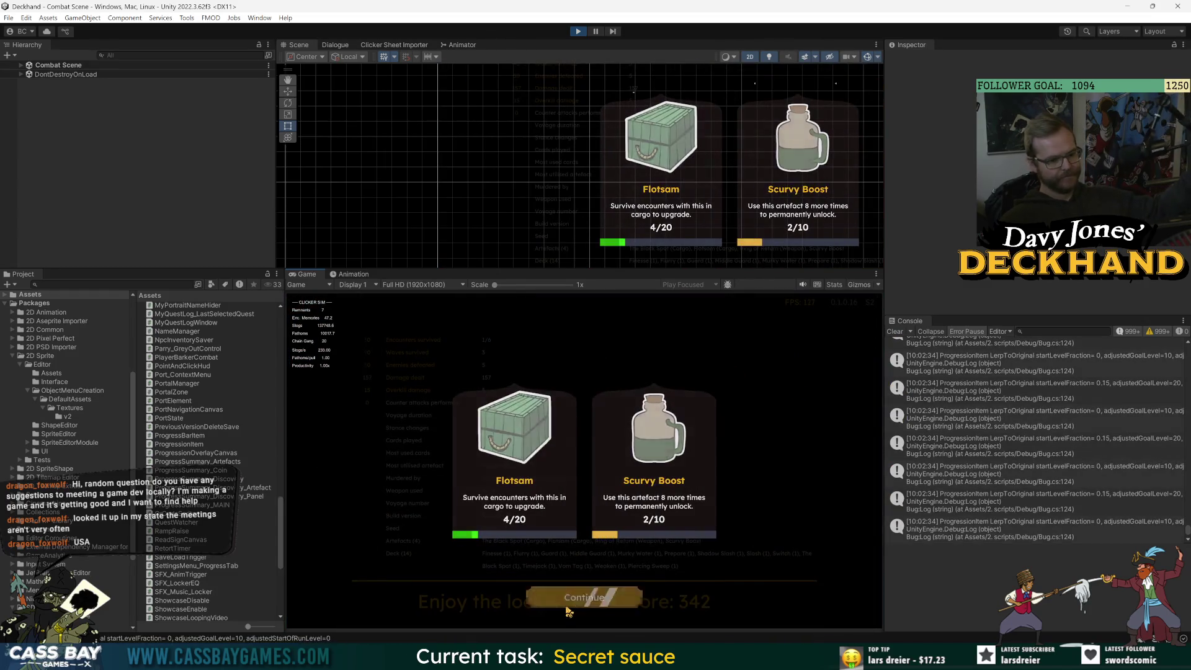
click(577, 605)
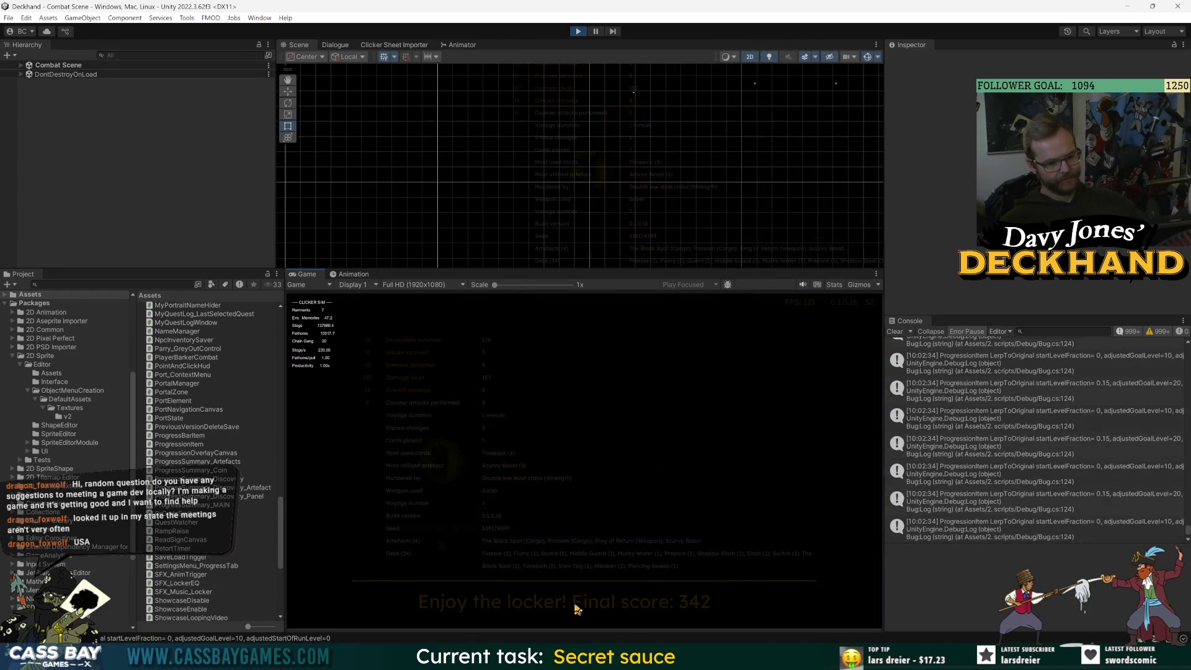
click(634, 385)
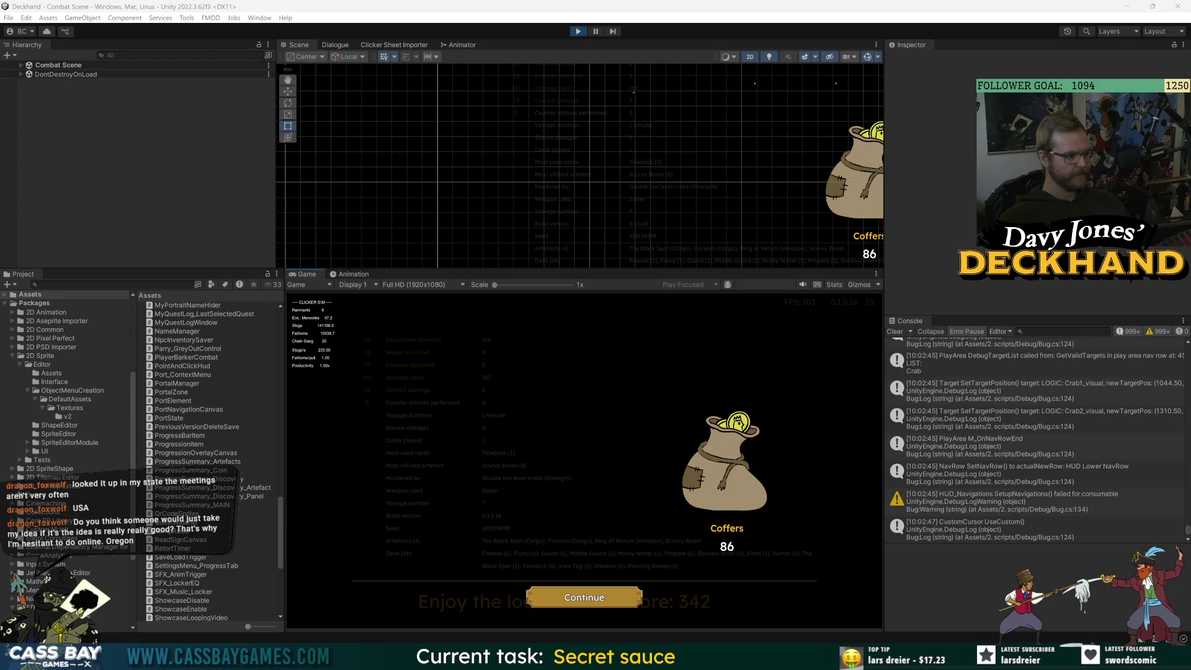
click(595, 603)
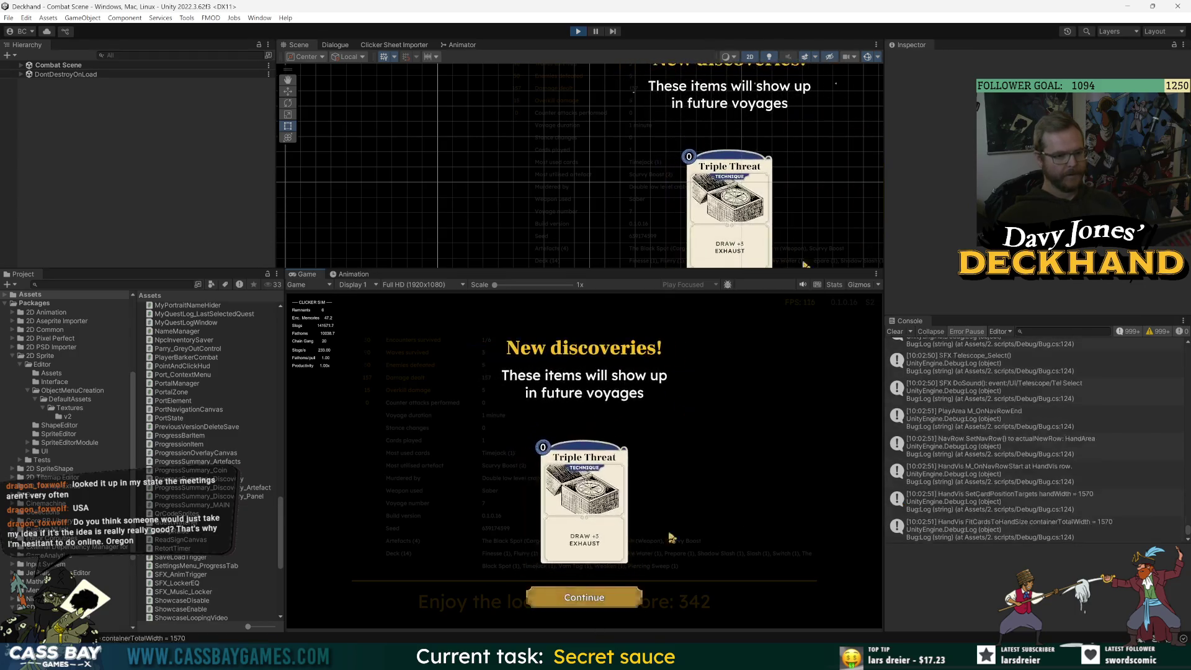
click(677, 554)
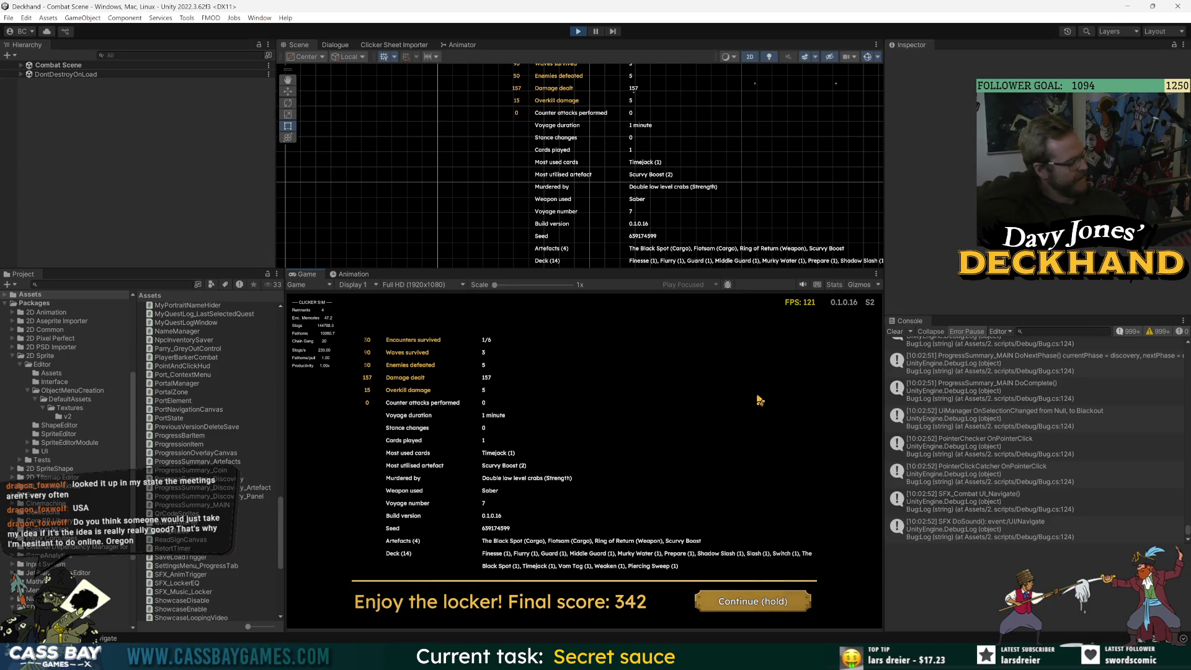
click(760, 401)
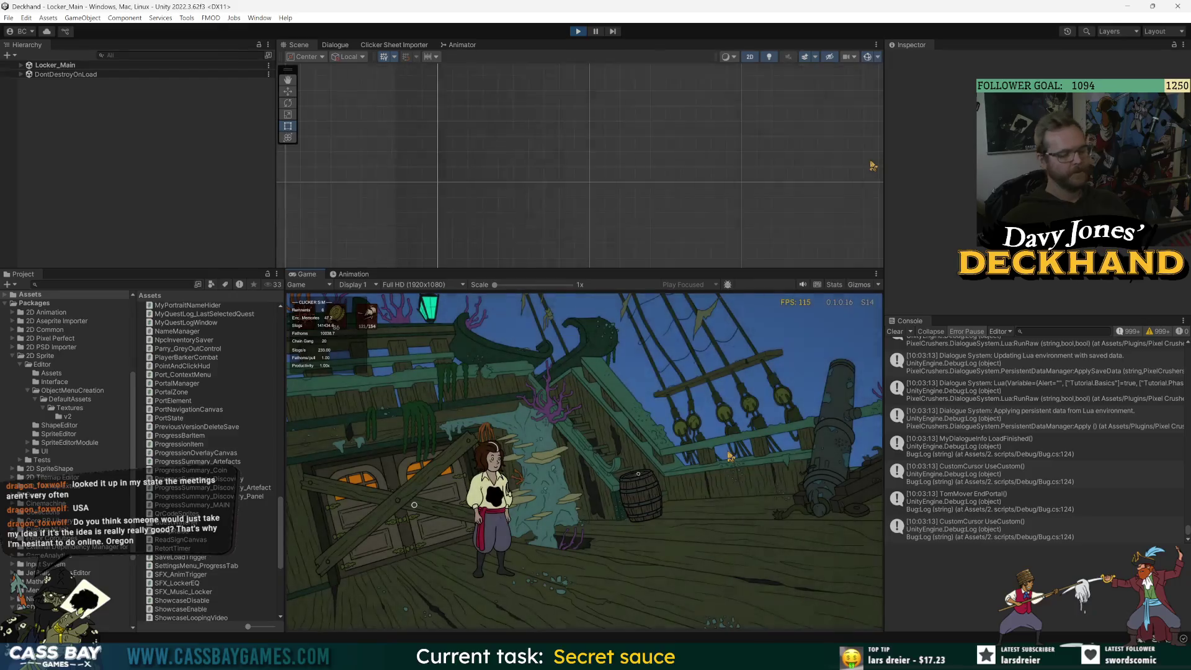
Walk the deckhand right across the deck to the locker clicker and fire Pull.
key(d)
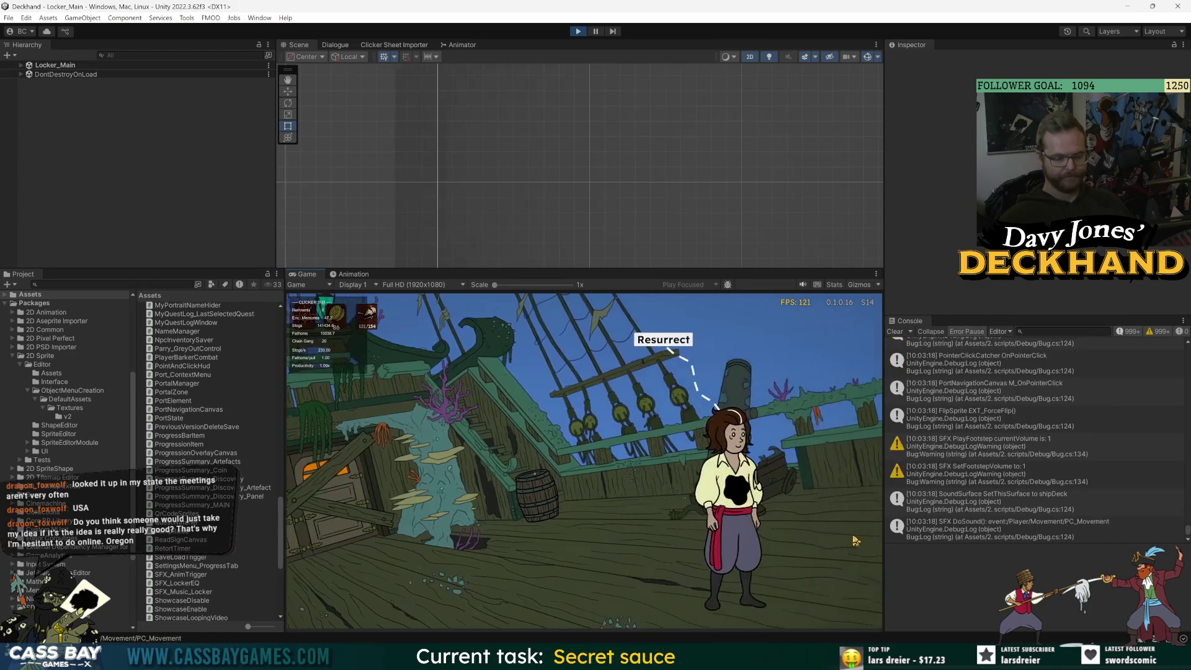
key(d)
key(d)
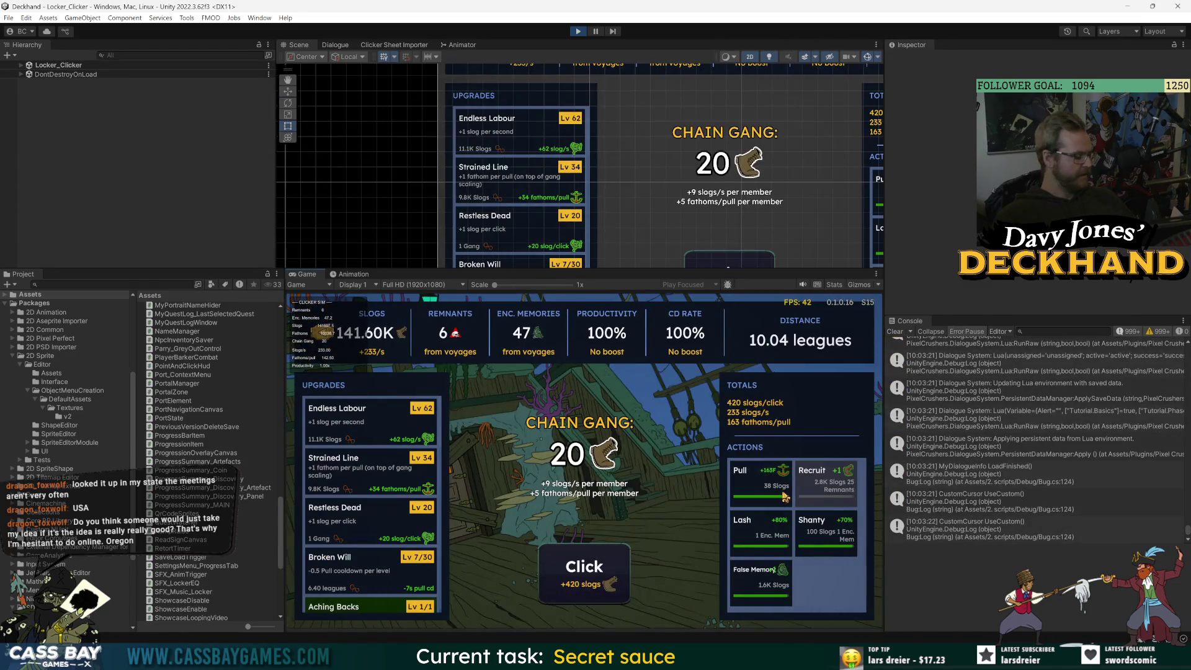
click(785, 495)
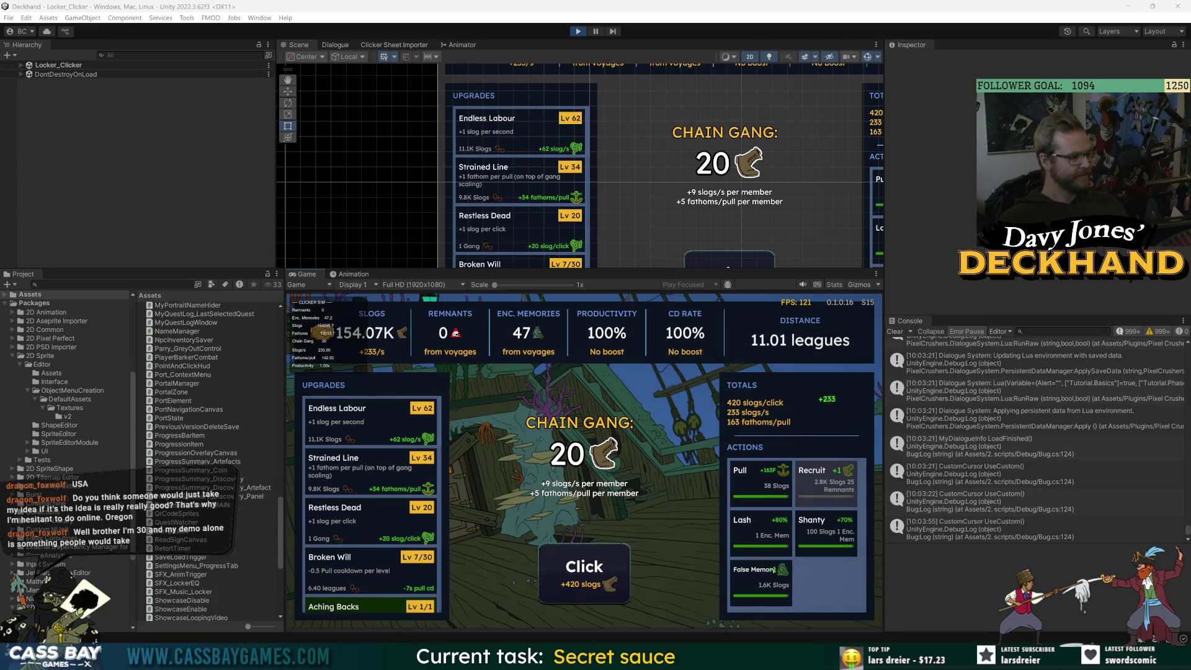
Fire the Pull, Lash, Shanty and False Memory action buttons.
click(760, 480)
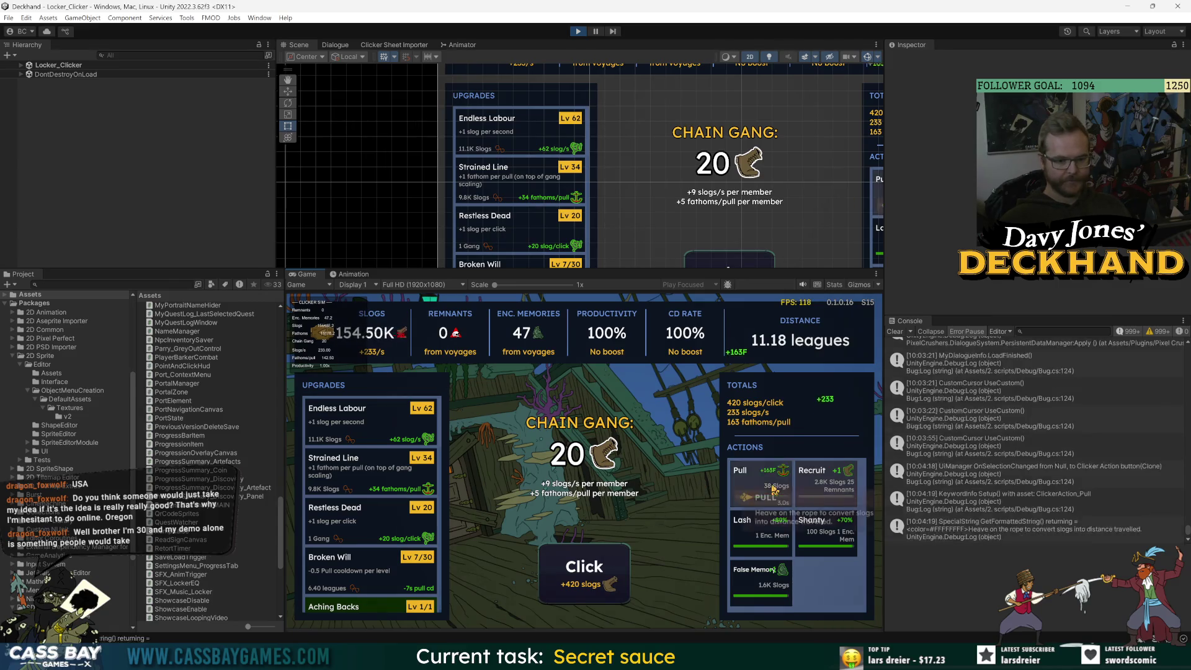
click(760, 530)
click(831, 537)
click(760, 580)
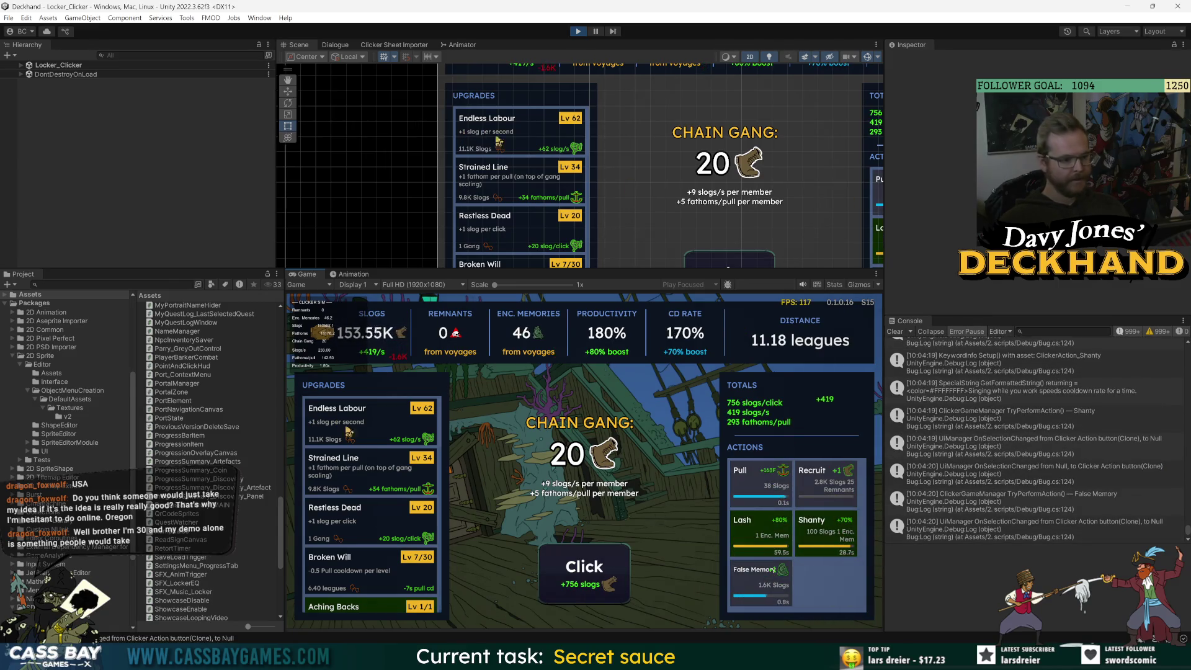
scroll(373, 546, down, 5)
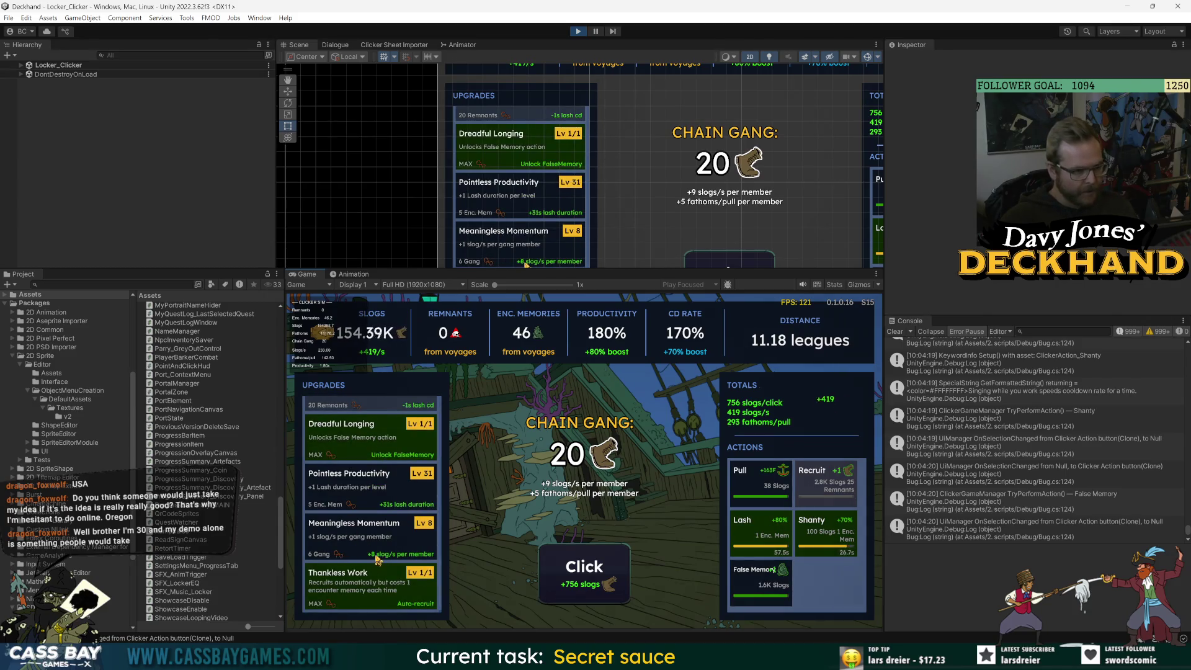
scroll(375, 534, up, 5)
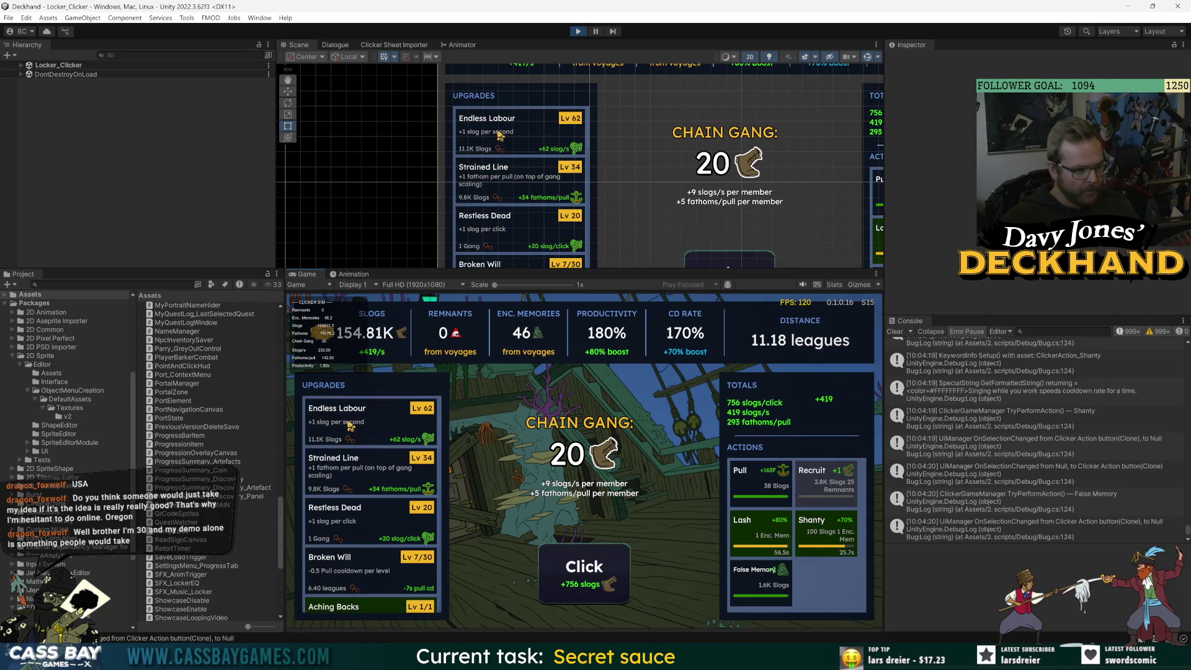
Buy Strained Line up to Lv 41 and three more Endless Labour levels to Lv 65.
click(367, 471)
click(370, 464)
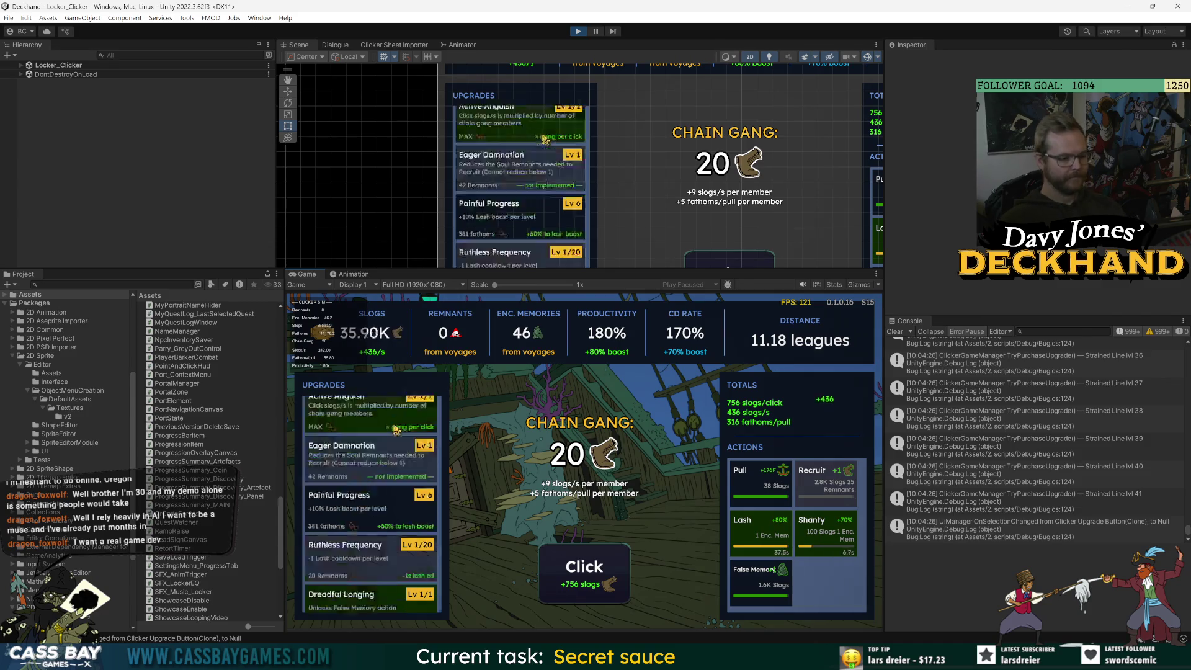
double_click(373, 418)
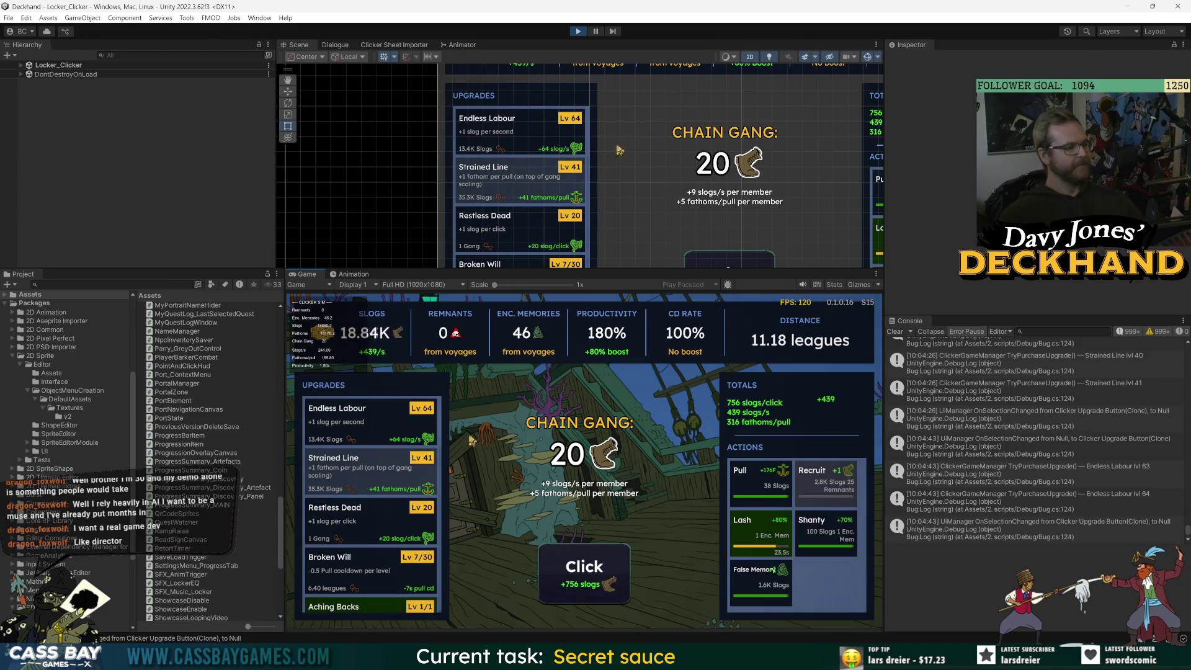
click(381, 427)
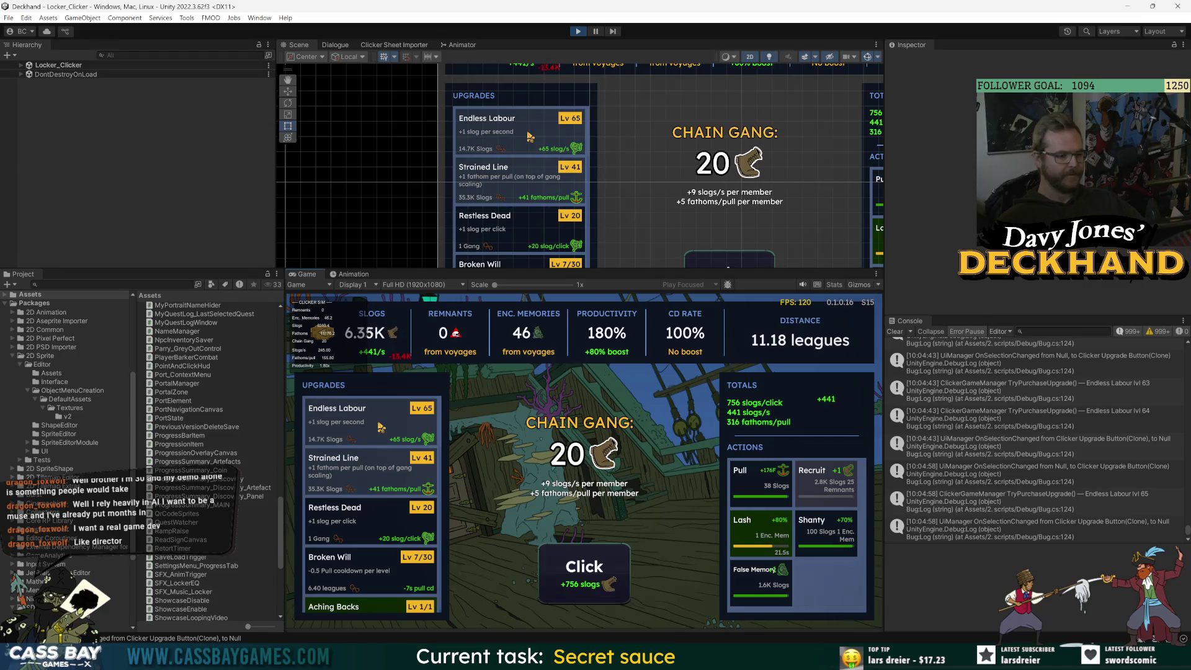
scroll(391, 540, down, 5)
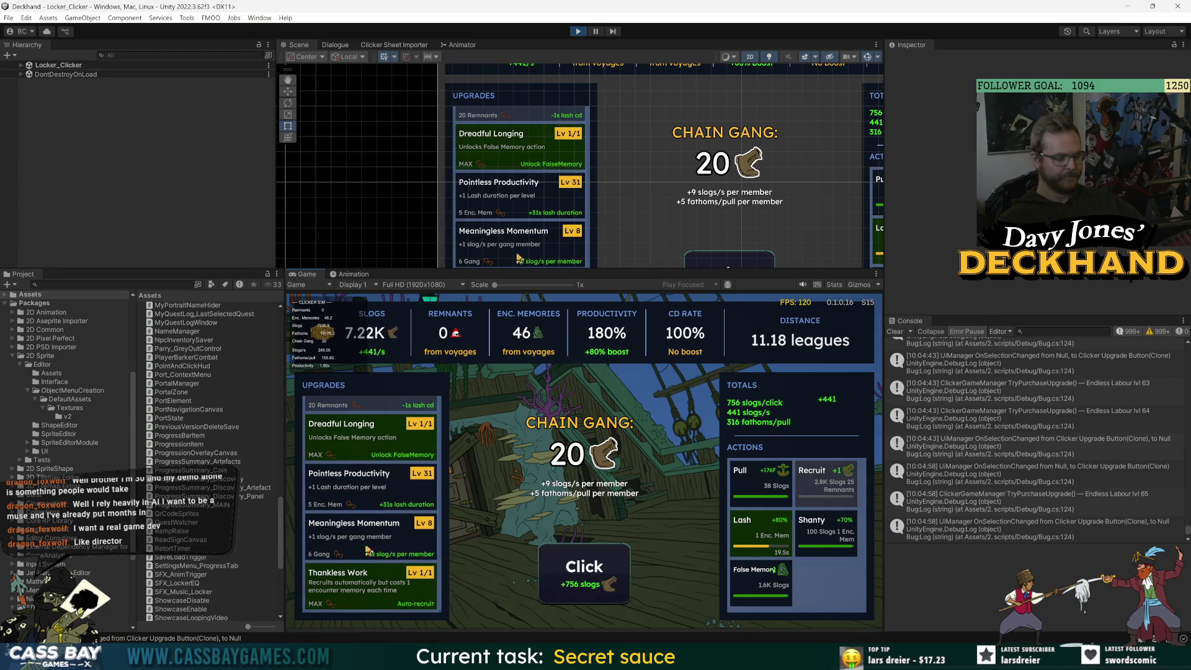
scroll(381, 544, up, 5)
Activate Shanty, trigger False Memory twice, and fire Pull twice for more distance.
click(814, 525)
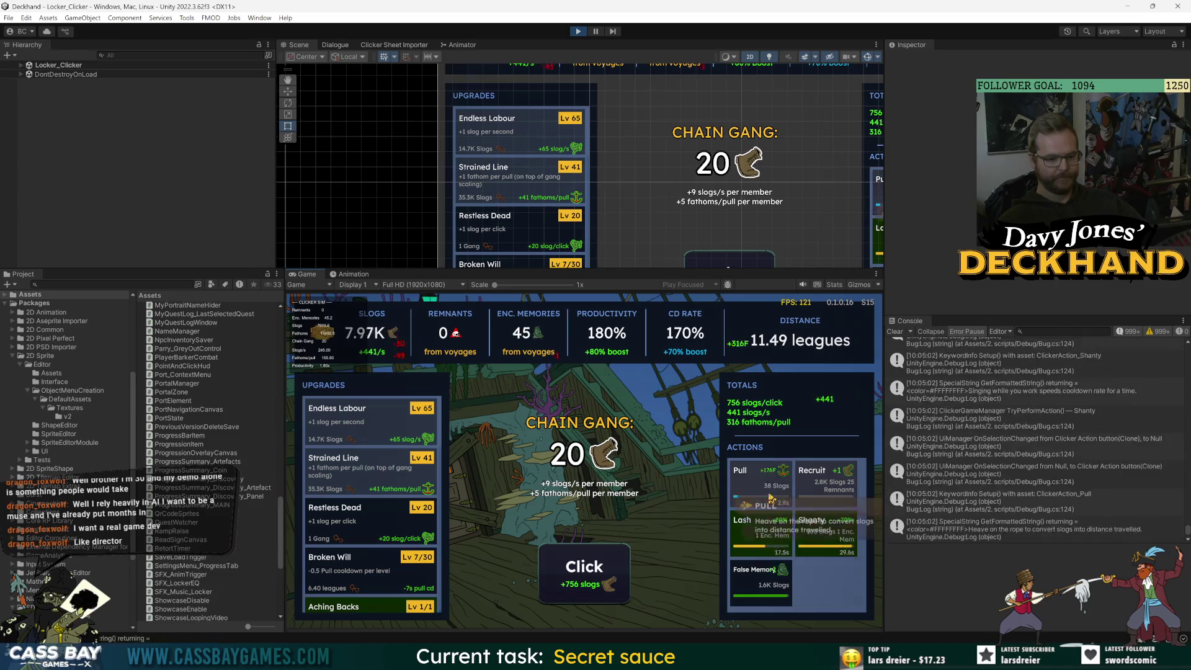
click(738, 585)
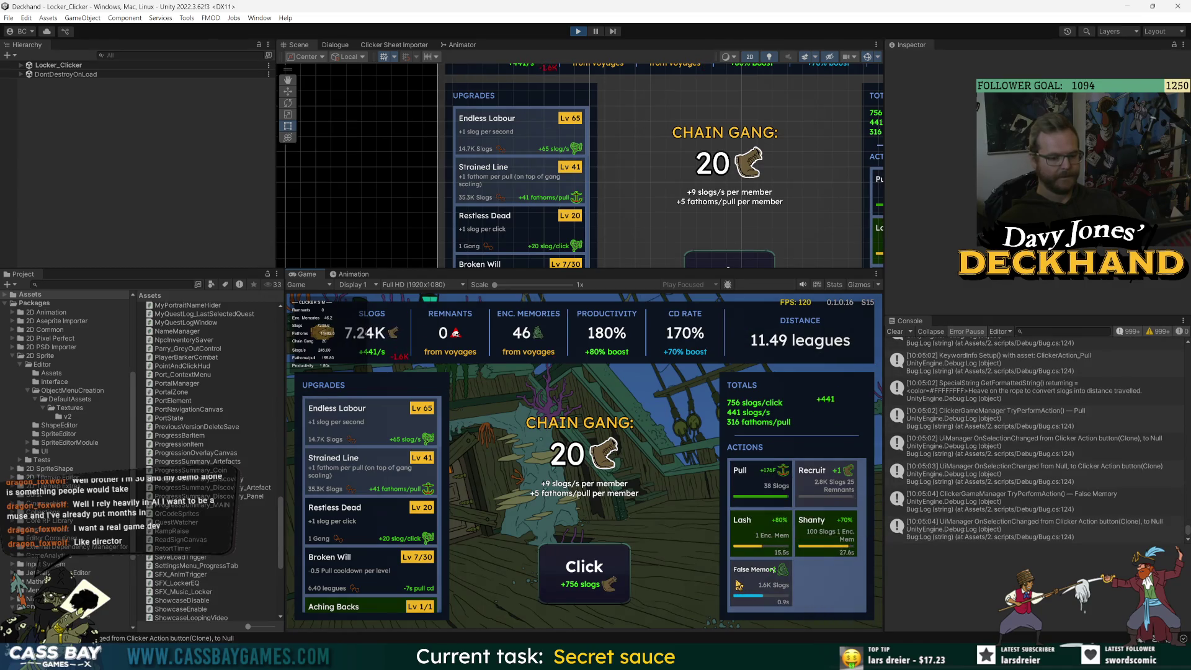
click(782, 580)
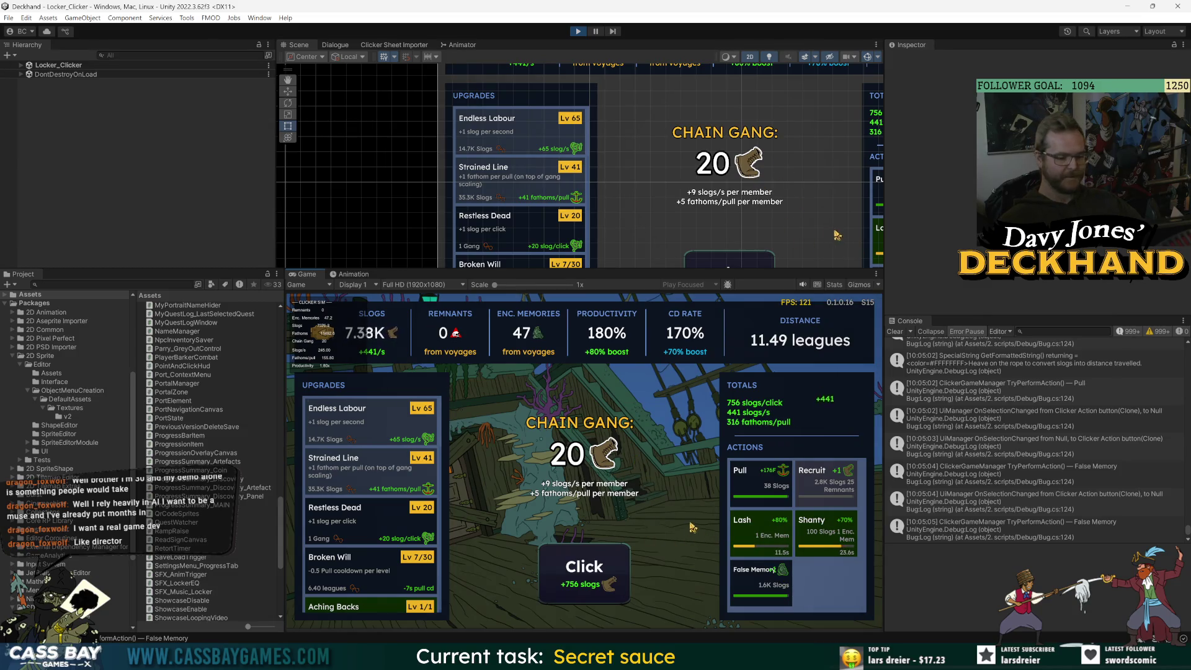
scroll(372, 472, down, 5)
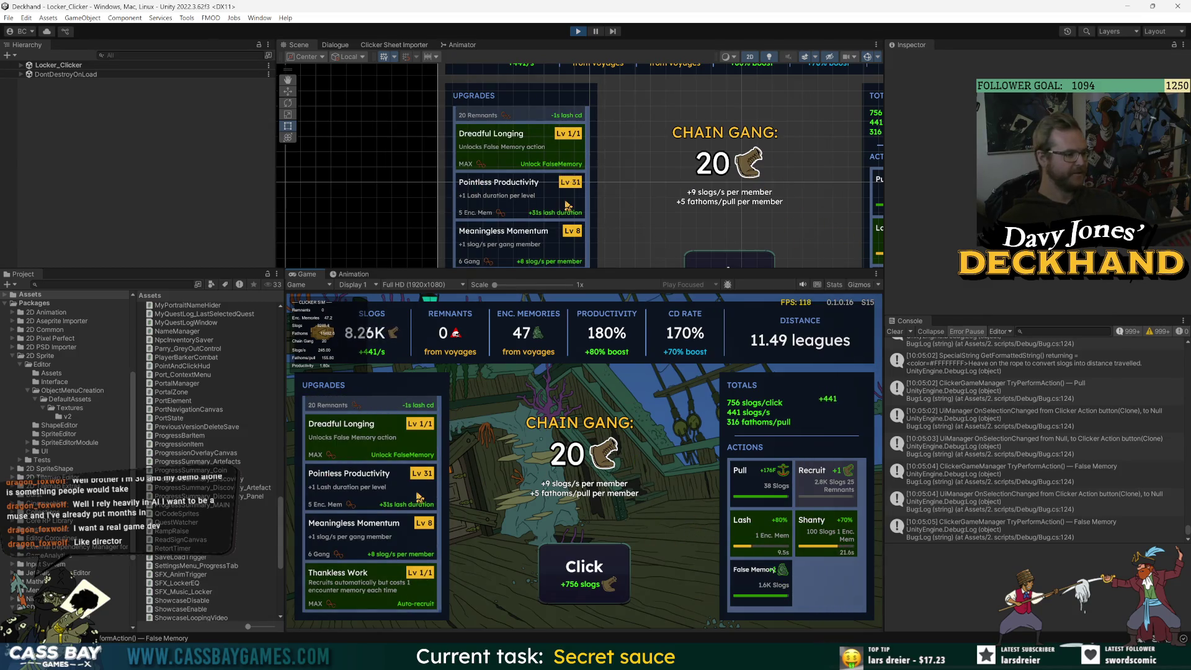
click(766, 490)
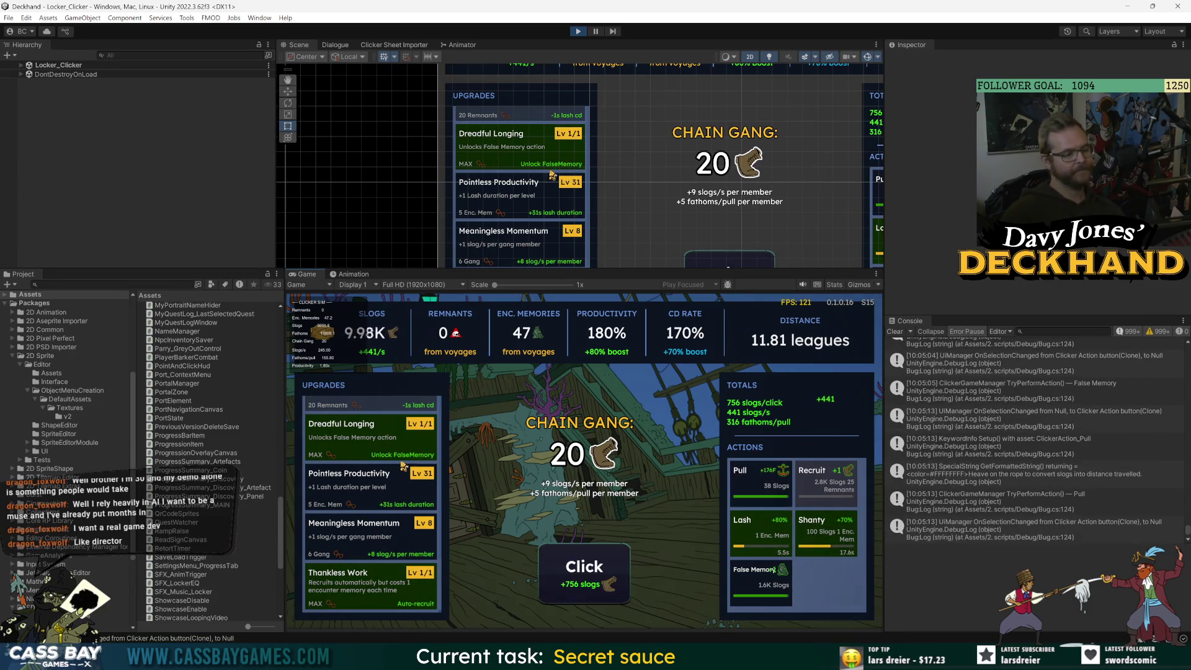
click(761, 490)
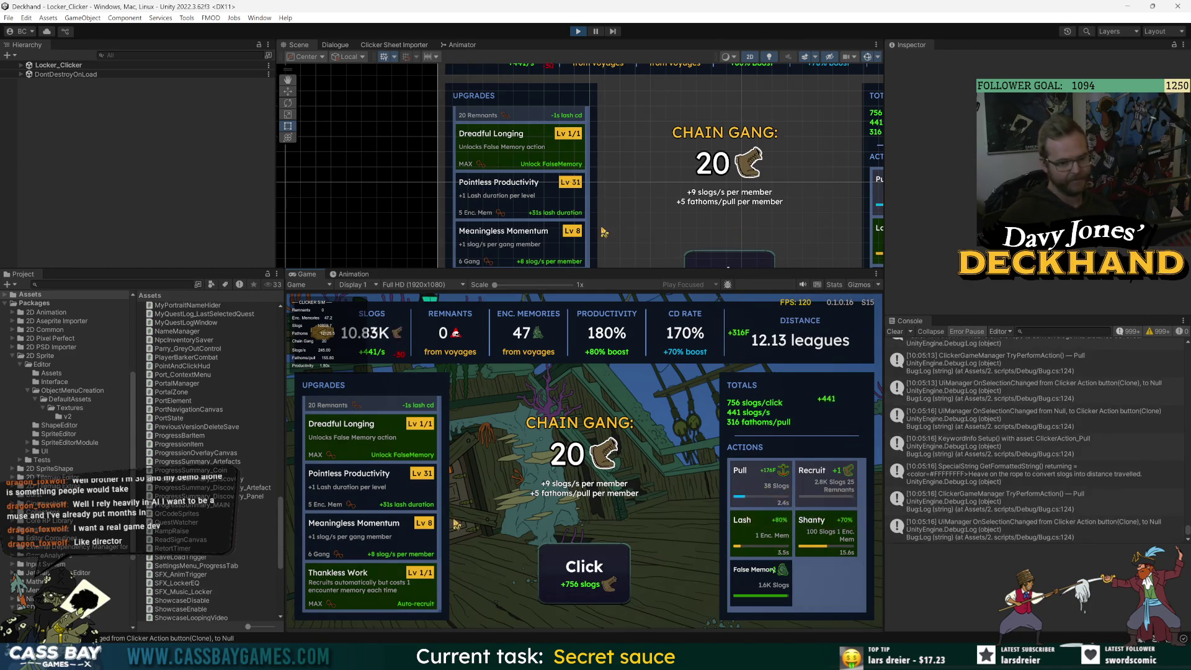
Upgrade Broken Will to 8/30, main-click twice for slogs, and activate Lash.
scroll(360, 549, up, 3)
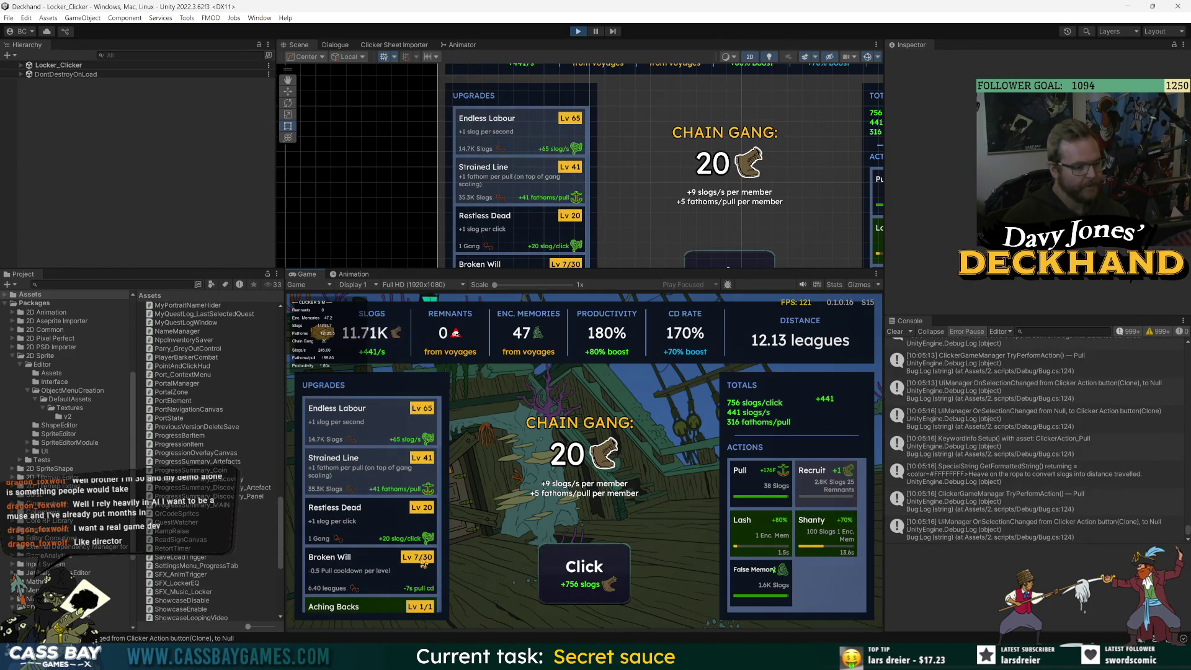
click(369, 572)
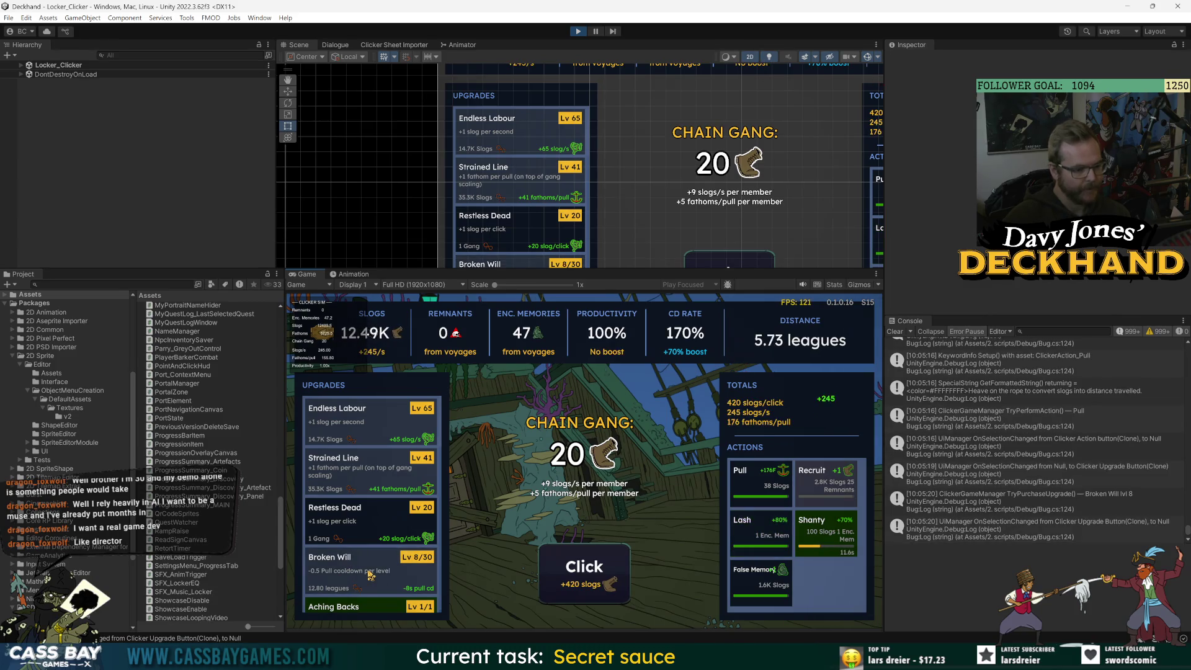
click(583, 567)
click(583, 568)
click(583, 568)
click(774, 526)
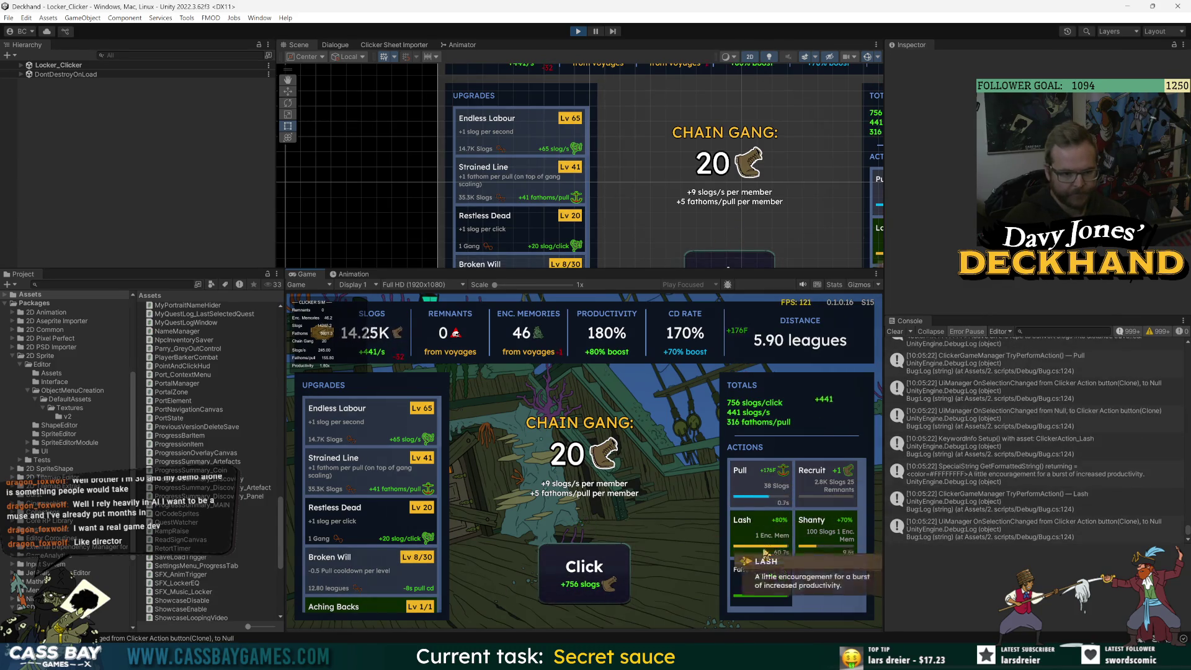
Buy a Meaningless Momentum level, then make ten main clicks to earn slogs.
scroll(352, 552, down, 5)
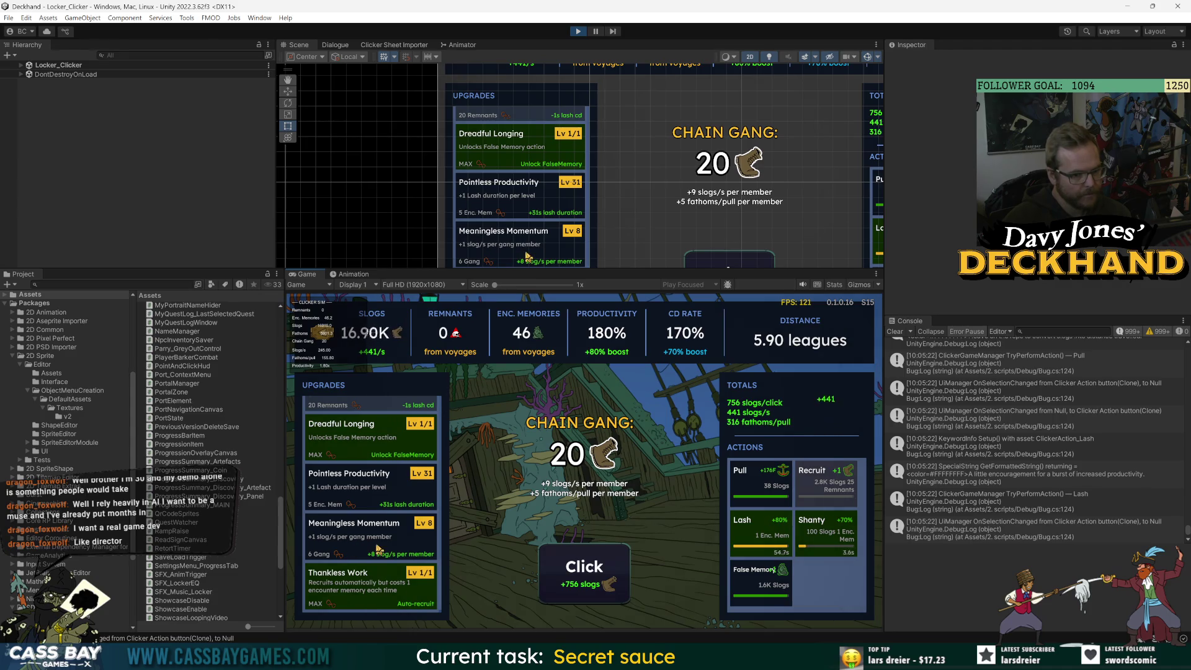
click(382, 544)
click(588, 572)
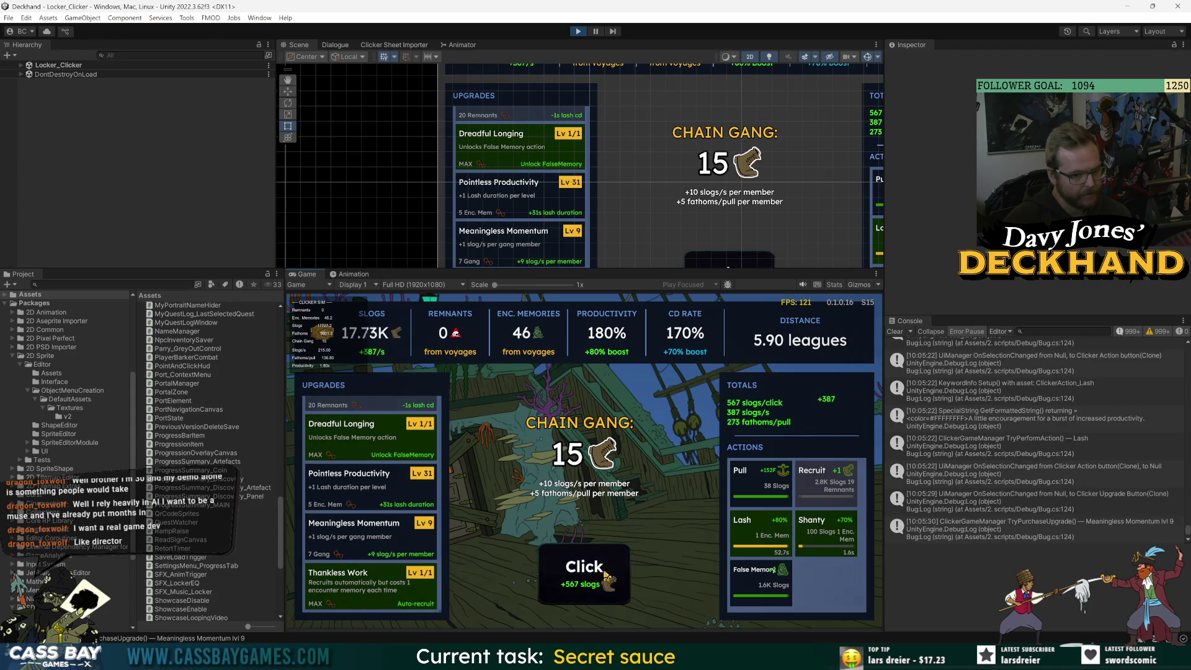
click(591, 575)
click(590, 574)
click(590, 574)
click(590, 574)
click(590, 574)
click(590, 574)
click(589, 574)
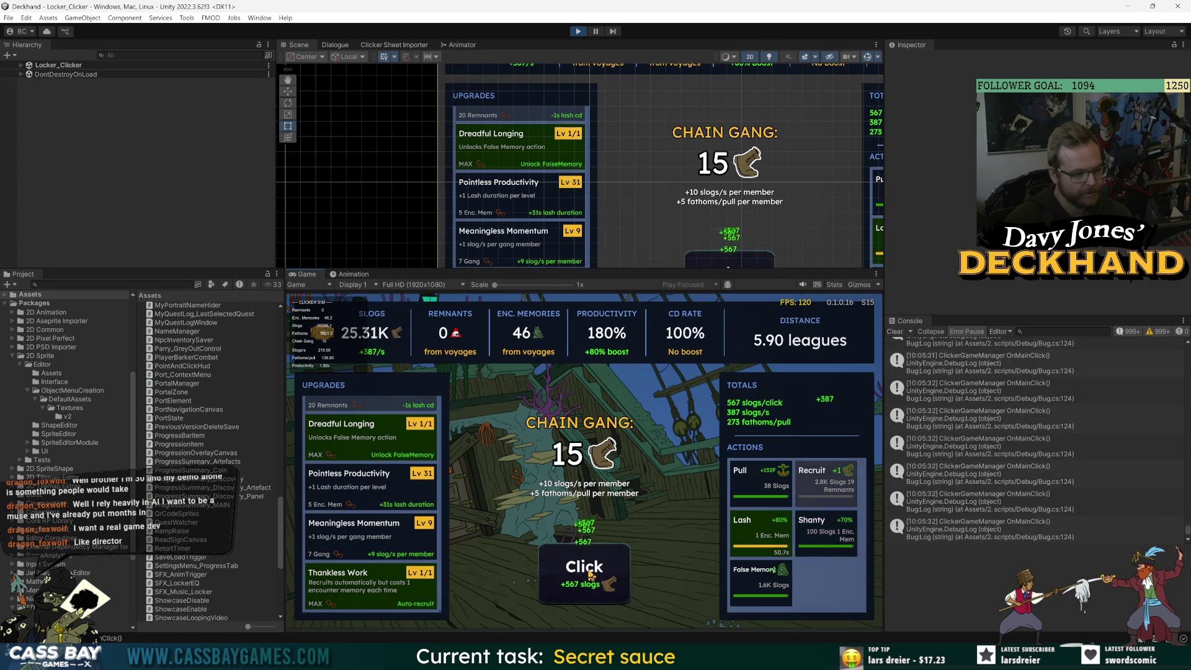
click(590, 574)
click(590, 575)
click(590, 575)
click(590, 574)
click(590, 574)
click(590, 574)
click(590, 574)
click(590, 574)
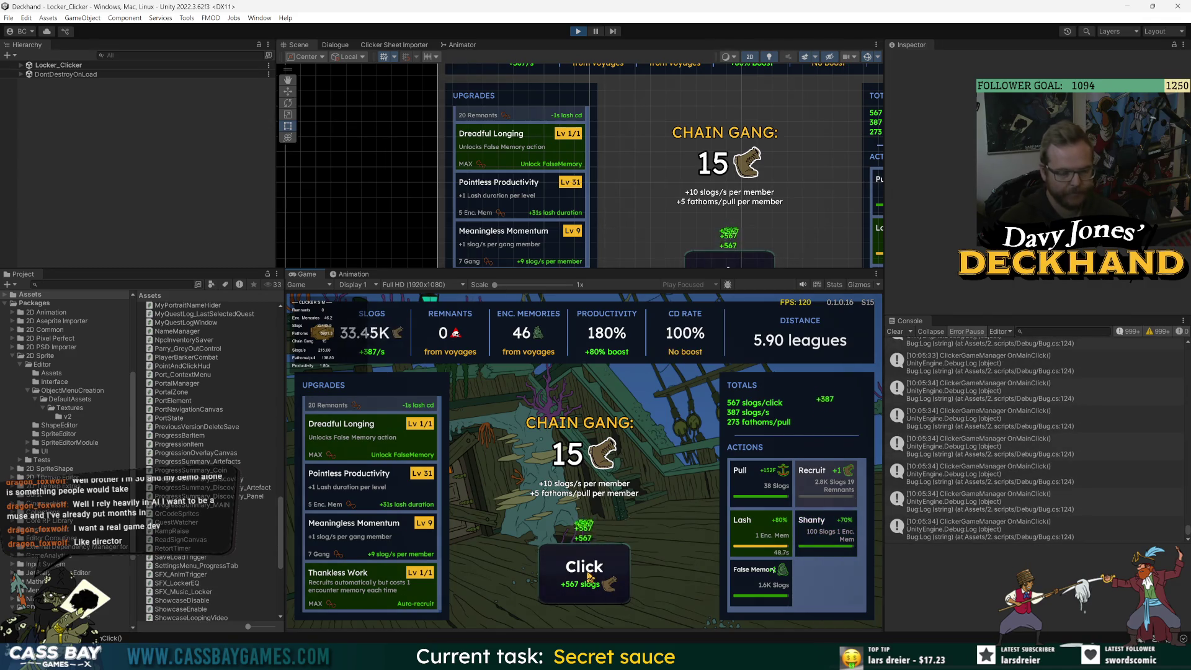
click(590, 574)
click(590, 574)
Fire the Shanty, Pull and False Memory actions.
click(825, 528)
click(744, 478)
click(758, 574)
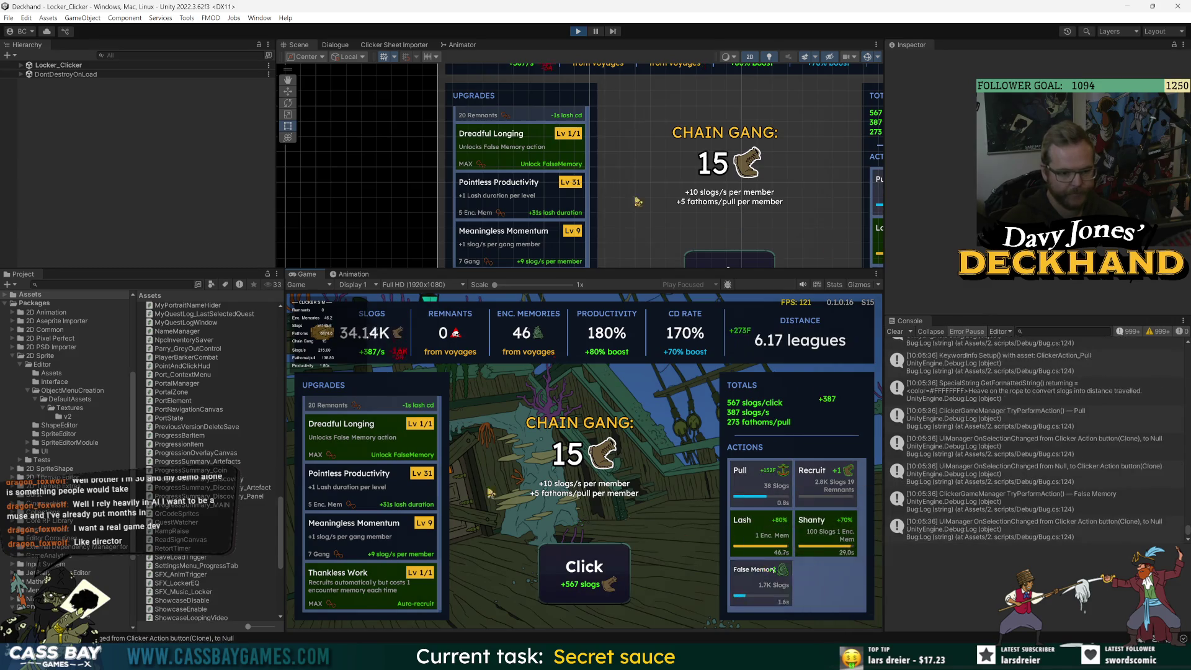
Buy two Endless Labour levels and two Restless Dead levels, reaching Restless Dead 24.
scroll(406, 480, up, 5)
click(374, 431)
click(374, 430)
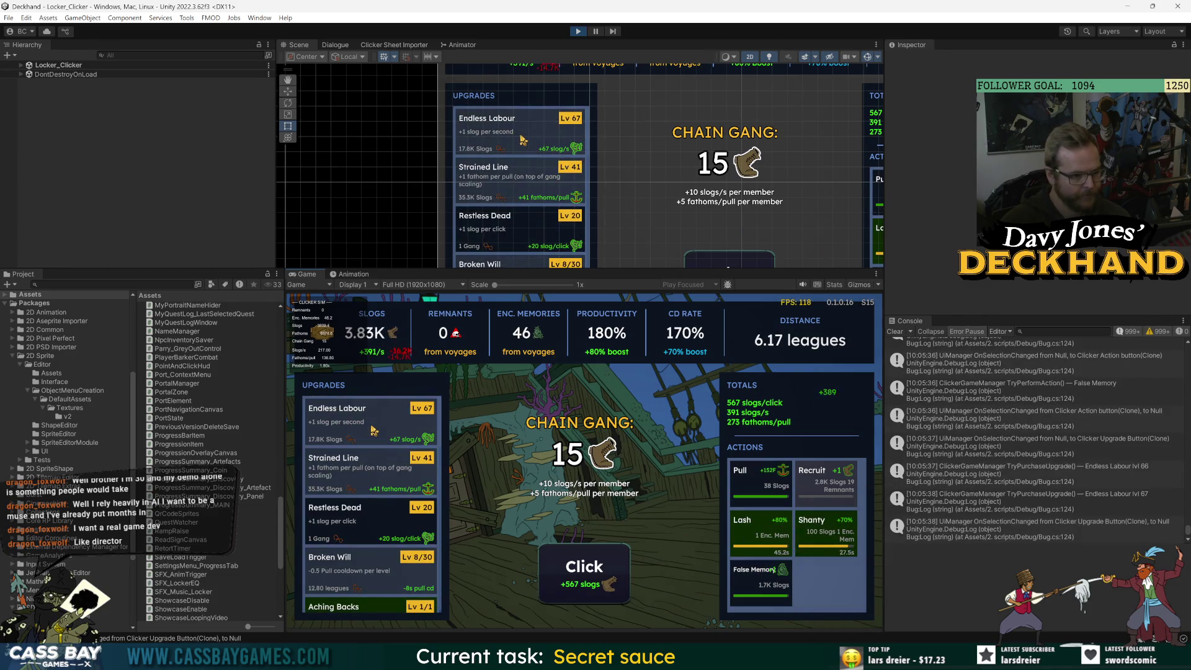
click(394, 530)
click(394, 530)
click(394, 530)
click(394, 531)
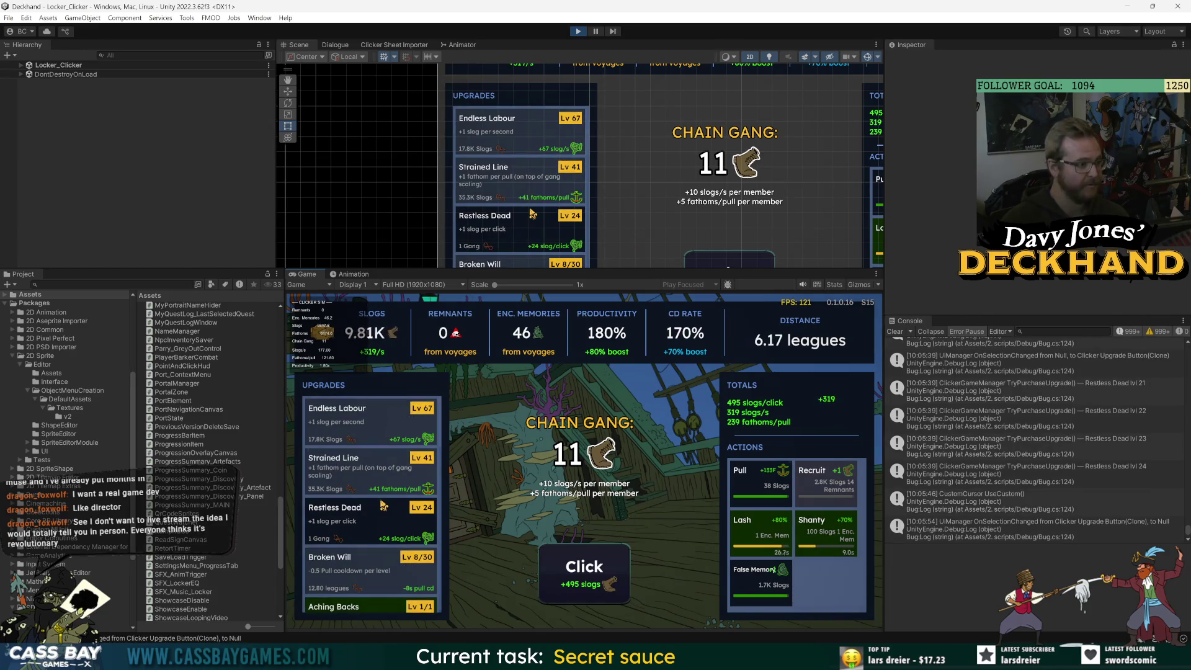
Fire Pull and False Memory again, then make eleven more main clicks for slogs.
click(770, 481)
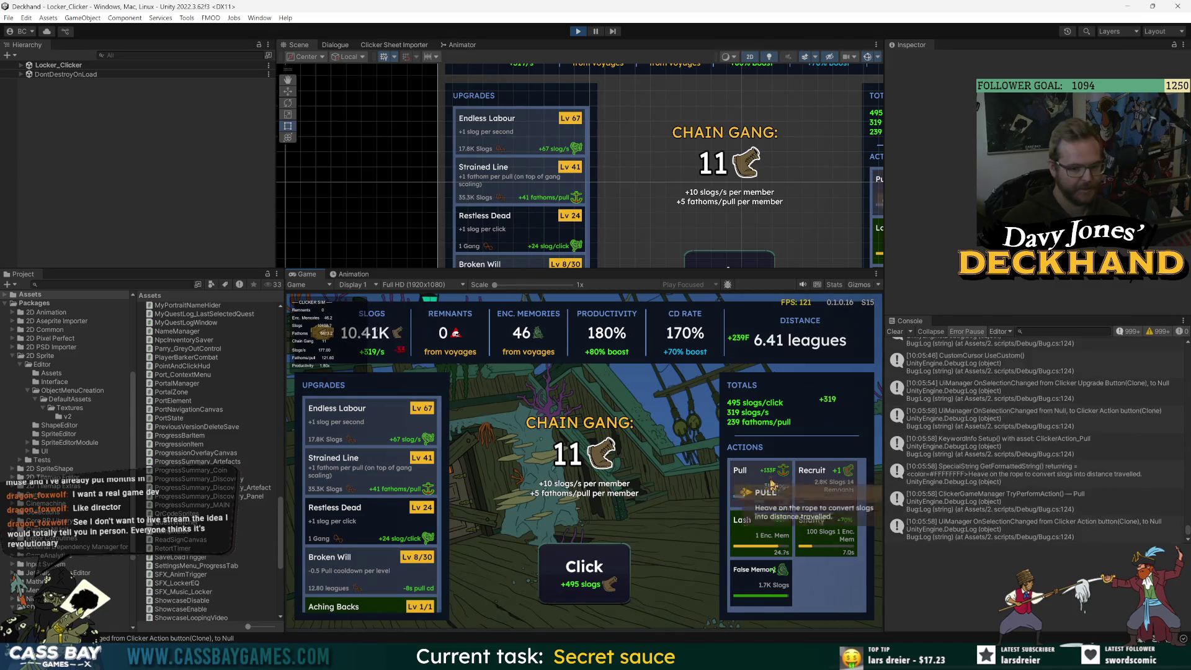
click(768, 586)
scroll(381, 523, down, 5)
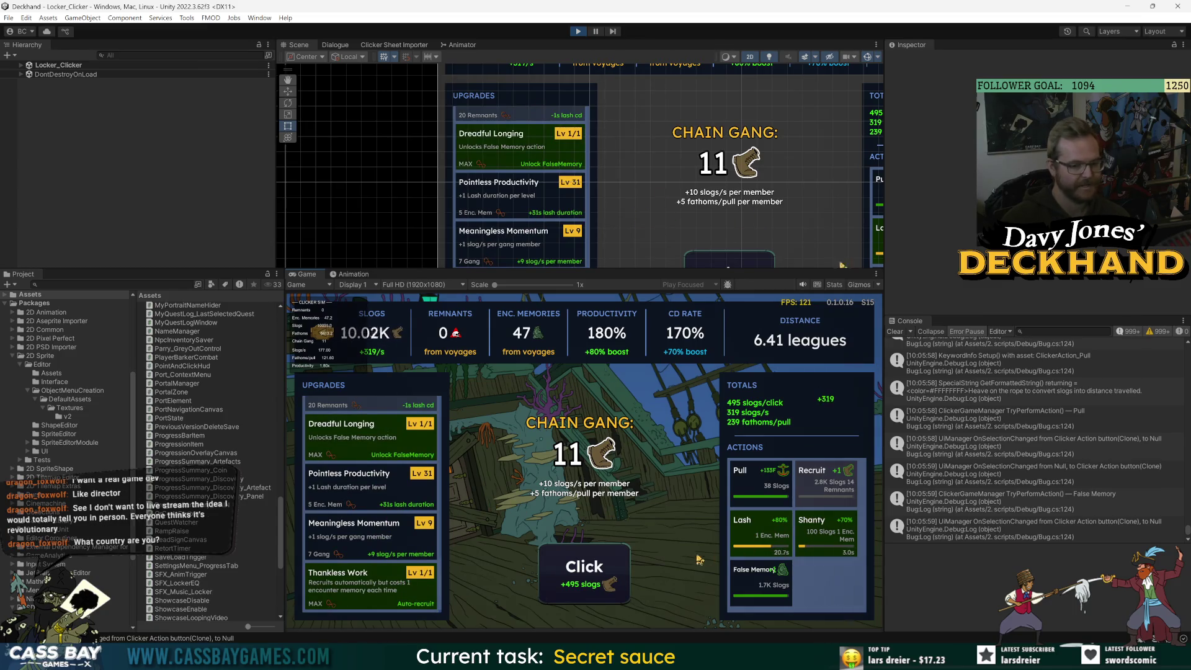
click(587, 584)
click(587, 584)
click(587, 584)
click(588, 585)
click(588, 585)
click(588, 585)
click(589, 585)
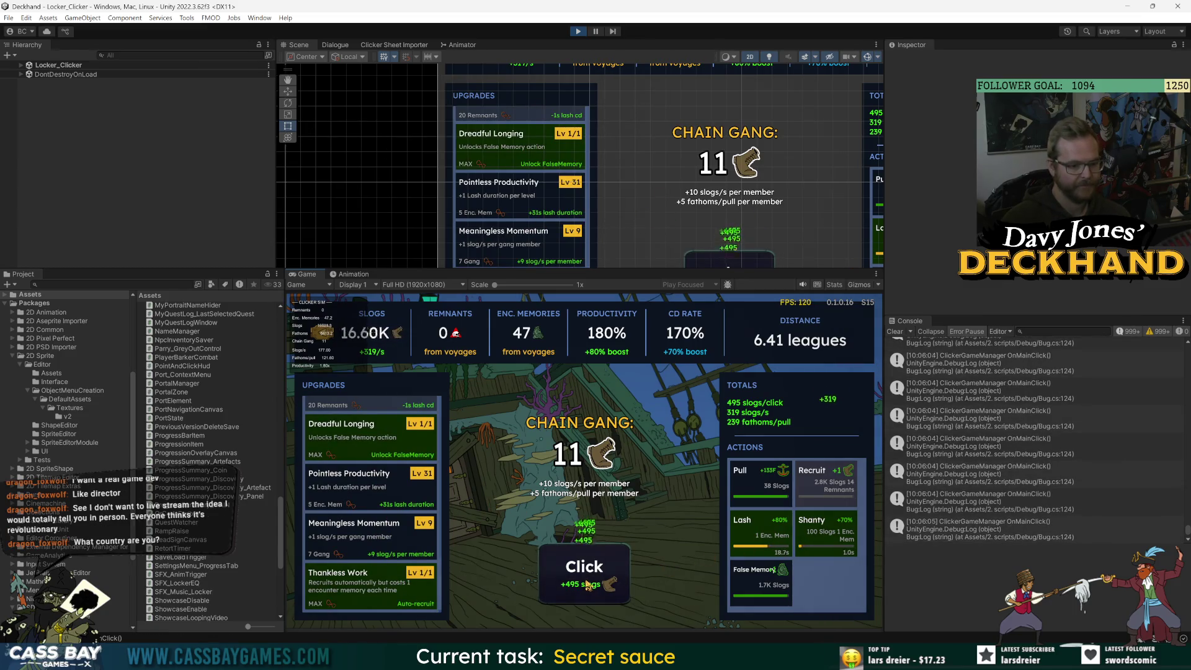
click(589, 585)
click(589, 586)
click(589, 585)
click(618, 566)
click(618, 567)
click(618, 566)
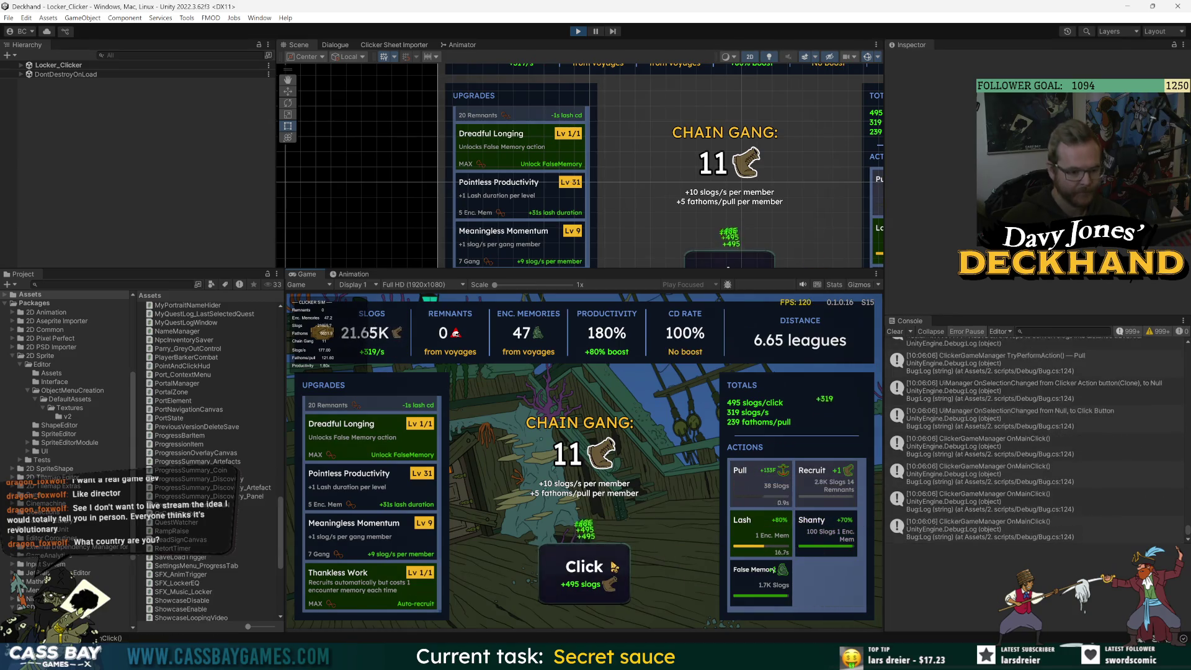
click(614, 566)
click(614, 566)
click(614, 567)
click(614, 566)
click(614, 566)
click(614, 566)
click(614, 566)
click(614, 566)
click(614, 566)
click(614, 566)
click(614, 566)
Fire Pull and the Shanty cooldown boost, then make two more main clicks.
click(758, 484)
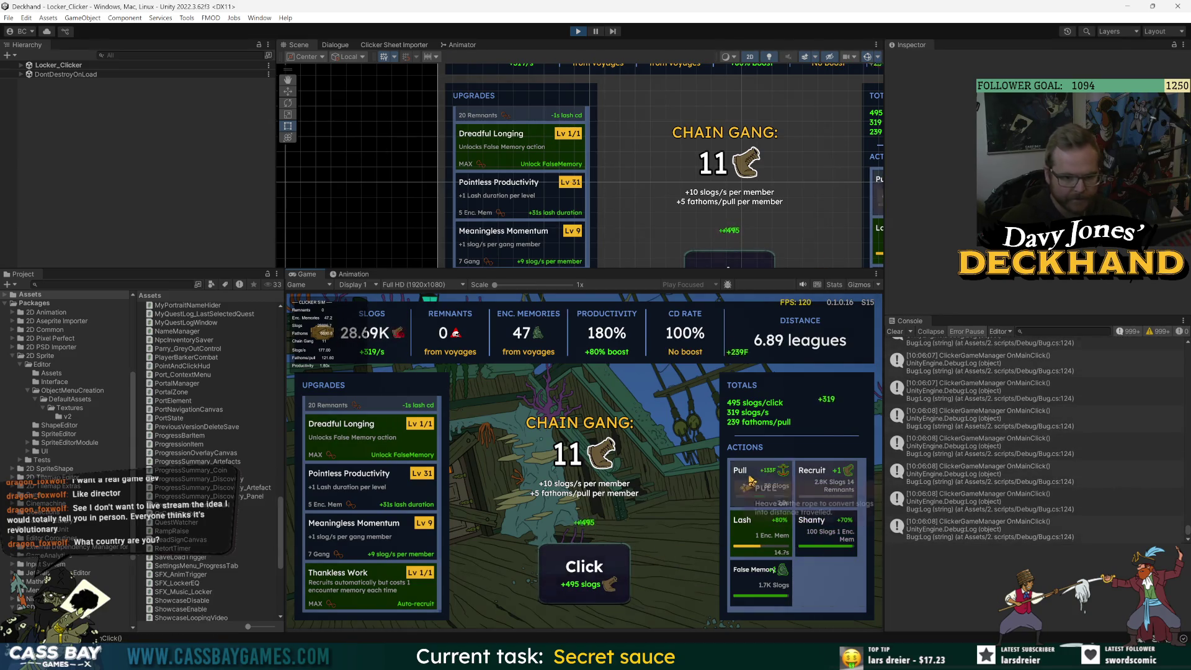
click(840, 526)
click(586, 568)
click(586, 567)
click(586, 568)
click(587, 567)
click(586, 568)
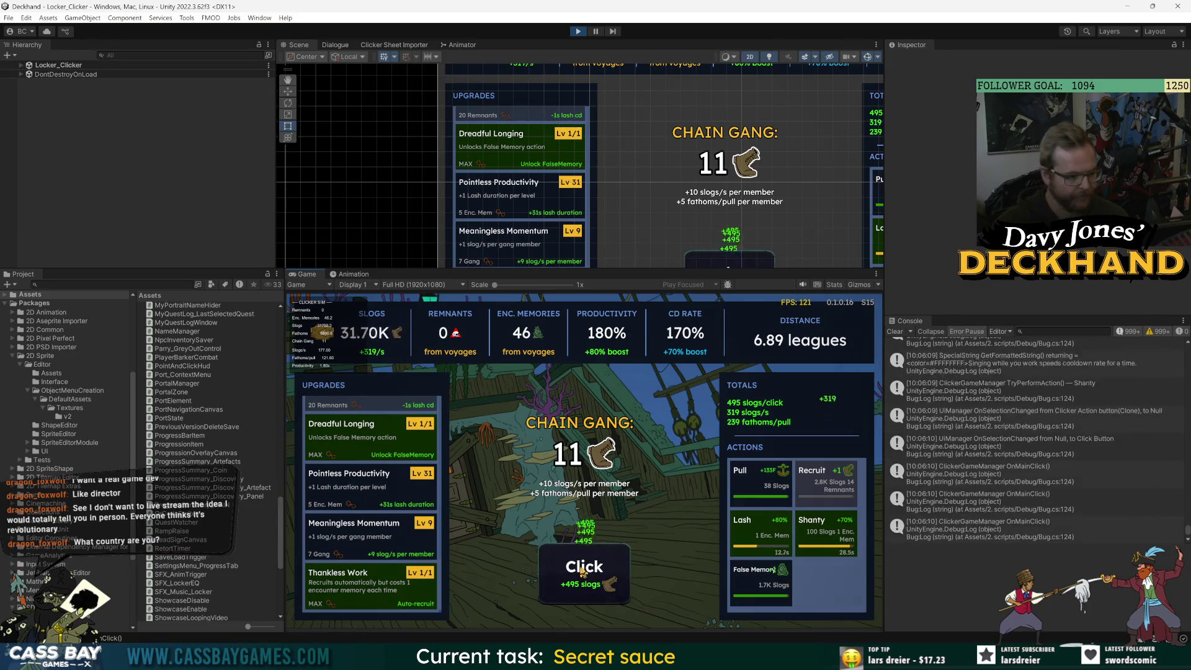
Buy Endless Labour up to Lv 68, make five main clicks, and fire Pull.
scroll(410, 556, up, 5)
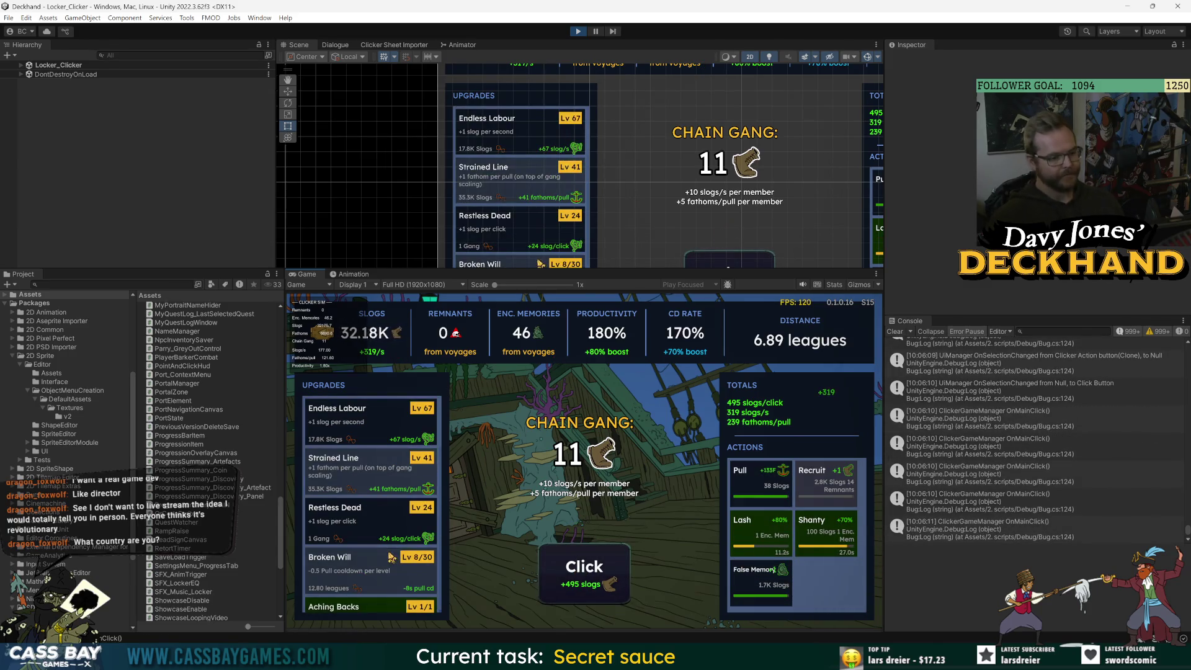
click(377, 424)
click(571, 577)
click(571, 577)
click(571, 577)
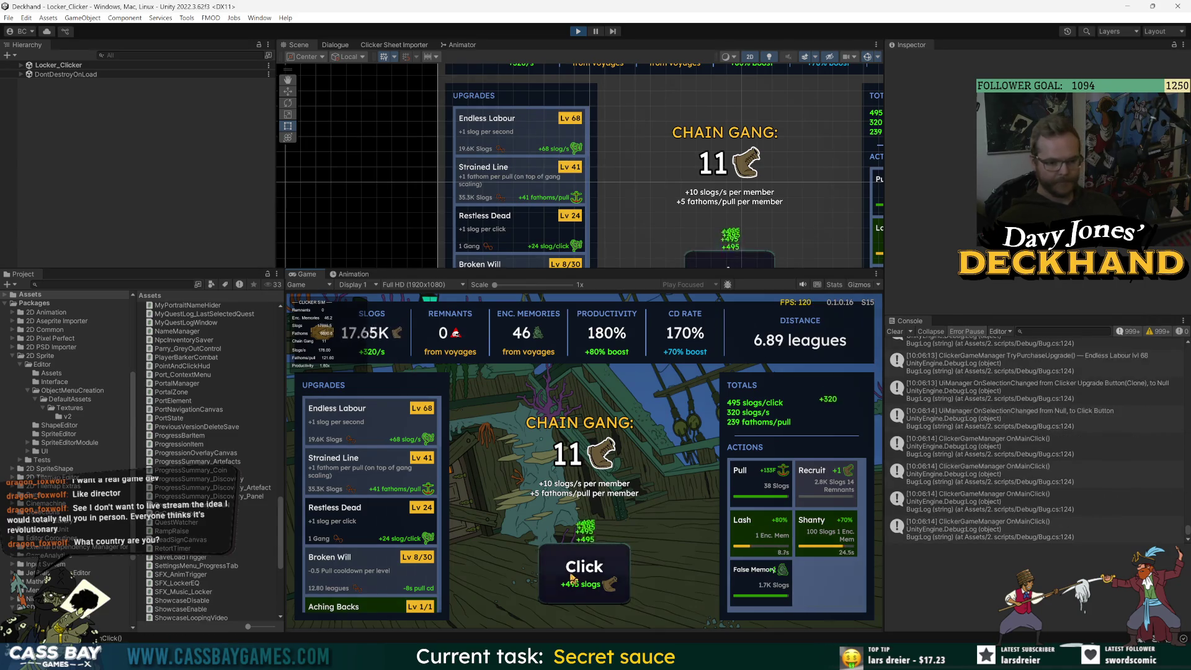
click(570, 577)
click(570, 576)
click(571, 577)
click(571, 577)
click(571, 577)
click(571, 577)
click(570, 576)
click(571, 577)
click(570, 577)
click(571, 577)
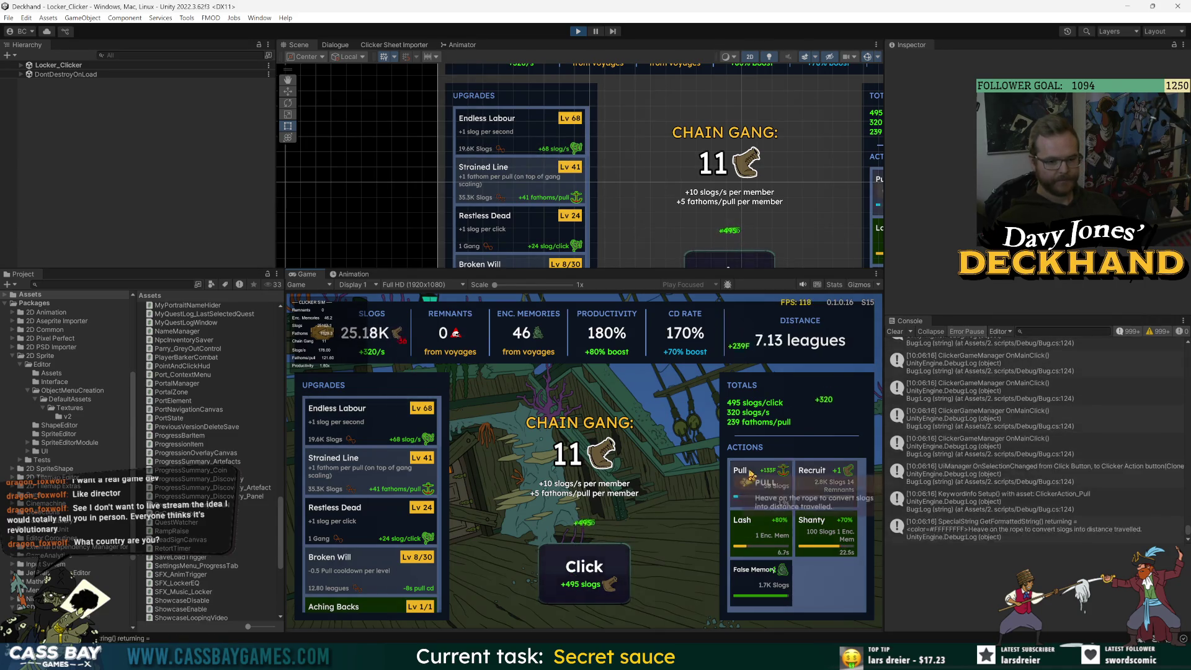
click(760, 481)
Check the Clicker Upgrade Assets sheet, then return to the Unity Editor.
scroll(372, 528, down, 5)
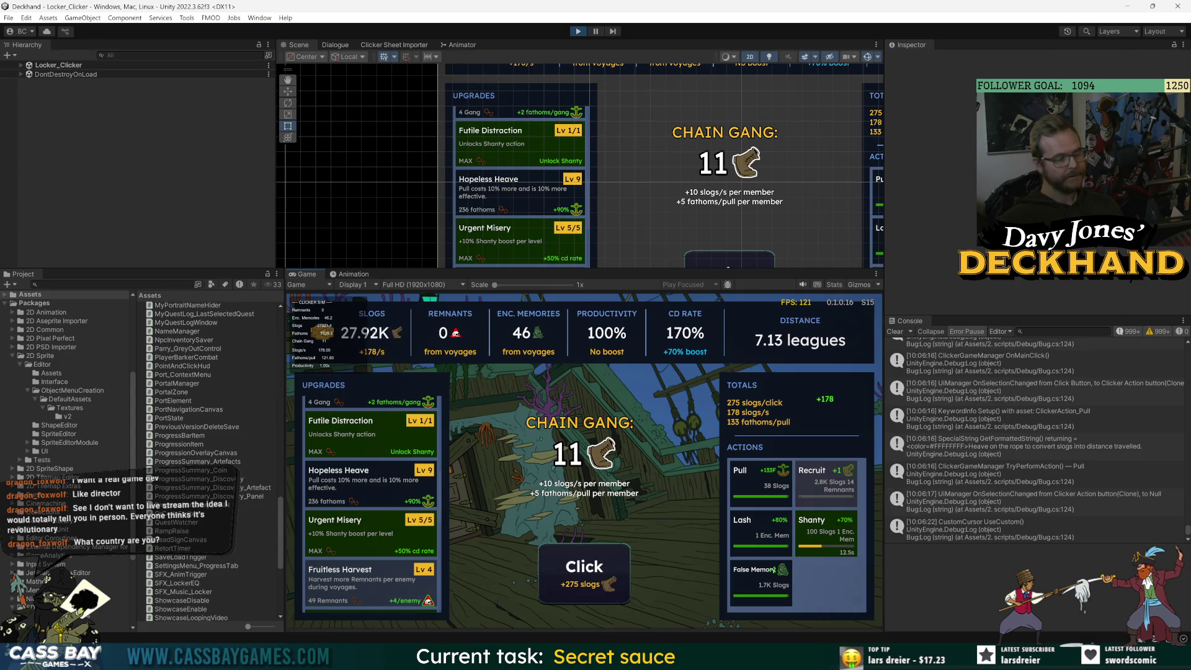
key(alt+Tab)
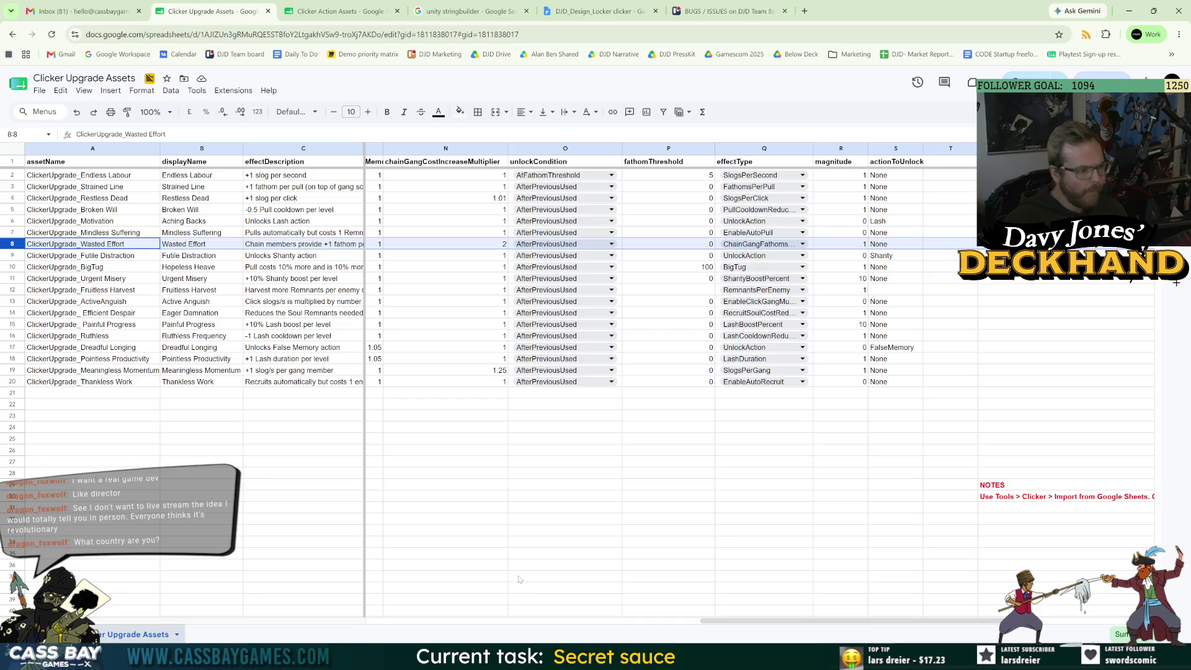
key(alt+Tab)
scroll(366, 534, down, 5)
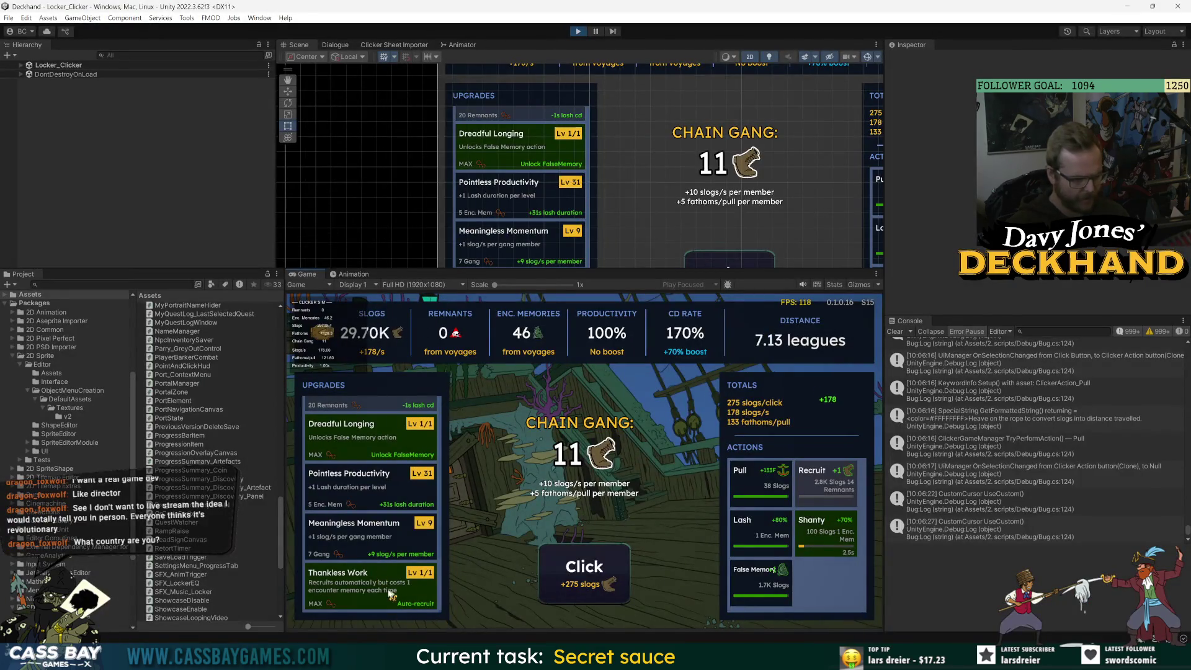
Expand Locker_Clicker in the Hierarchy through _LEVEL, Clicker Canvas, Image, Background Blackout and Left panel to Upgrades.
scroll(359, 534, up, 3)
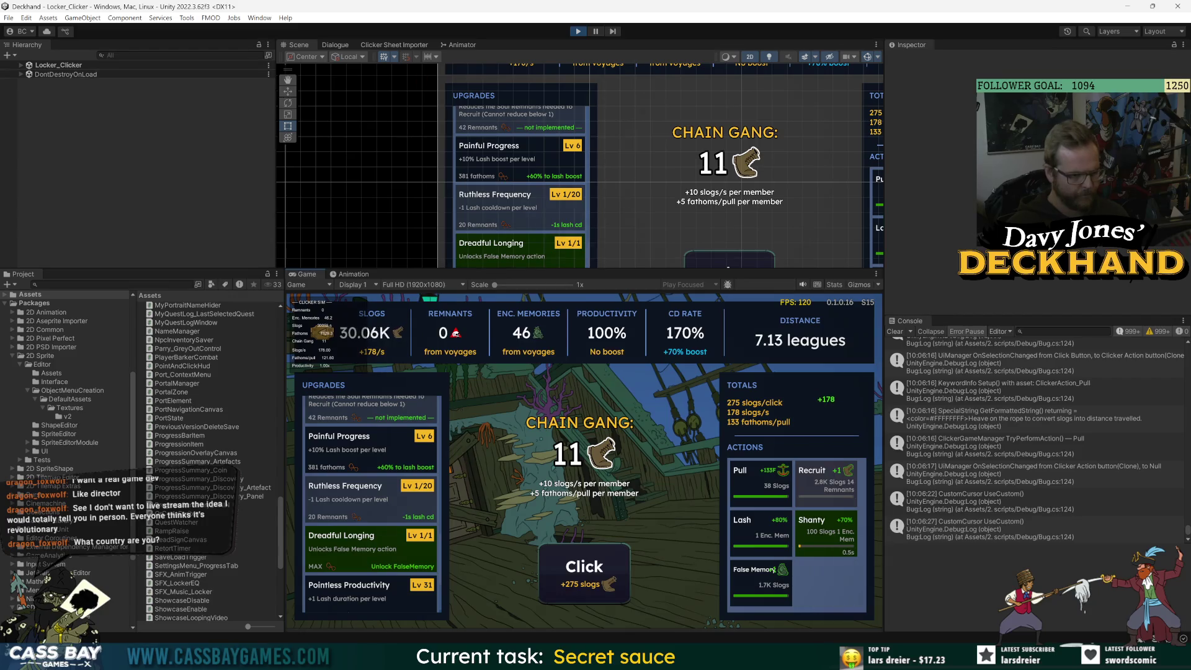
click(21, 64)
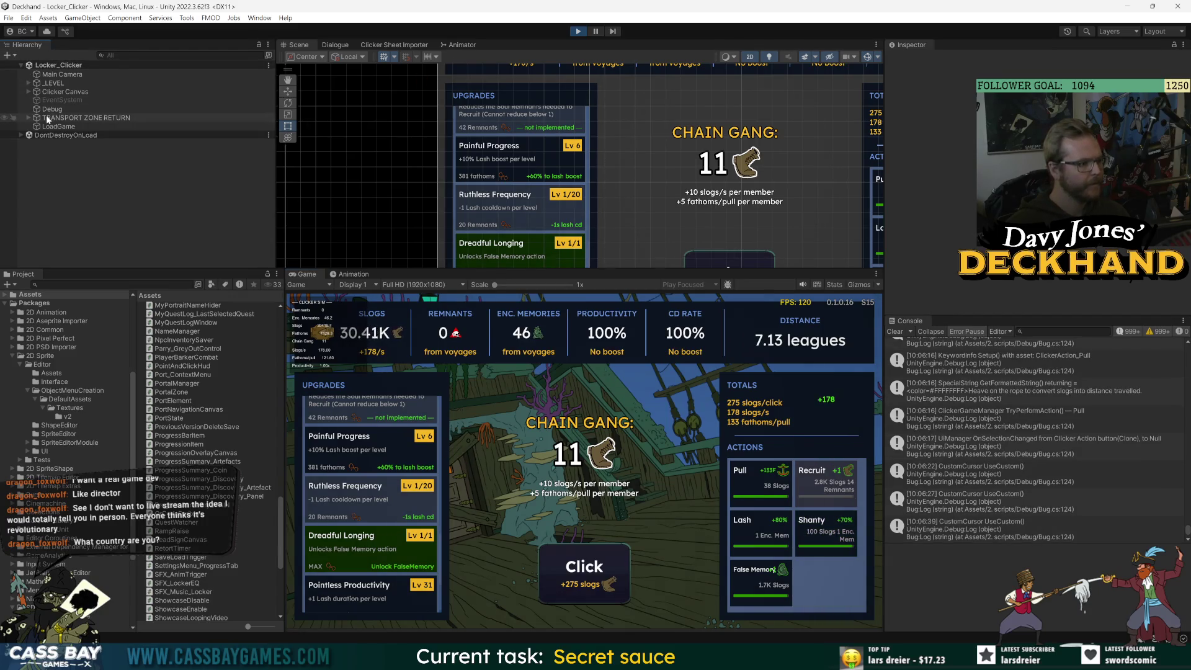
click(28, 83)
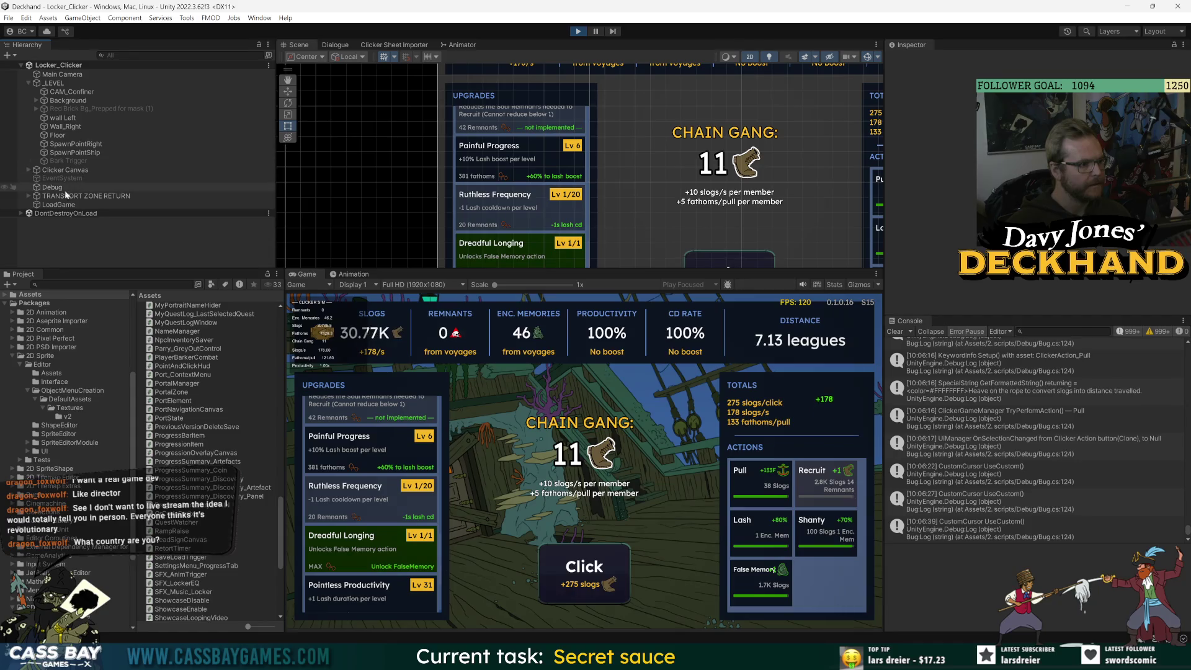
click(28, 170)
click(36, 179)
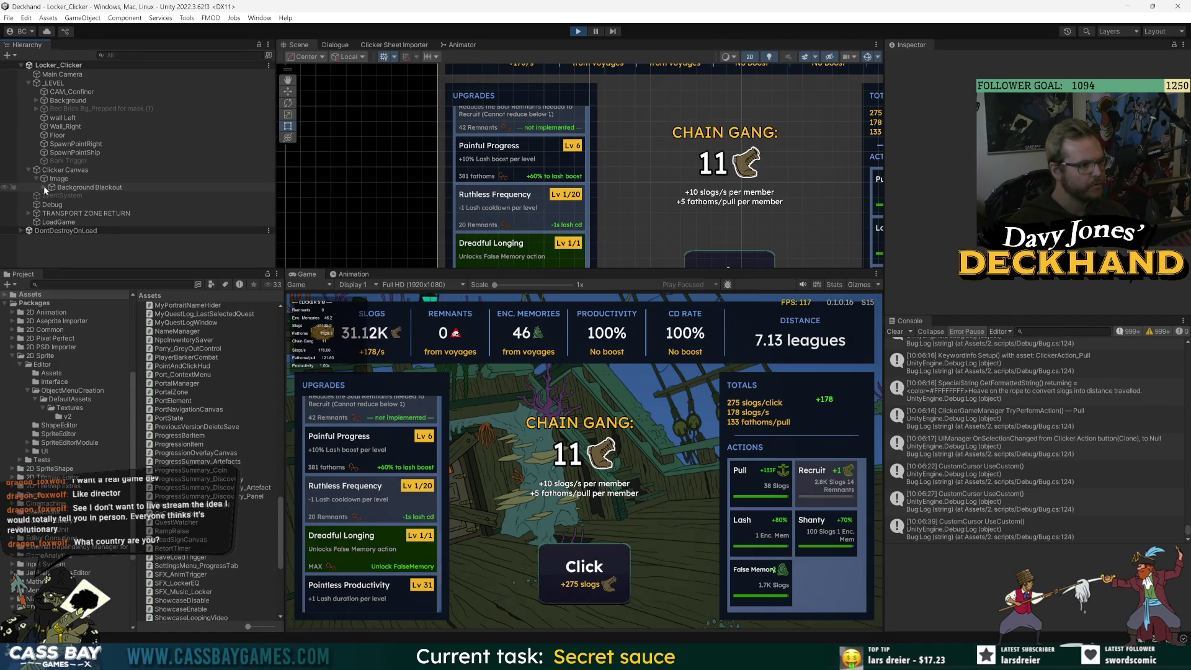
click(43, 188)
click(51, 213)
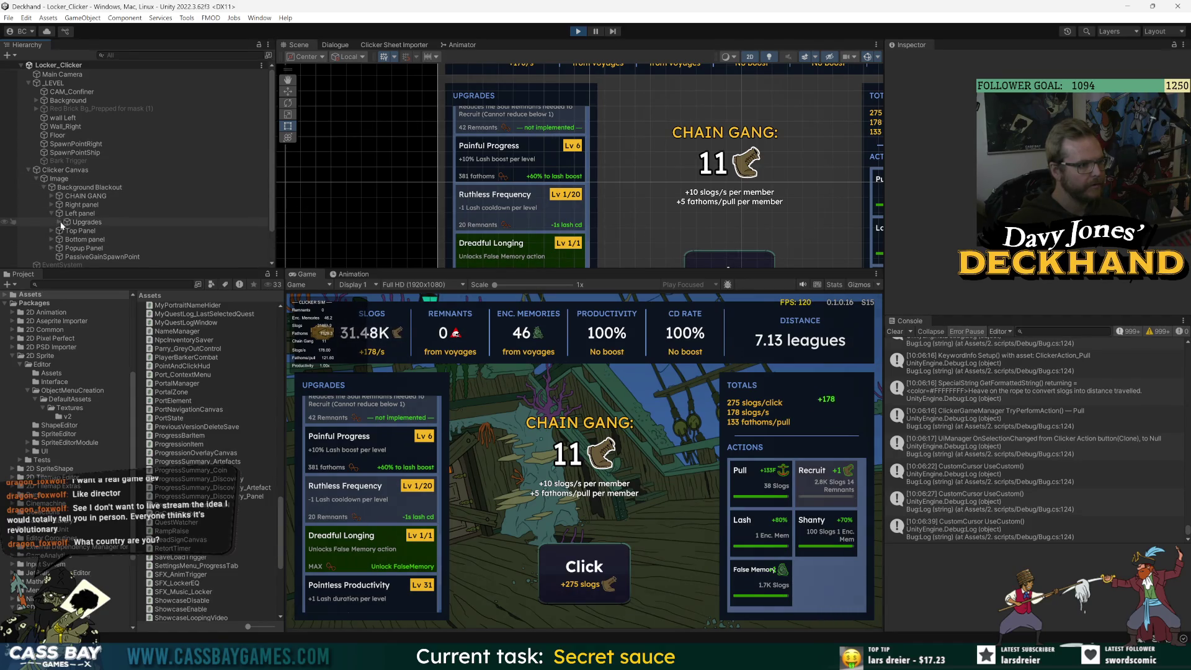
click(59, 222)
Expand Scroll View, Viewport and Content, then step through the Clicker Upgrade Button(Clone) entries.
scroll(115, 226, down, 3)
click(66, 185)
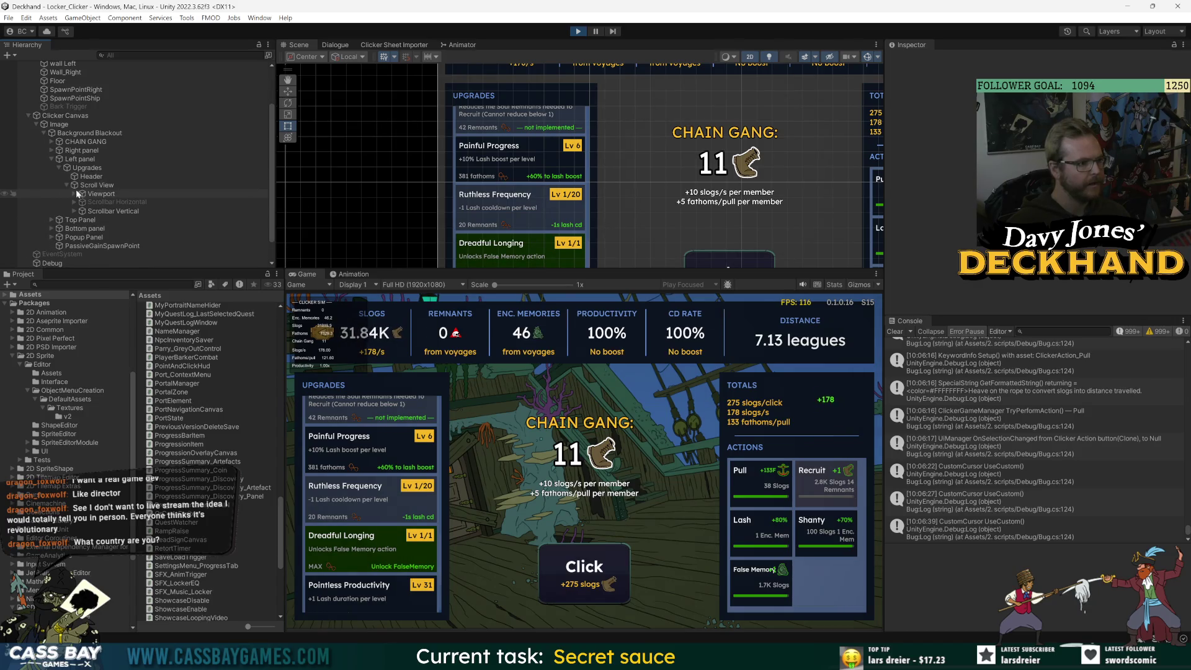
click(73, 194)
click(81, 203)
scroll(164, 202, down, 5)
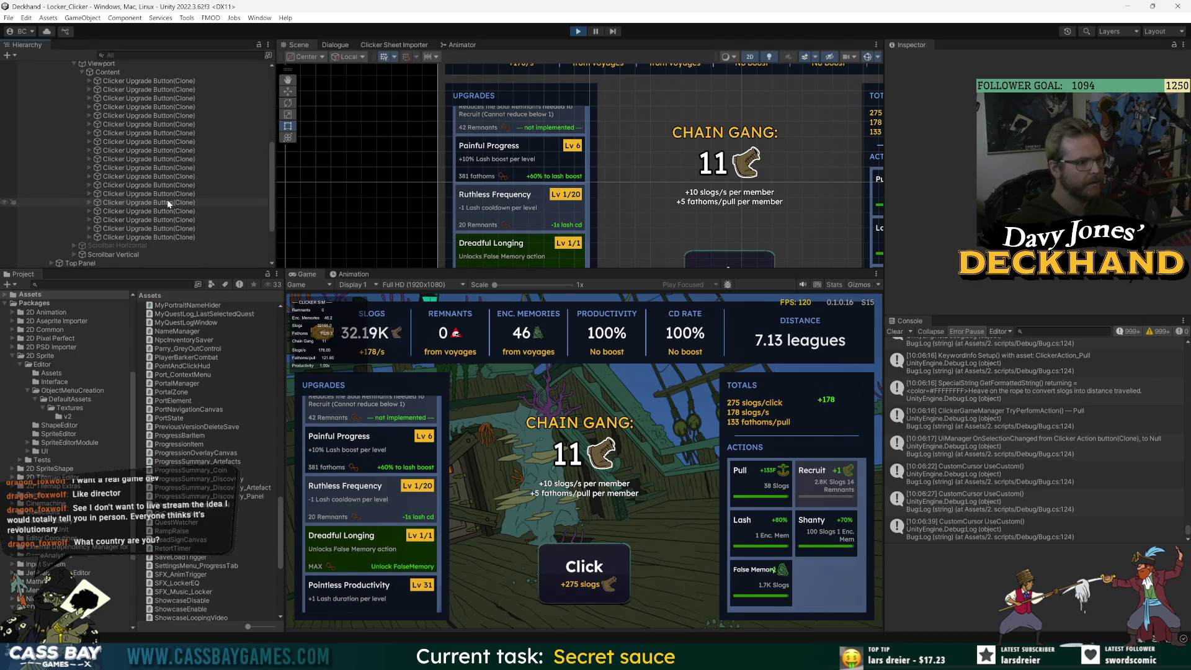
click(138, 81)
key(Down)
key(Down)
key(Down)
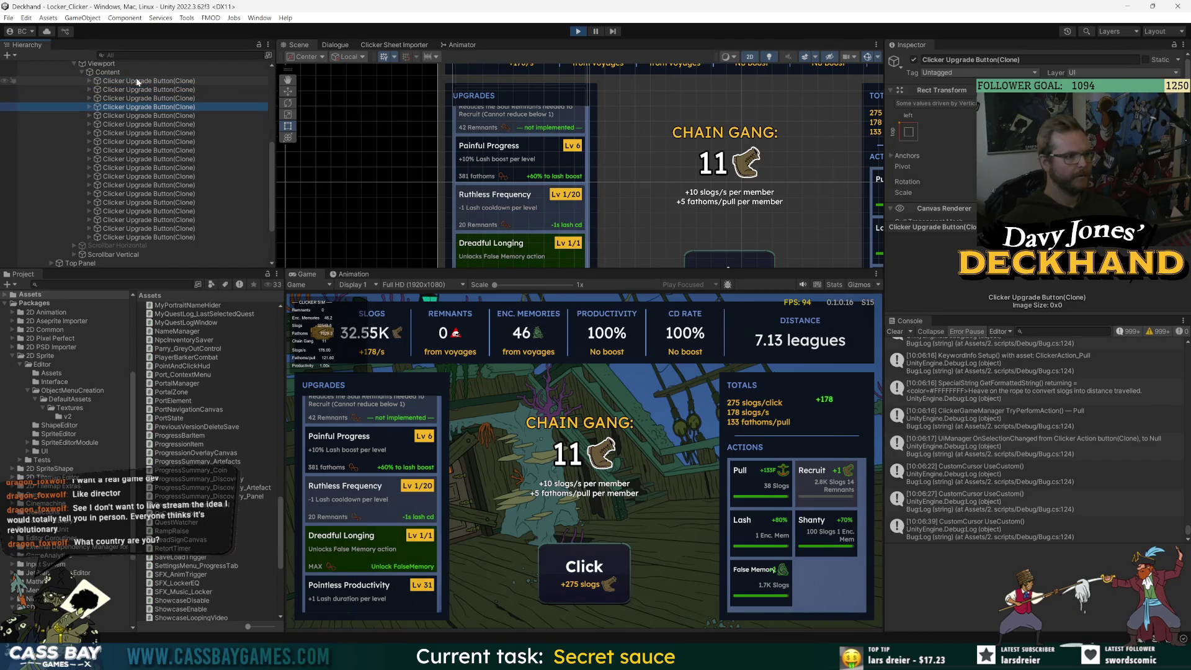
key(Down)
key(Down)
key(Down)
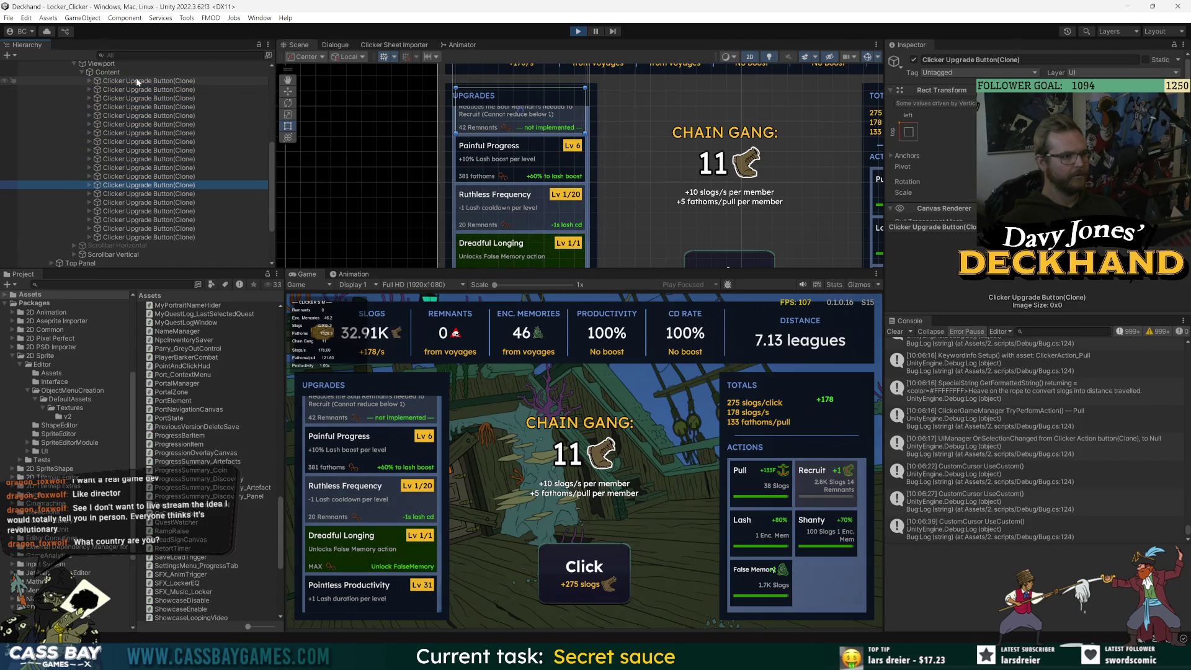
key(Down)
key(Down)
key(Down)
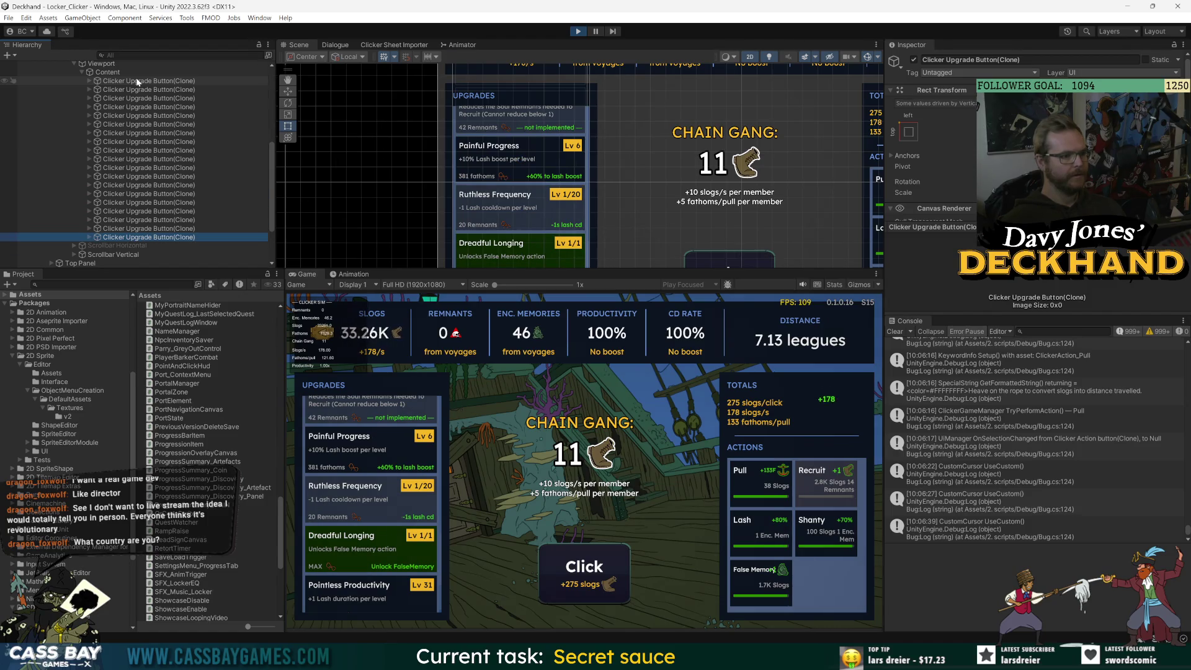
Check the Clicker Upgrade Assets sheet, then return to the Unity Editor.
key(alt+Tab)
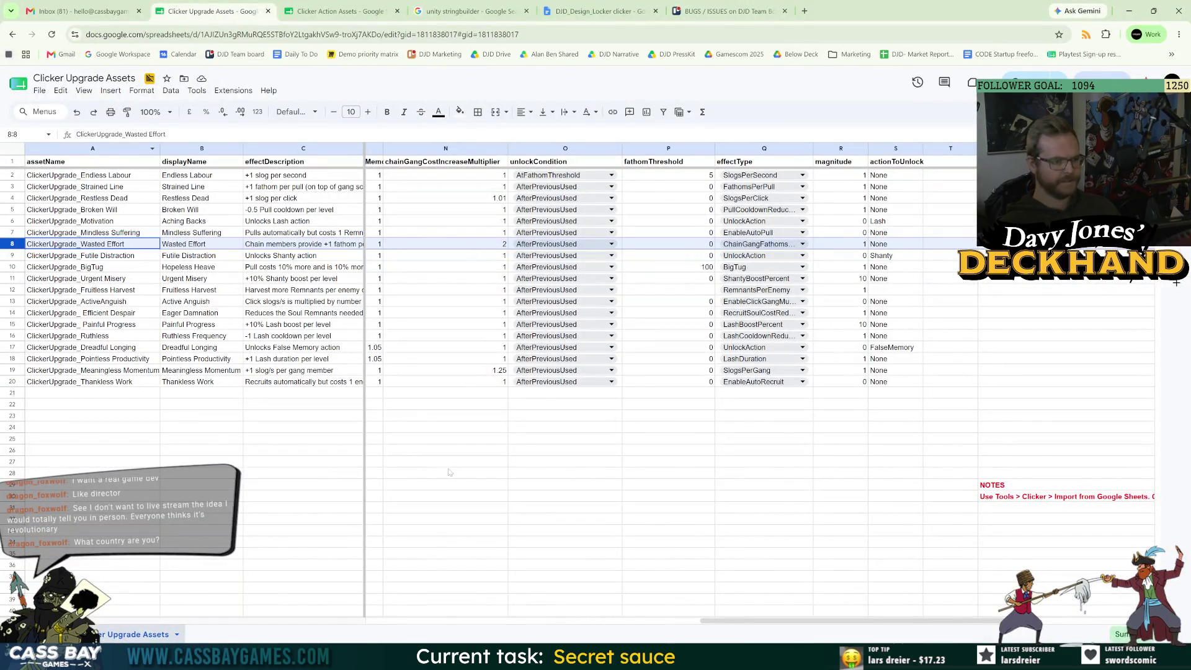
key(alt+Tab)
scroll(384, 533, down, 3)
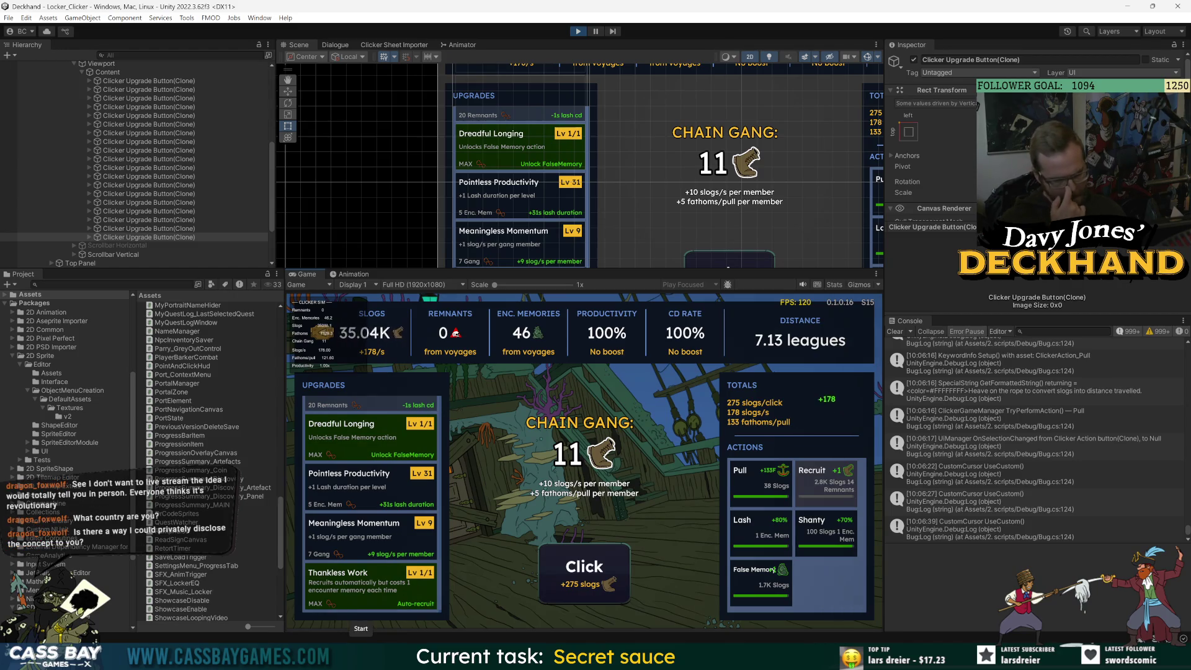
Fire Lash to lift productivity to 180%, with slogs reaching 40.72K.
scroll(387, 552, up, 3)
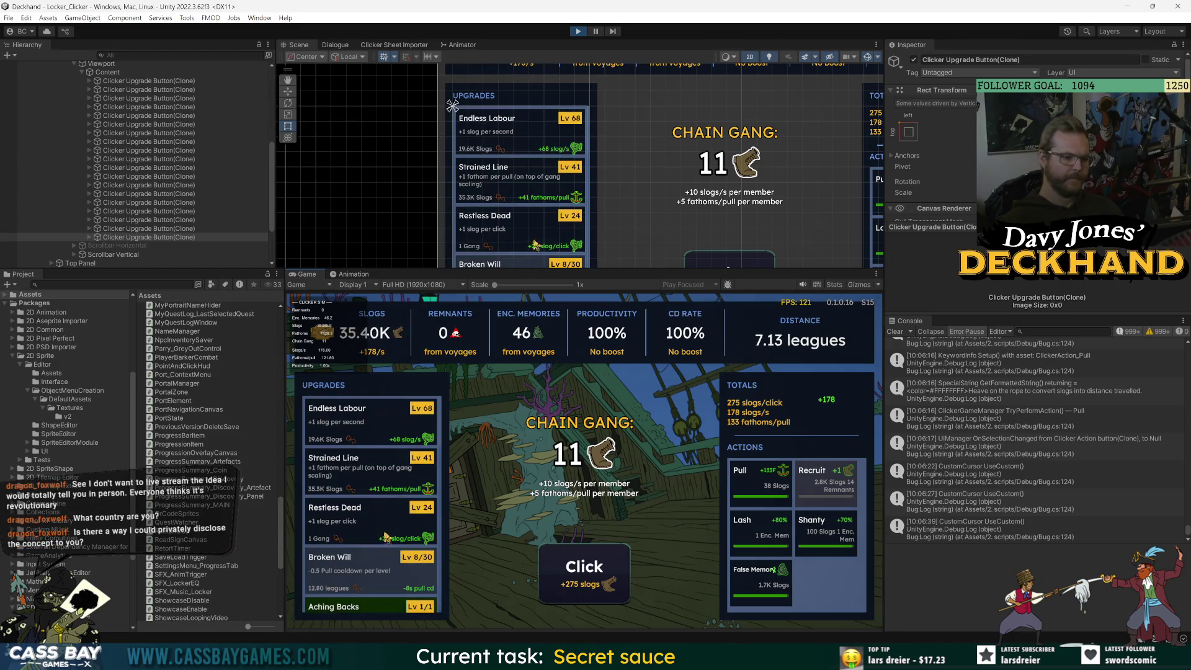
scroll(394, 469, down, 3)
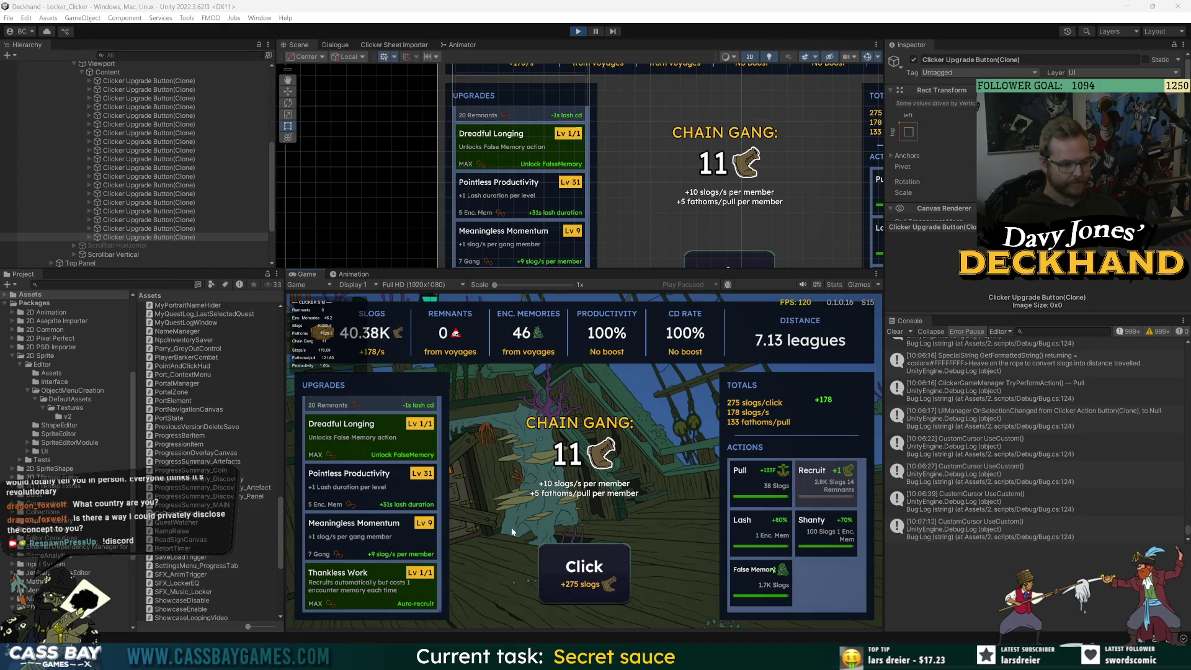
click(761, 527)
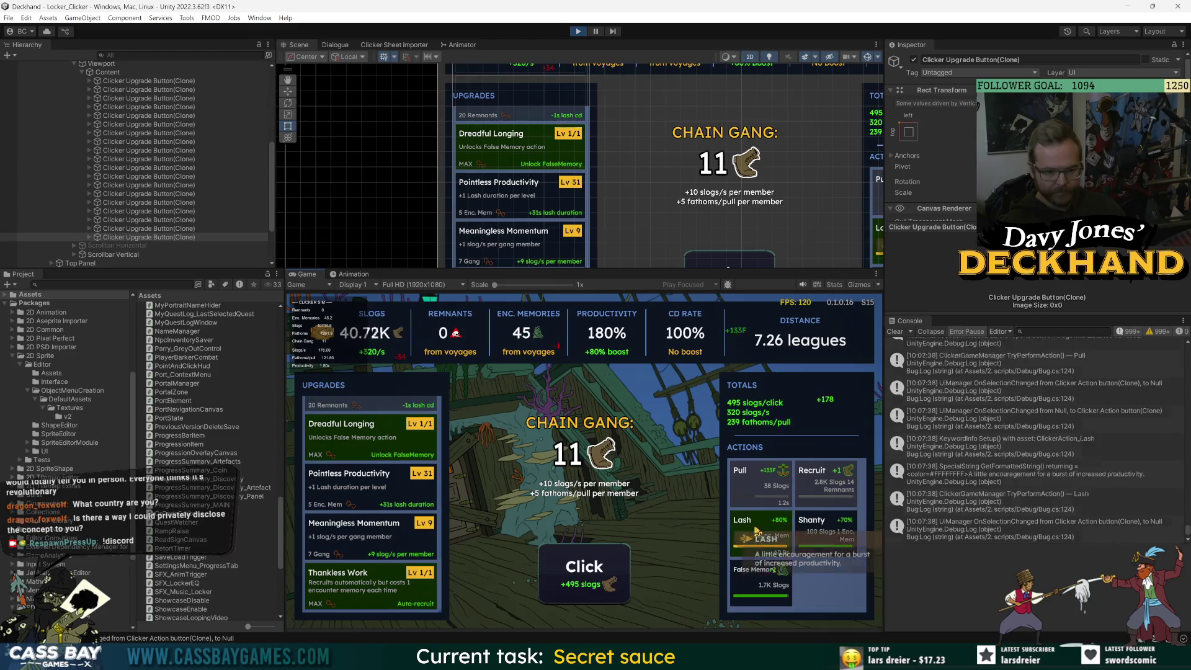
Fire the Shanty and False Memory actions and buy another Endless Labour level.
click(825, 527)
click(751, 583)
scroll(369, 434, up, 5)
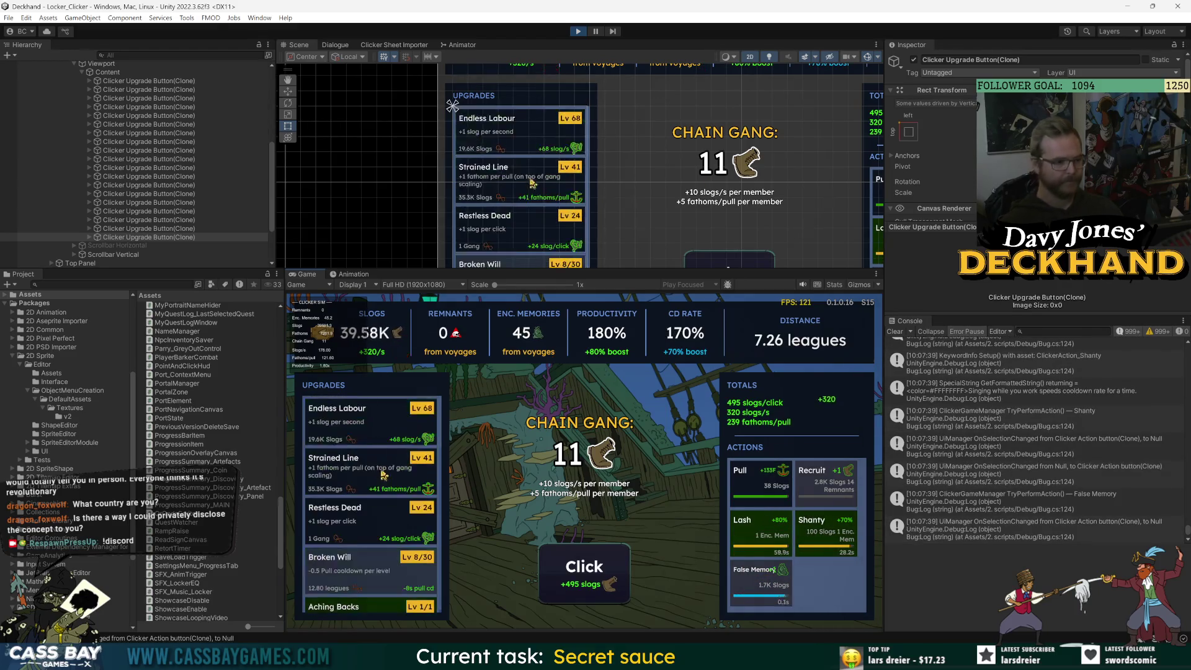
click(368, 414)
scroll(369, 428, down, 5)
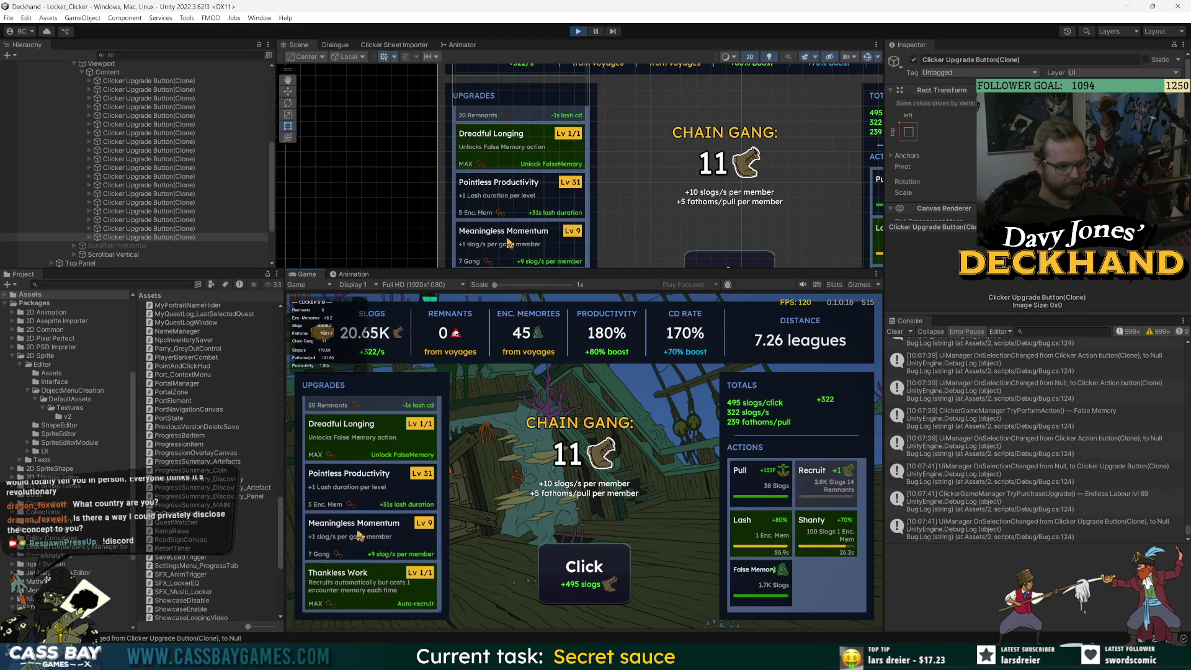
scroll(358, 481, up, 5)
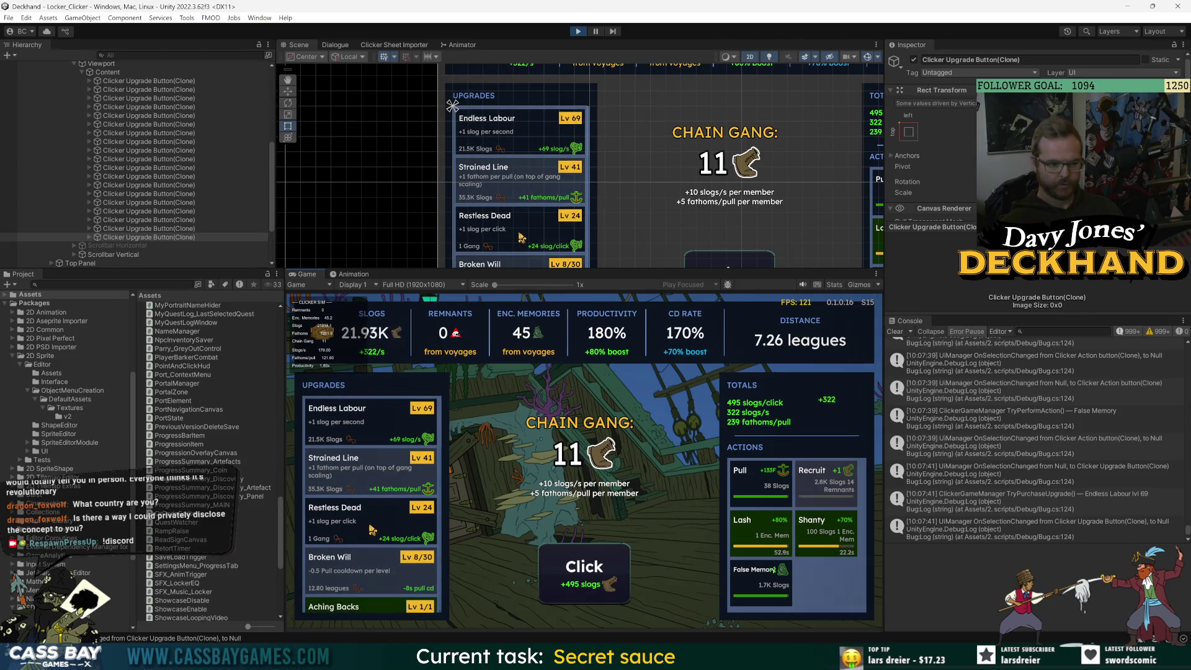
Make nine rapid main clicks to earn slogs.
click(594, 594)
click(594, 594)
click(594, 595)
click(593, 594)
click(594, 594)
click(594, 594)
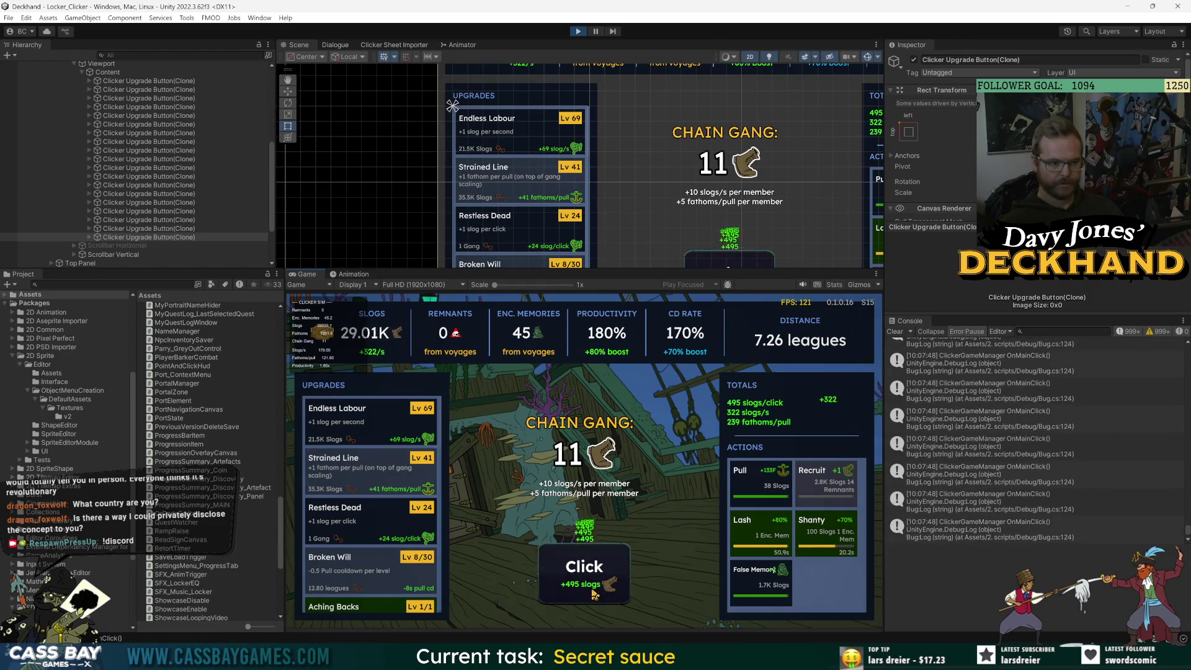
click(593, 594)
click(594, 594)
click(594, 594)
click(594, 594)
click(593, 594)
click(593, 594)
click(594, 594)
click(594, 595)
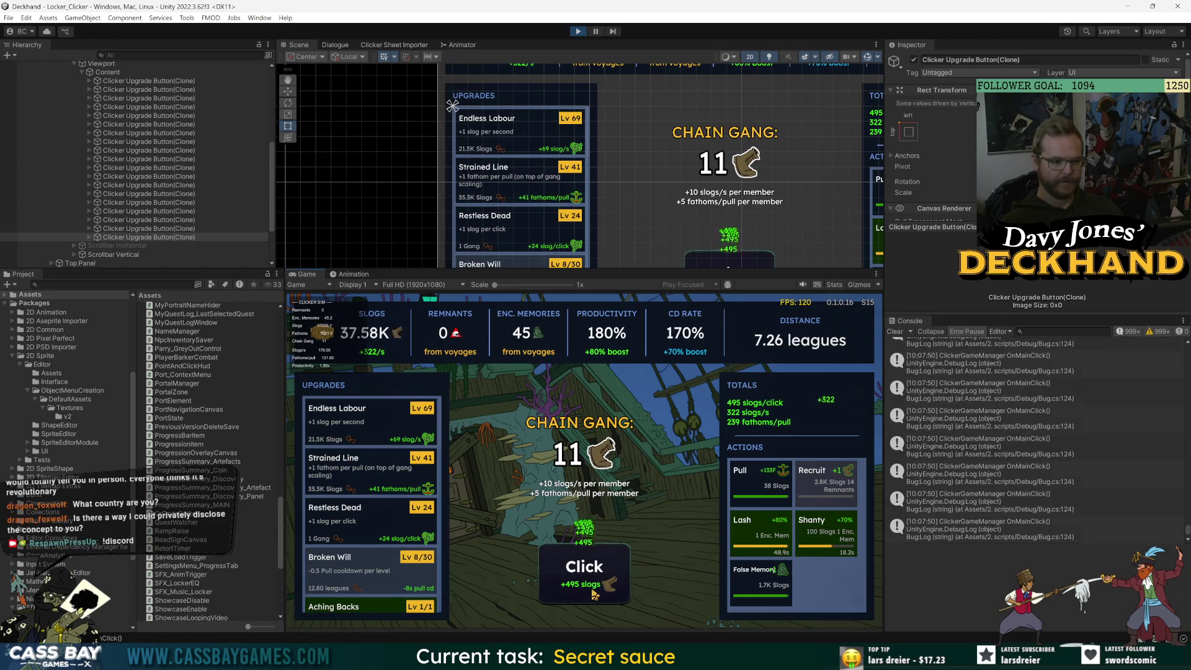
click(593, 594)
click(594, 594)
click(593, 594)
click(594, 594)
Buy three more Restless Dead levels.
click(364, 525)
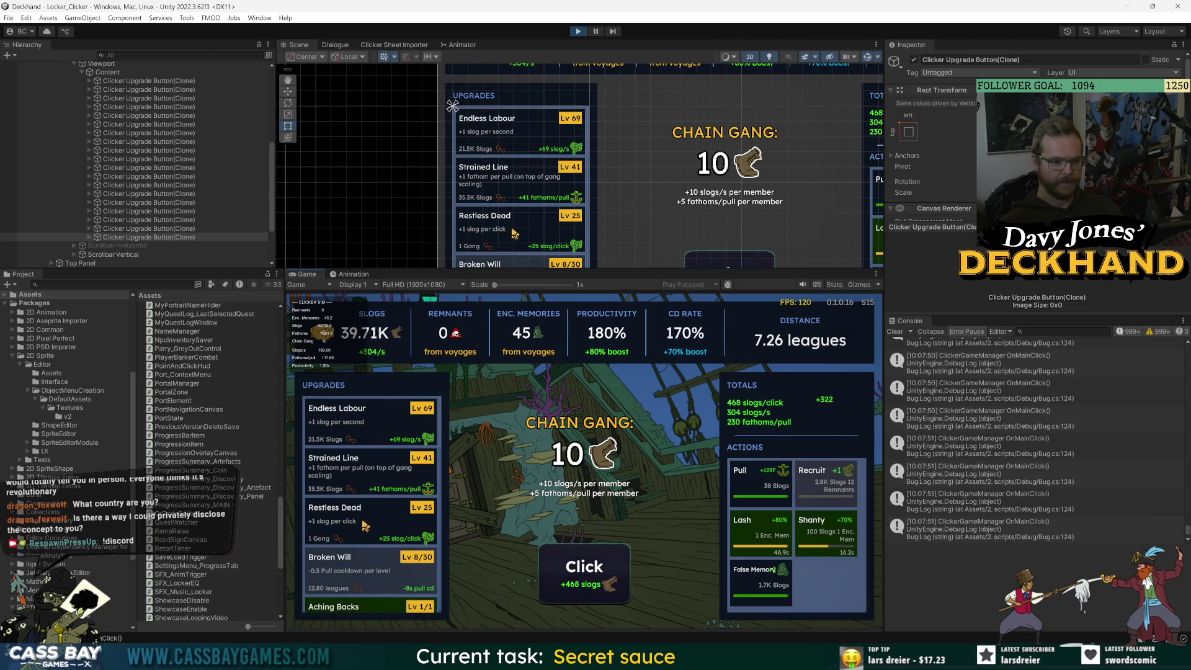
click(365, 525)
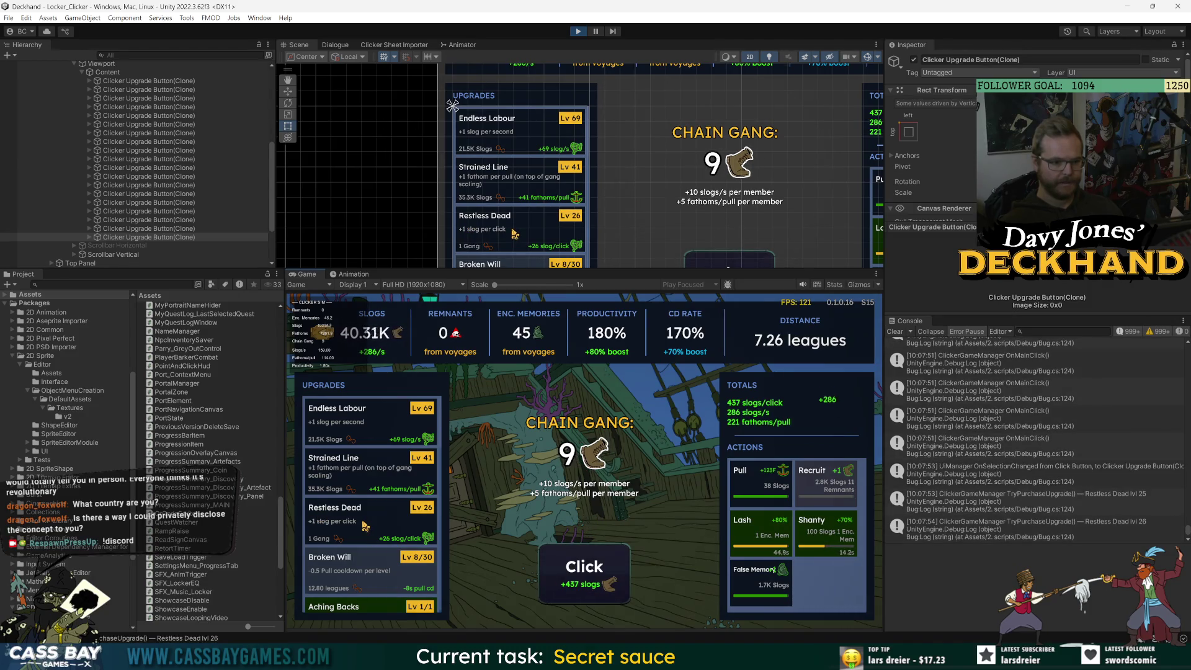
click(365, 526)
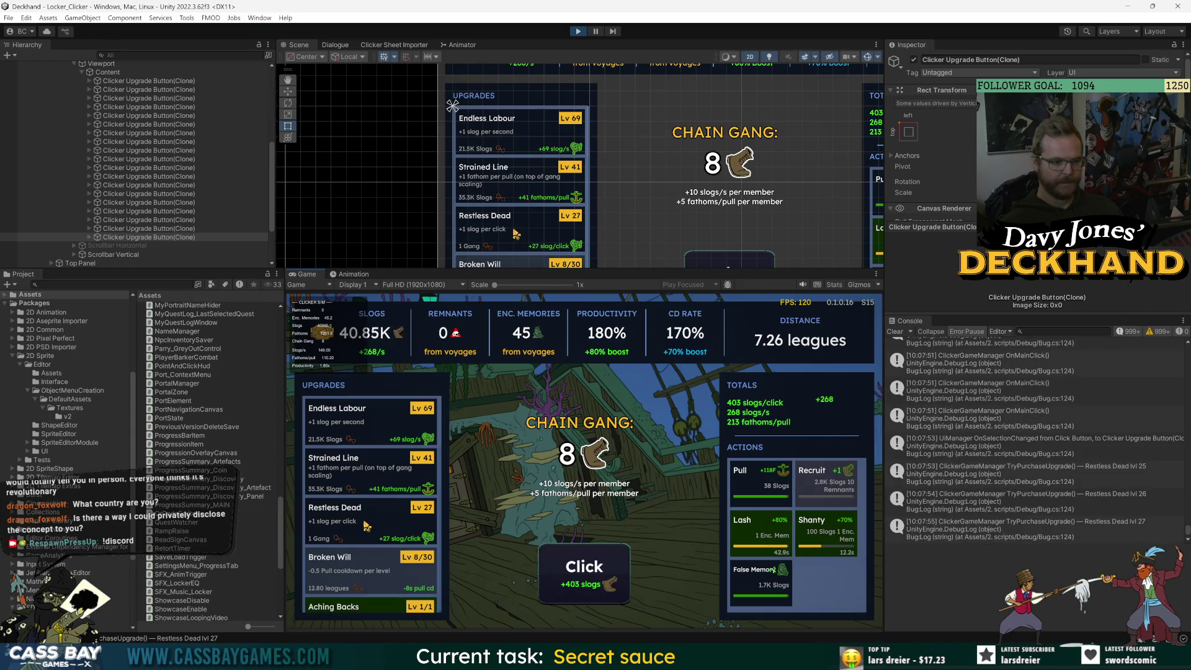
Make fourteen more main clicks toward 66K slogs, then view a Console entry's stack trace.
click(576, 574)
click(576, 574)
click(577, 574)
click(576, 574)
click(576, 574)
click(576, 574)
click(576, 573)
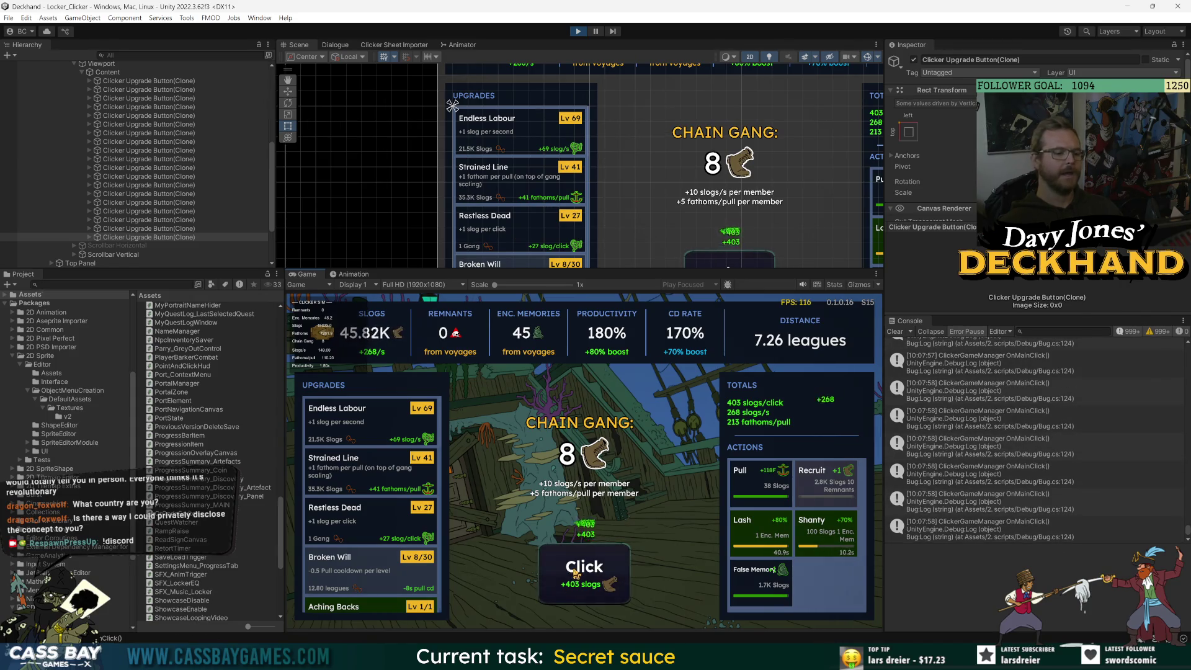
click(576, 574)
click(577, 574)
click(577, 574)
click(576, 574)
click(577, 574)
click(576, 574)
click(576, 574)
click(576, 574)
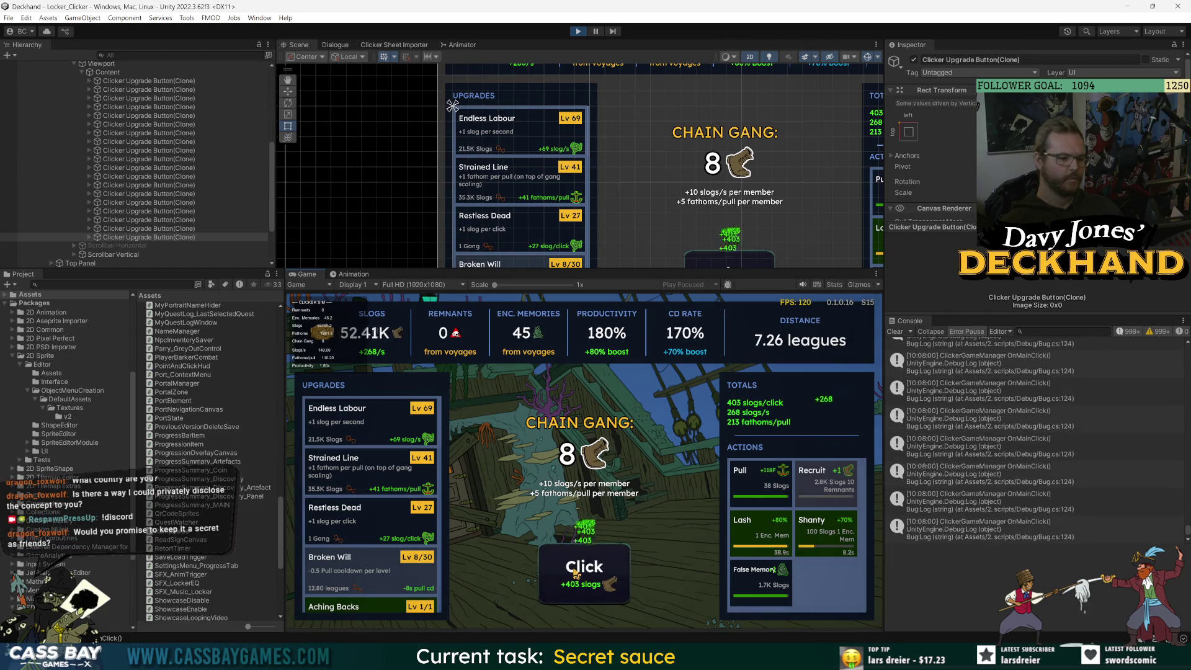
click(577, 573)
click(577, 573)
click(576, 574)
click(576, 573)
click(576, 573)
click(576, 574)
click(577, 573)
click(577, 574)
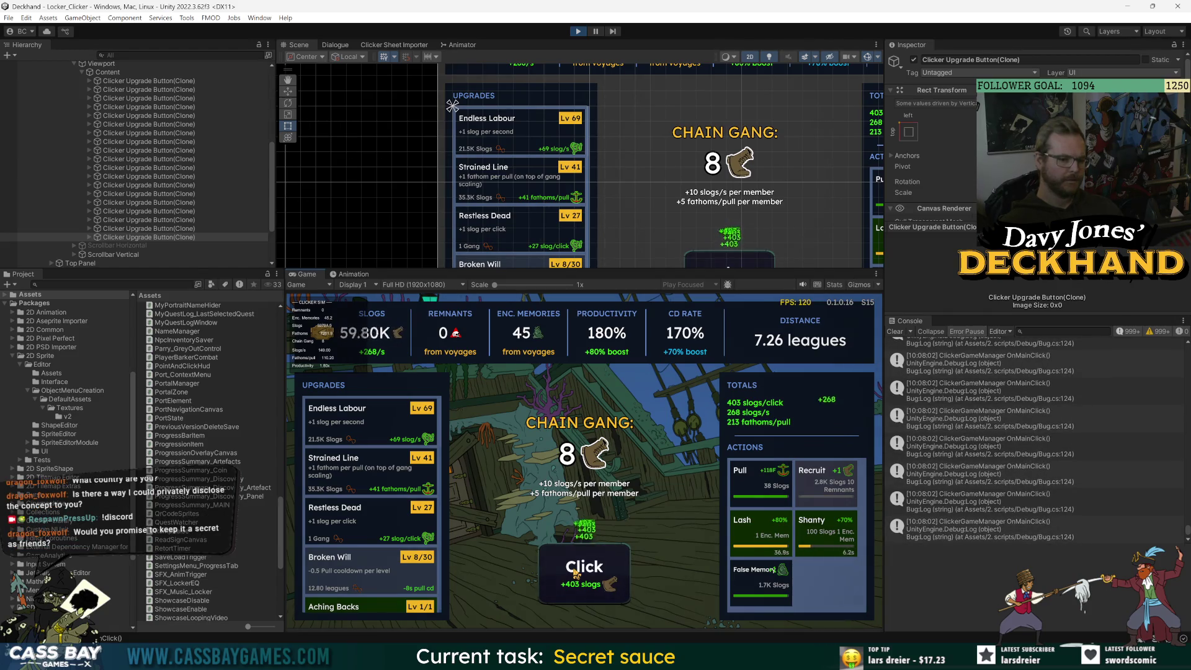
click(576, 574)
click(576, 574)
click(577, 573)
click(596, 580)
click(1018, 497)
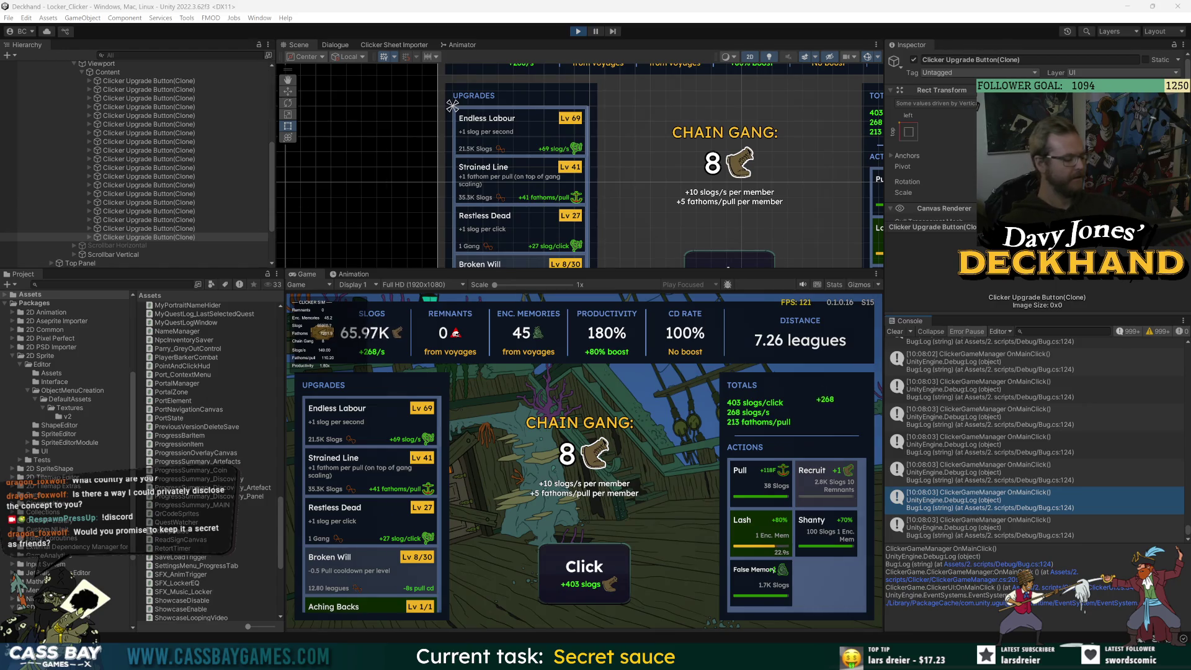
Inspect the newest Console log entries, then clear the Console.
click(1149, 466)
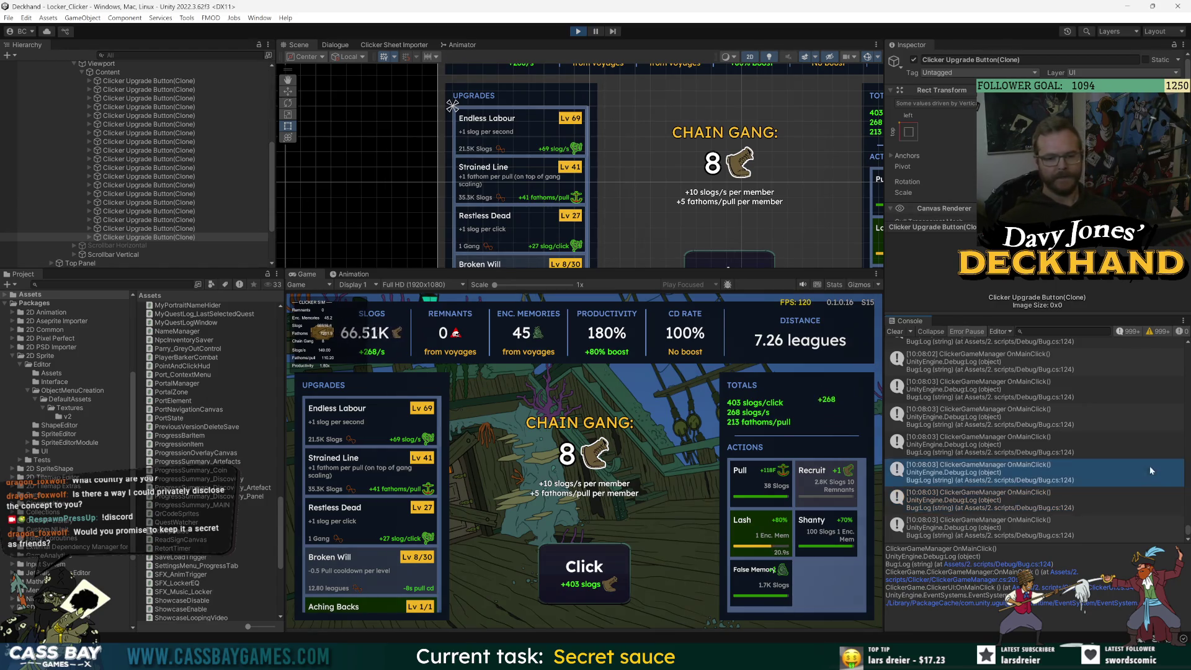
click(1039, 538)
click(895, 331)
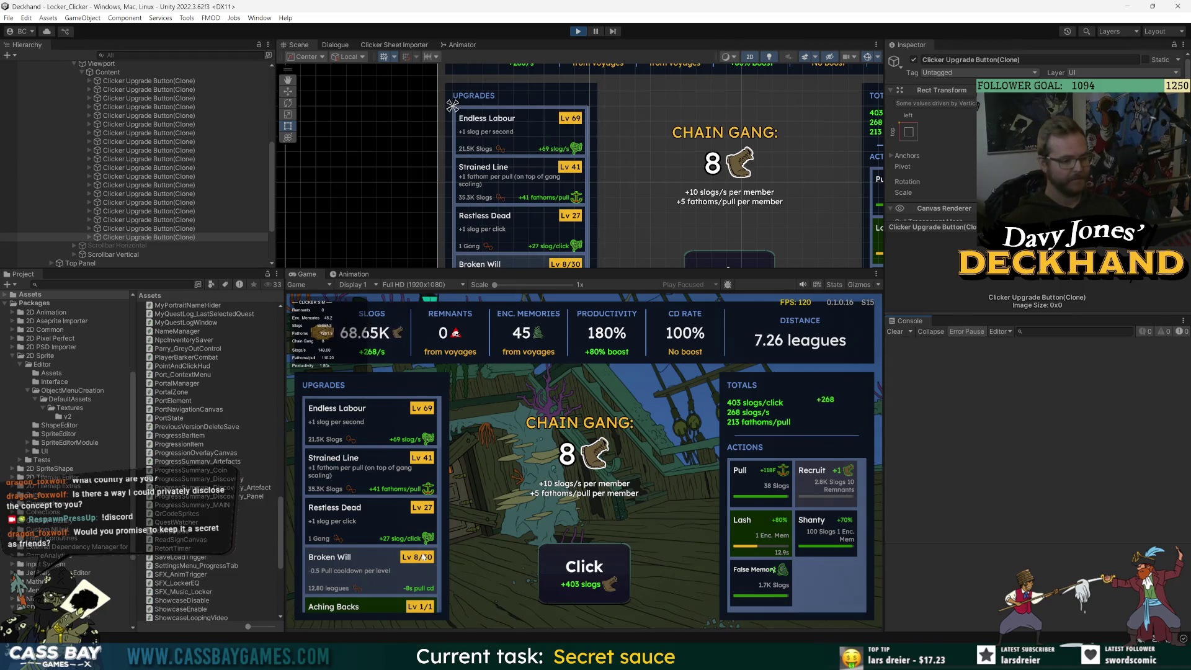
Fire Pull and Shanty in the Game view, then click the main button repeatedly for slogs.
click(365, 581)
scroll(357, 574, down, 5)
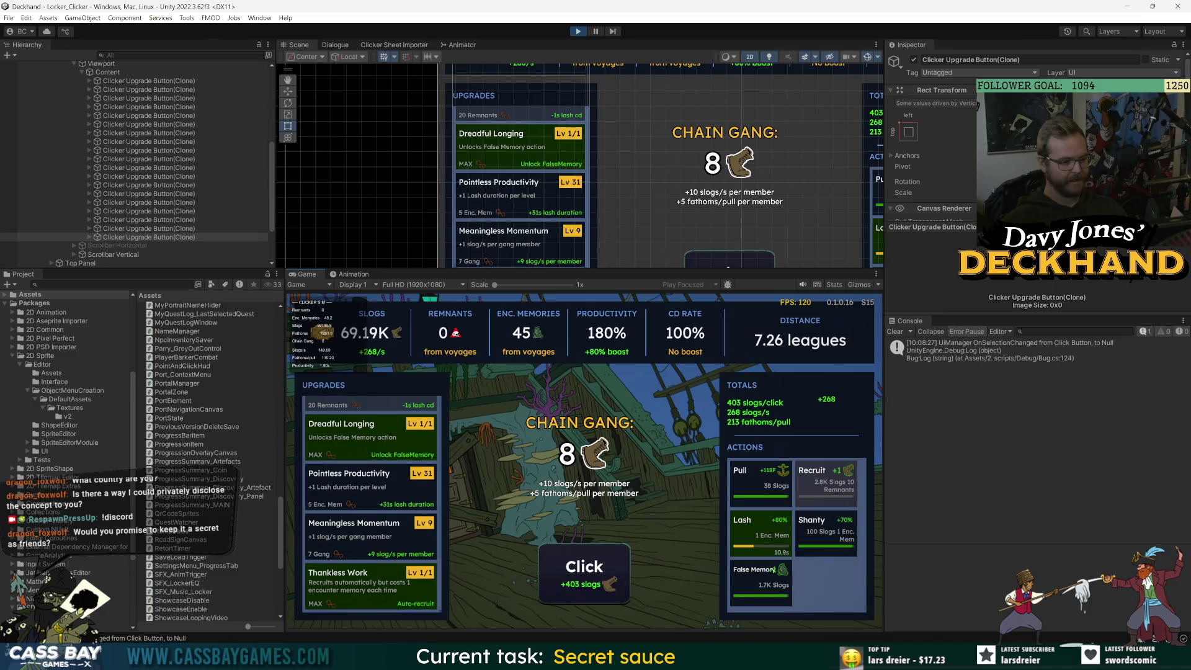
click(779, 485)
click(825, 527)
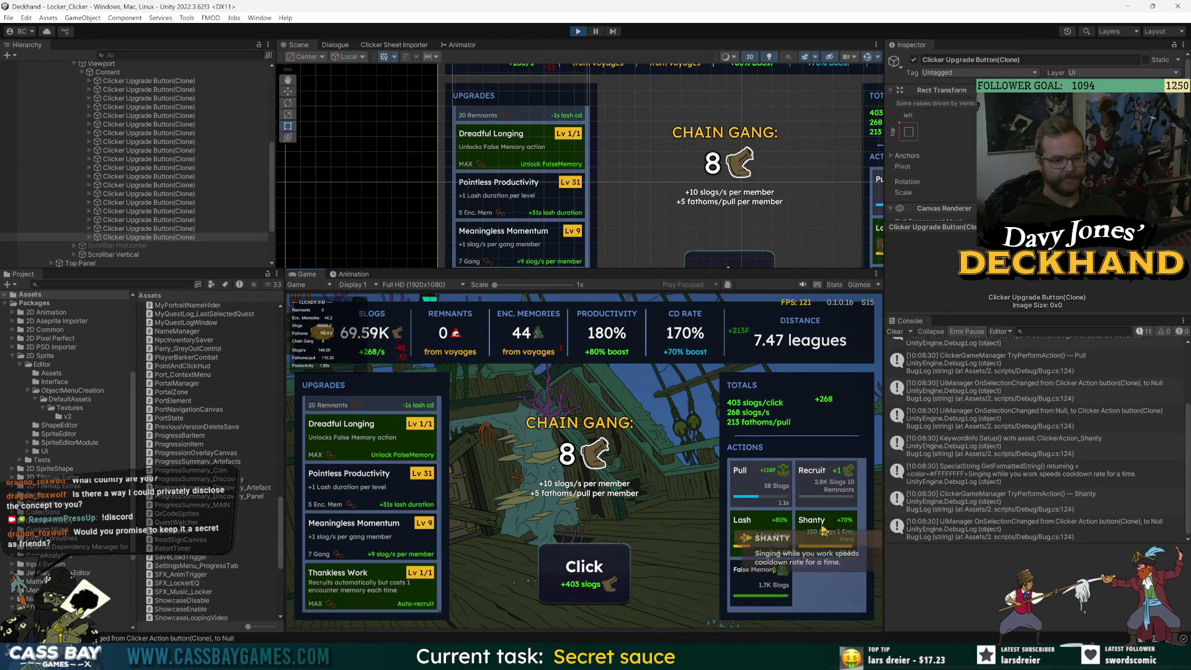
click(607, 580)
click(614, 583)
click(614, 584)
click(614, 583)
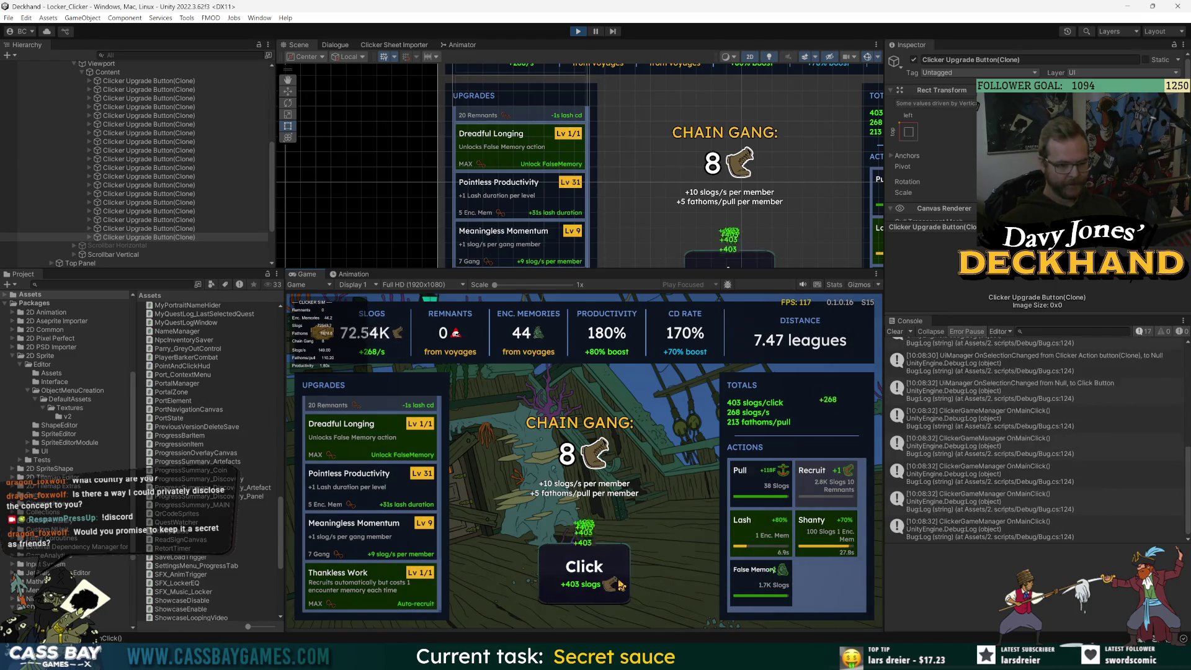
click(617, 584)
click(617, 583)
click(621, 585)
click(620, 585)
click(621, 585)
click(621, 585)
click(621, 585)
click(621, 585)
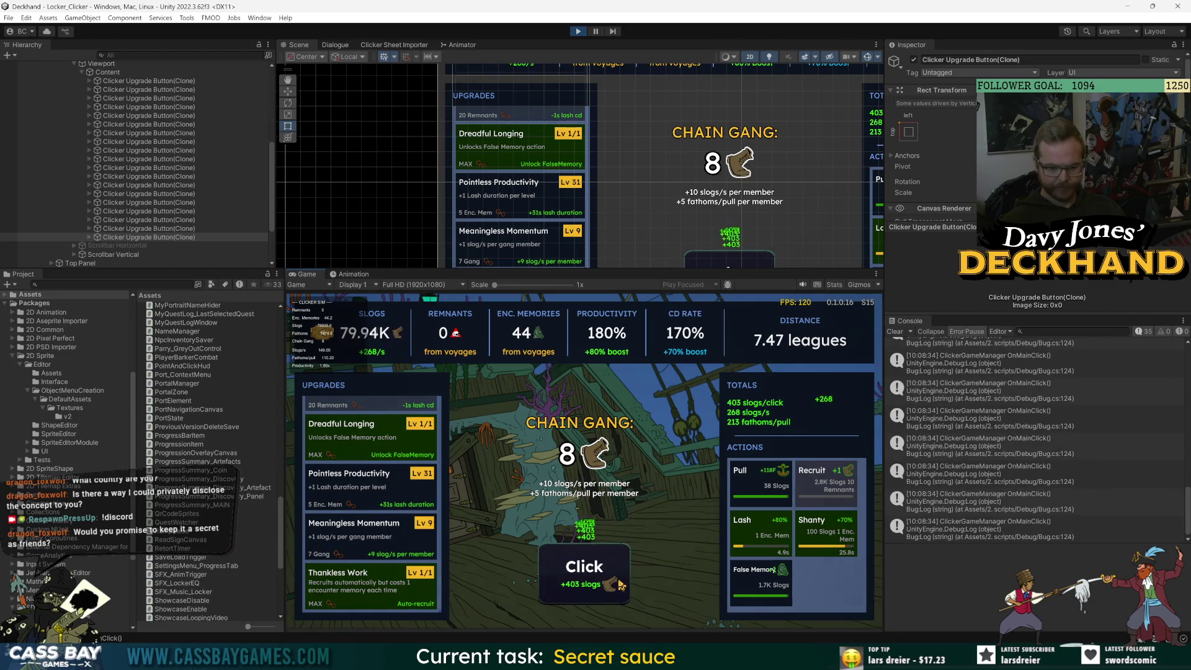
click(621, 585)
click(620, 585)
click(621, 585)
click(621, 585)
click(621, 585)
click(621, 585)
click(621, 585)
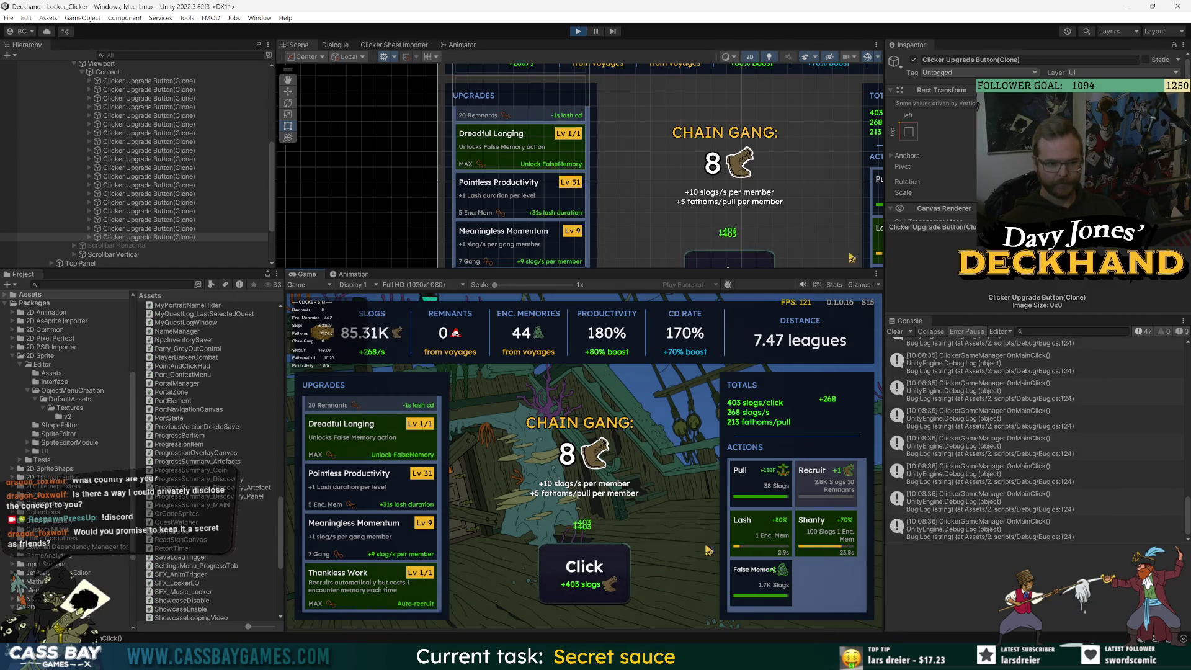
Trigger Pull with the 1 key and by clicking, mixing in main clicks for slogs.
key(1)
click(565, 599)
click(563, 598)
click(563, 599)
click(562, 599)
click(562, 599)
click(563, 599)
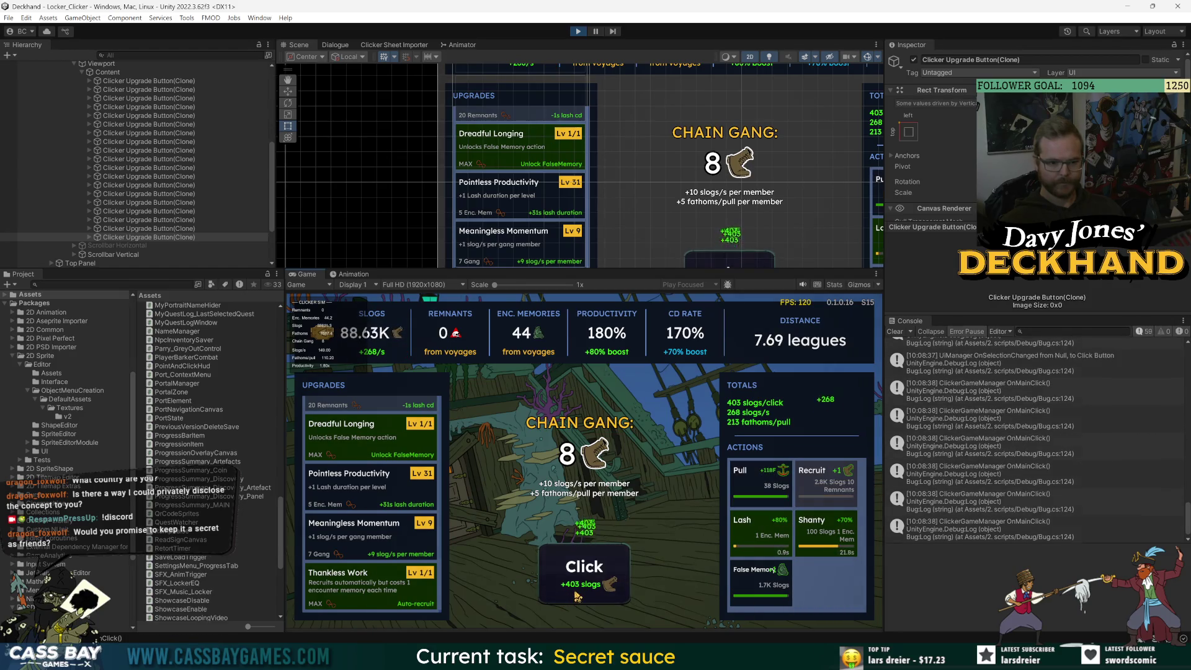
click(563, 598)
click(562, 598)
click(769, 479)
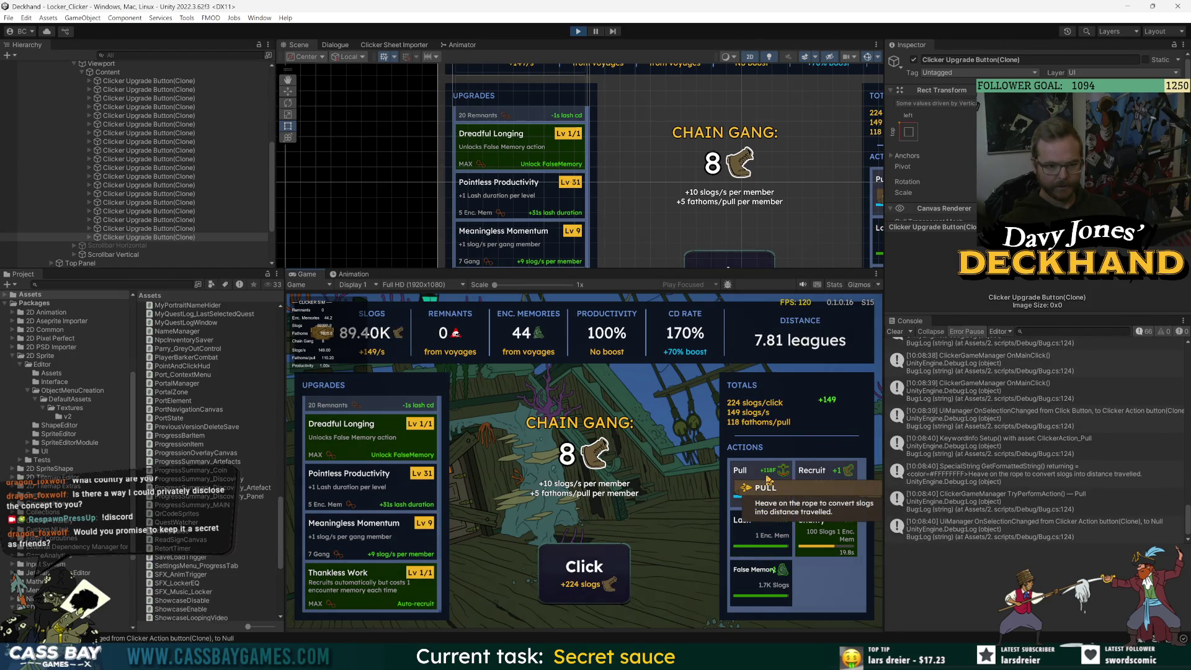
click(566, 563)
click(566, 564)
click(566, 564)
click(605, 573)
click(604, 574)
click(603, 574)
click(602, 574)
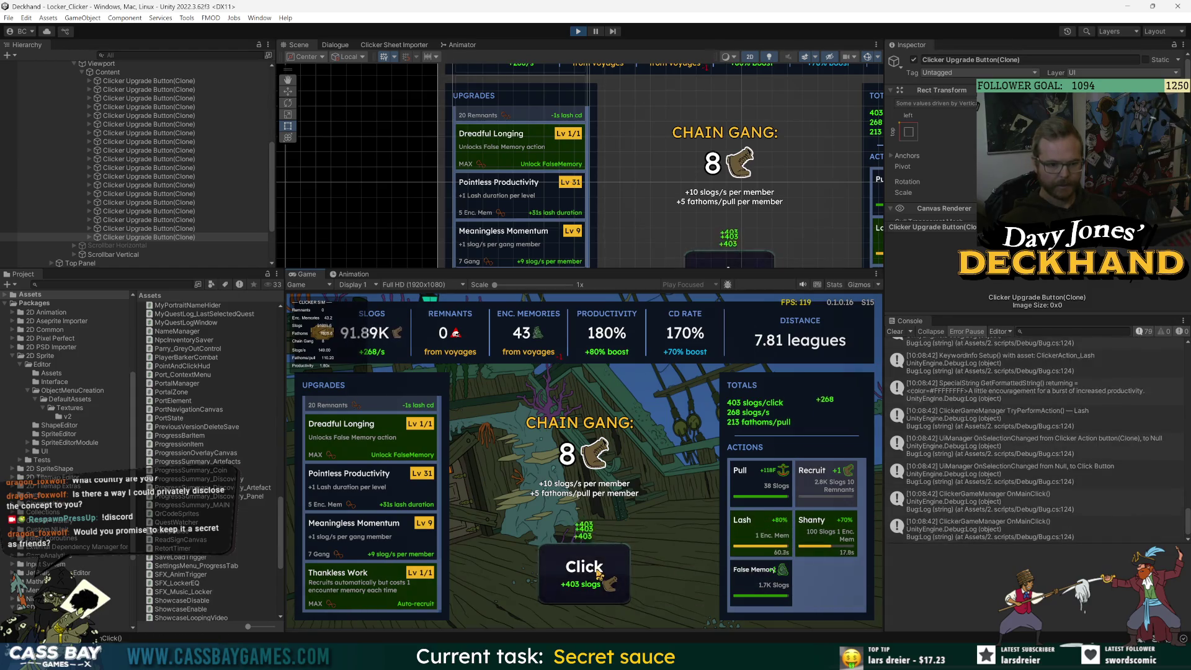
click(602, 574)
click(600, 574)
click(599, 574)
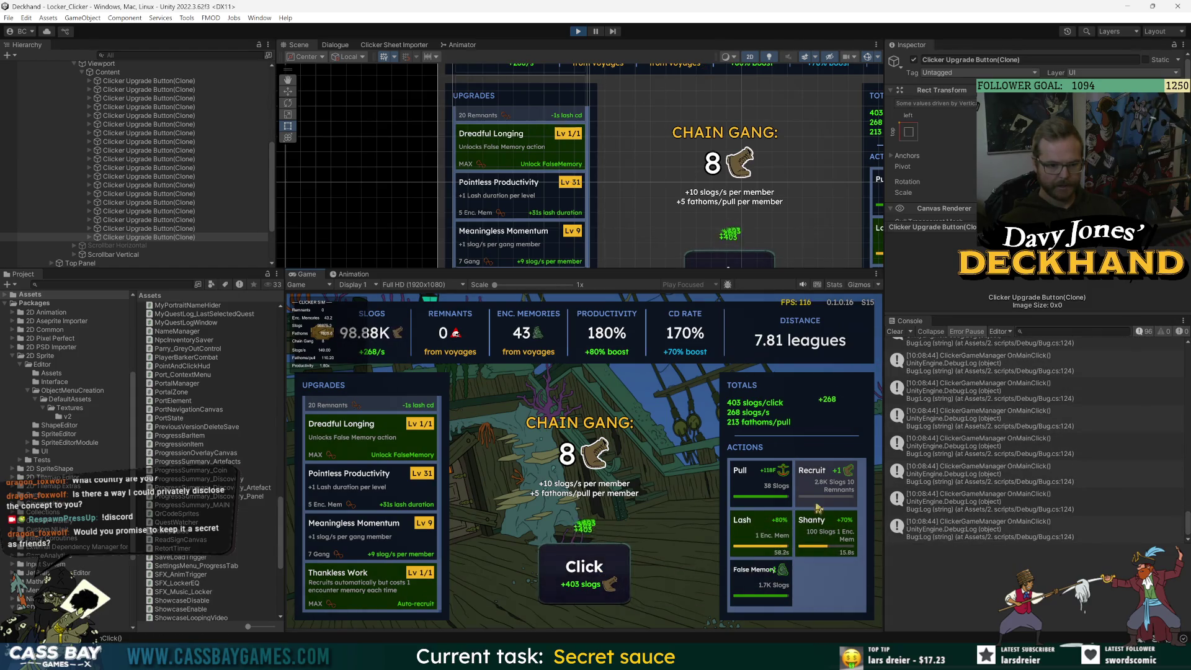
click(601, 572)
click(600, 572)
click(600, 573)
click(600, 573)
click(599, 573)
click(600, 573)
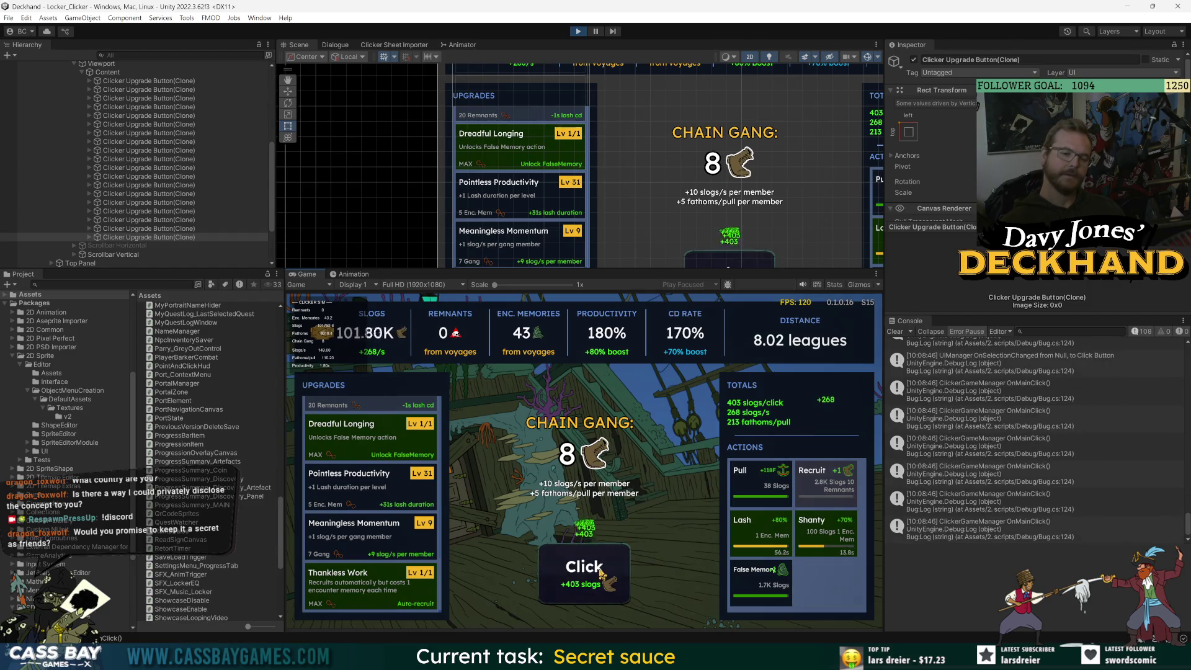
click(600, 572)
click(600, 572)
click(600, 572)
click(600, 572)
click(599, 572)
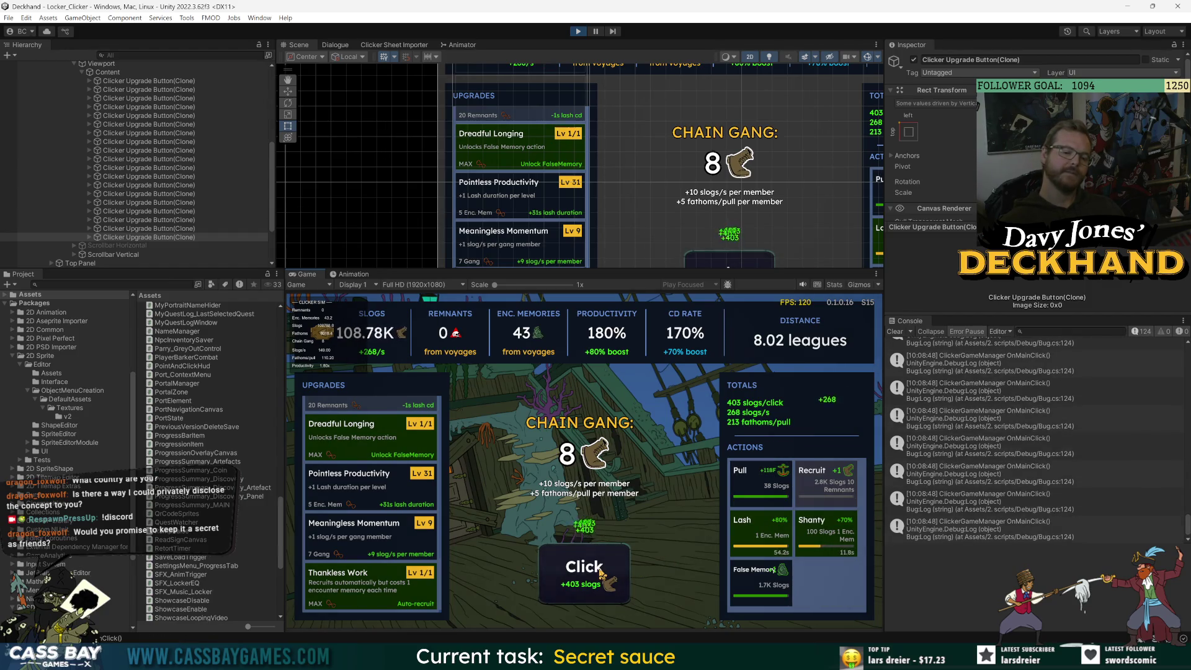
click(600, 572)
click(600, 572)
click(600, 572)
click(600, 572)
click(600, 572)
click(600, 572)
click(600, 572)
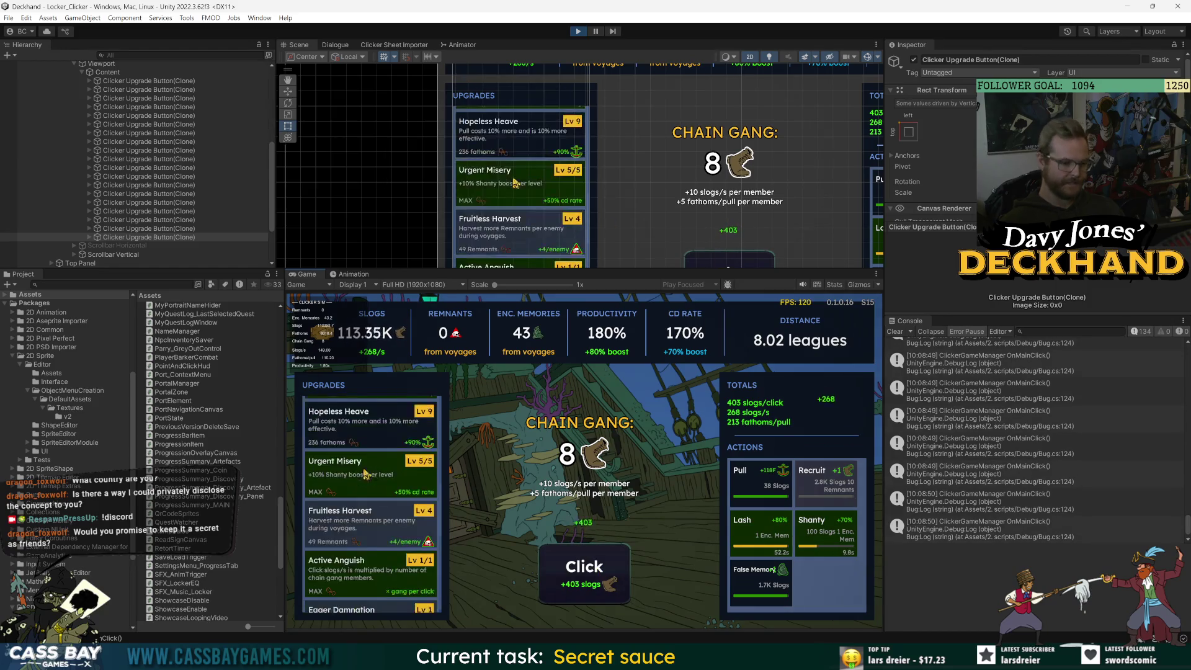
Keep rapidly clicking the main button to build up more slogs.
scroll(372, 475, down, 3)
scroll(374, 475, up, 5)
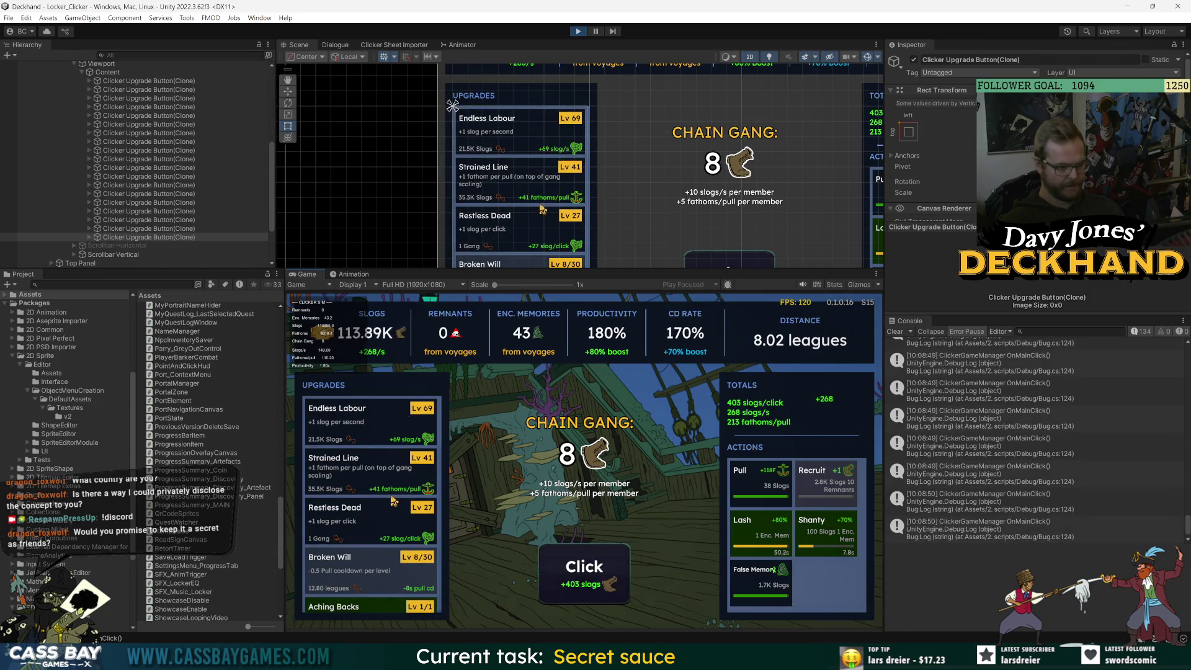
scroll(392, 561, down, 5)
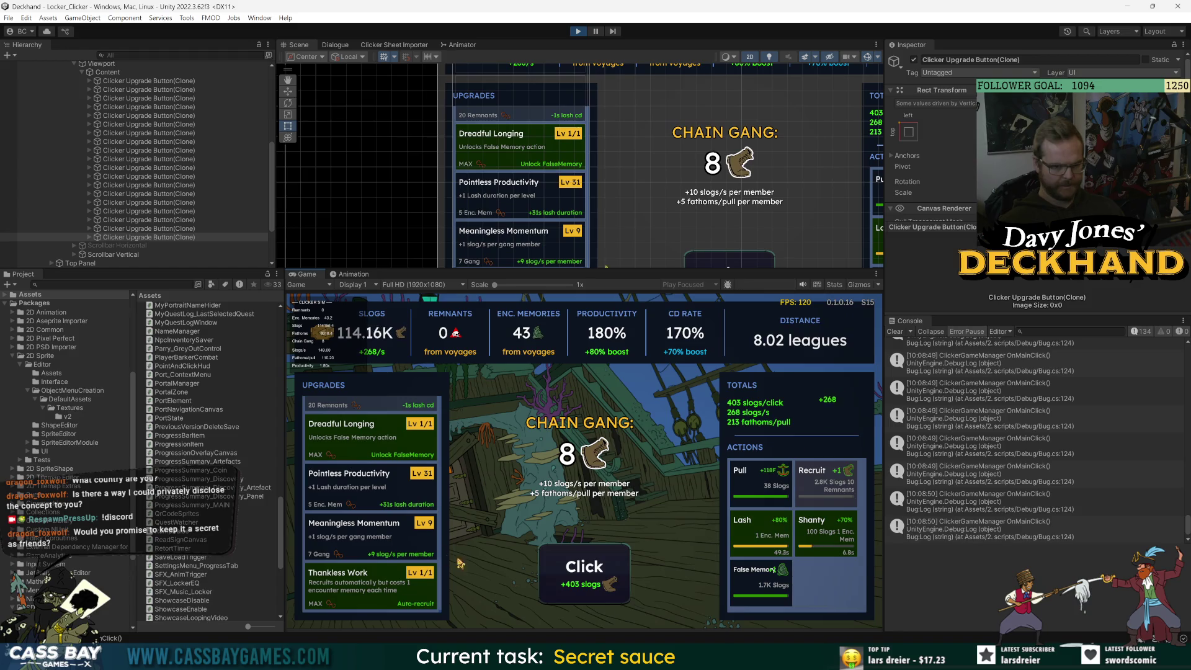
click(600, 572)
click(600, 572)
click(600, 572)
click(600, 572)
click(600, 572)
click(599, 572)
click(600, 571)
click(599, 575)
click(599, 575)
click(599, 575)
click(599, 575)
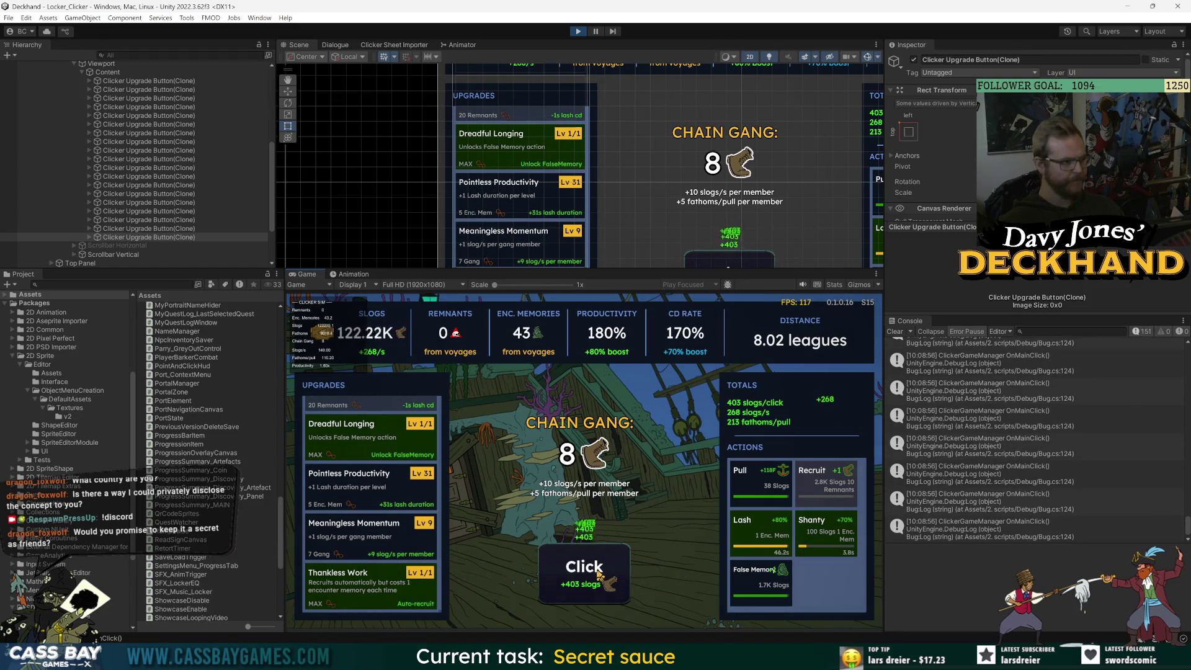
double_click(600, 575)
double_click(600, 575)
double_click(599, 575)
double_click(600, 575)
double_click(600, 575)
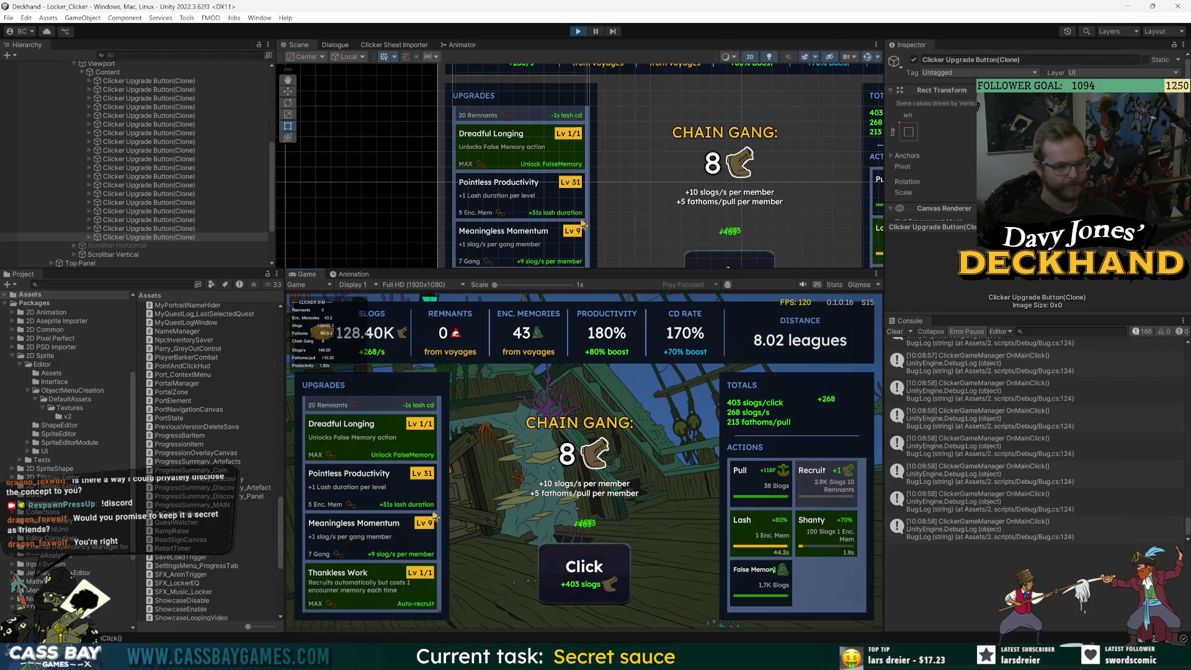
click(583, 596)
double_click(583, 597)
double_click(583, 596)
click(583, 597)
double_click(583, 597)
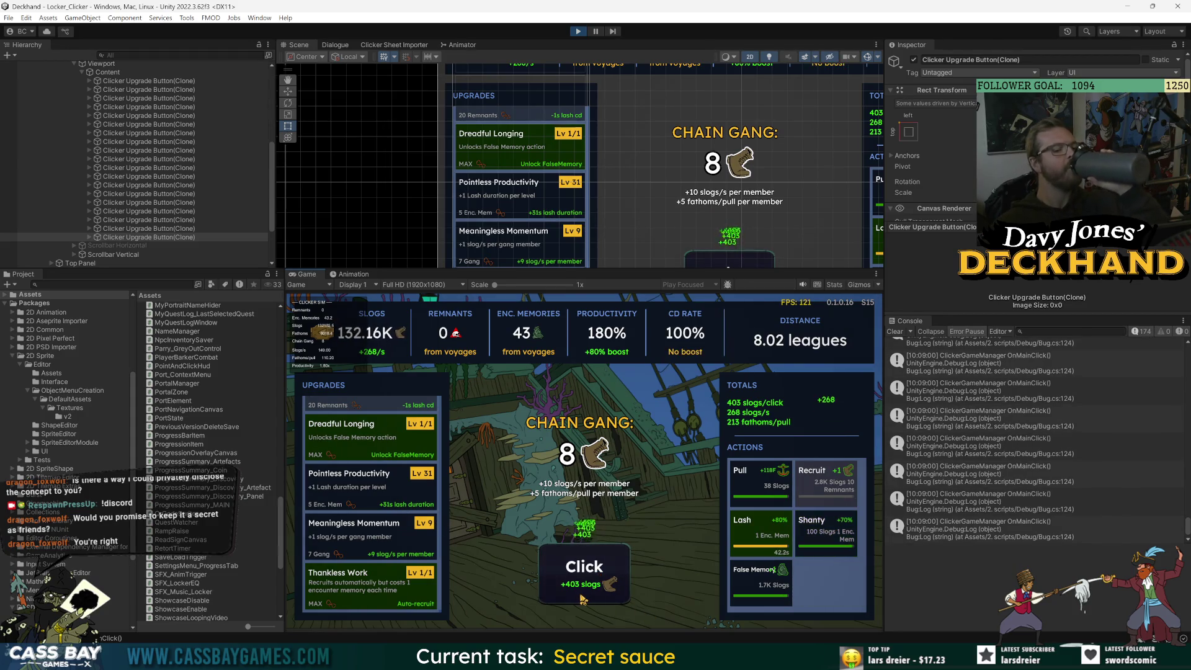
double_click(583, 598)
double_click(583, 598)
Fire Shanty again to lift the CD rate to 170%, and keep clicking for slogs.
click(819, 527)
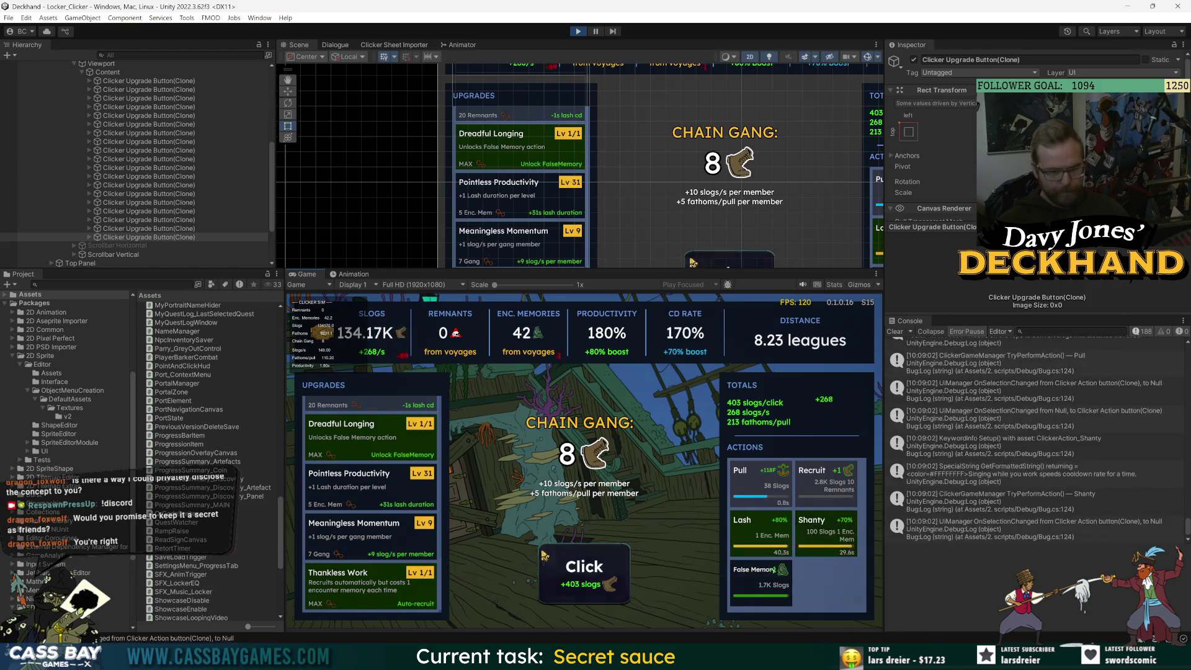
double_click(575, 574)
double_click(574, 574)
double_click(574, 574)
click(574, 574)
double_click(574, 574)
double_click(574, 574)
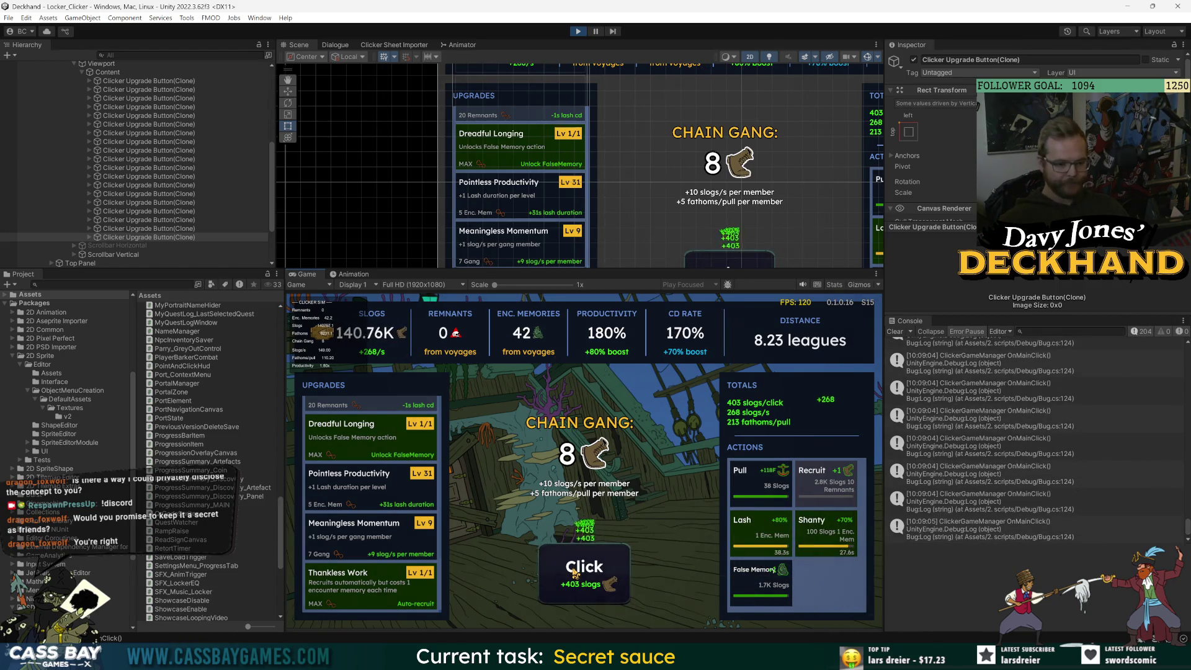
double_click(575, 574)
click(574, 574)
double_click(574, 574)
double_click(574, 574)
double_click(575, 574)
double_click(574, 574)
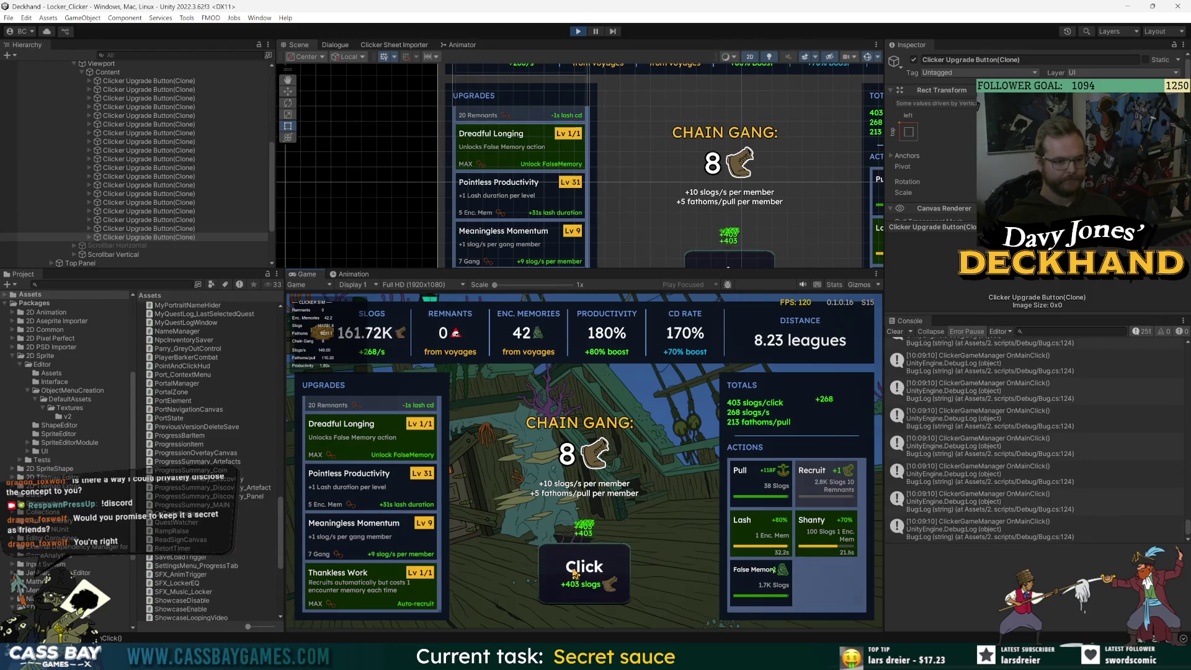
double_click(575, 574)
double_click(574, 574)
double_click(574, 573)
double_click(574, 574)
double_click(574, 574)
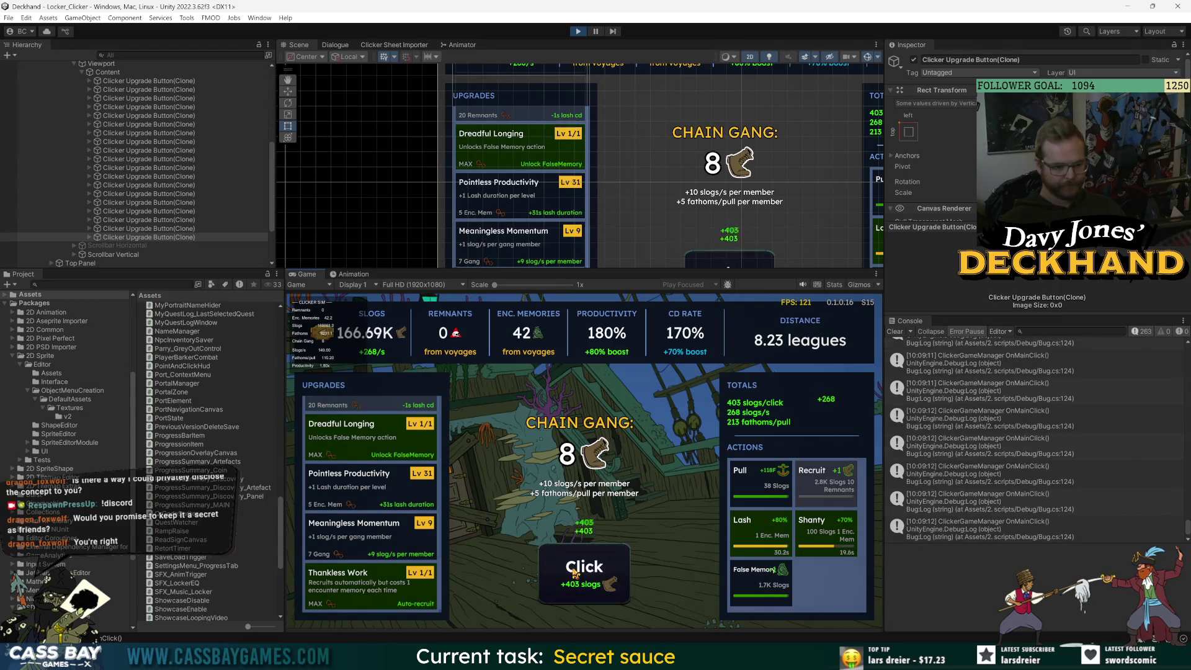
double_click(575, 574)
double_click(575, 574)
double_click(574, 573)
double_click(575, 574)
Fire Pull twice more and click until slogs pass 184K at 8.87 leagues.
click(764, 491)
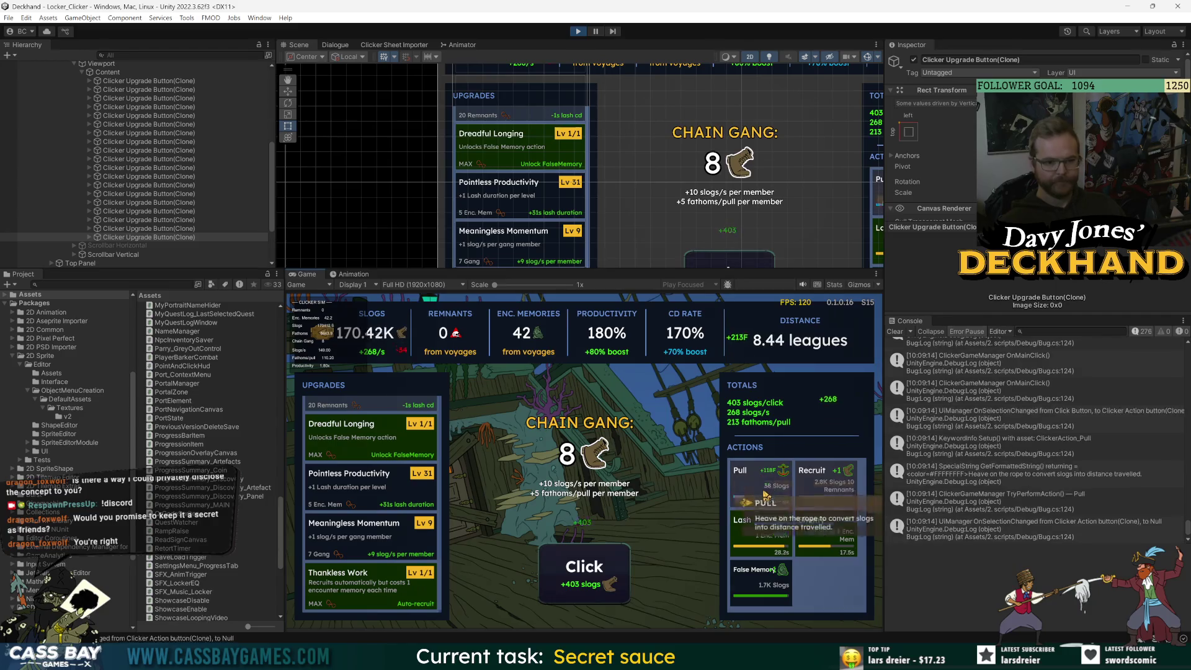
double_click(583, 573)
double_click(583, 574)
double_click(583, 574)
double_click(583, 574)
double_click(583, 574)
double_click(583, 574)
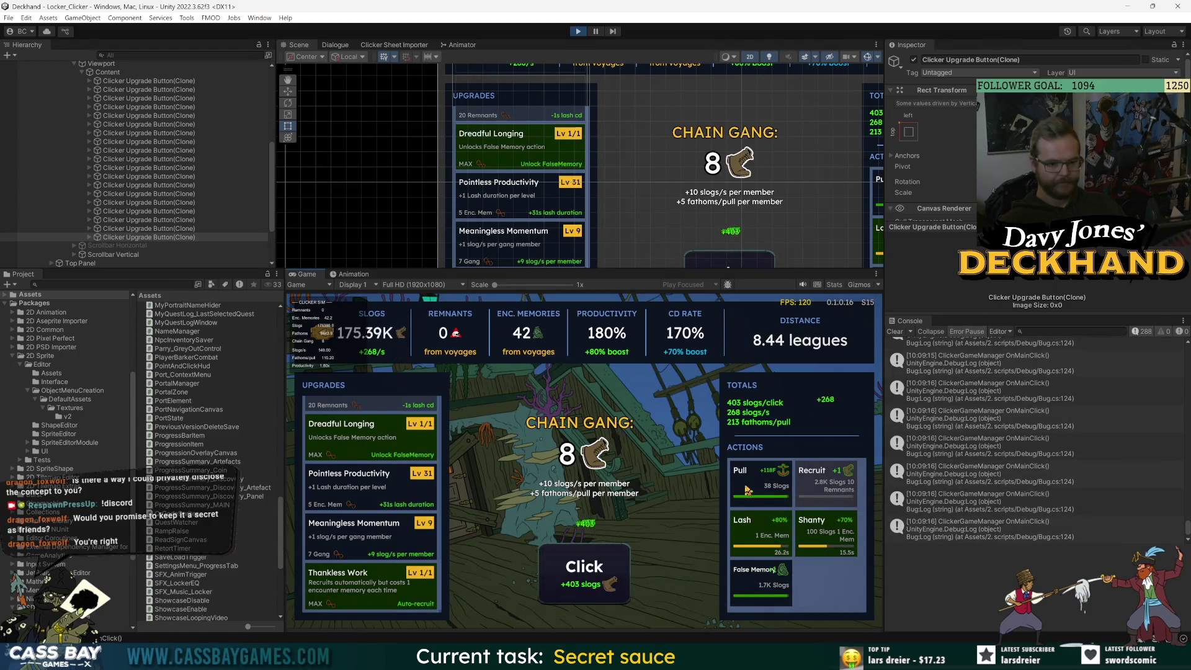
click(747, 490)
double_click(576, 595)
double_click(575, 596)
double_click(576, 597)
double_click(576, 597)
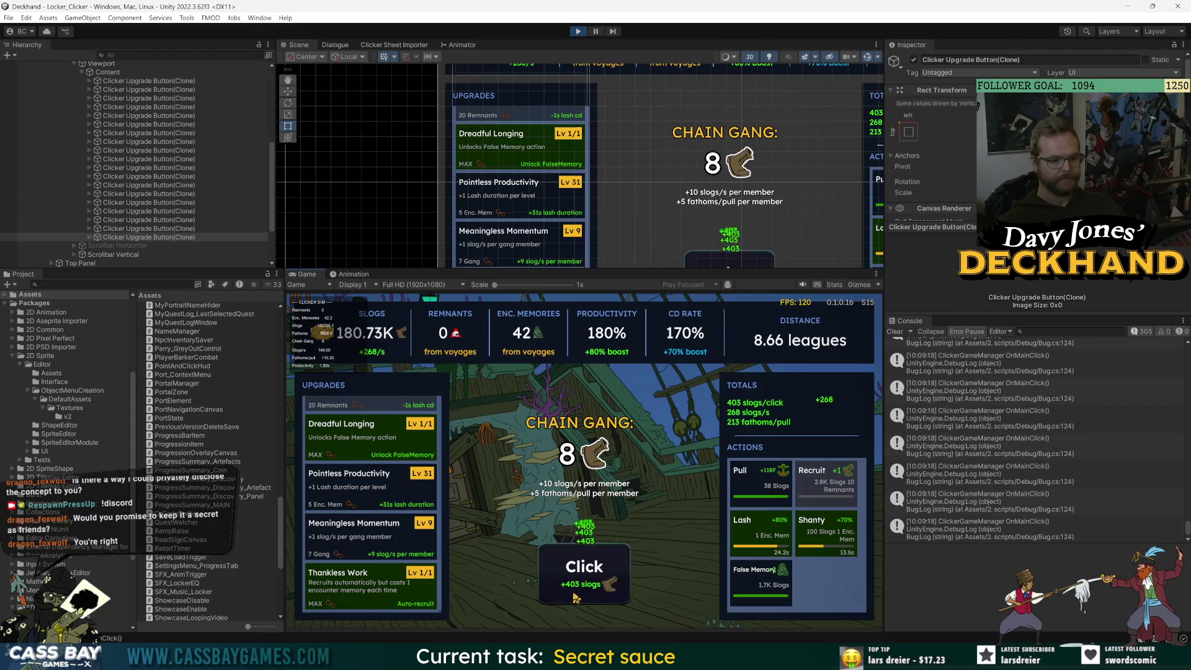
double_click(575, 597)
double_click(574, 597)
click(747, 490)
click(600, 590)
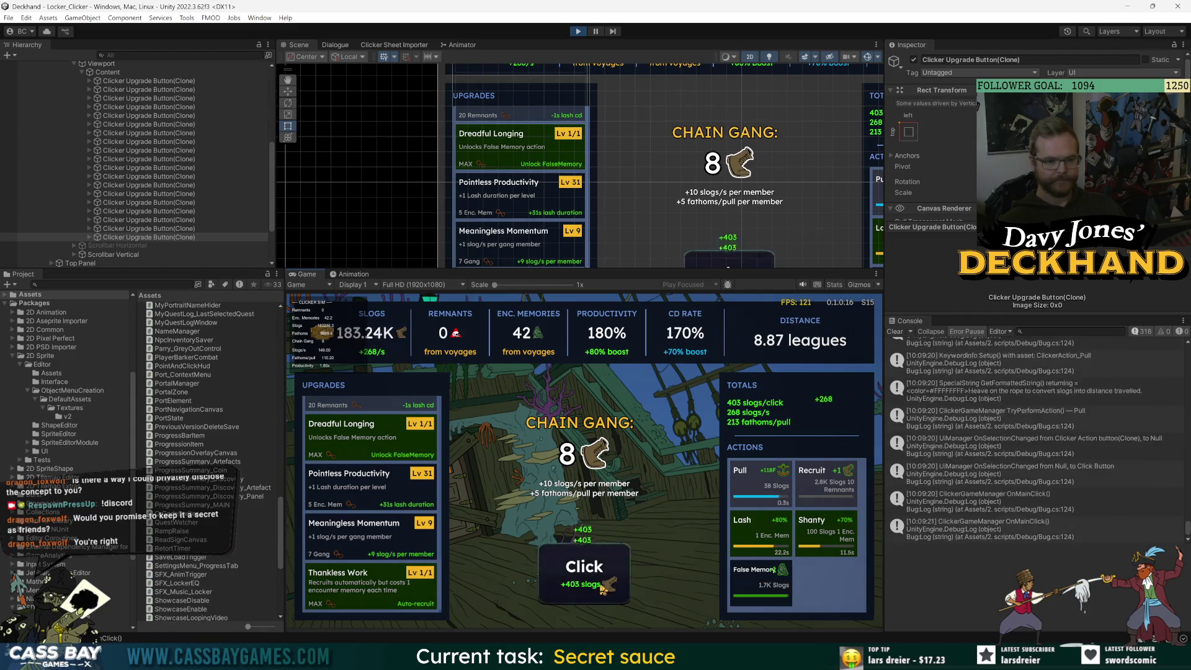
click(601, 588)
scroll(358, 502, up, 3)
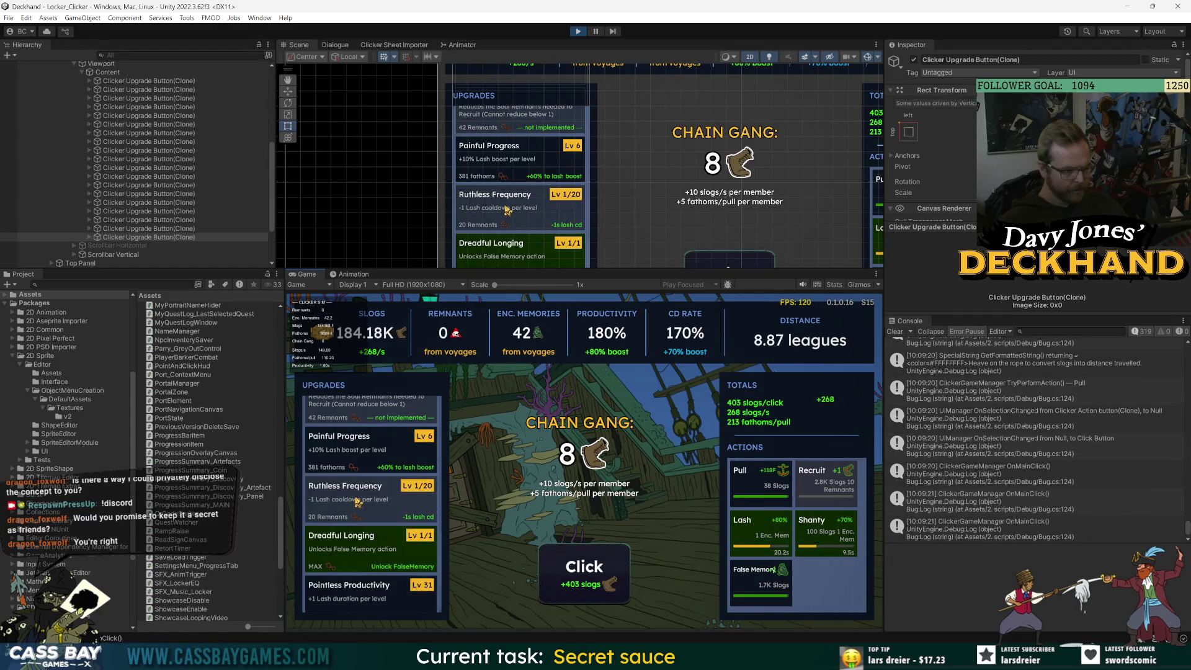
Buy repeated Painful Progress upgrades up to Lv 14.
double_click(366, 457)
click(366, 458)
double_click(366, 458)
click(366, 457)
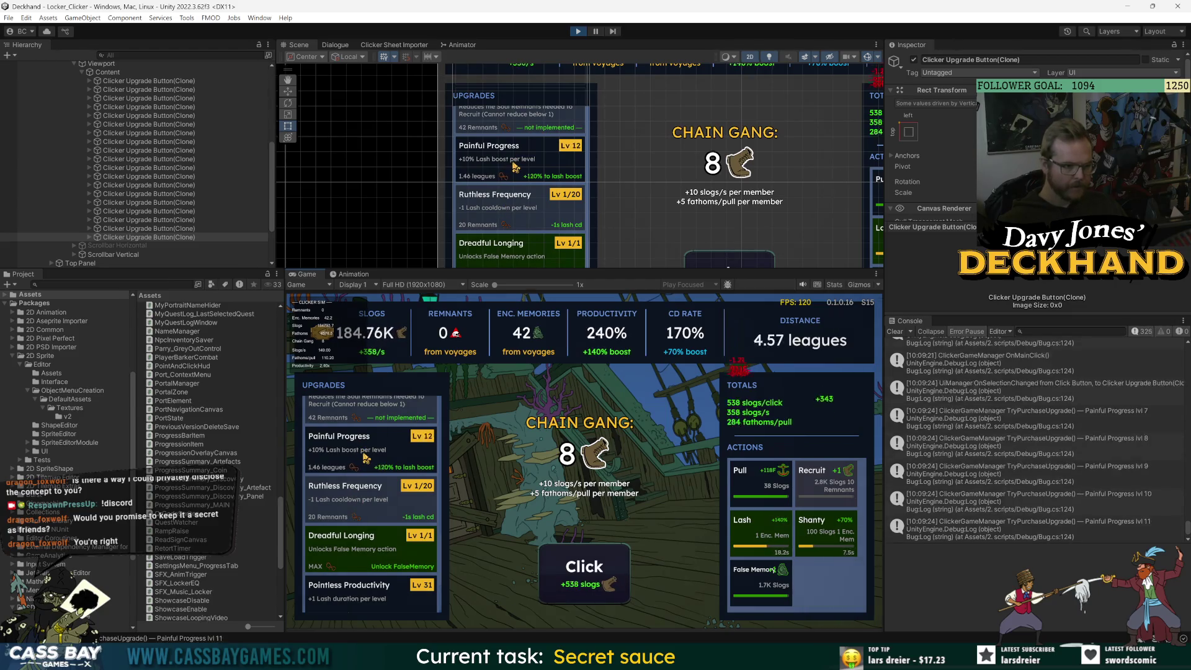
double_click(366, 458)
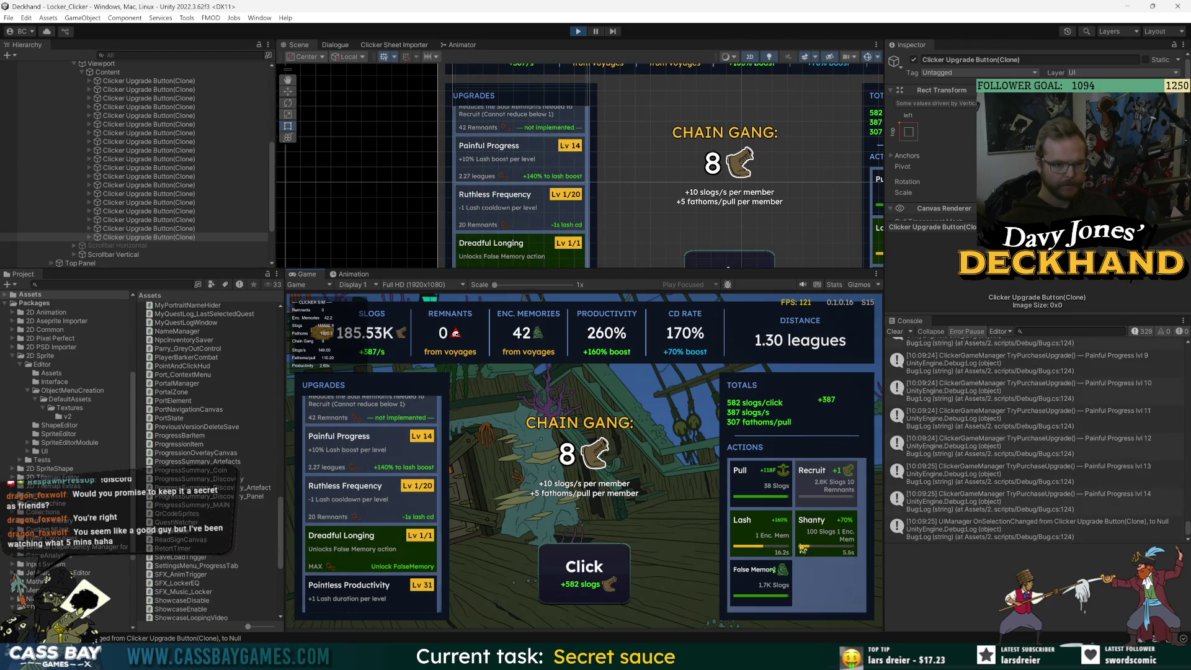
Mash the main Click button to pile up slogs.
click(577, 577)
double_click(577, 578)
double_click(577, 578)
double_click(575, 582)
double_click(576, 581)
double_click(575, 582)
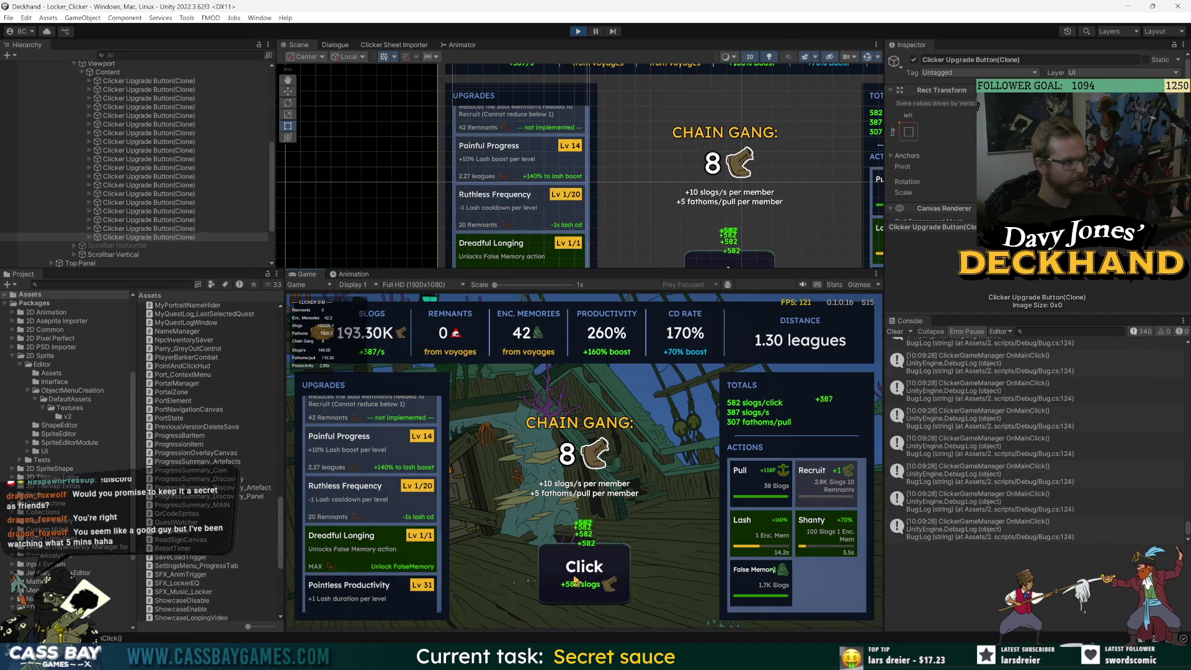
double_click(576, 582)
double_click(575, 581)
double_click(575, 581)
click(576, 581)
double_click(576, 581)
double_click(575, 581)
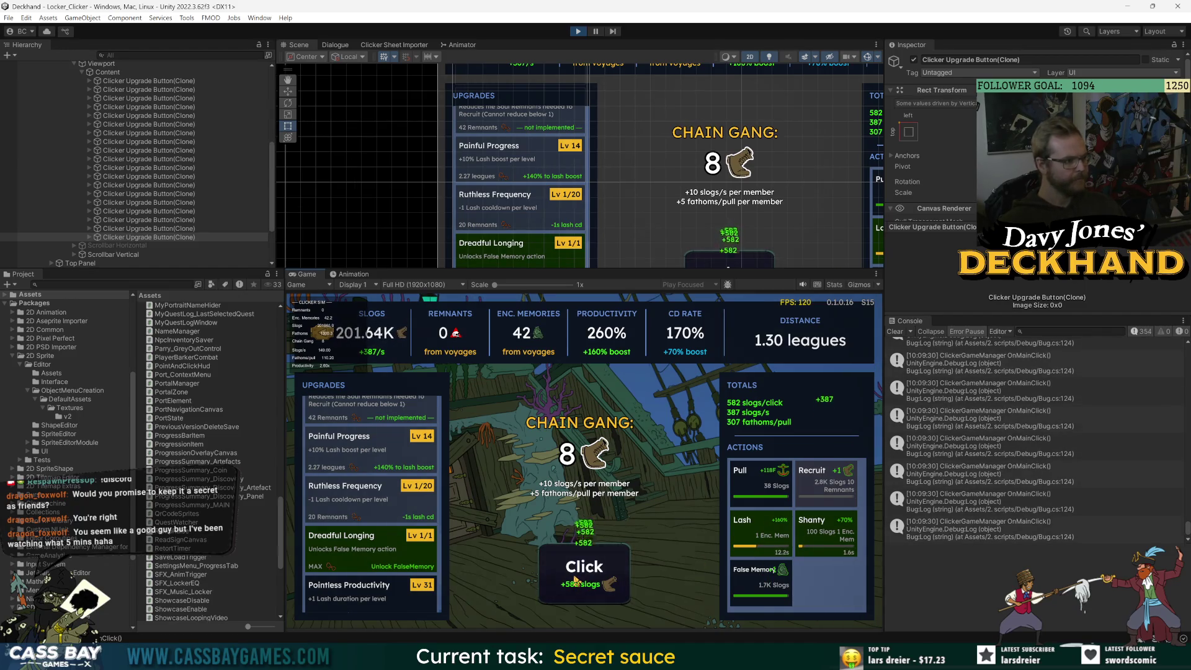
double_click(575, 582)
click(575, 581)
double_click(576, 581)
scroll(389, 502, down, 2)
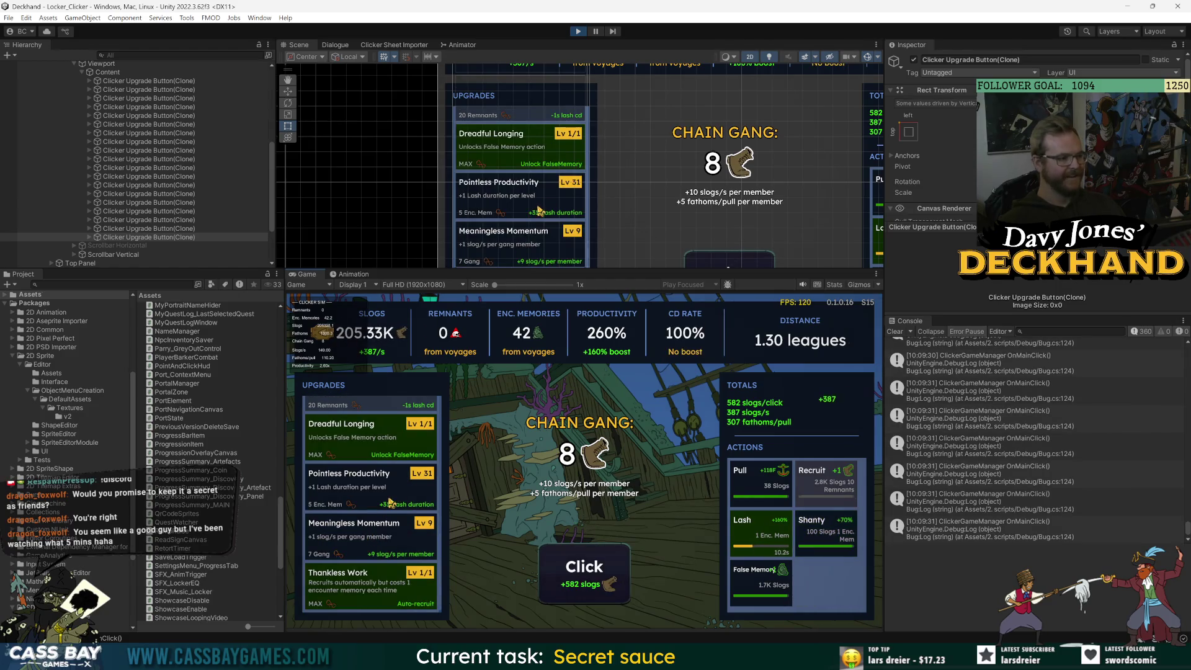
double_click(589, 567)
double_click(590, 567)
click(589, 567)
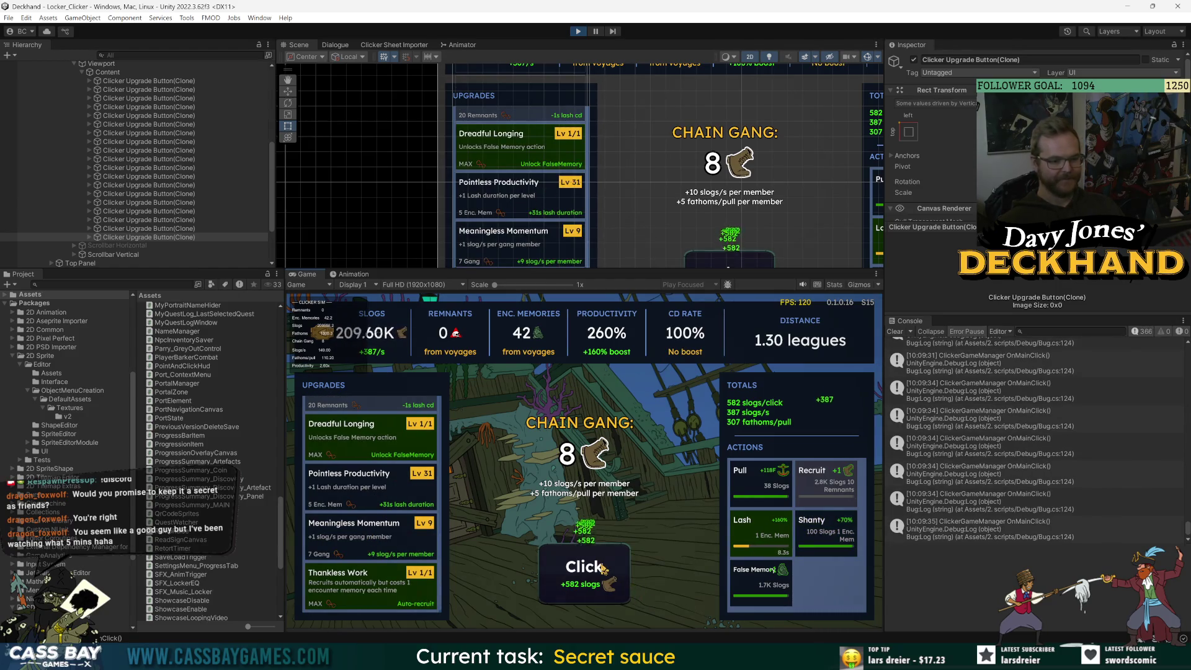
double_click(589, 567)
click(590, 567)
double_click(595, 567)
double_click(598, 567)
click(601, 567)
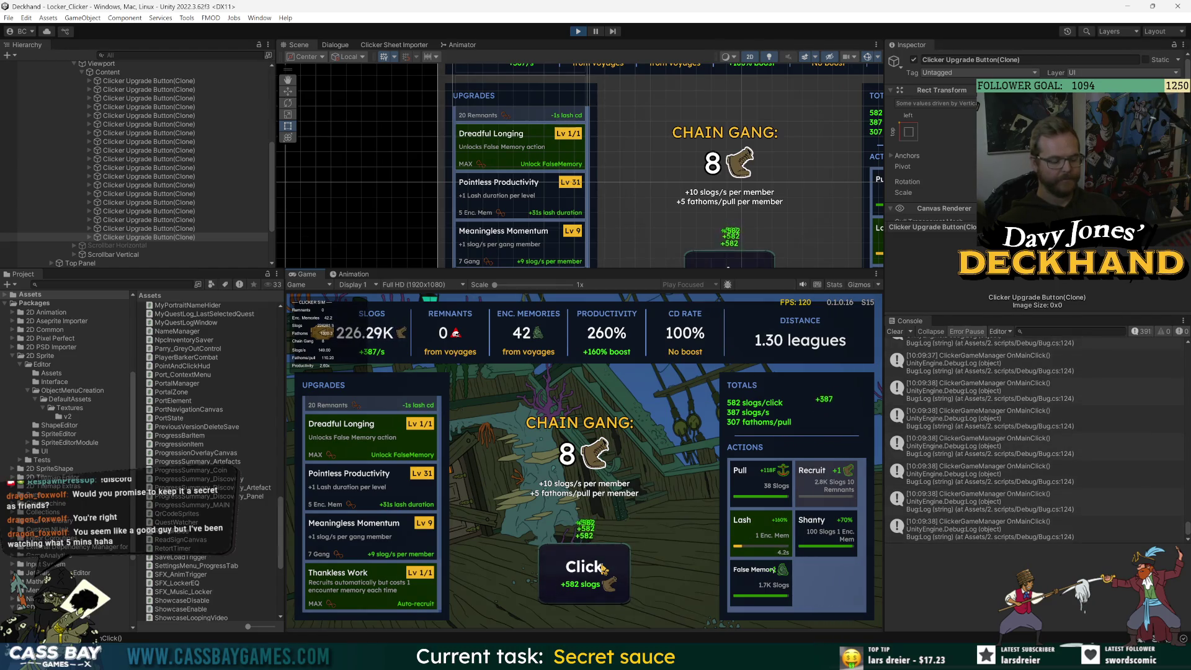
double_click(601, 568)
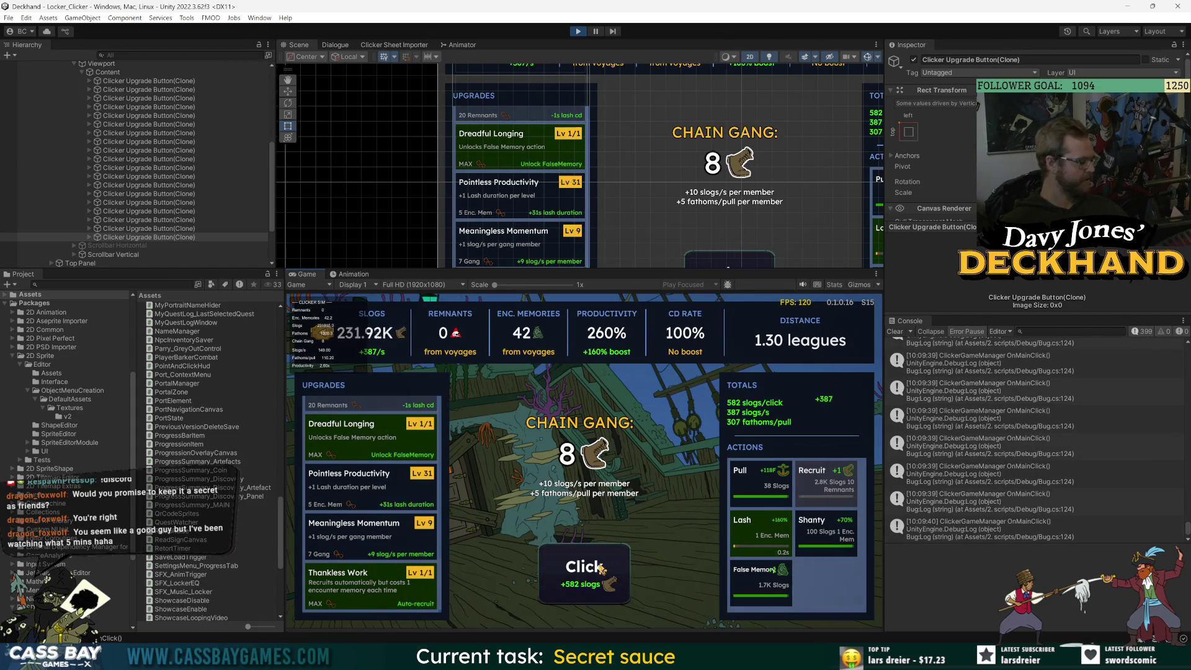
double_click(602, 568)
double_click(602, 568)
double_click(602, 569)
double_click(602, 569)
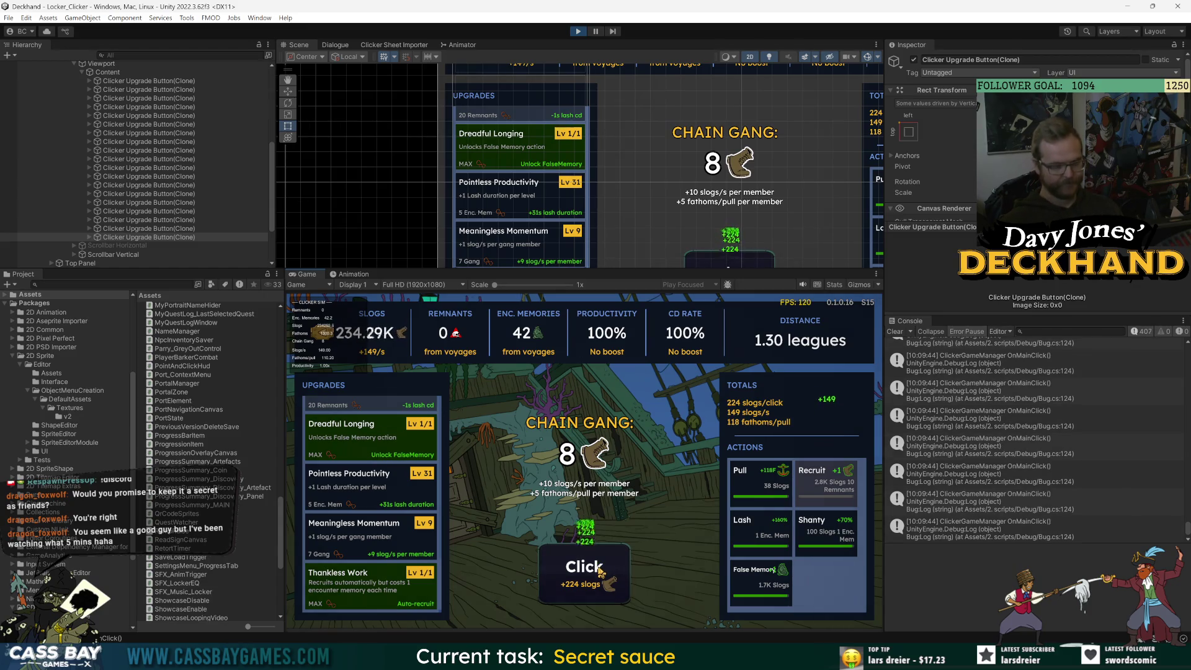
double_click(601, 570)
double_click(602, 569)
double_click(600, 570)
double_click(601, 570)
double_click(601, 571)
double_click(600, 571)
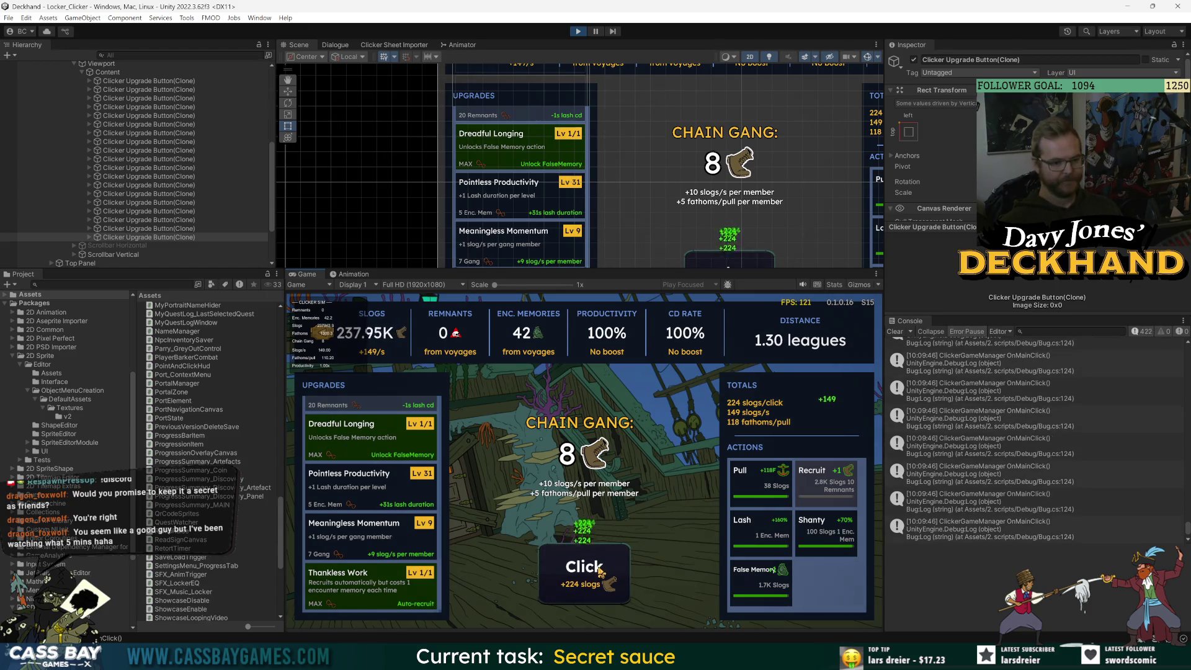
double_click(583, 575)
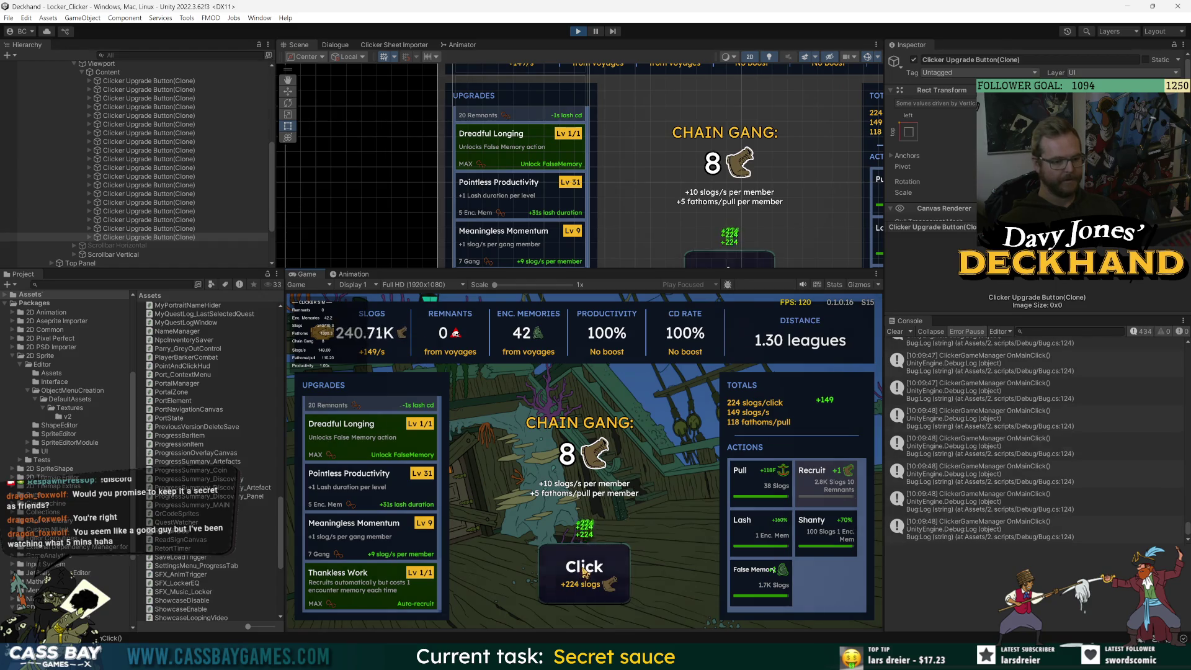
Trigger the Lash, Shanty and False Memory actions.
click(760, 533)
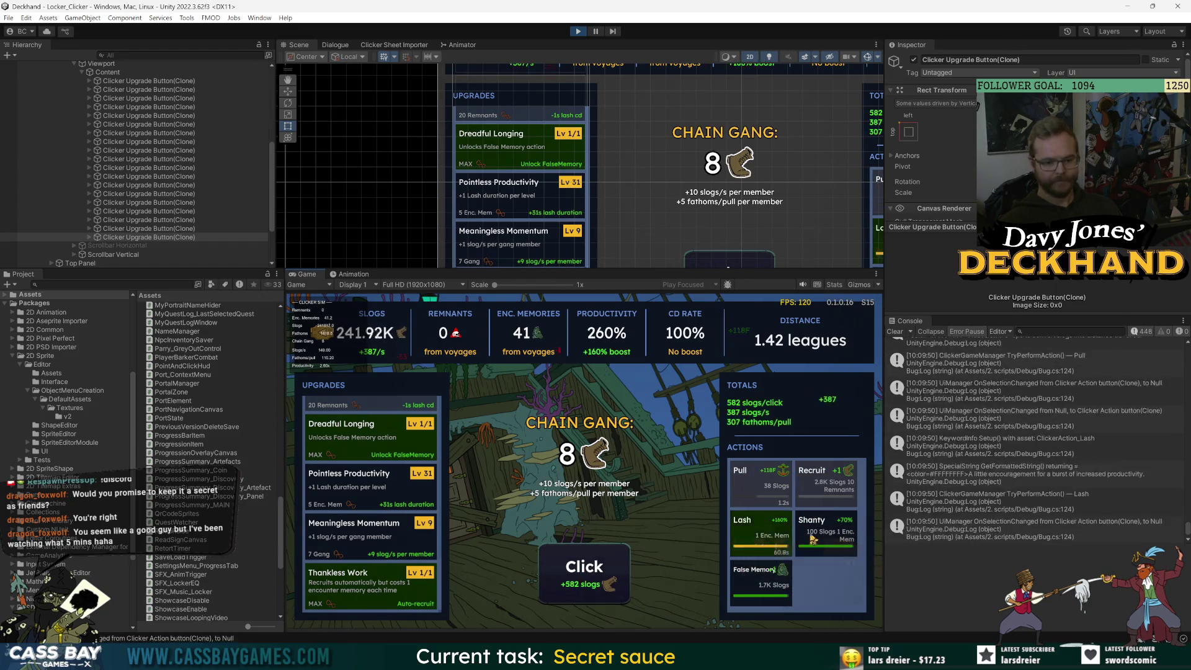
click(825, 533)
click(756, 580)
Keep mashing Click until slogs reach 343.97K.
double_click(577, 580)
double_click(580, 578)
double_click(580, 578)
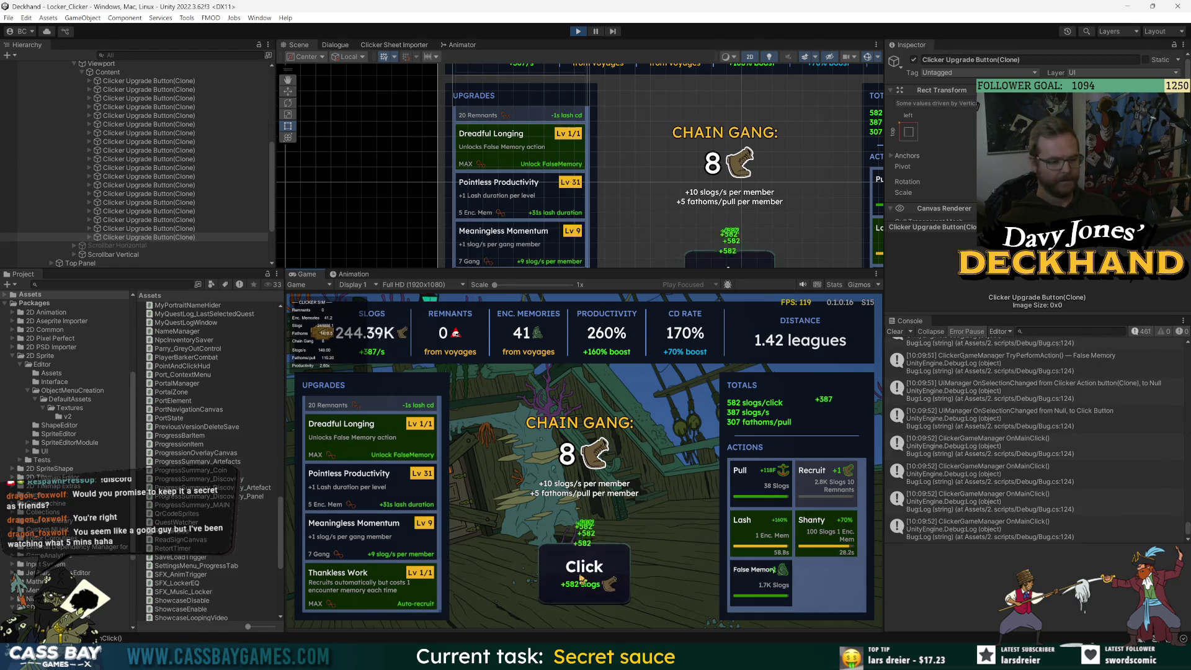
double_click(584, 576)
click(585, 575)
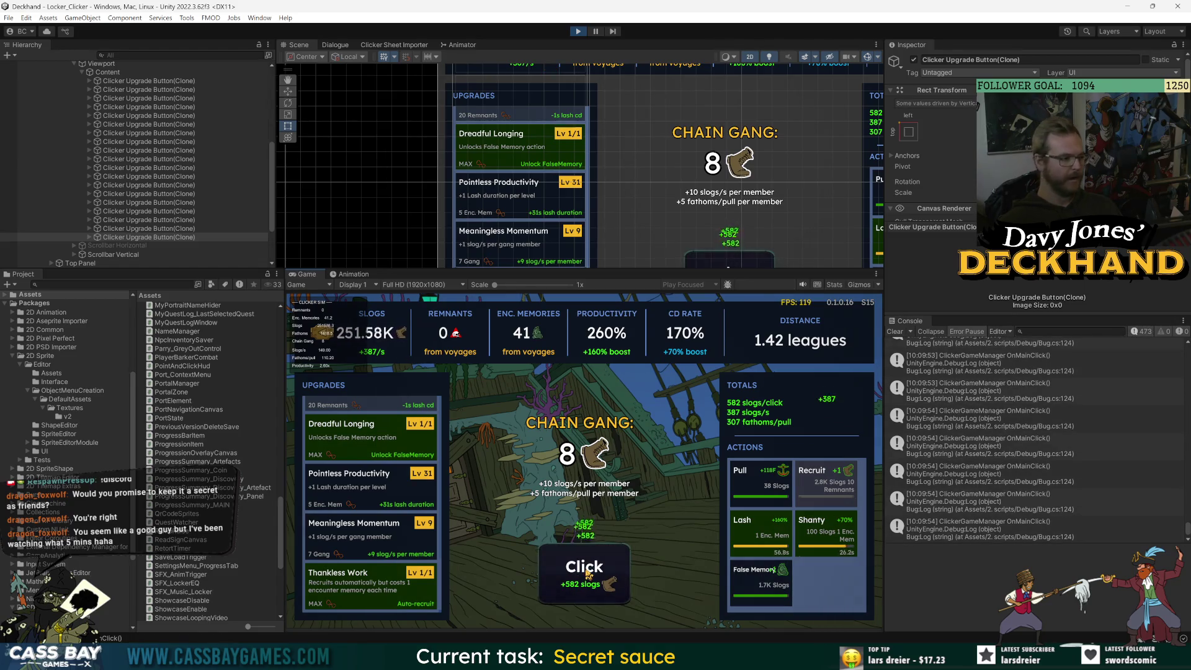
double_click(588, 574)
double_click(588, 574)
click(588, 574)
double_click(589, 572)
click(589, 571)
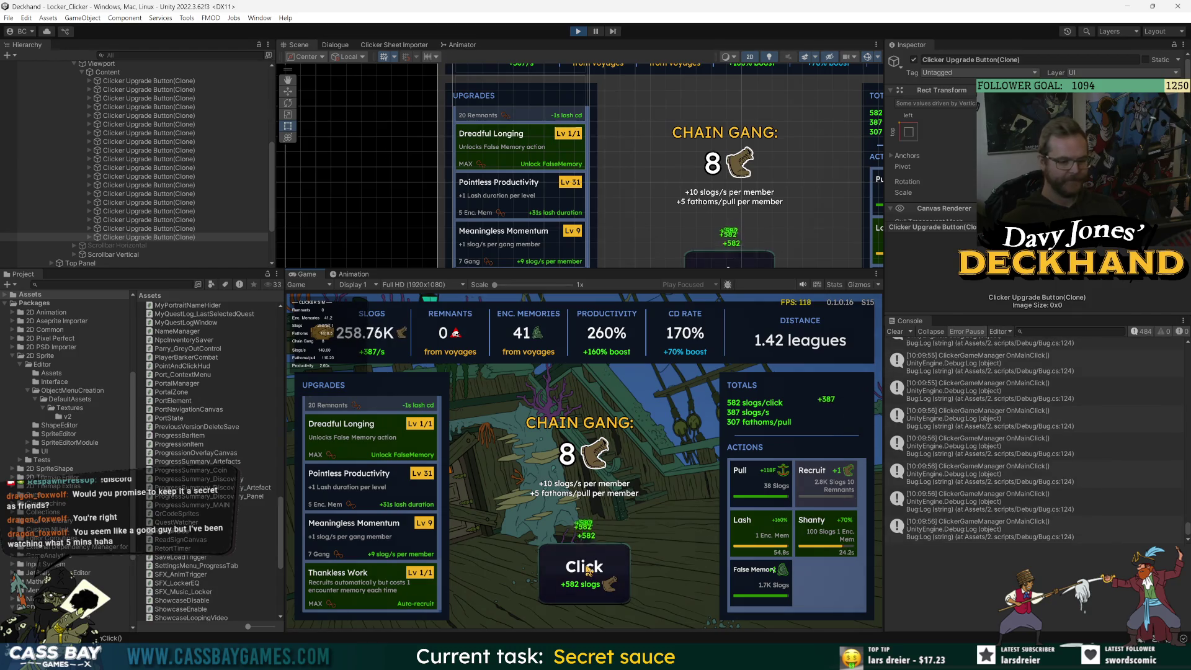
double_click(588, 571)
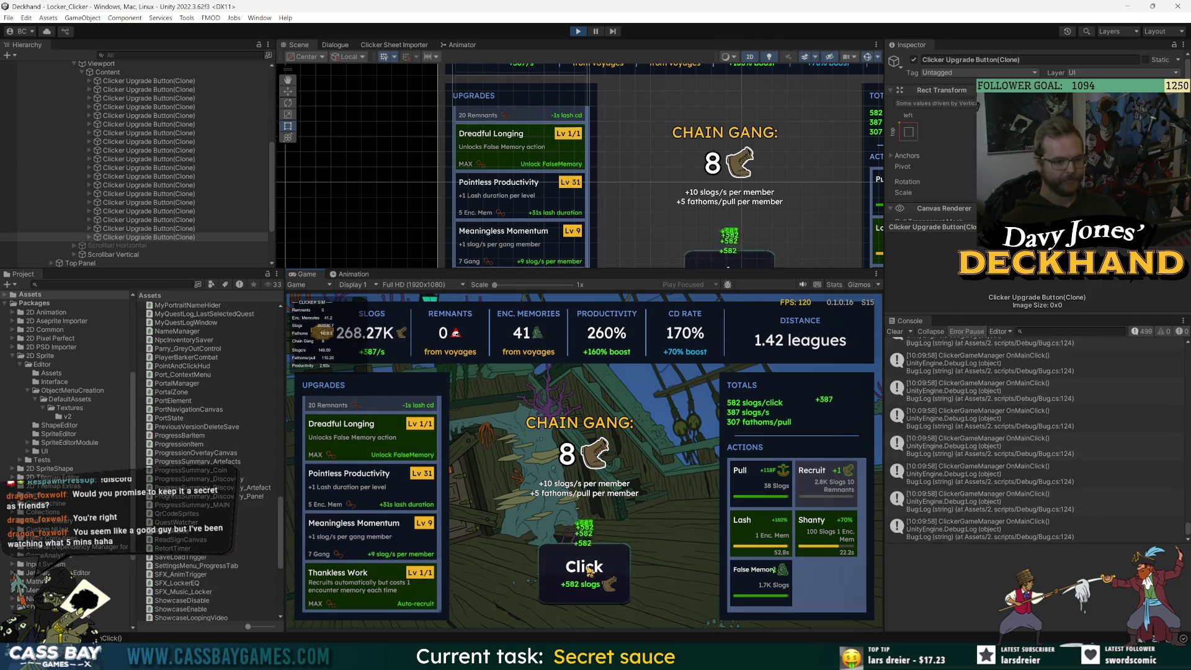
double_click(590, 572)
double_click(590, 571)
triple_click(589, 571)
double_click(589, 571)
triple_click(589, 572)
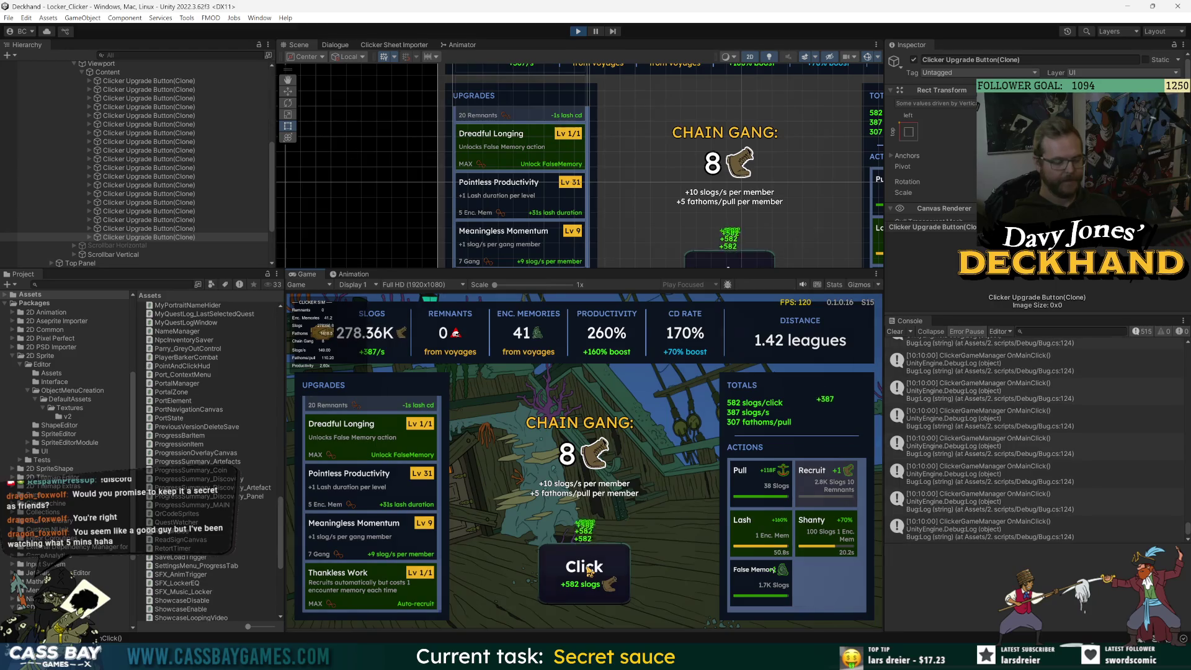
double_click(589, 571)
double_click(589, 571)
triple_click(589, 571)
double_click(590, 572)
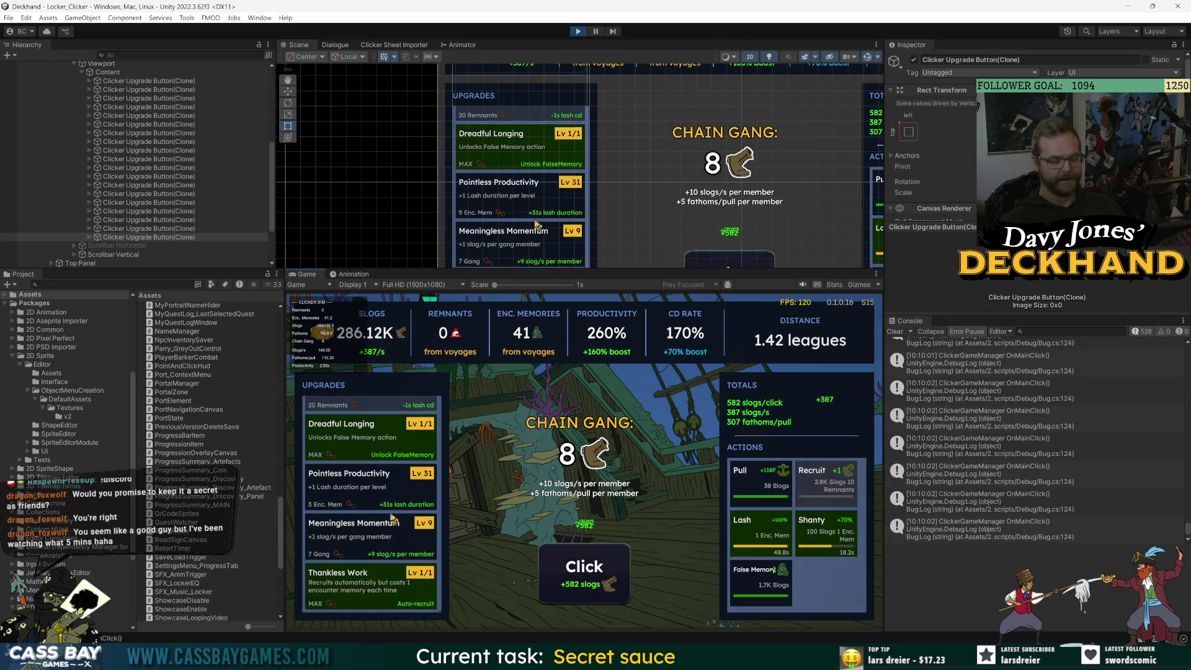
scroll(385, 519, up, 5)
scroll(386, 518, down, 5)
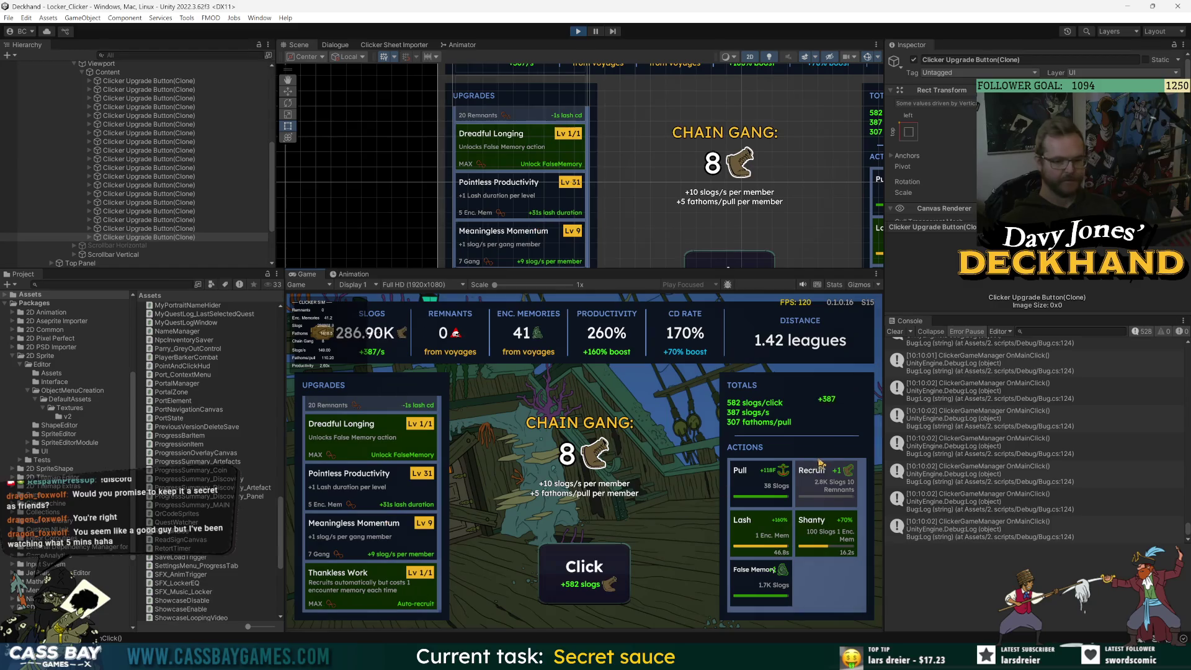
double_click(578, 570)
double_click(577, 574)
double_click(576, 577)
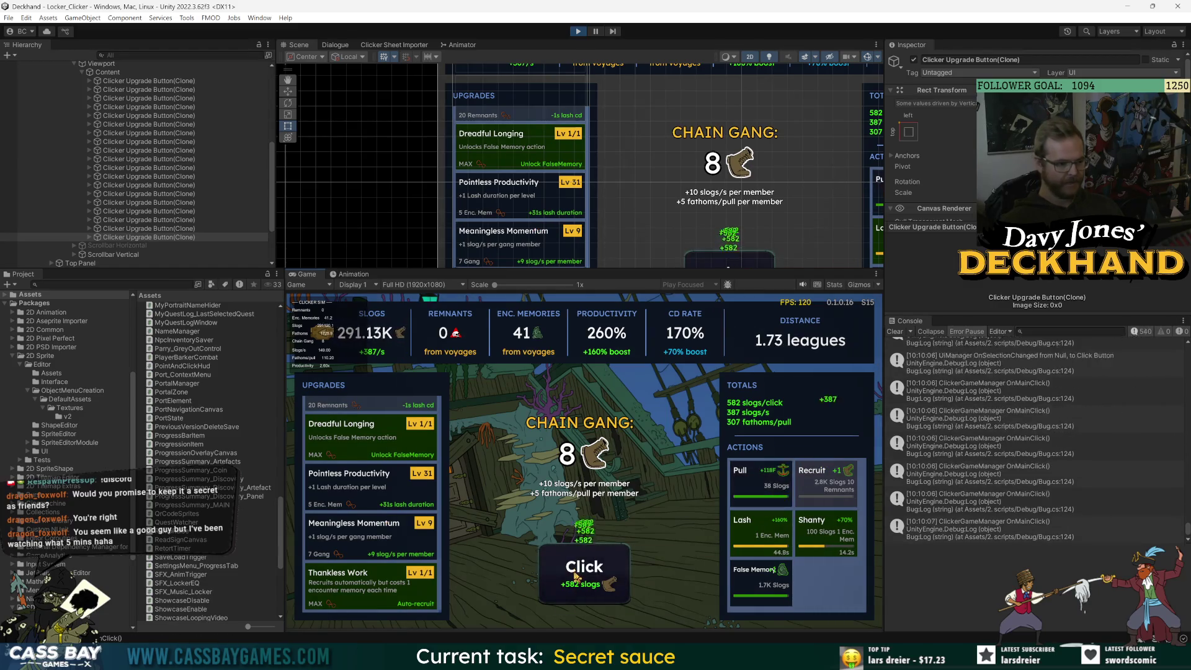
double_click(576, 577)
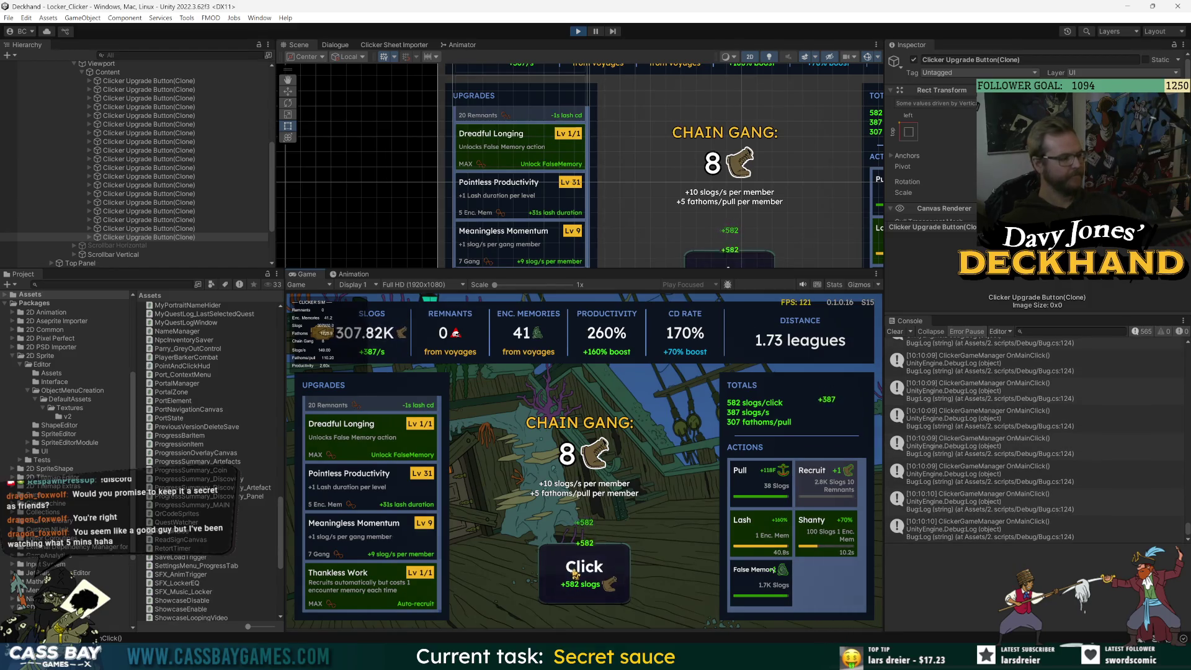
click(576, 574)
double_click(575, 573)
triple_click(575, 573)
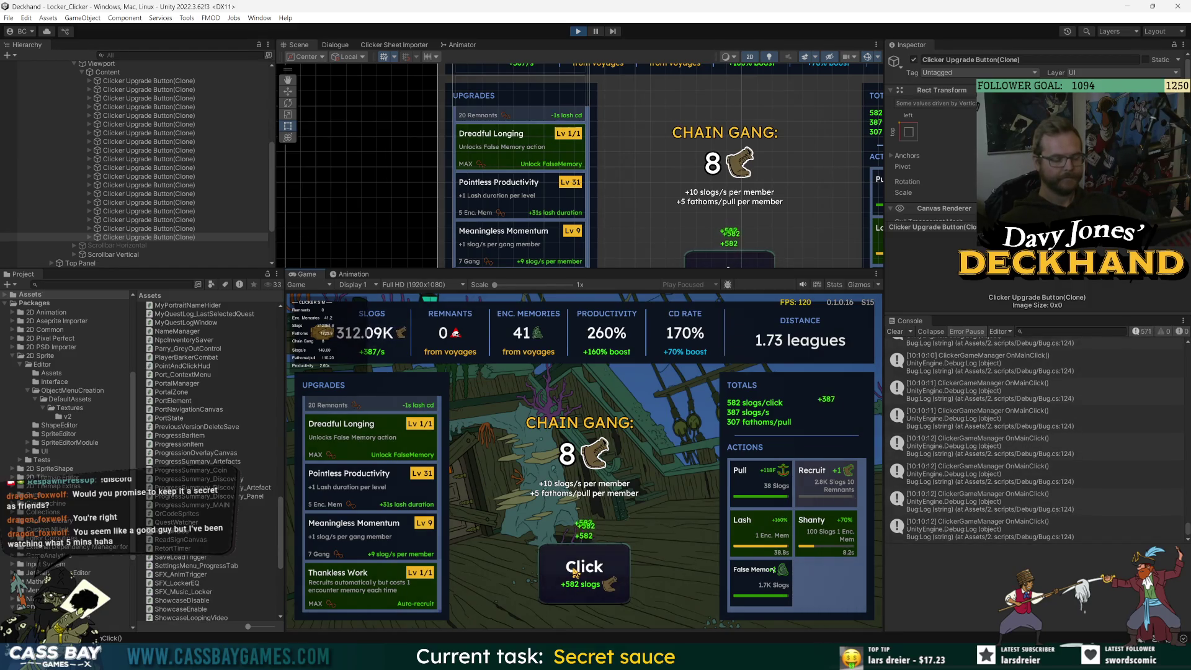
click(576, 572)
double_click(577, 569)
double_click(577, 570)
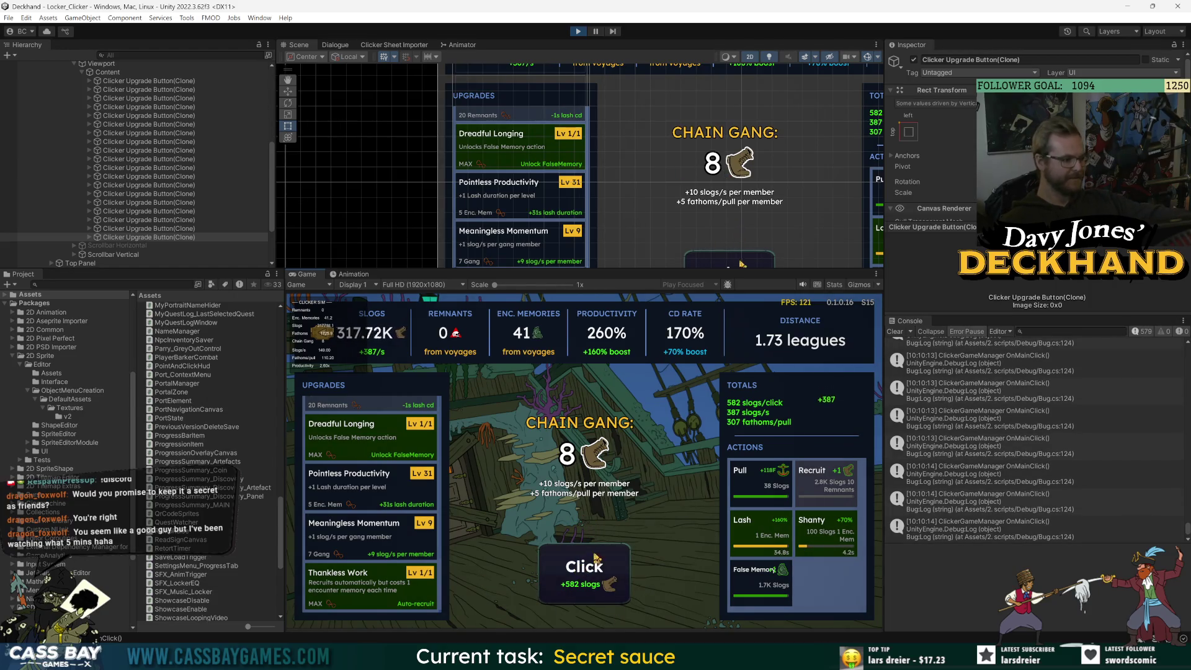
double_click(593, 563)
triple_click(589, 577)
triple_click(584, 590)
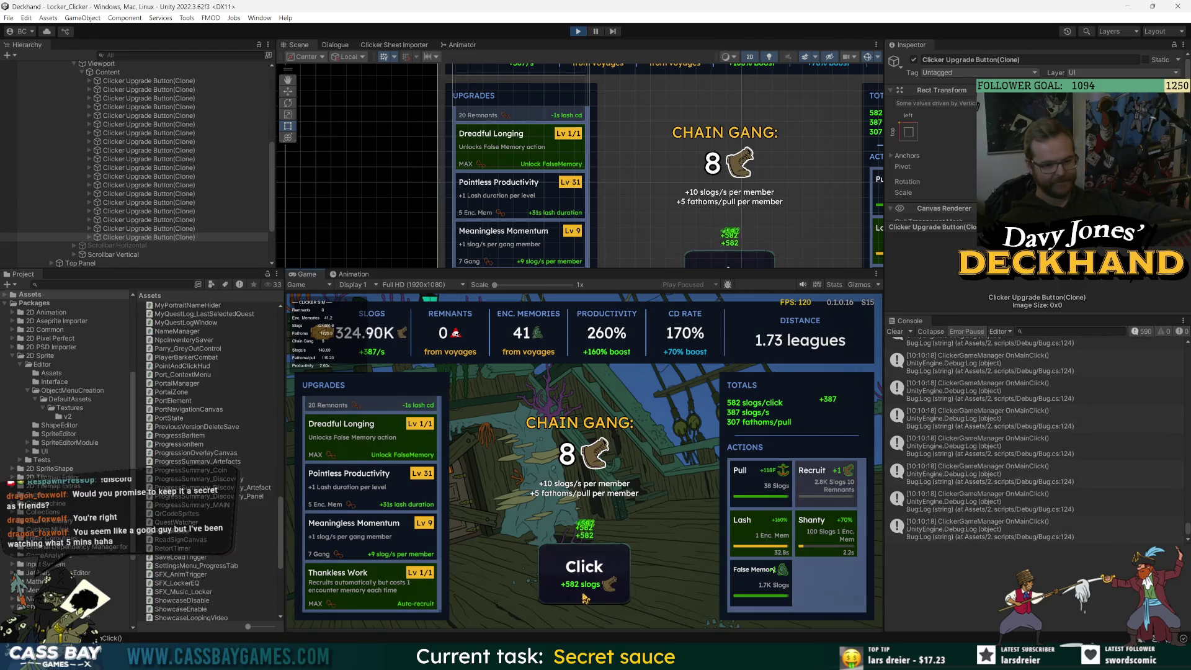
triple_click(584, 597)
triple_click(585, 598)
double_click(584, 597)
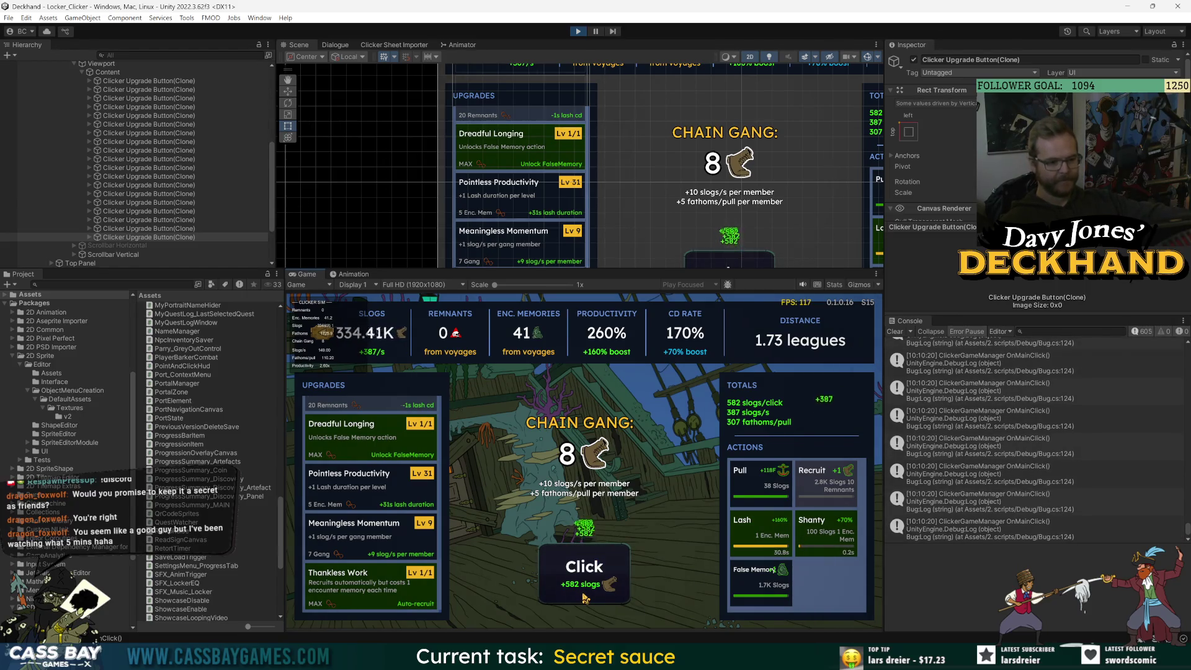
double_click(584, 598)
double_click(584, 597)
triple_click(584, 597)
double_click(584, 597)
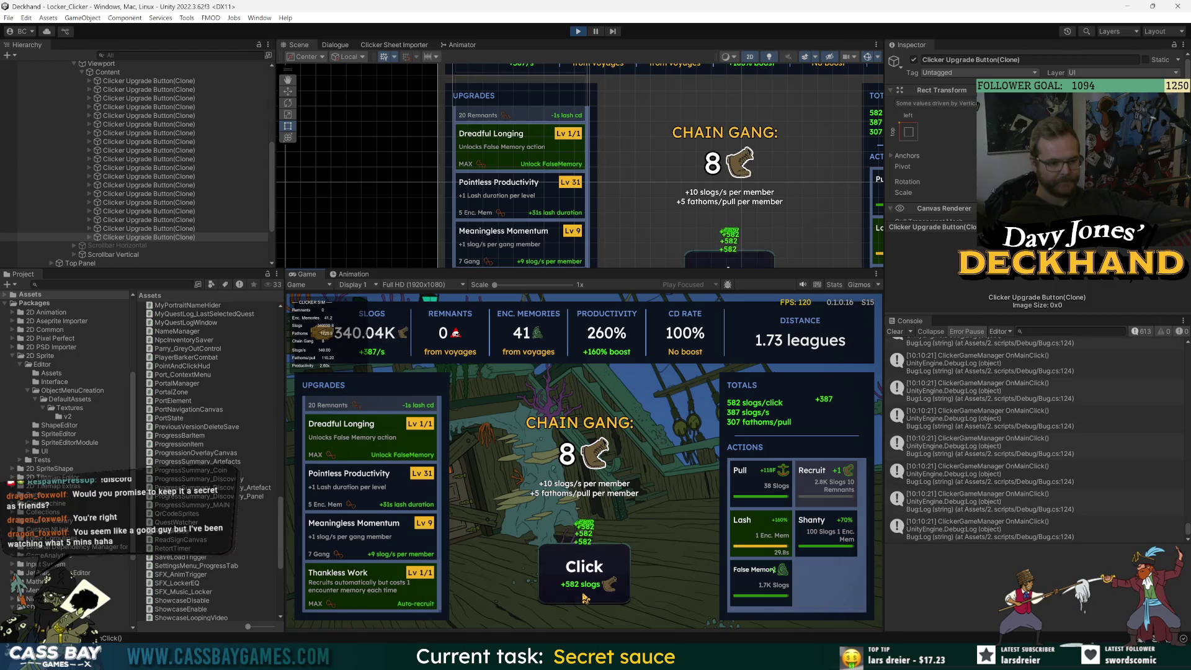
Fire Shanty for a 170% CD rate and Pull to reach 2.03 leagues.
click(856, 528)
click(760, 478)
scroll(379, 537, up, 3)
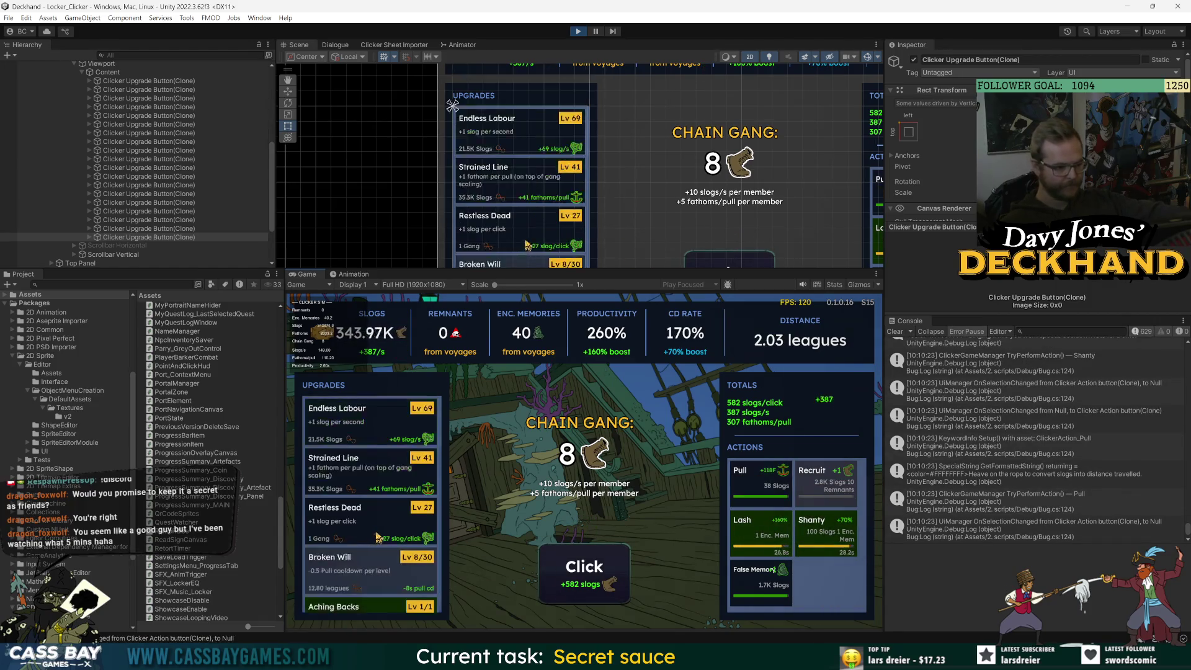
Buy more Strained Line levels, fire Pull, and click for extra slogs.
double_click(358, 475)
double_click(357, 476)
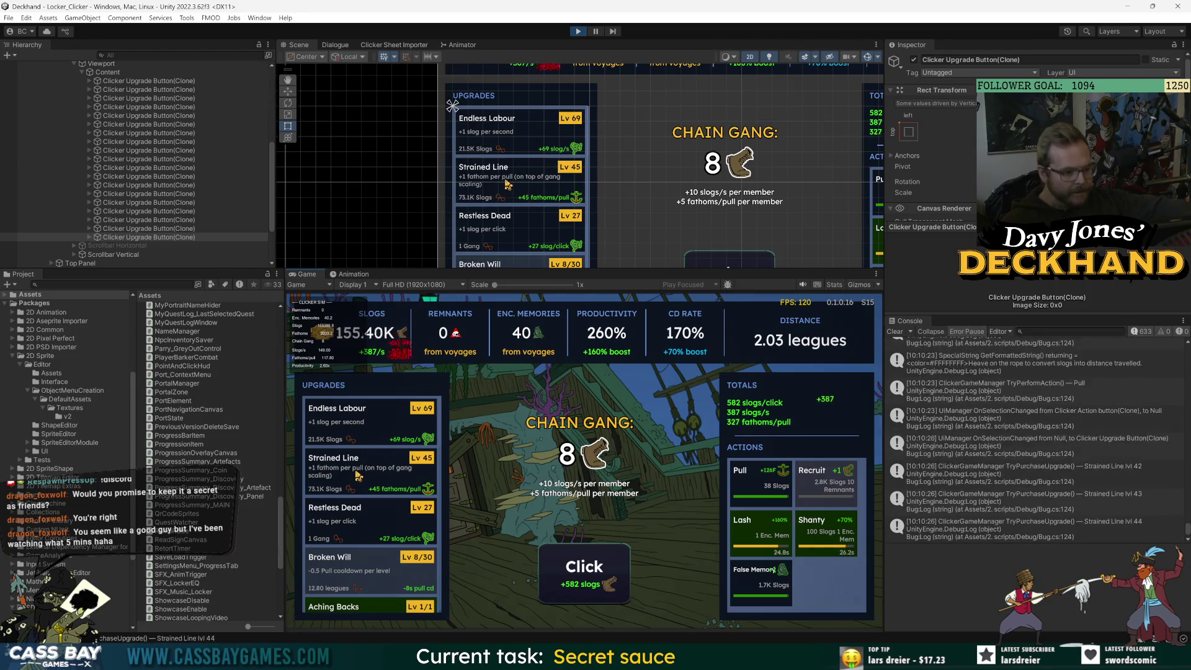
click(358, 476)
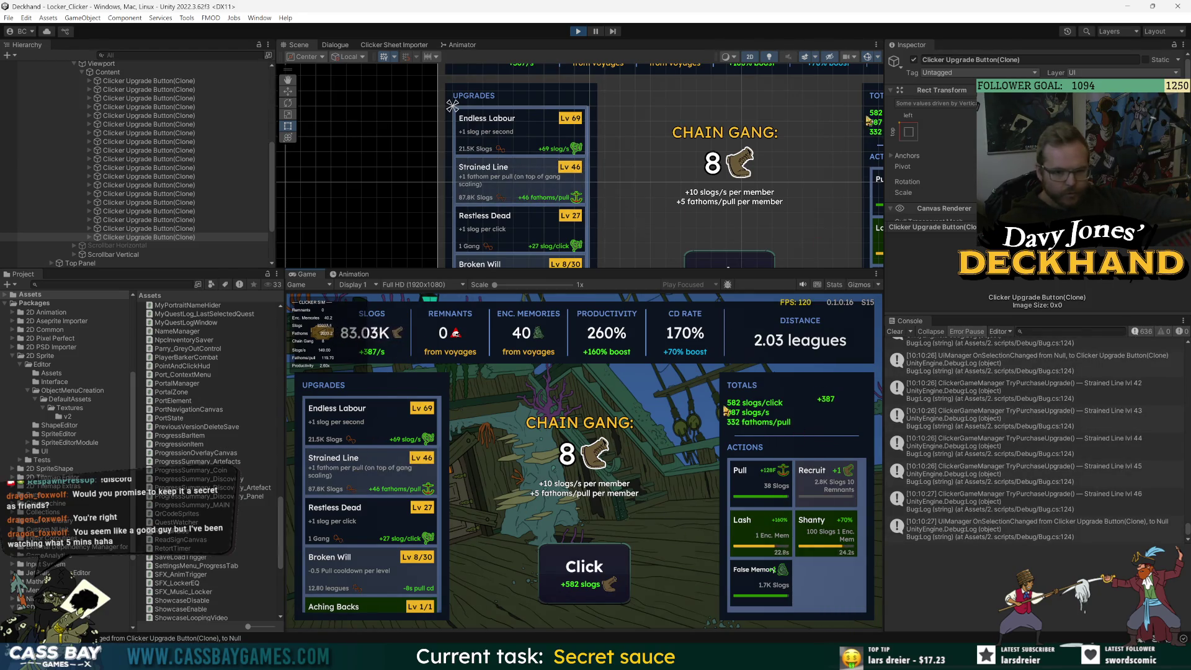
click(617, 573)
click(760, 478)
double_click(571, 566)
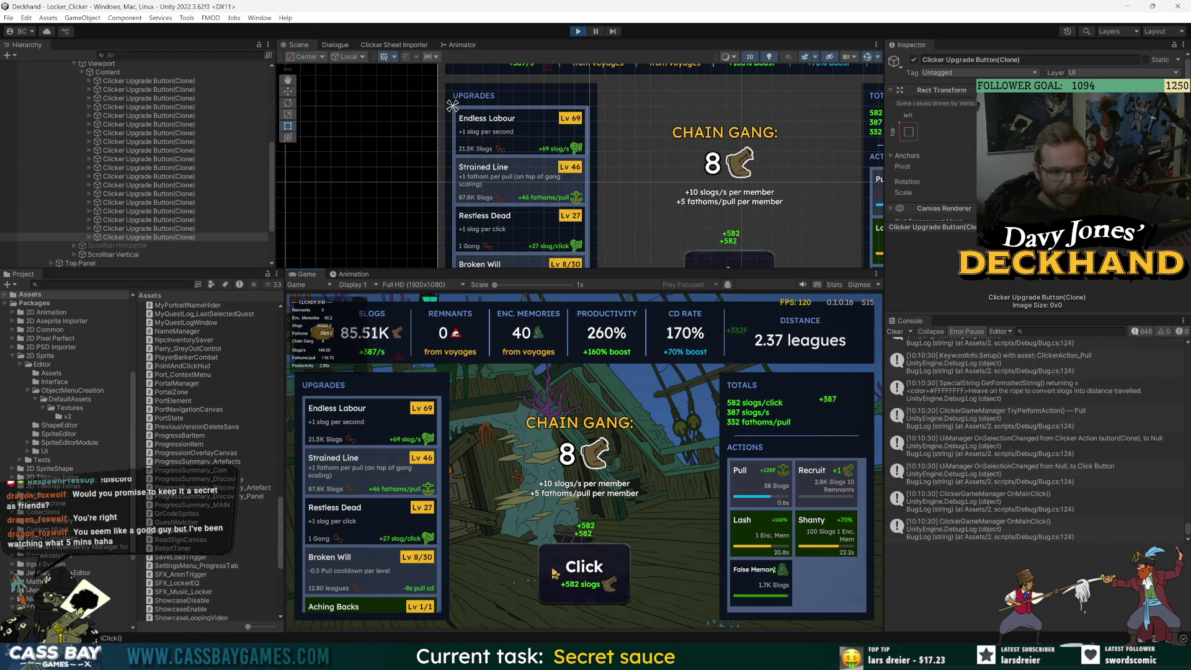
double_click(571, 564)
double_click(572, 562)
Raise Pointless Productivity to Lv 34 and mash Click for more slogs.
scroll(357, 509, down, 5)
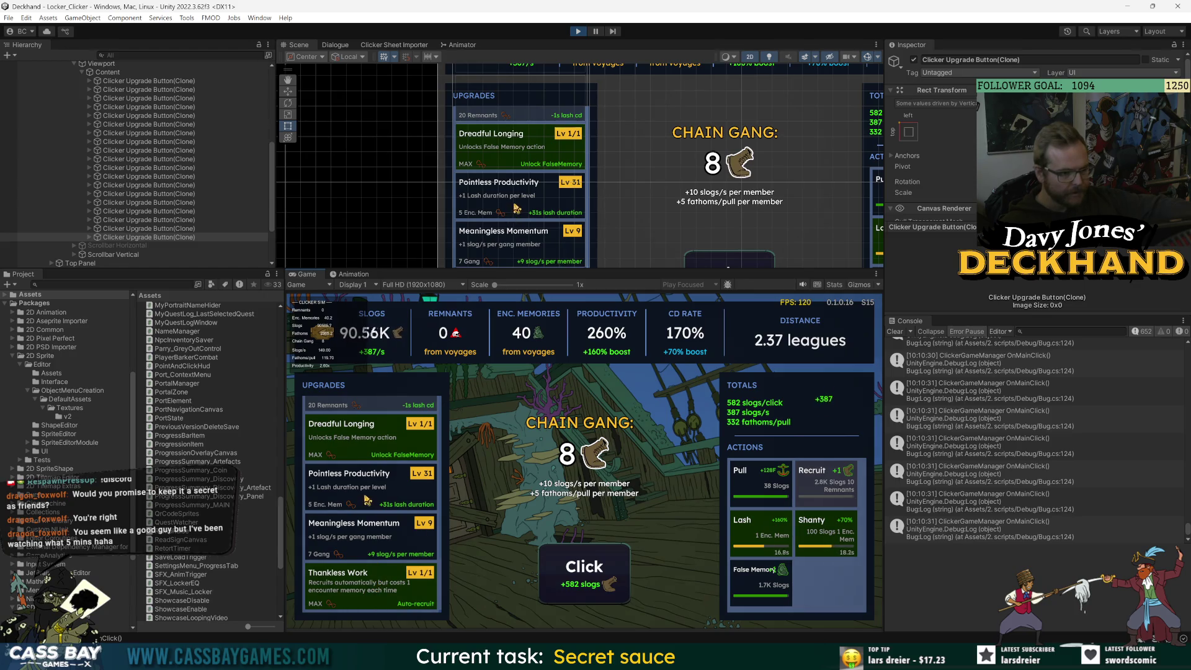
click(398, 495)
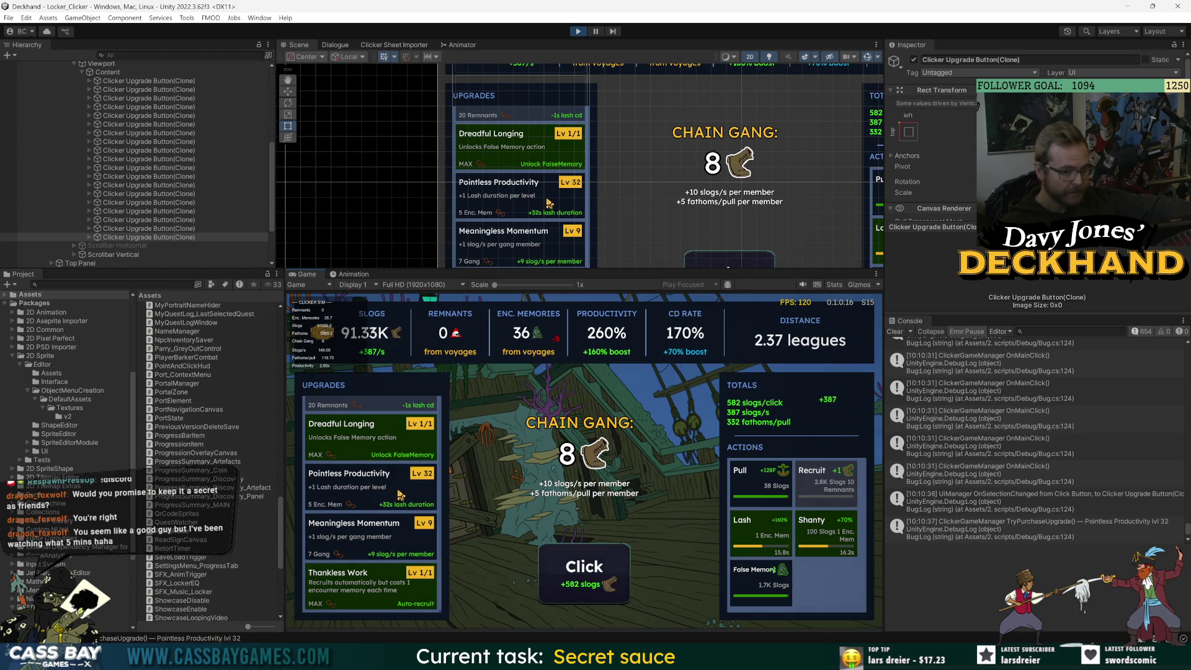
double_click(402, 496)
click(604, 569)
double_click(604, 569)
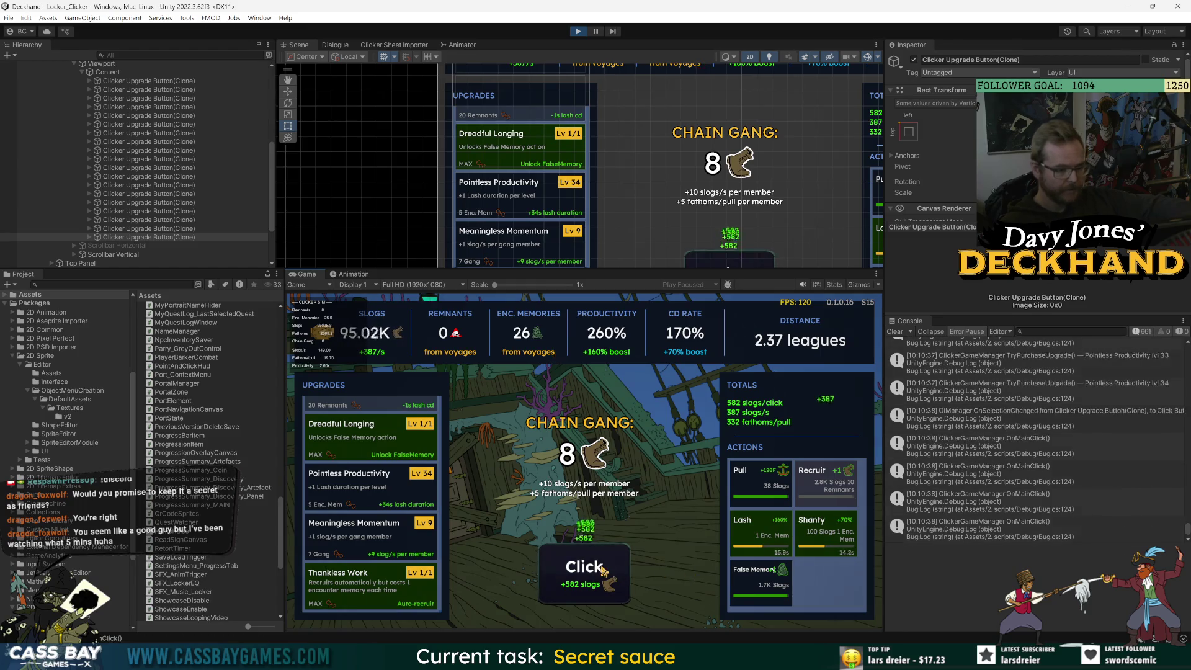
double_click(603, 570)
double_click(604, 569)
double_click(603, 570)
triple_click(604, 569)
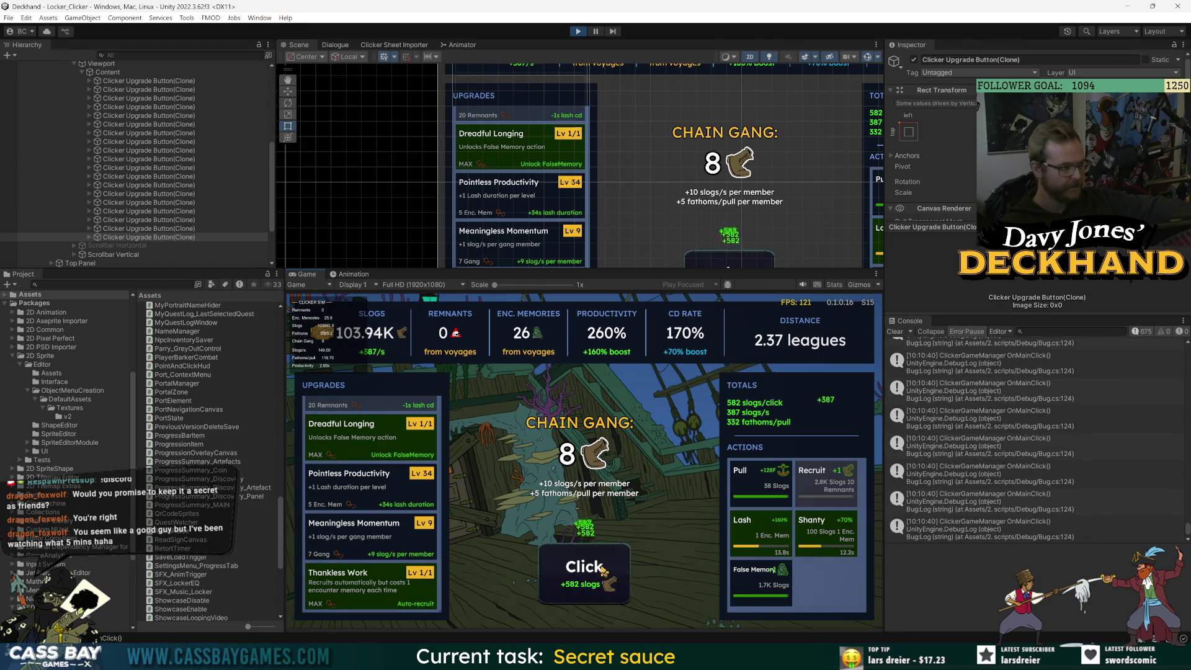
double_click(604, 569)
double_click(604, 569)
double_click(604, 570)
double_click(604, 569)
double_click(583, 566)
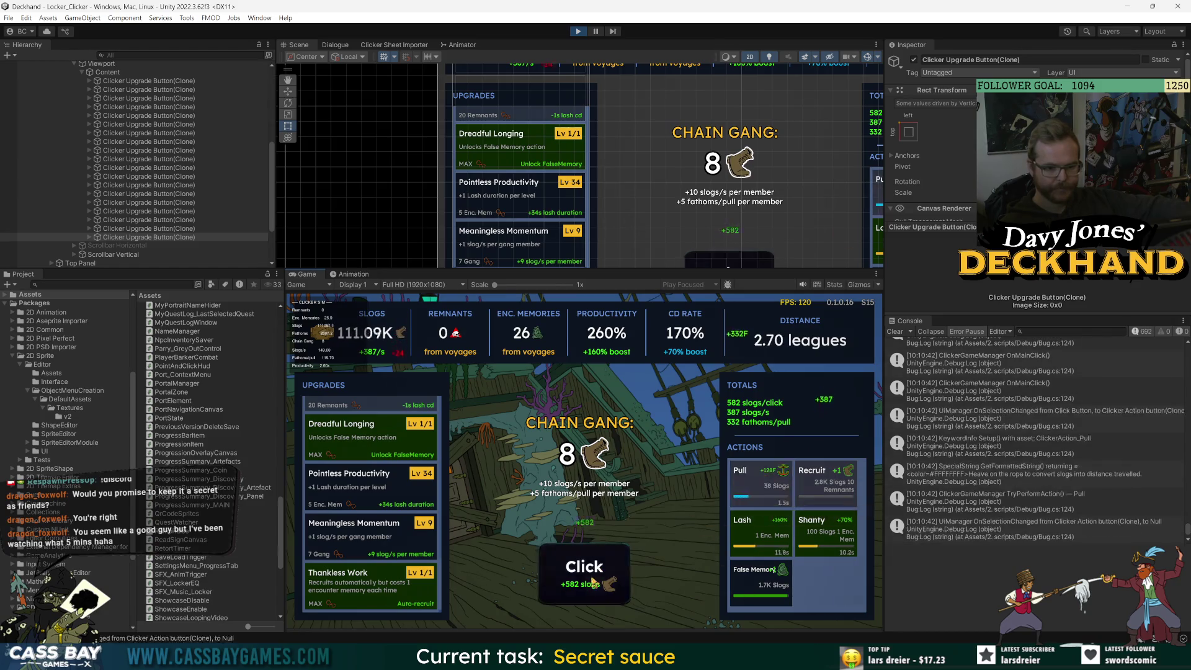
double_click(583, 567)
double_click(583, 566)
Upgrade Endless Labour to Lv 73, then mash Click and fire Pull.
scroll(374, 537, up, 5)
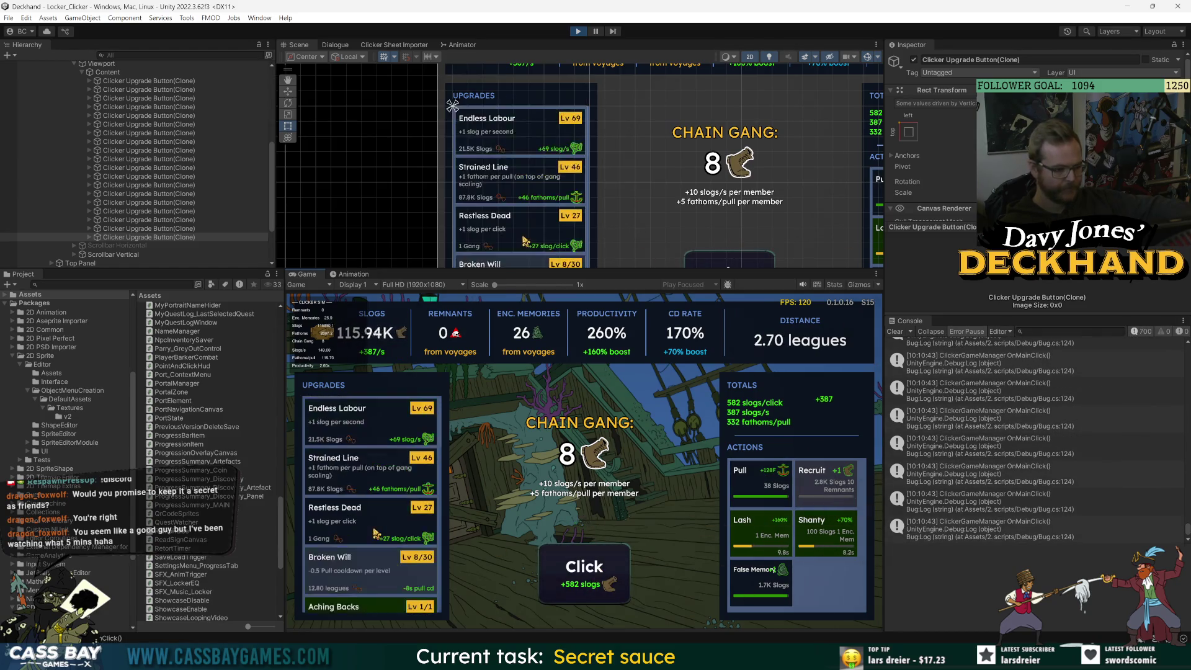
triple_click(361, 424)
click(362, 424)
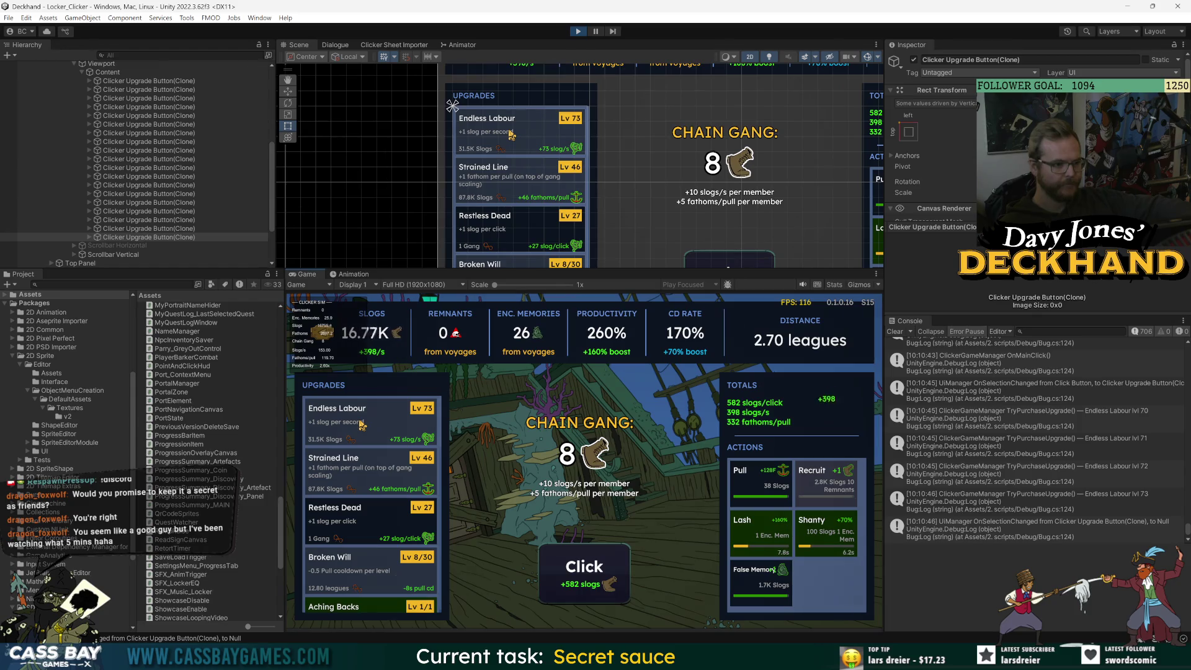
click(594, 585)
double_click(594, 584)
double_click(594, 585)
triple_click(594, 585)
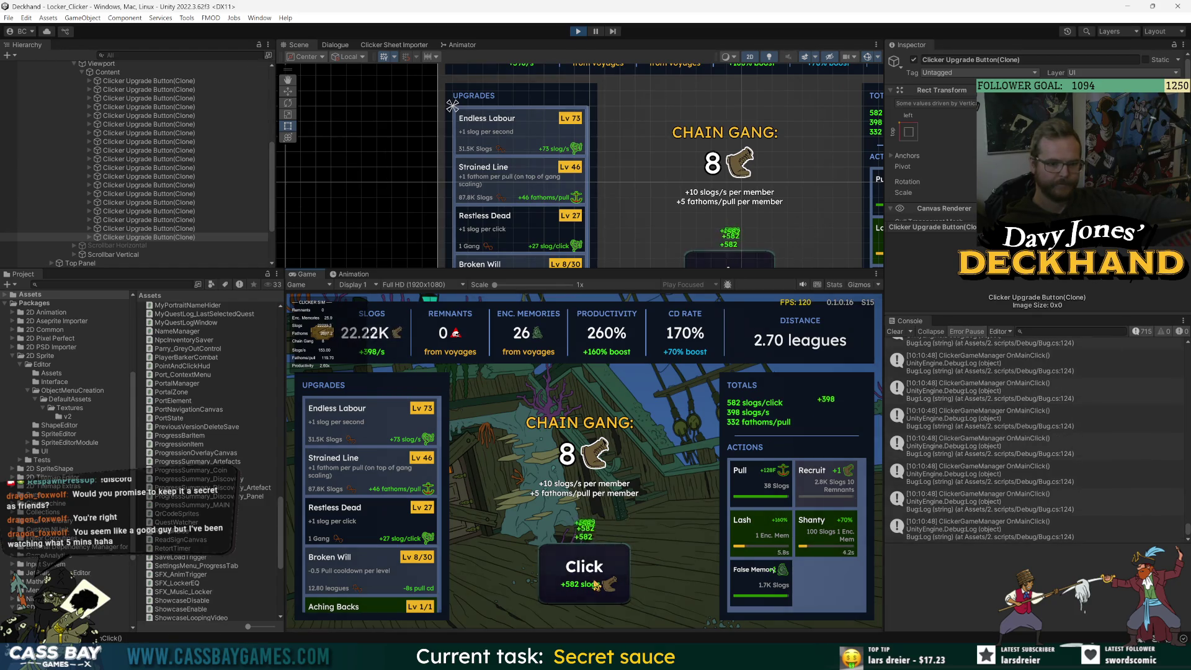
triple_click(594, 585)
click(595, 585)
key(space)
double_click(573, 580)
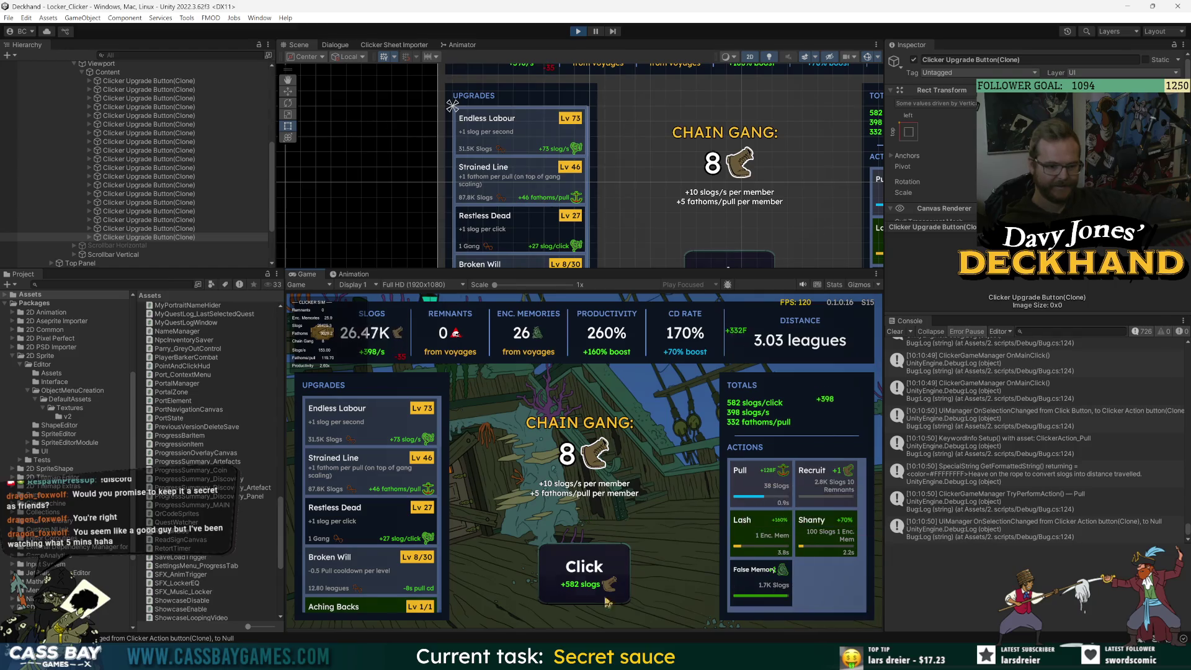
triple_click(573, 580)
double_click(573, 580)
triple_click(573, 580)
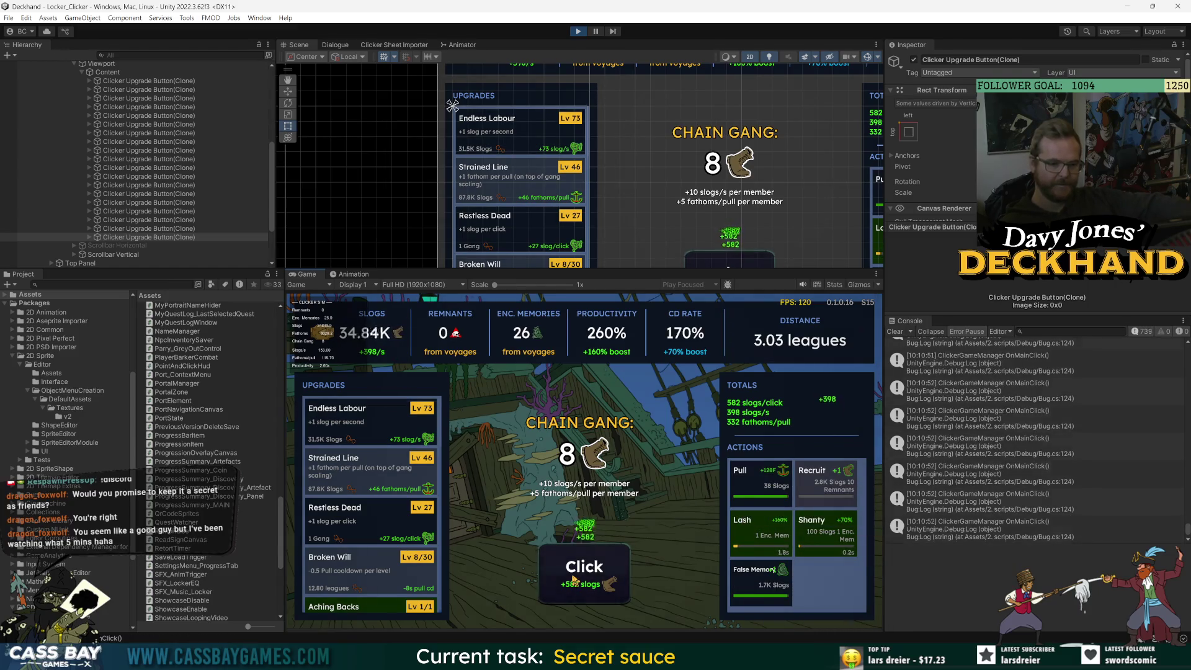
triple_click(573, 580)
double_click(574, 580)
triple_click(574, 580)
double_click(574, 580)
click(573, 580)
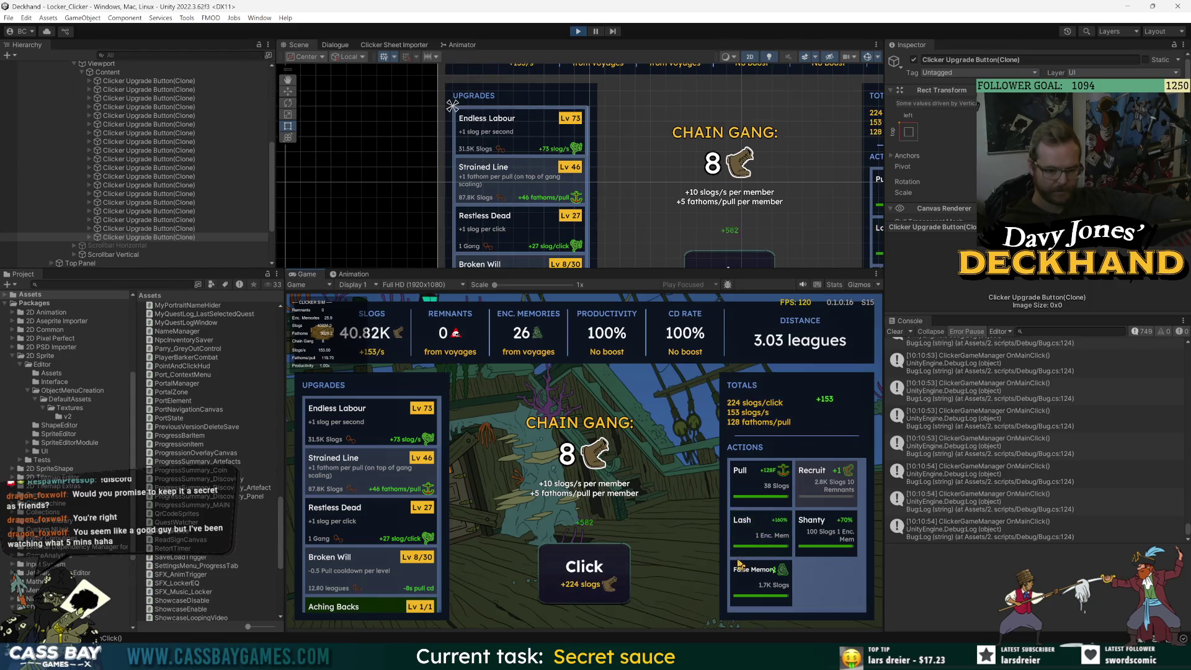
Trigger Lash for 260% productivity and buy Endless Labour Lv 74 for 400 slogs/s.
click(743, 541)
double_click(541, 566)
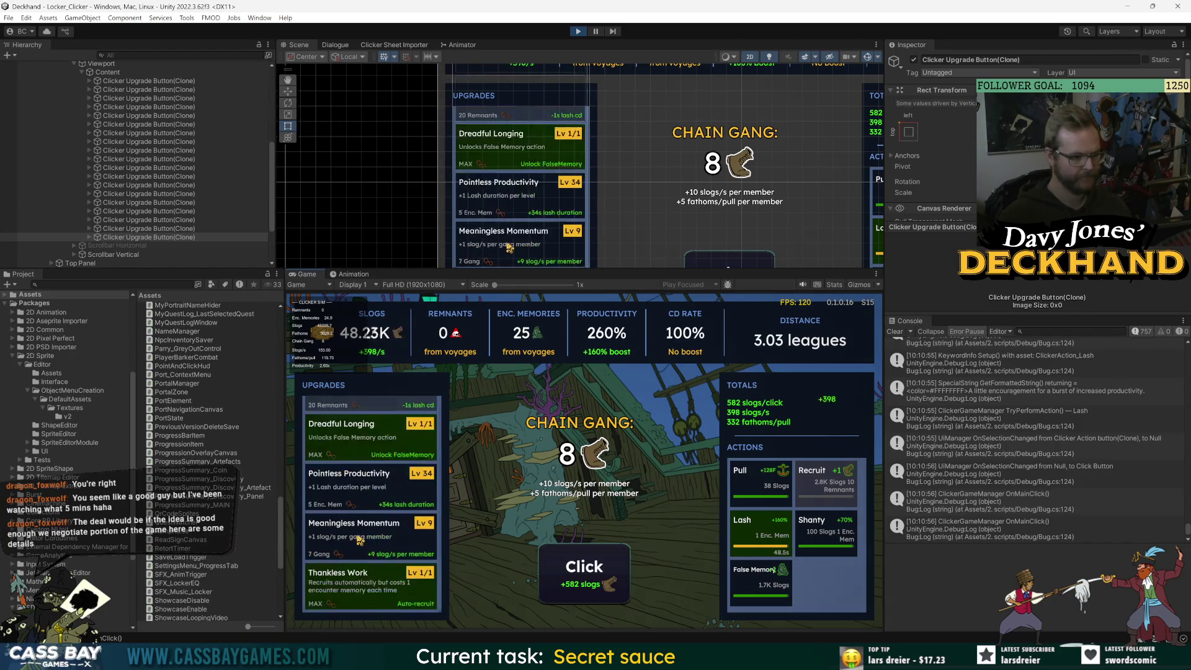
click(387, 421)
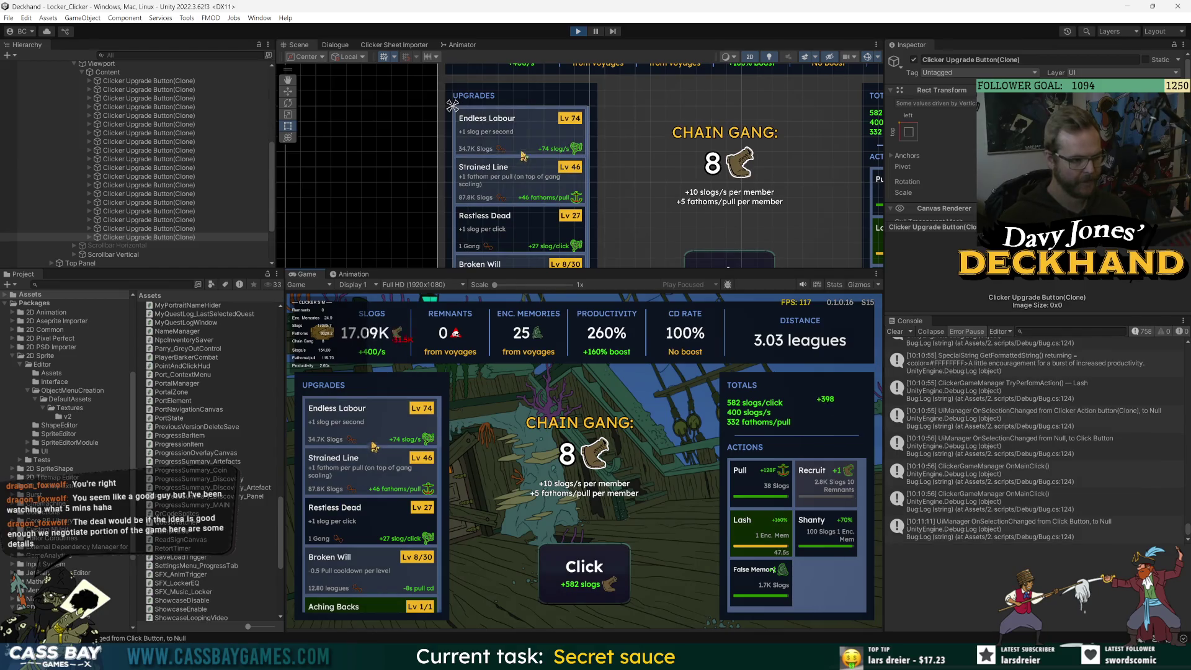
Click for slogs, fire Shanty and Pull, then buy an Endless Labour level.
click(560, 561)
click(559, 561)
click(560, 562)
click(559, 562)
click(559, 561)
click(560, 562)
click(560, 562)
click(560, 562)
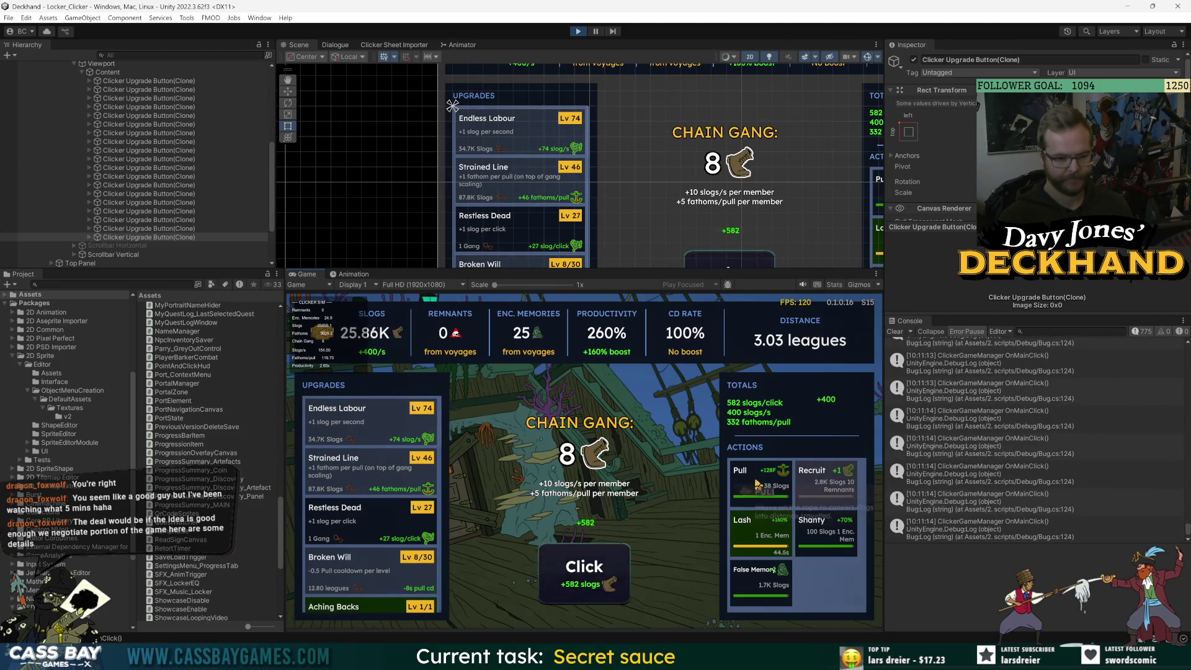
click(825, 528)
click(586, 571)
click(588, 576)
click(588, 576)
click(587, 574)
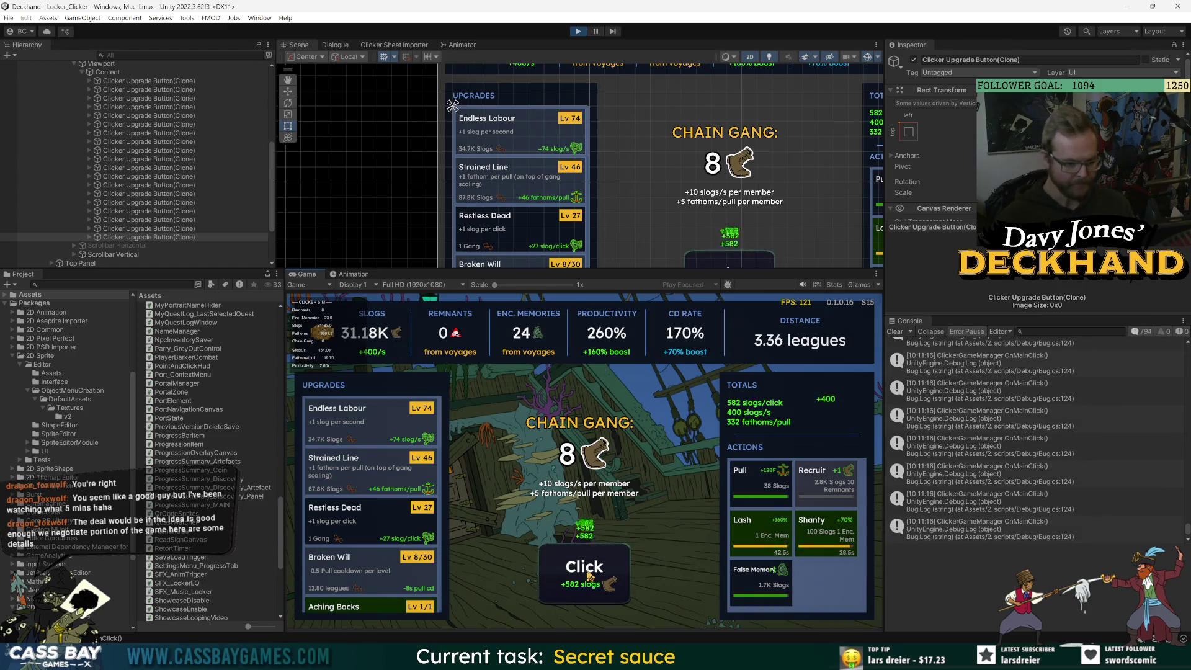
click(741, 477)
click(552, 577)
click(552, 577)
click(552, 577)
click(552, 577)
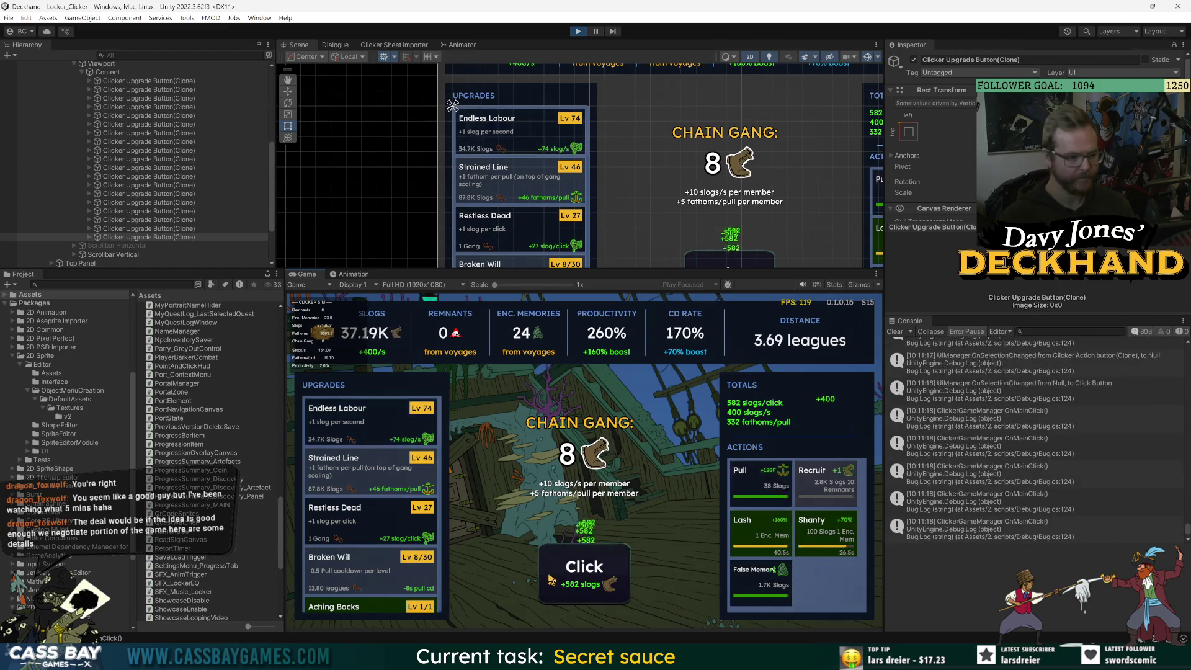
click(552, 577)
click(552, 577)
click(552, 576)
click(552, 577)
click(553, 577)
click(754, 481)
click(580, 568)
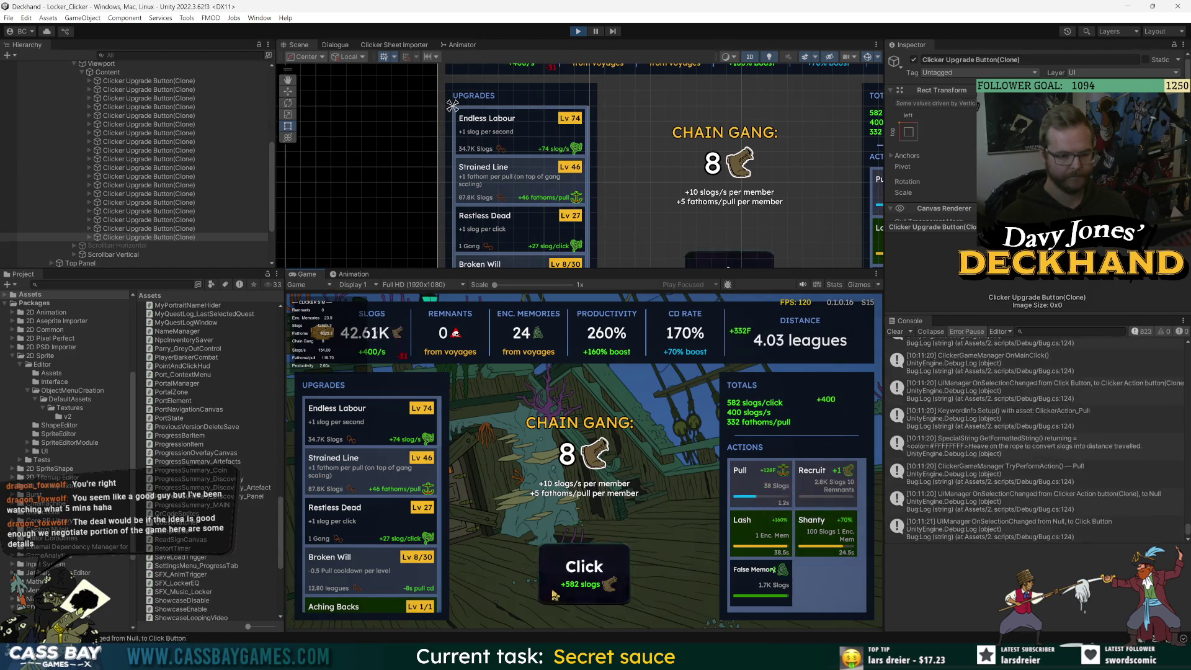
click(580, 568)
click(580, 568)
click(579, 568)
click(580, 568)
click(580, 567)
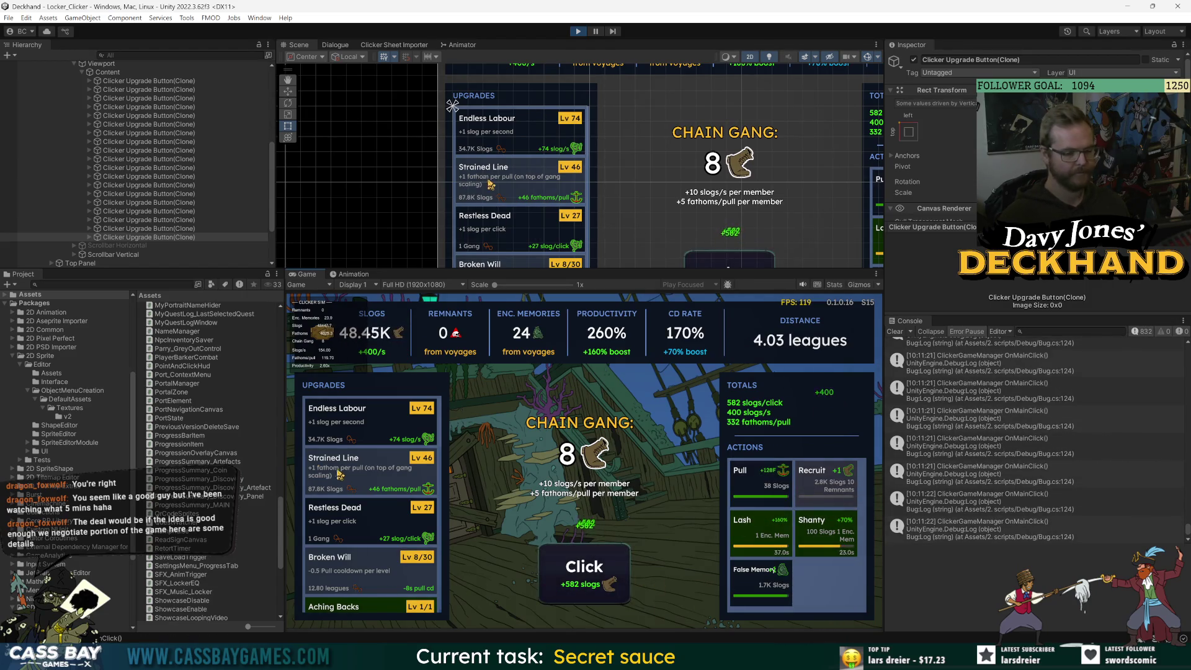
click(342, 427)
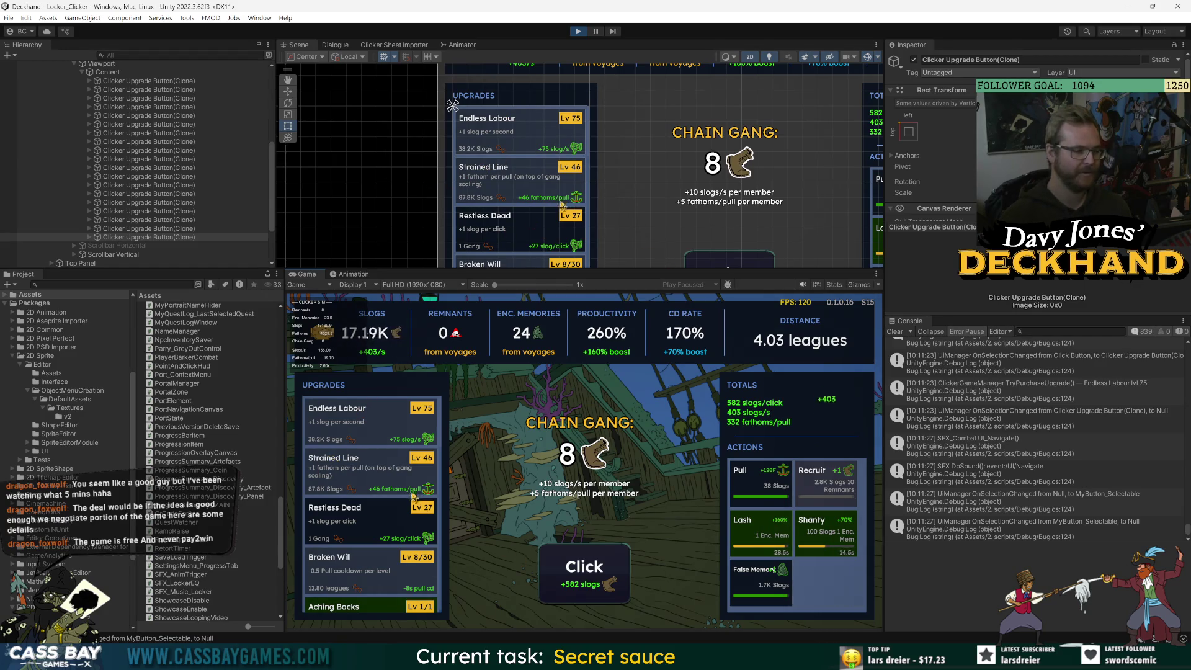
Keep clicking the main button for slogs and fire another Pull.
click(593, 581)
click(594, 581)
click(594, 581)
click(593, 581)
click(593, 582)
click(594, 581)
click(593, 581)
click(593, 581)
click(593, 582)
click(594, 581)
click(589, 577)
click(589, 577)
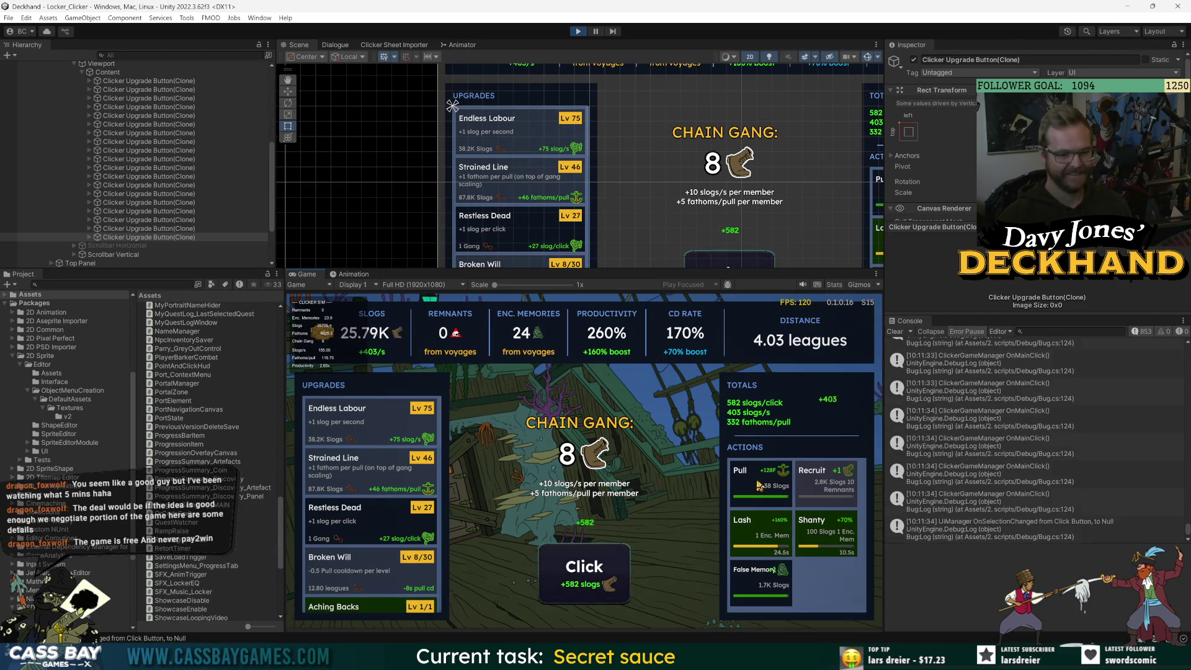
key(space)
click(583, 570)
click(577, 566)
click(577, 566)
click(578, 566)
click(578, 566)
click(578, 566)
click(577, 566)
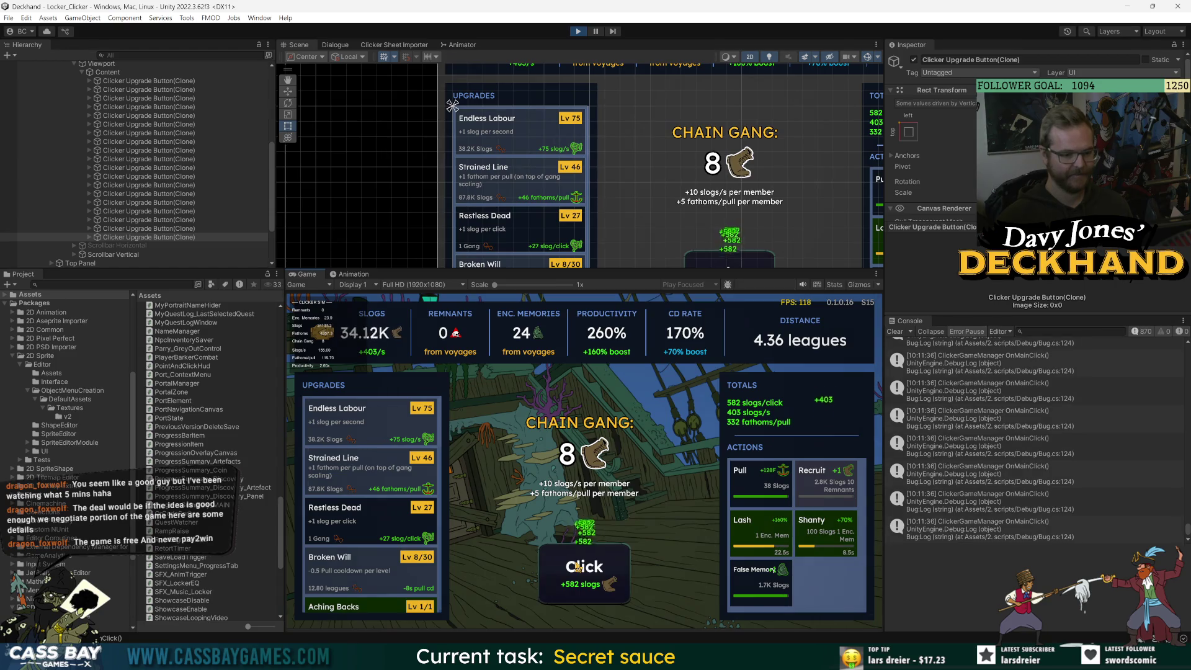
click(578, 566)
click(578, 566)
click(578, 566)
click(578, 567)
click(578, 566)
click(578, 567)
click(577, 566)
click(577, 567)
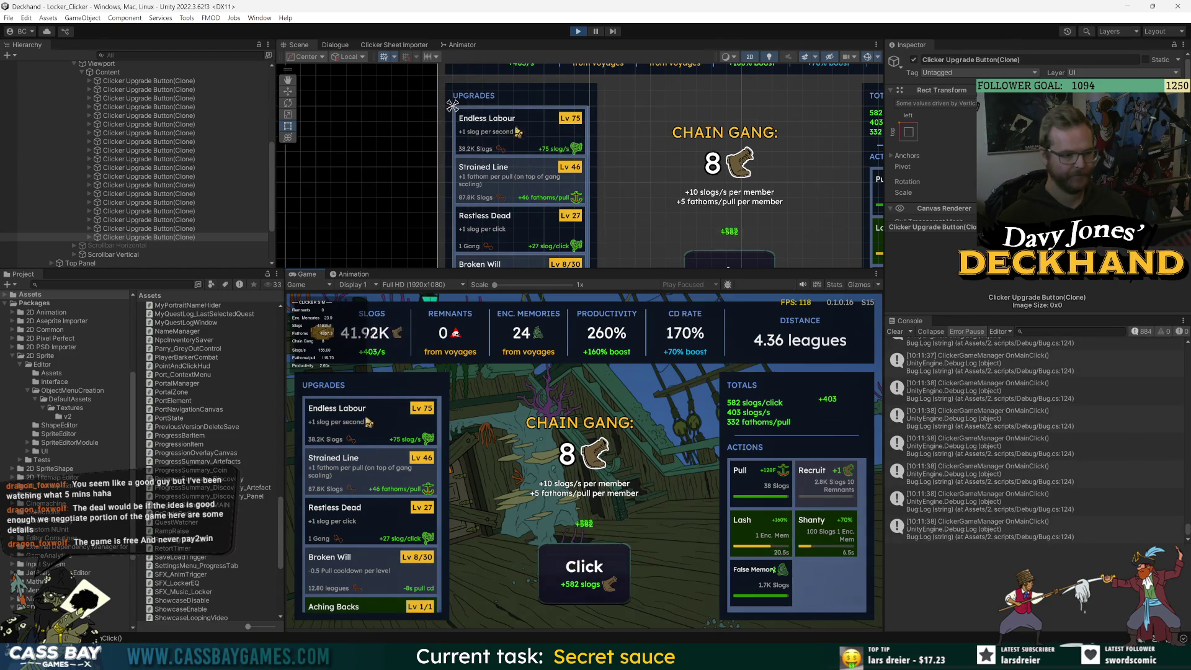
click(578, 566)
Click for more slogs, then trigger Pull, Shanty and False Memory.
key(1)
click(597, 581)
click(597, 581)
click(597, 581)
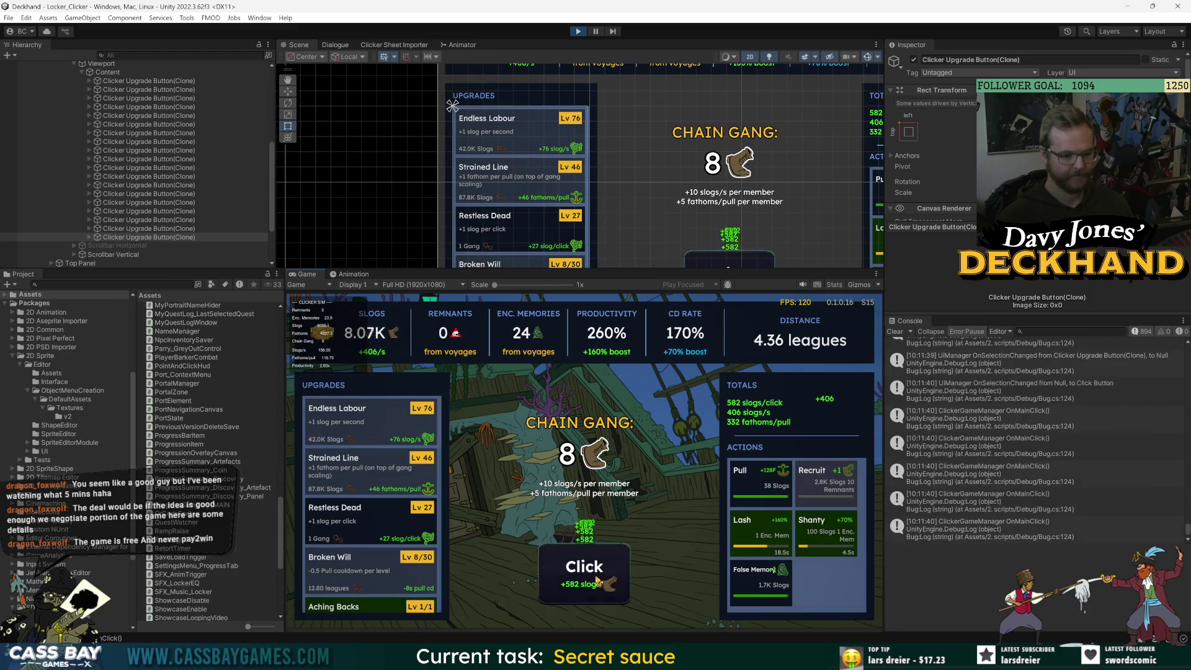
click(597, 581)
click(596, 581)
click(597, 581)
click(596, 581)
click(597, 581)
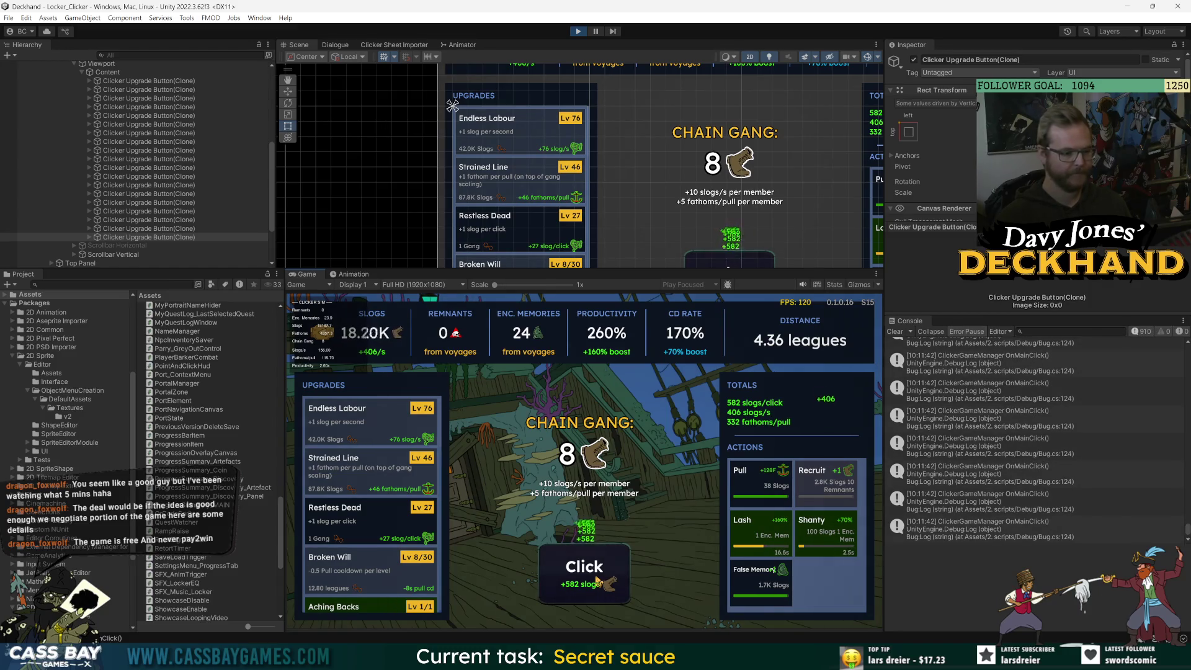
click(597, 582)
click(597, 582)
click(596, 581)
click(594, 578)
click(594, 578)
click(593, 576)
click(592, 577)
click(593, 577)
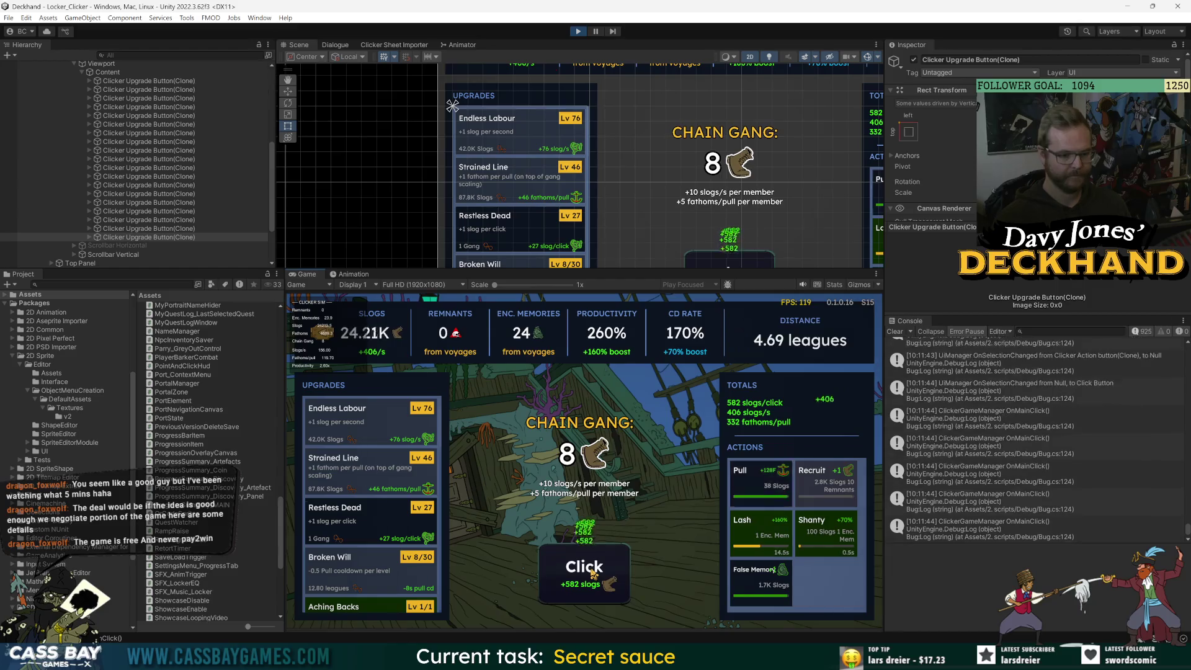
scroll(370, 524, down, 5)
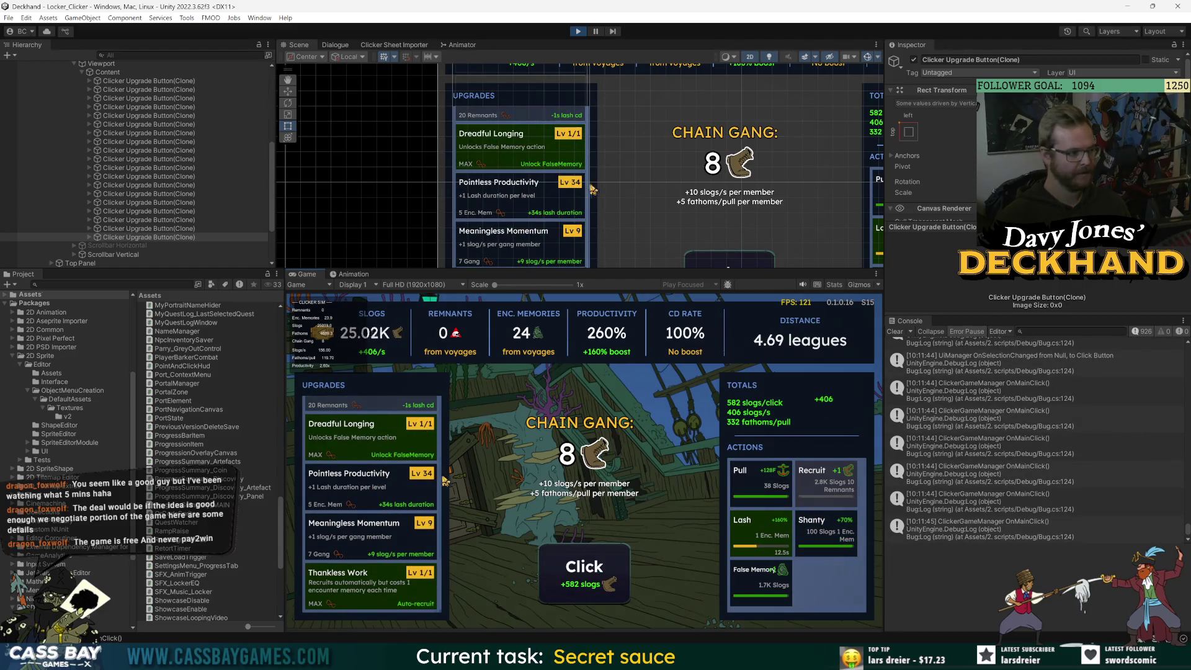
click(754, 475)
click(825, 528)
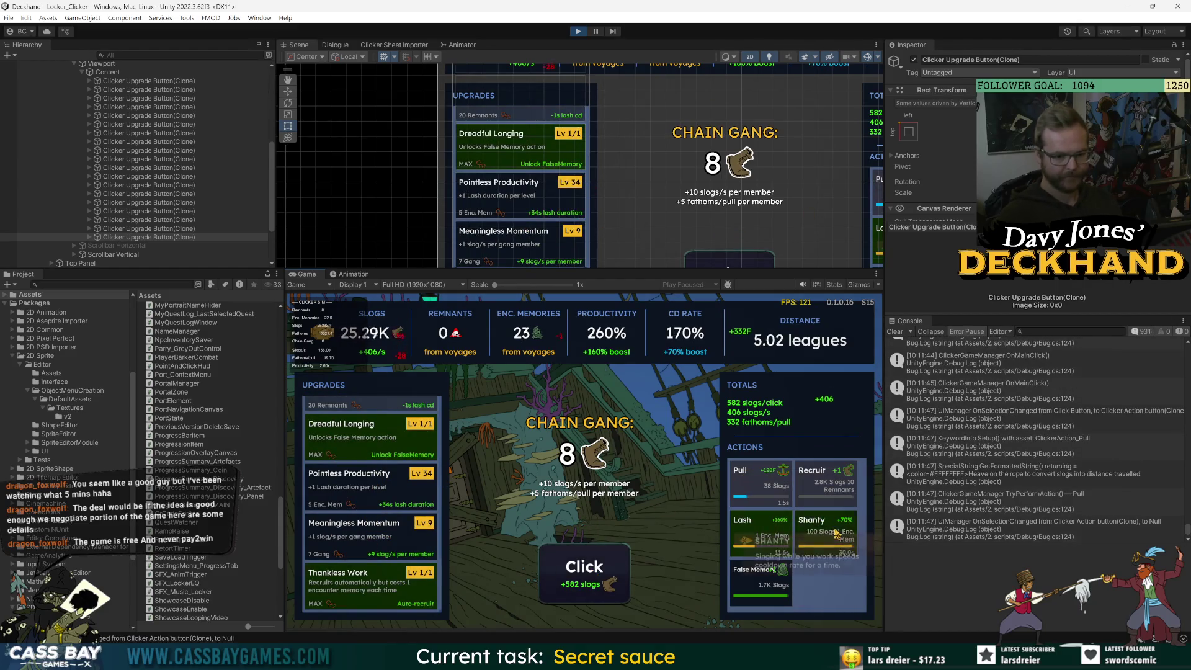
click(753, 587)
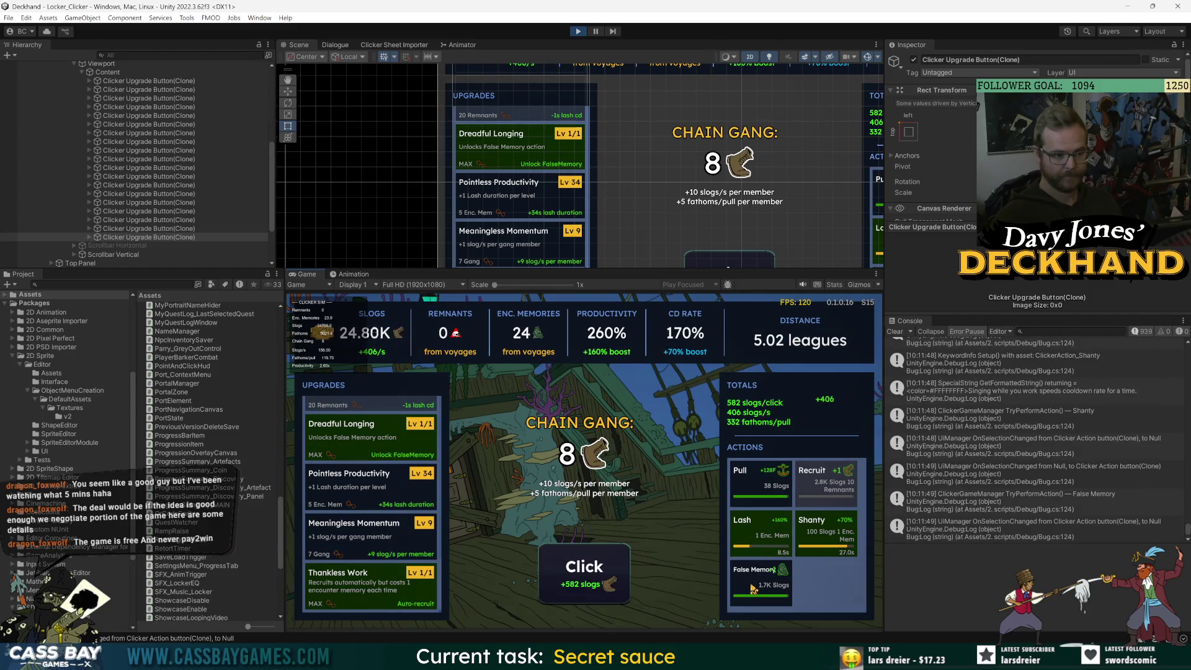
scroll(401, 490, up, 5)
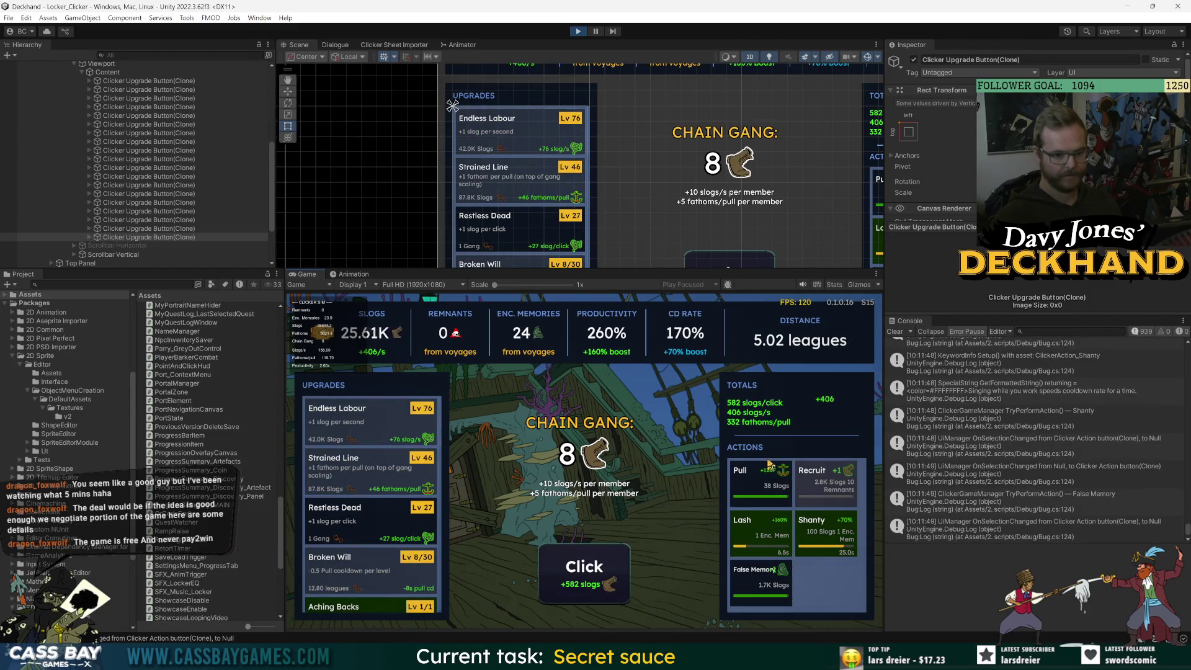
Earn more slogs and buy Endless Labour up to Lv 77.
click(584, 581)
click(583, 581)
click(583, 581)
click(584, 581)
click(583, 581)
click(583, 581)
click(583, 582)
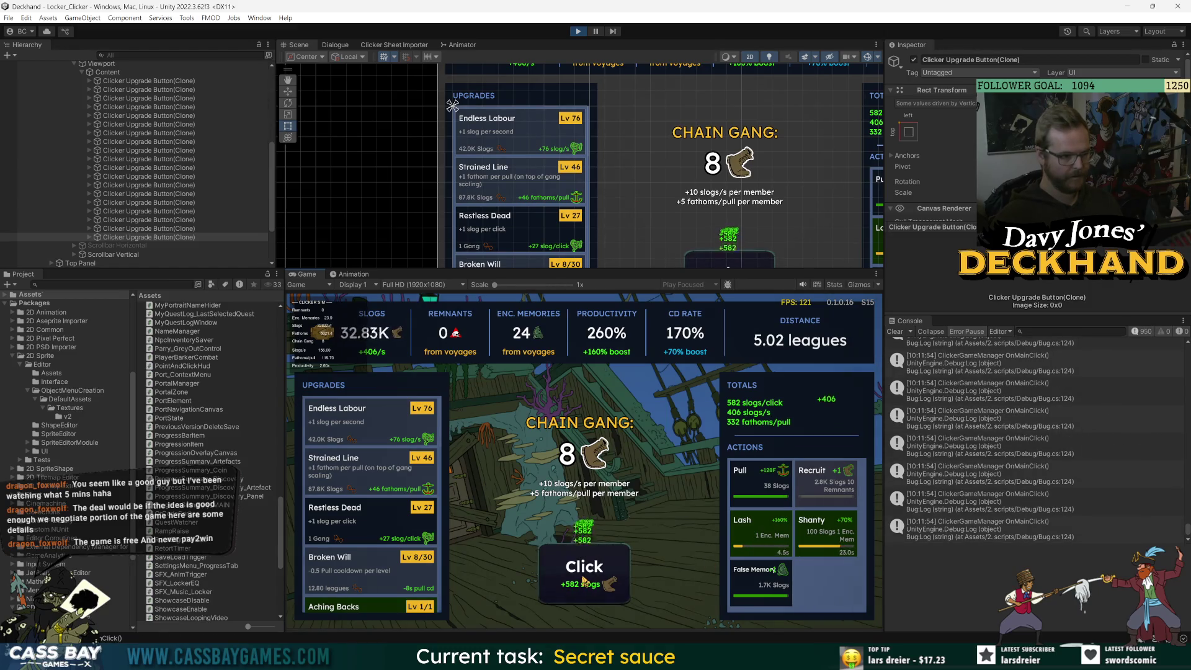
click(583, 581)
click(583, 582)
click(583, 582)
click(583, 582)
click(583, 582)
click(583, 582)
click(583, 581)
click(583, 581)
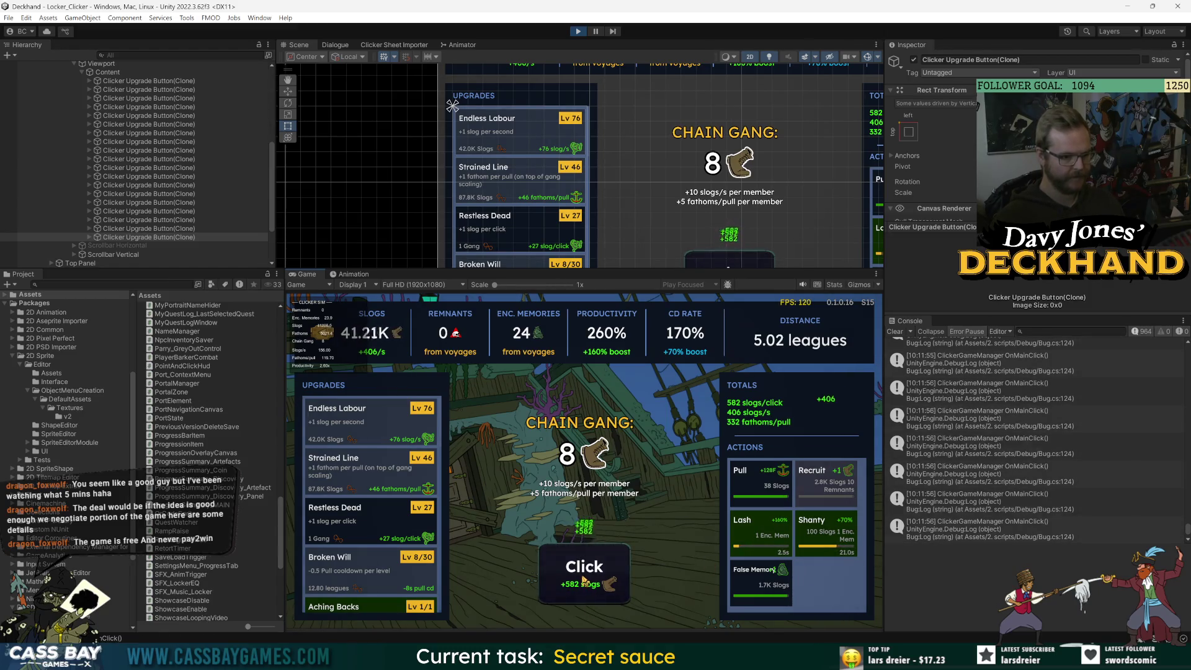
click(583, 580)
click(583, 580)
click(583, 580)
click(583, 580)
click(583, 580)
click(583, 580)
click(355, 429)
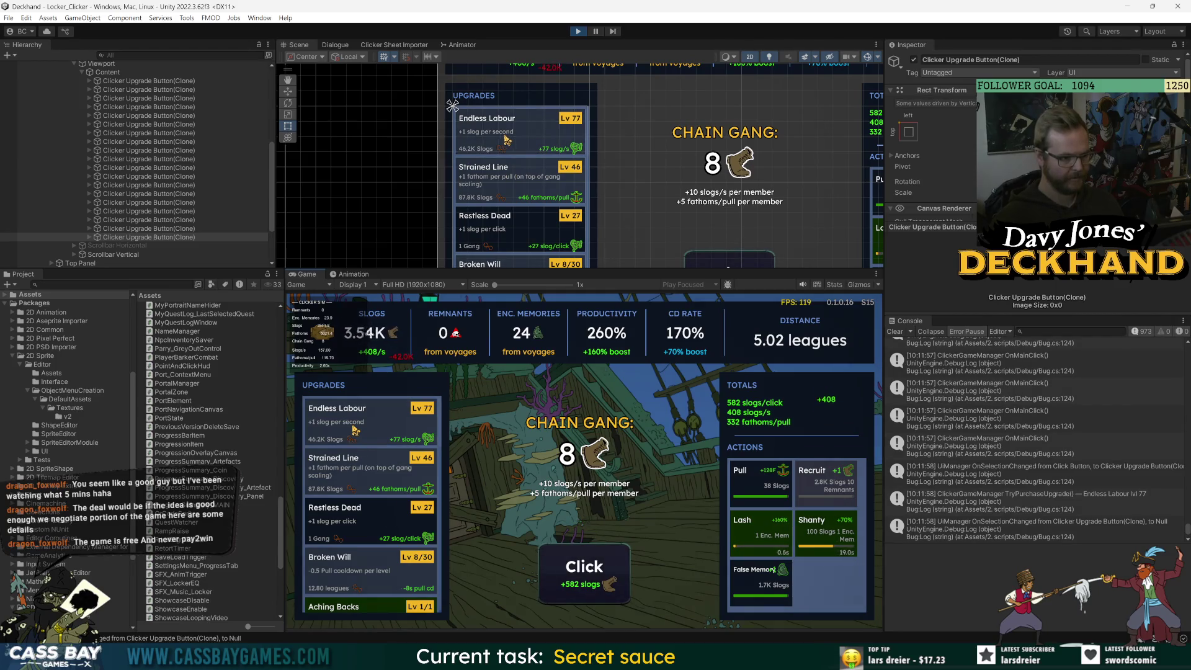
click(583, 580)
click(583, 580)
click(583, 580)
click(583, 580)
click(583, 580)
click(583, 580)
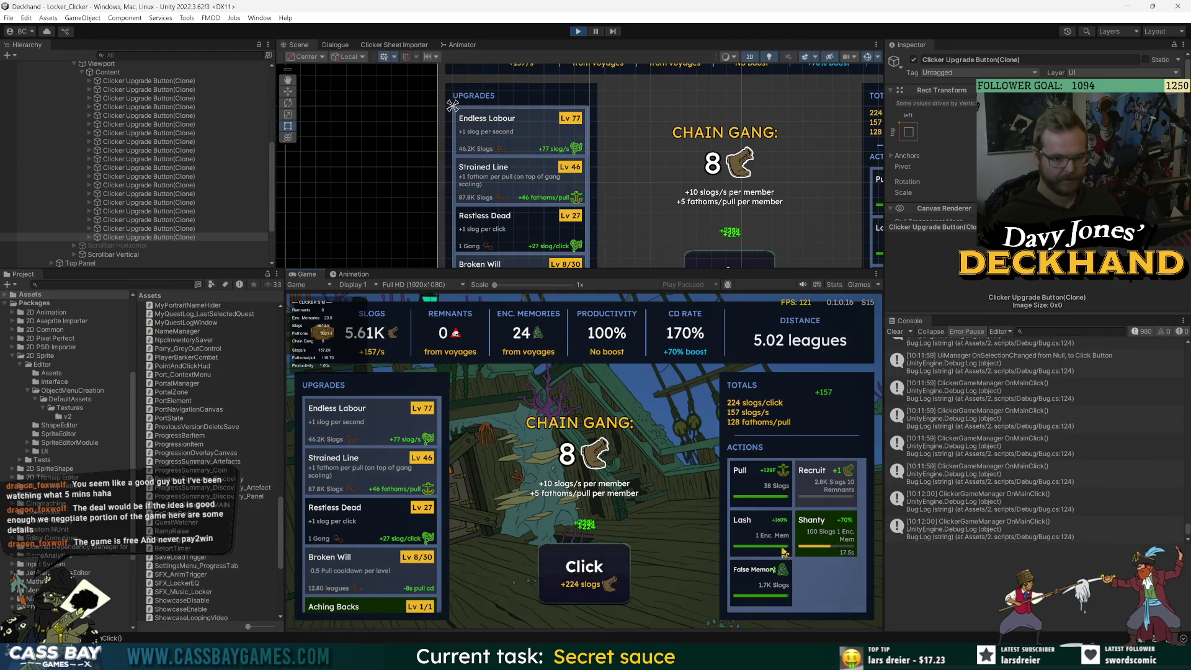
Trigger Lash, restoring 260% productivity as slogs climb to 31.00K.
click(758, 526)
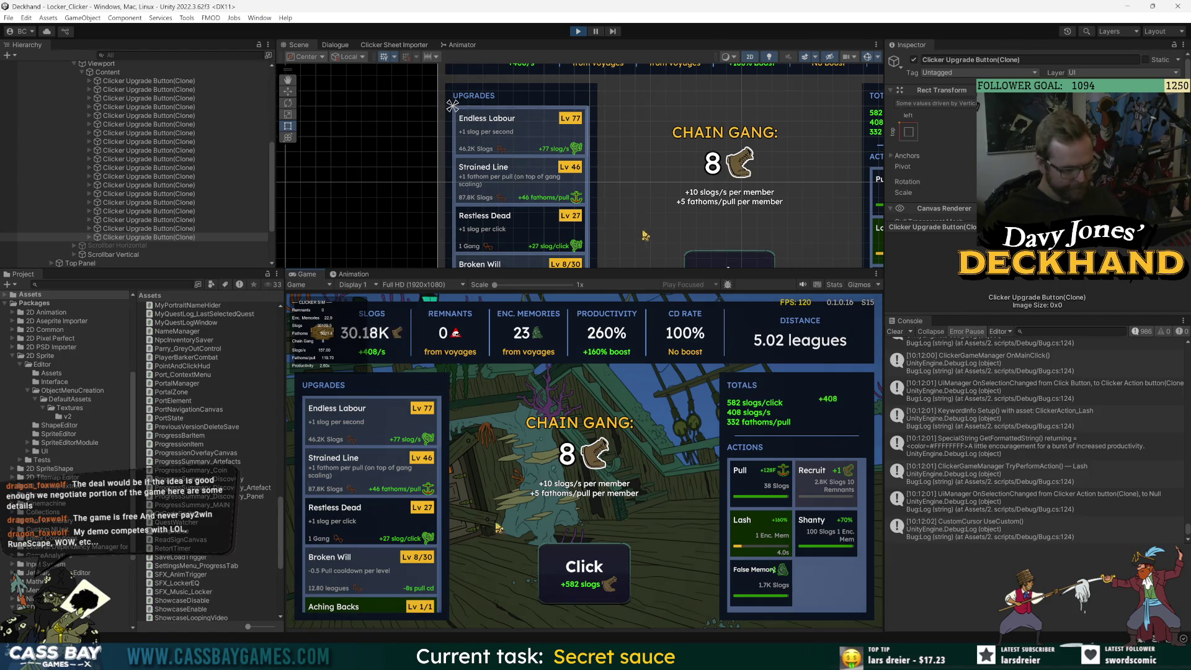
scroll(371, 521, down, 5)
scroll(371, 525, up, 5)
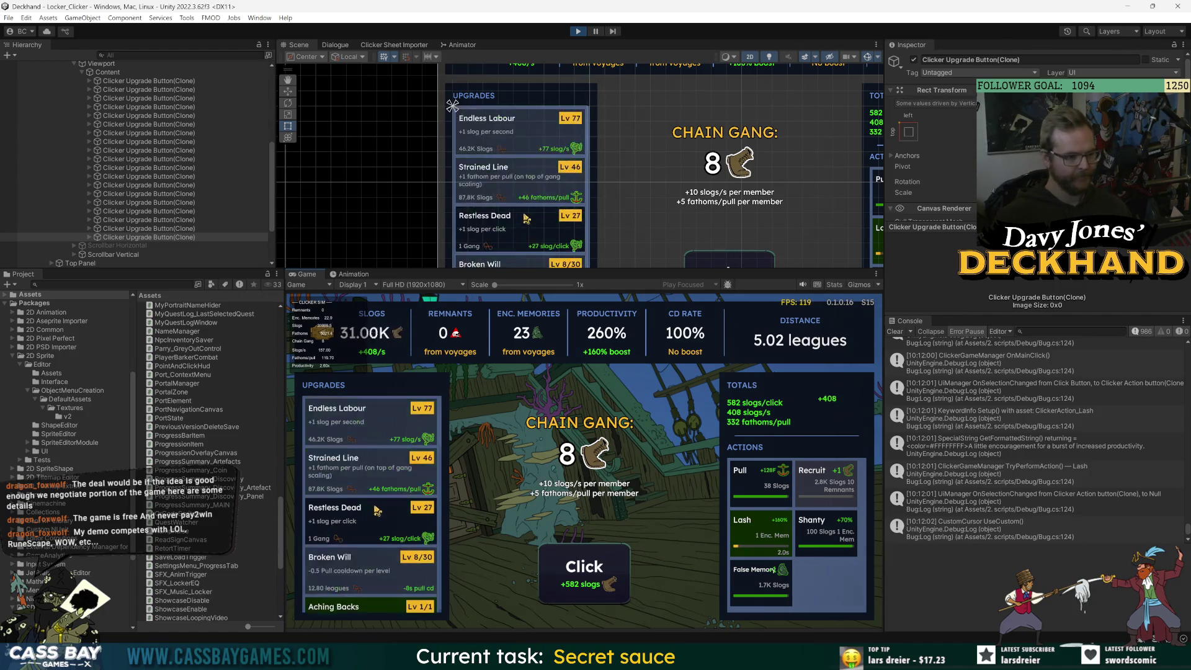
Buy two Restless Dead levels to reach Lv 29, then click to rebuild slogs.
double_click(380, 524)
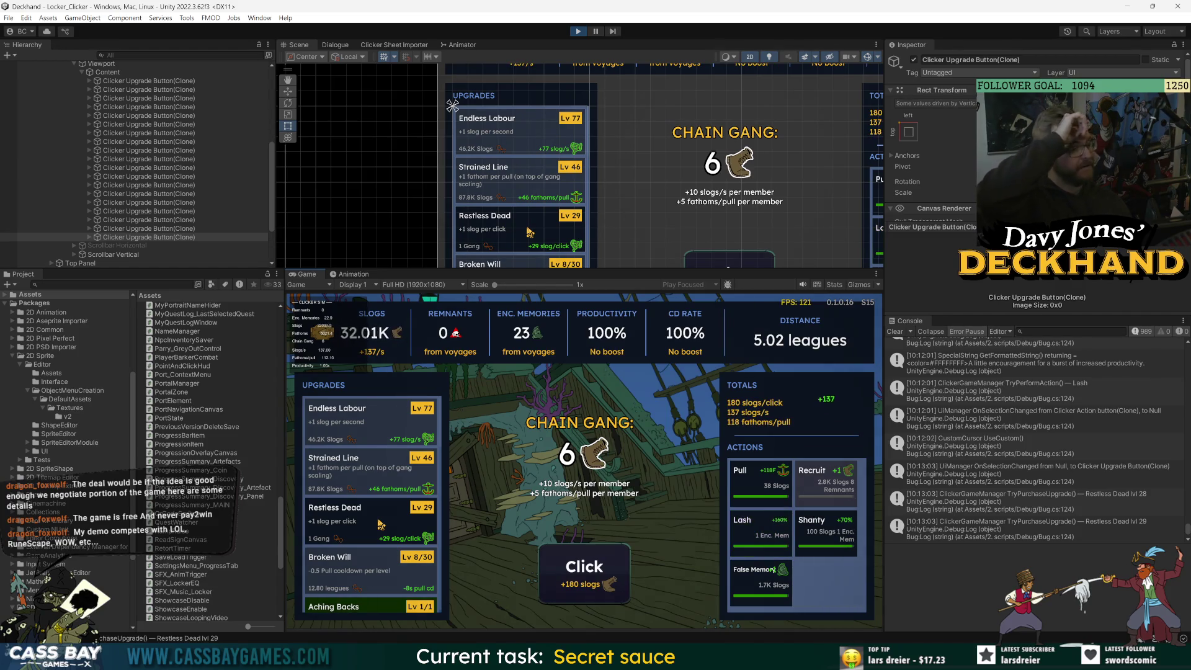
click(564, 580)
click(565, 580)
click(565, 580)
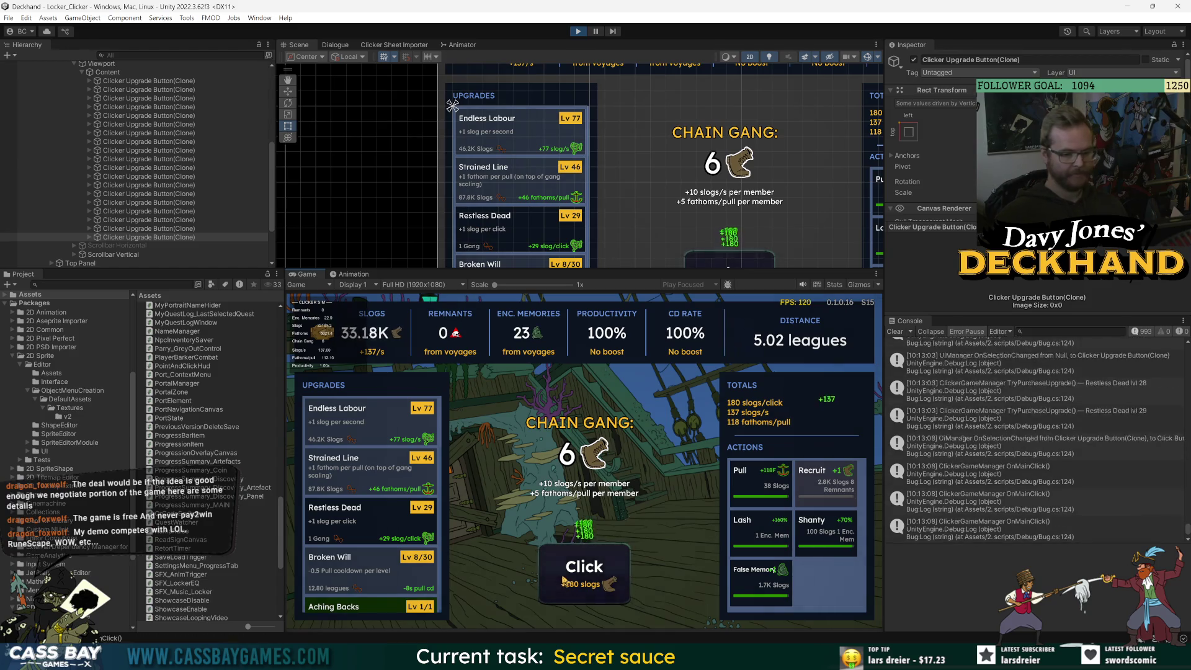
click(564, 580)
click(565, 580)
click(564, 580)
click(565, 580)
click(564, 580)
click(565, 580)
click(564, 580)
click(565, 580)
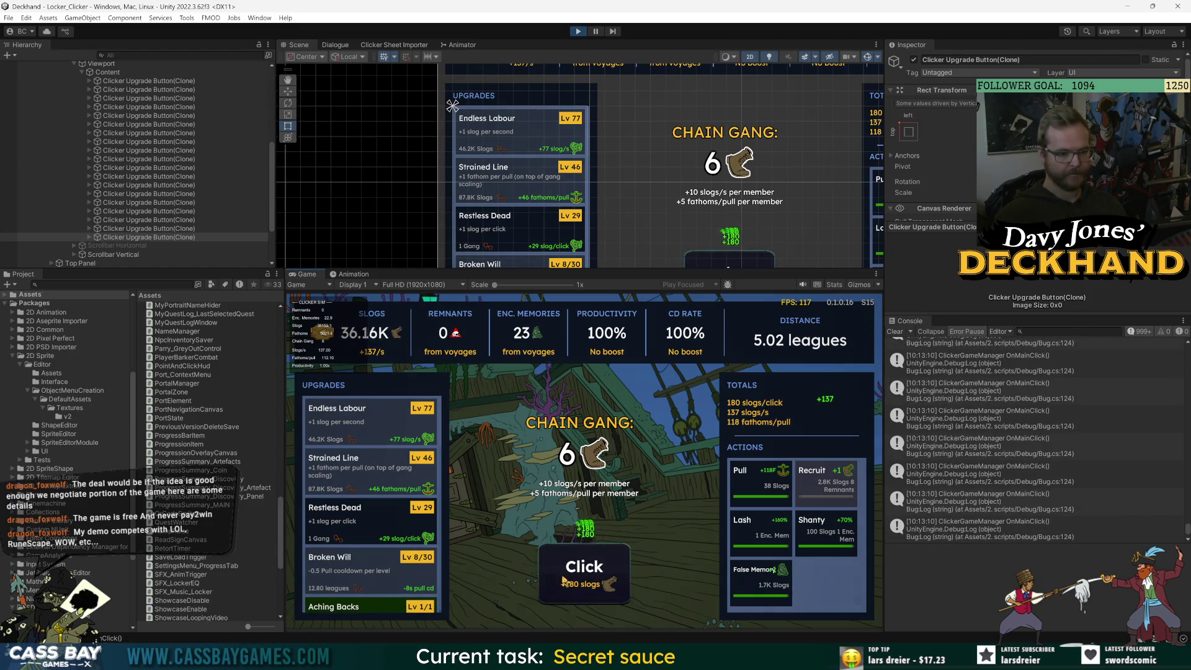
click(564, 580)
click(564, 580)
click(564, 580)
click(564, 580)
click(564, 580)
click(564, 580)
click(564, 580)
click(565, 580)
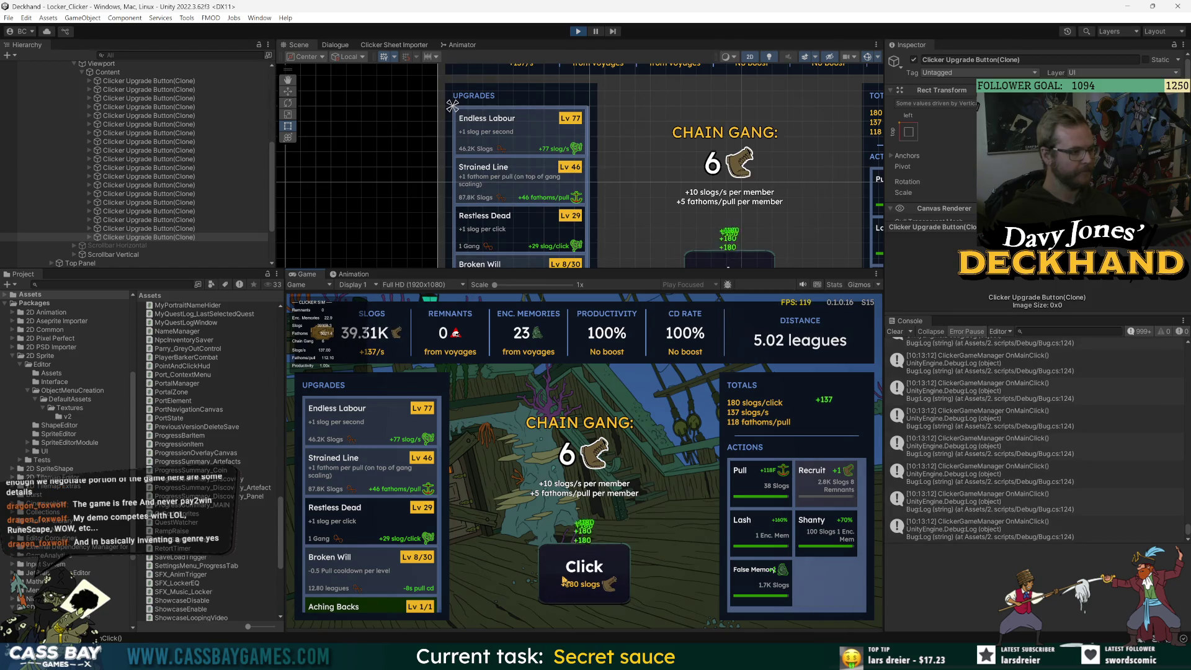
click(564, 580)
click(564, 580)
click(565, 580)
click(565, 580)
click(565, 580)
click(565, 580)
click(565, 580)
click(565, 580)
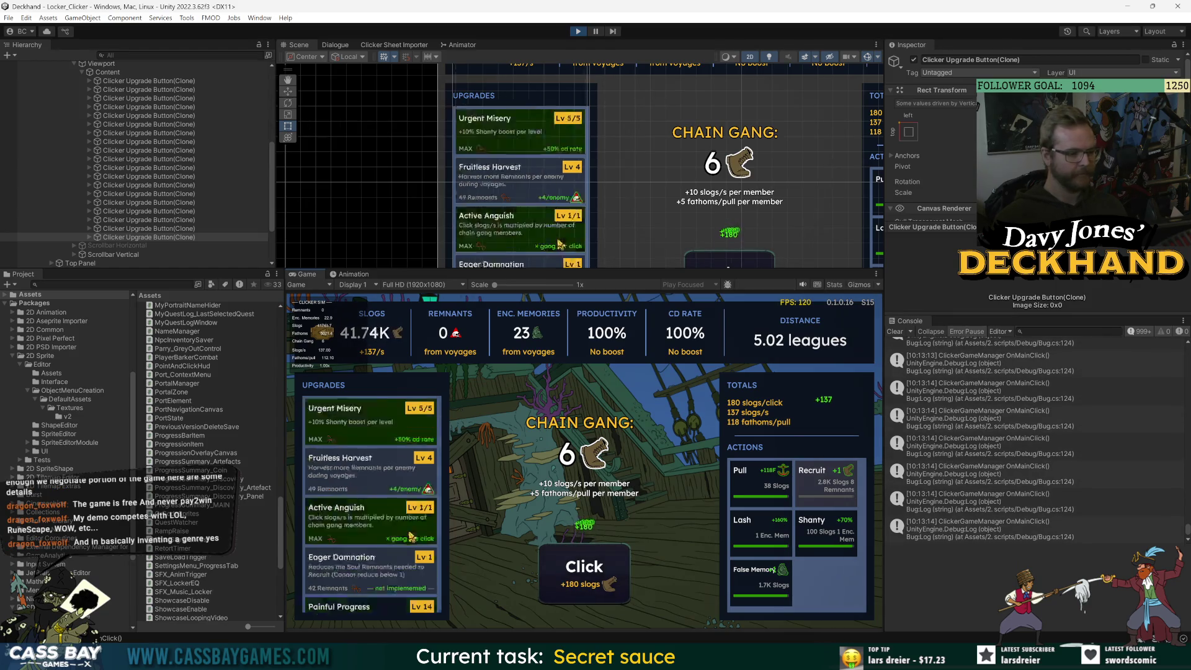
Fire Lash, Shanty and False Memory, click with the boost, and Pull the ship.
click(760, 533)
click(825, 532)
click(759, 583)
click(587, 596)
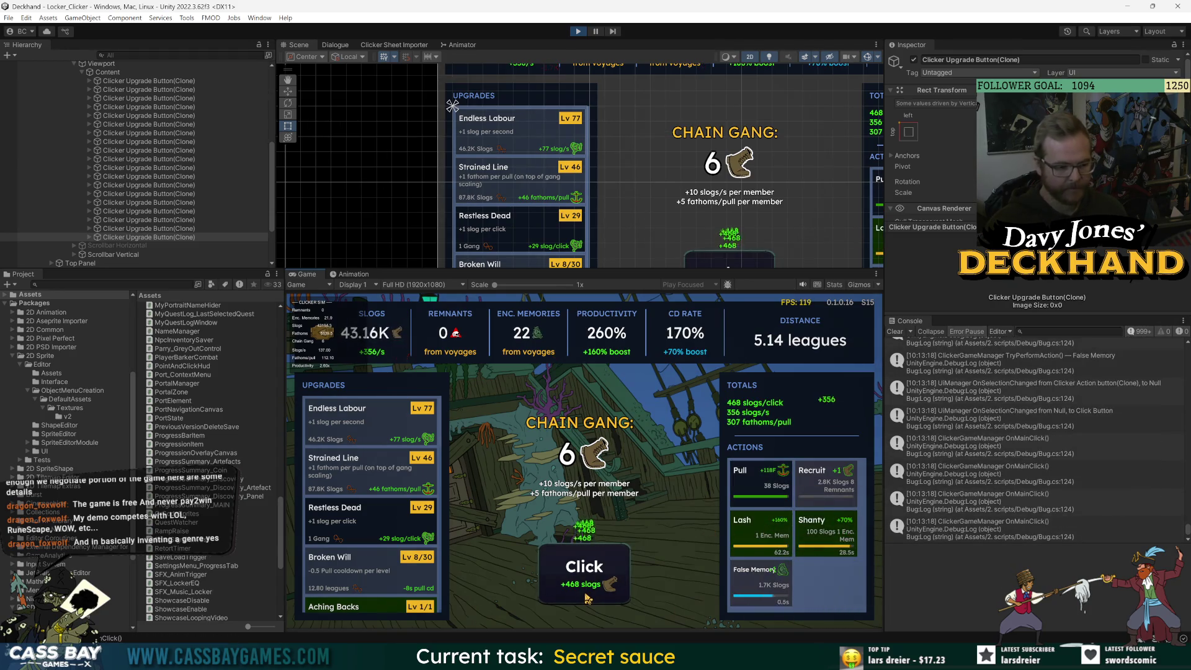
click(586, 596)
click(587, 595)
click(587, 595)
click(587, 595)
click(587, 596)
click(587, 596)
click(587, 595)
click(587, 595)
click(587, 595)
click(587, 595)
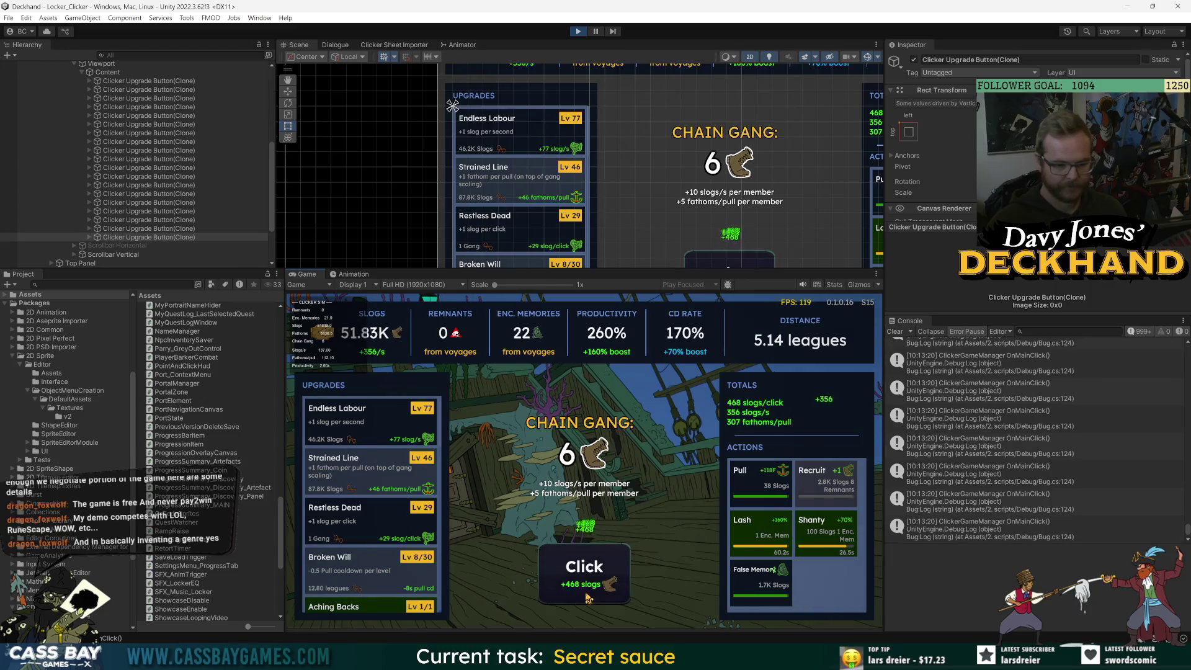
click(586, 596)
click(587, 596)
click(587, 595)
click(760, 481)
Buy Endless Labour Lv 78 and keep clicking for slogs.
click(577, 563)
click(577, 563)
click(577, 562)
click(577, 563)
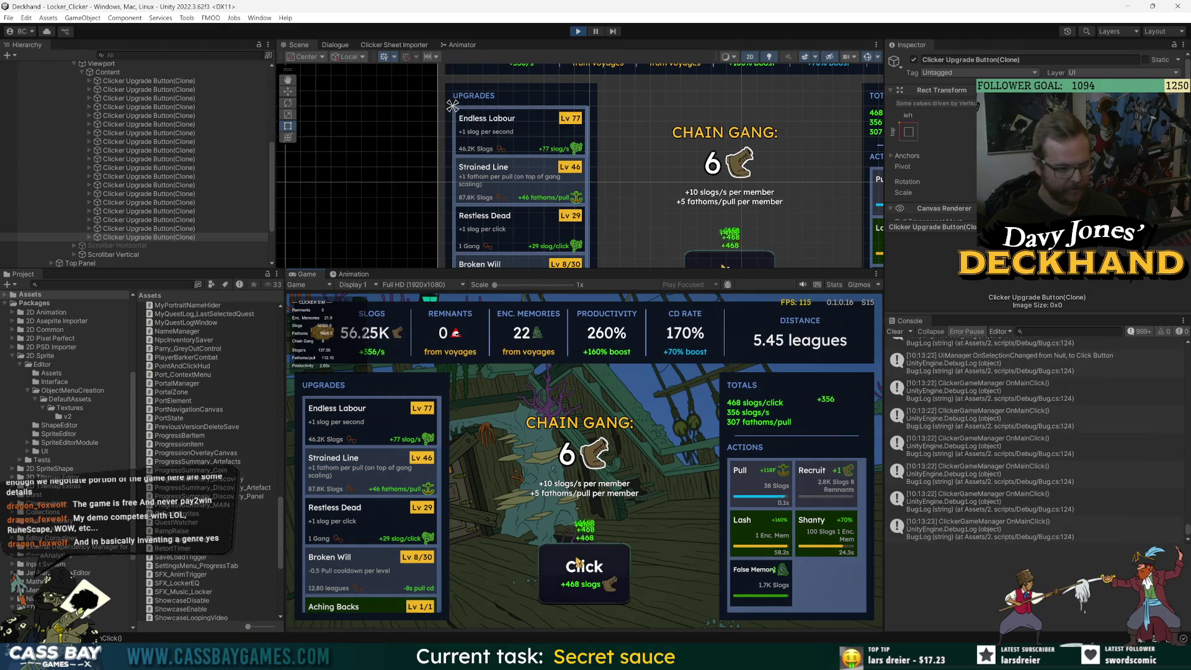
click(576, 562)
click(366, 421)
click(590, 581)
click(590, 581)
click(589, 581)
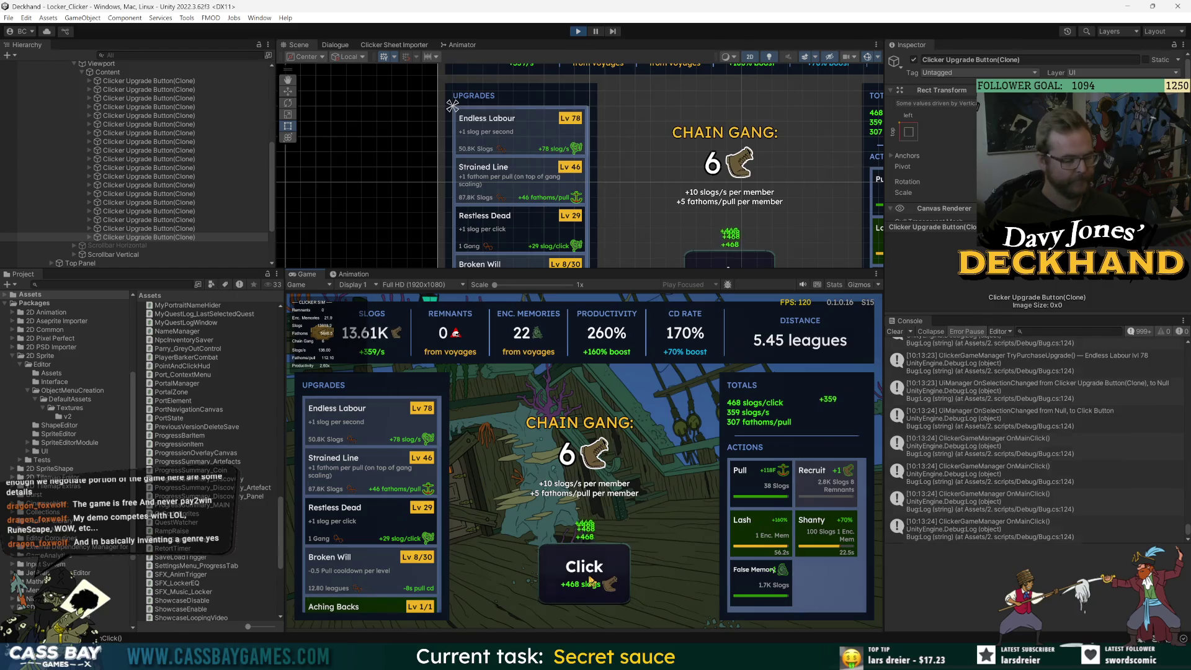
click(589, 581)
click(590, 581)
click(590, 581)
click(590, 581)
click(590, 581)
click(590, 581)
click(590, 581)
click(590, 581)
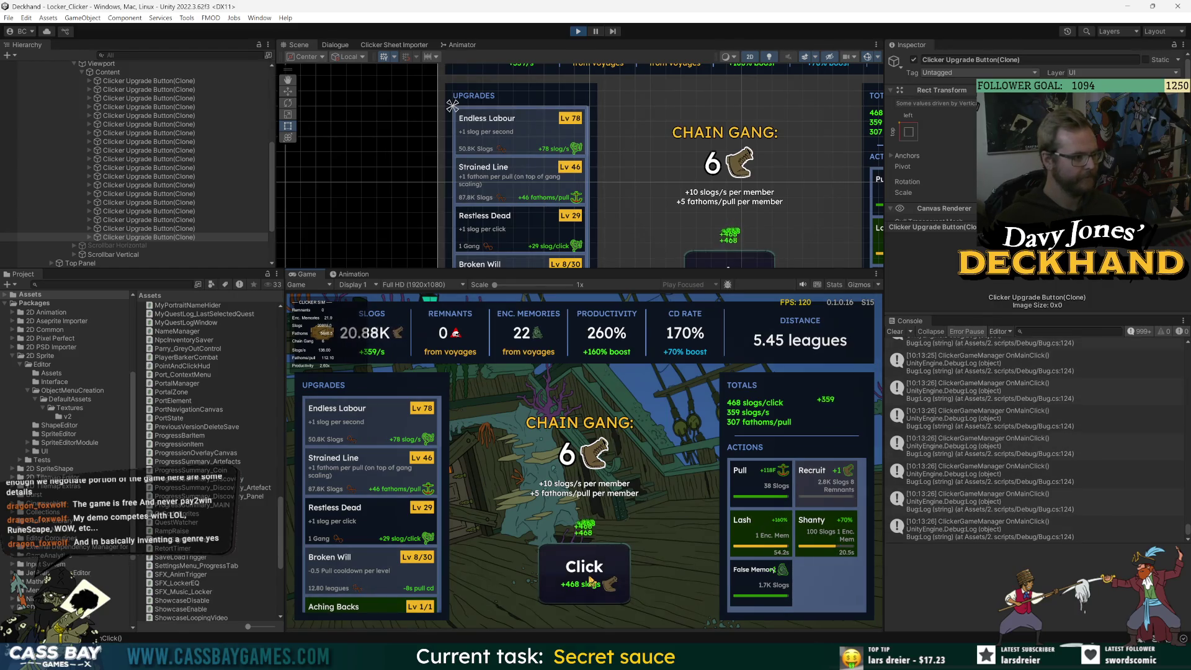
click(589, 581)
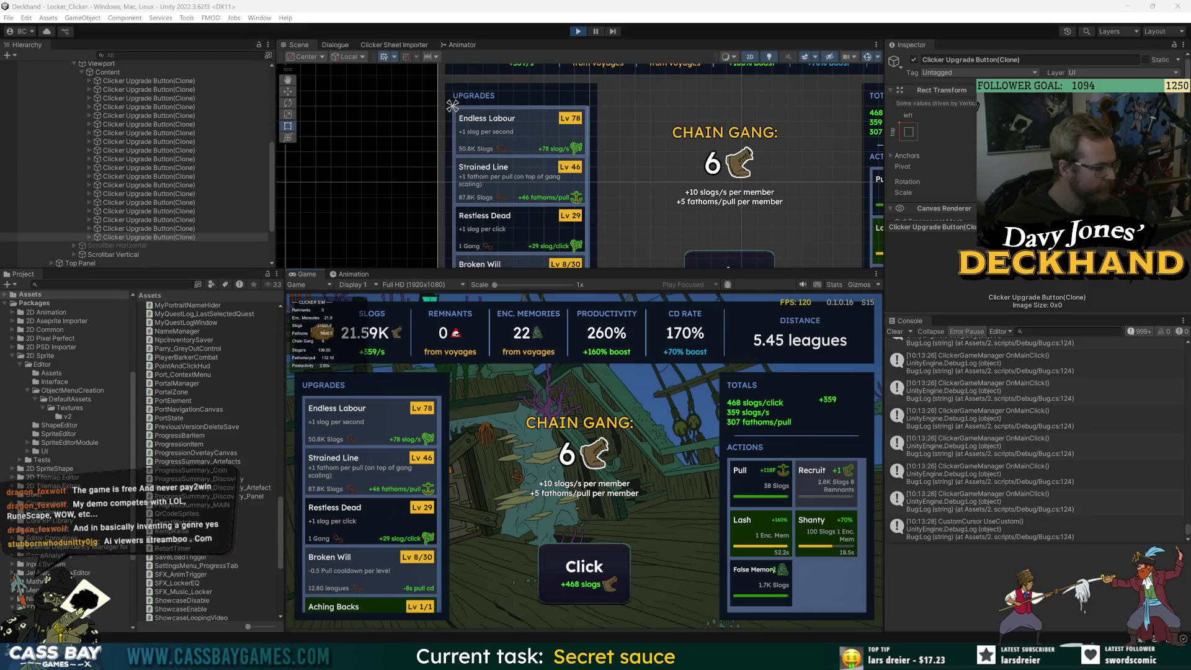
key(space)
key(space)
key(space)
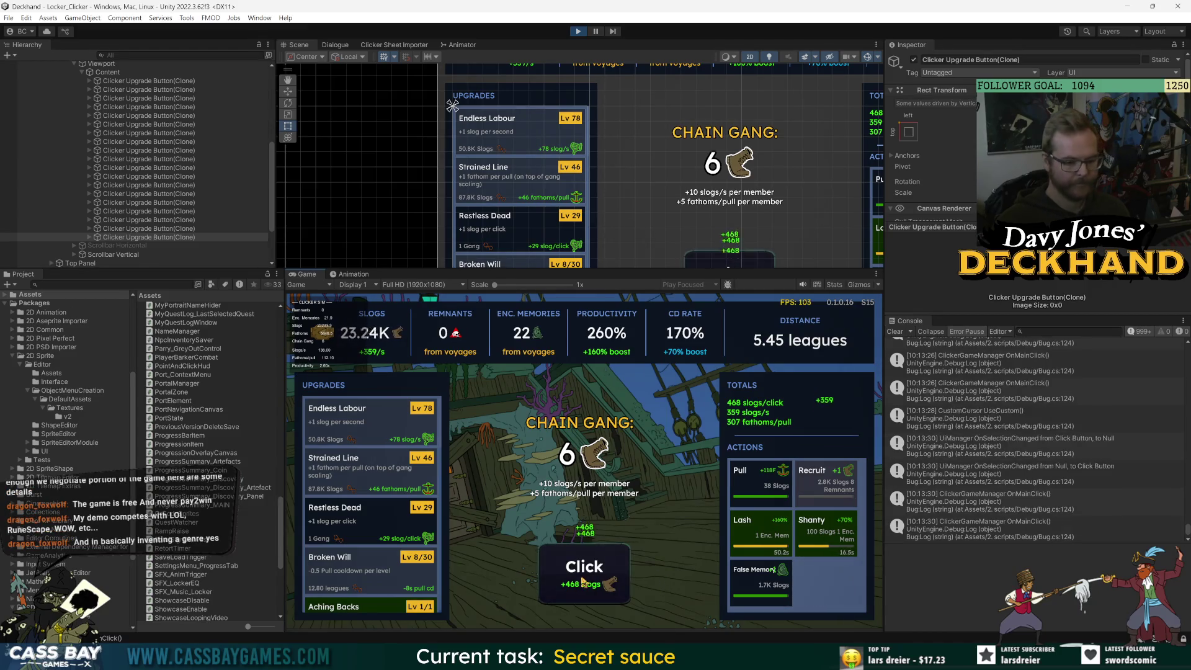
key(1)
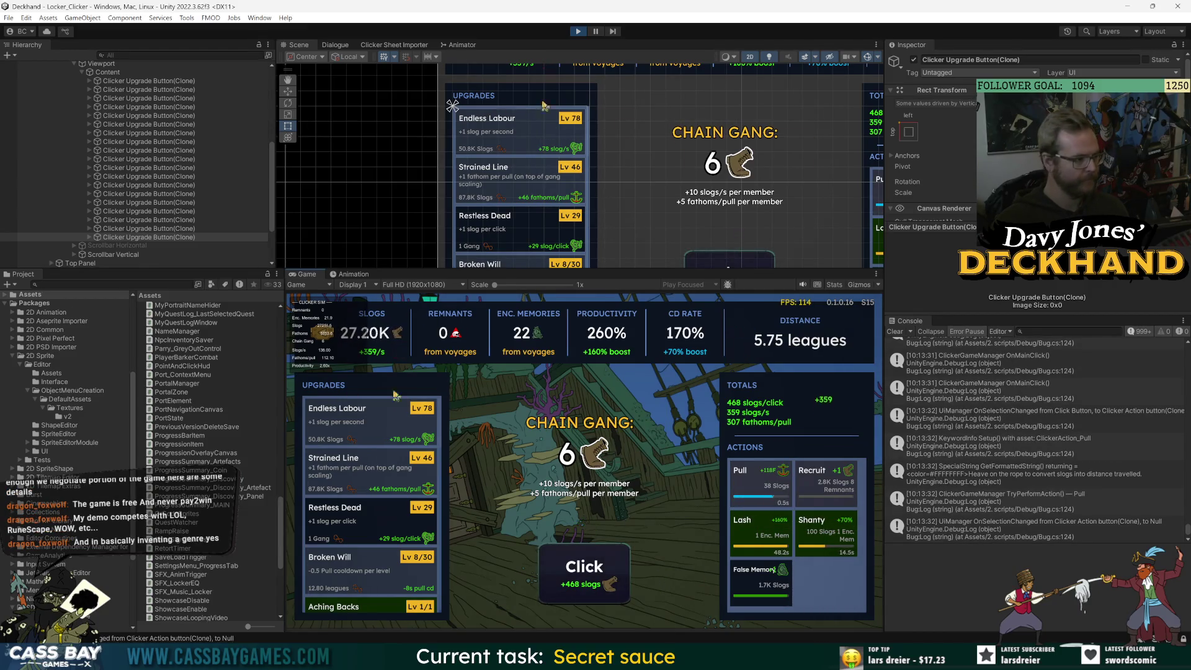
scroll(429, 544, down, 5)
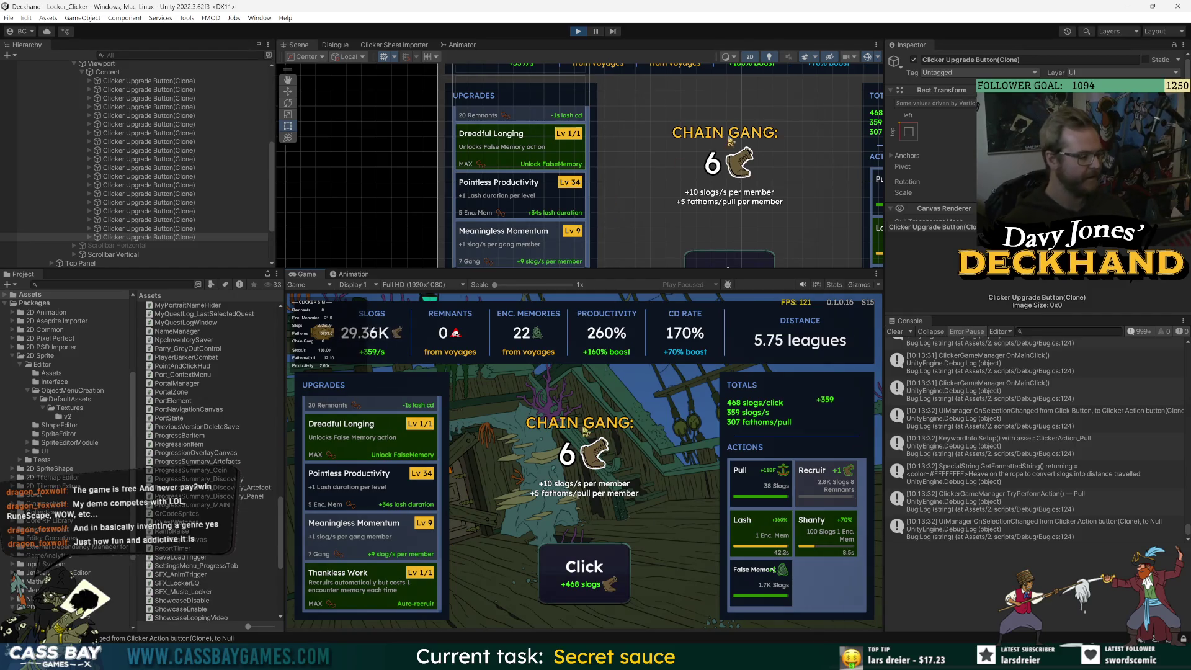
Click for more slogs and Pull the ship to 6.37 leagues.
click(586, 580)
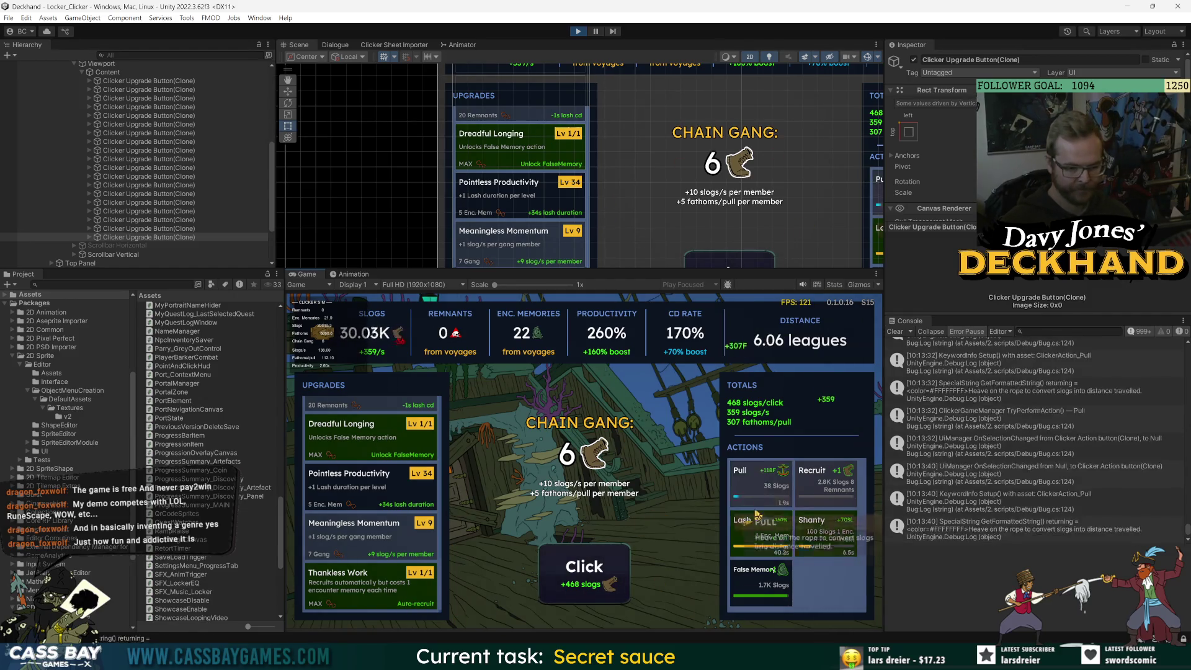
click(588, 583)
click(588, 583)
click(589, 584)
click(589, 584)
click(589, 584)
click(589, 584)
click(590, 584)
click(589, 584)
click(590, 585)
click(589, 584)
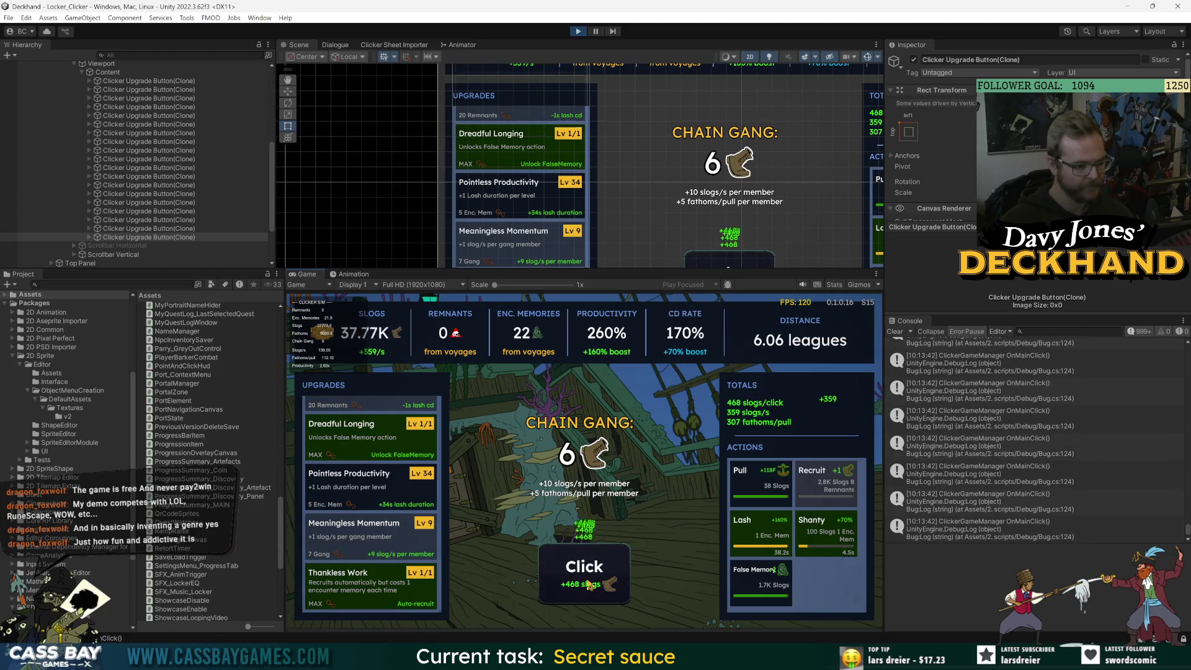
click(590, 584)
click(589, 584)
click(590, 585)
click(589, 585)
click(589, 584)
click(589, 585)
click(589, 584)
click(590, 584)
click(589, 584)
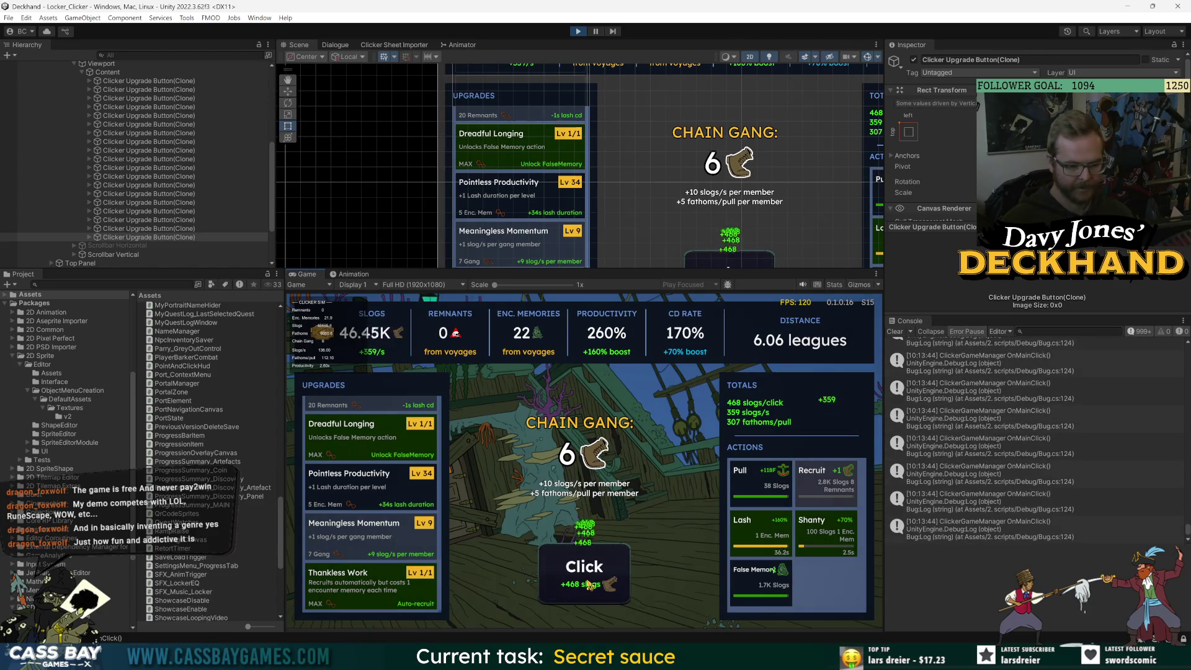
click(760, 479)
click(604, 569)
click(604, 570)
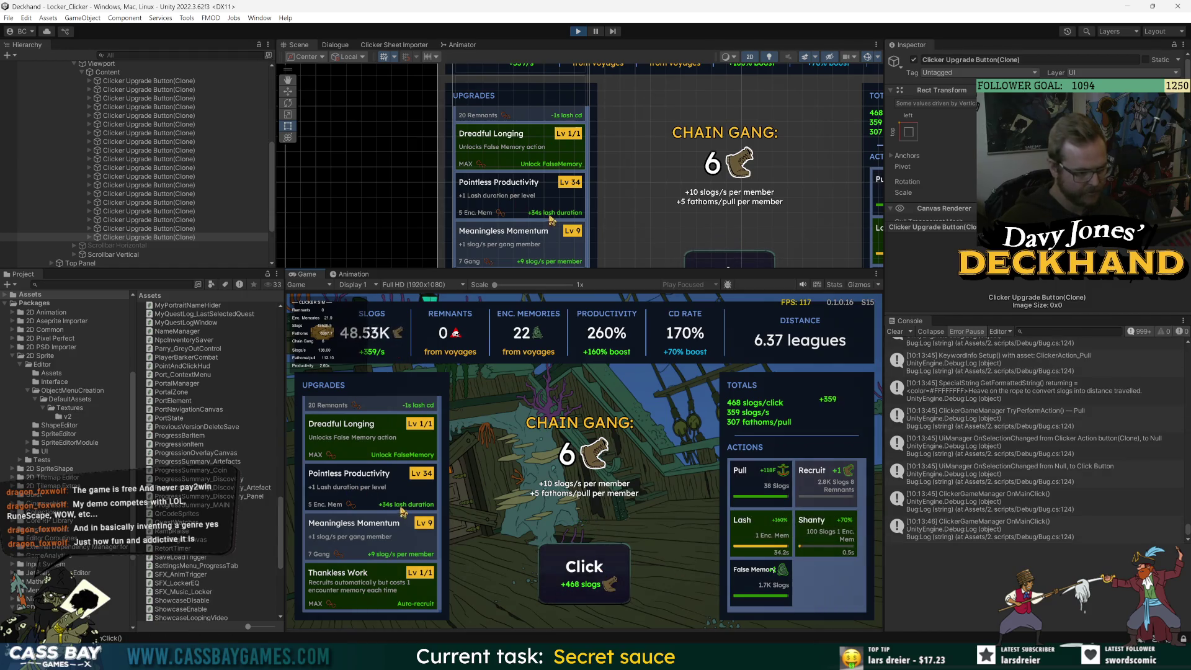
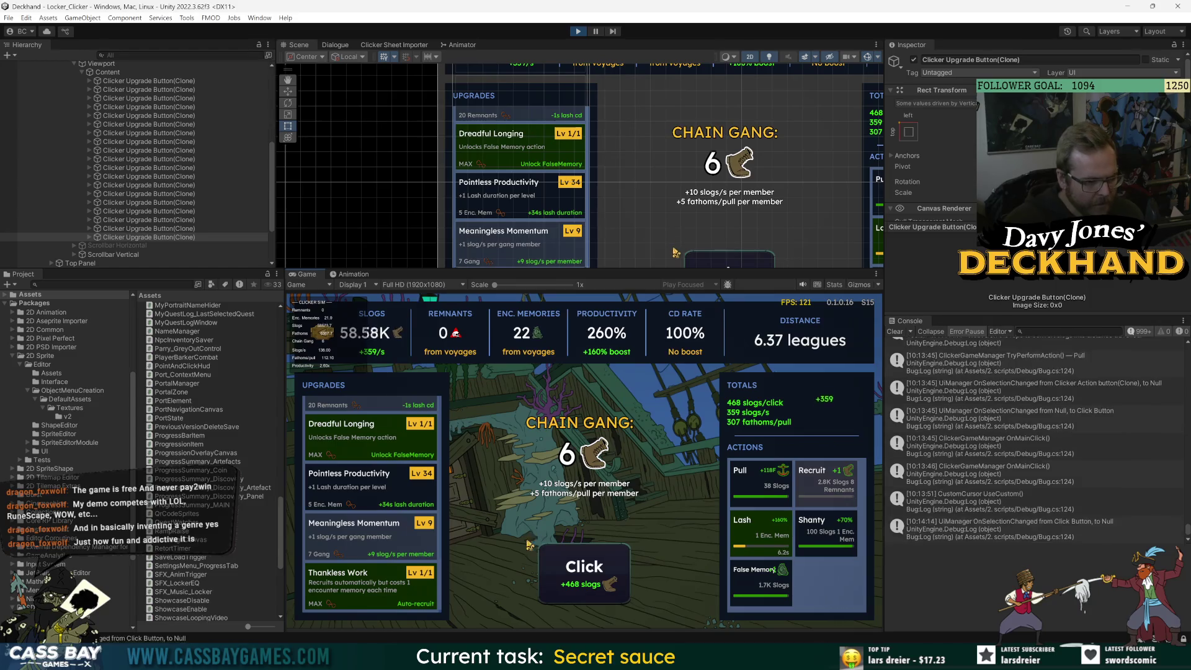
Close the clicker, confirm the voyage to Isle Sainte Marie, take the Saber and set sail.
click(420, 384)
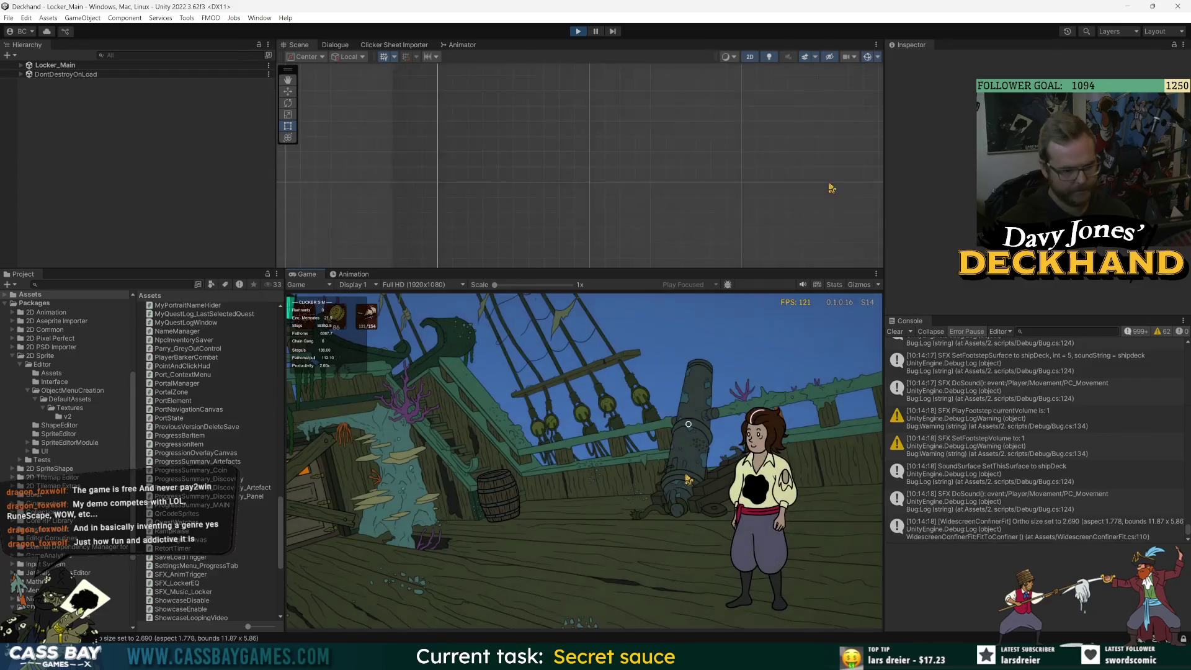
click(644, 340)
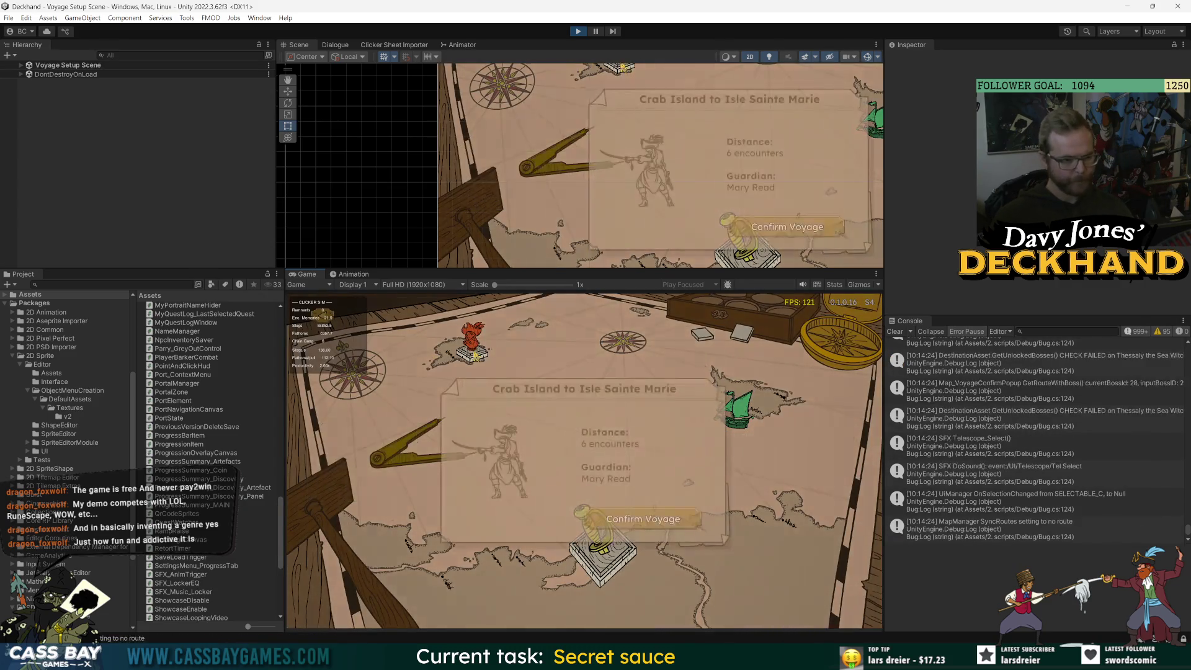
click(642, 512)
click(641, 510)
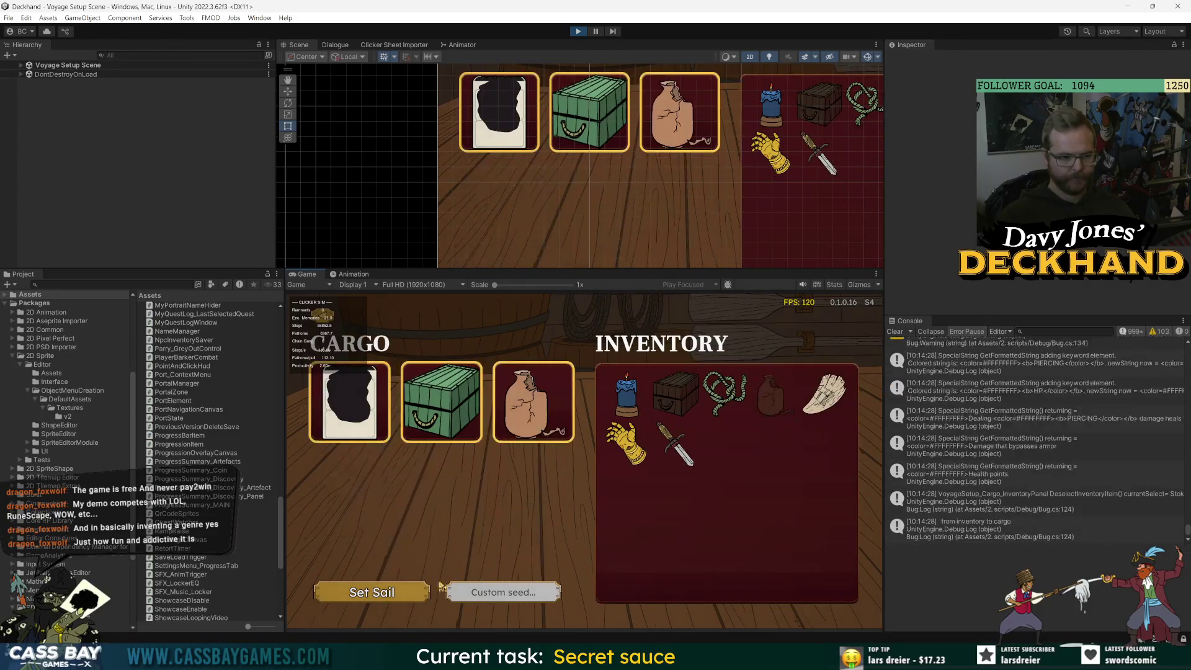
click(397, 599)
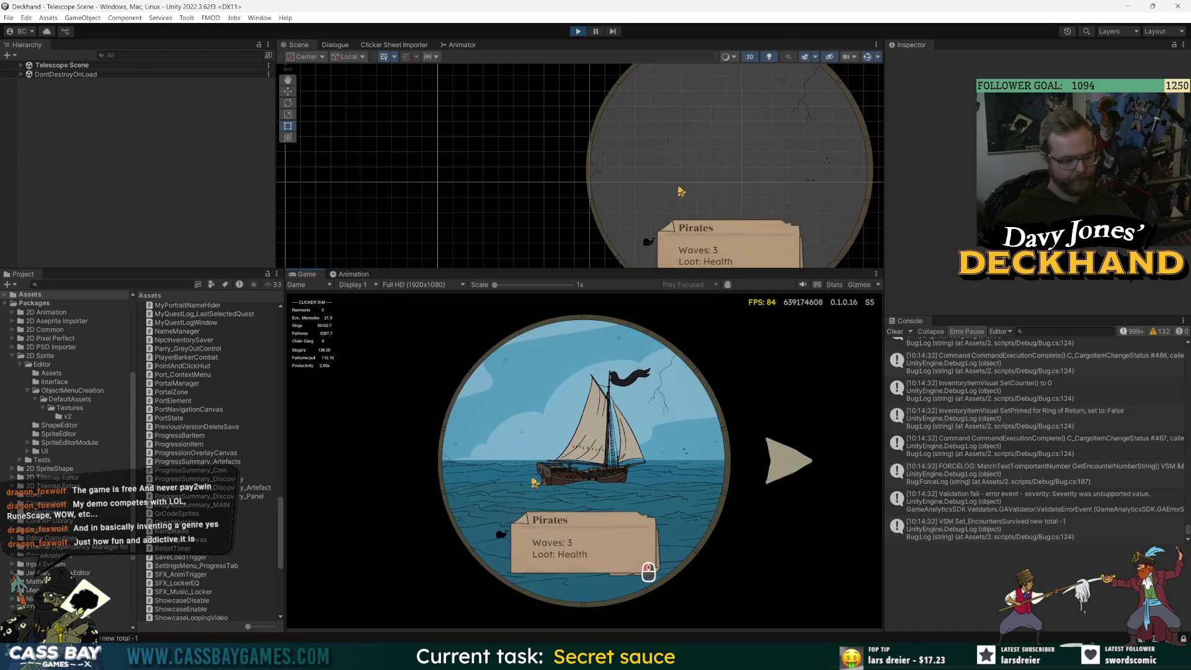
Use the telescope, collect the coin and artefact loot, and sail toward the Pirates encounter.
click(796, 457)
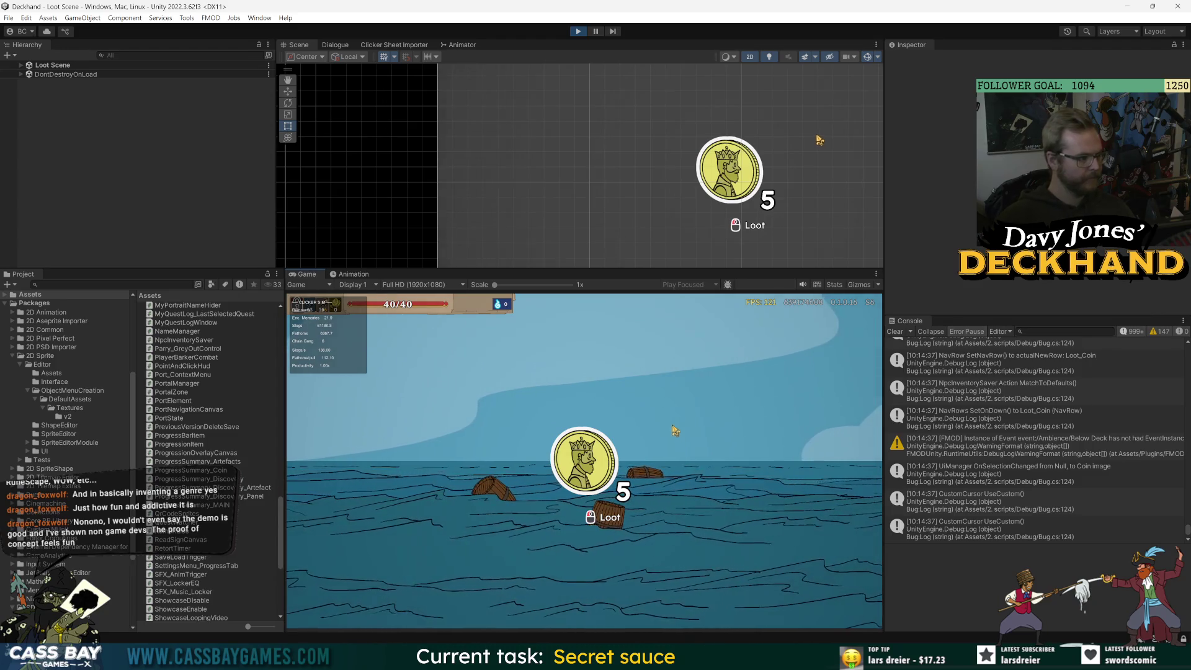
click(583, 462)
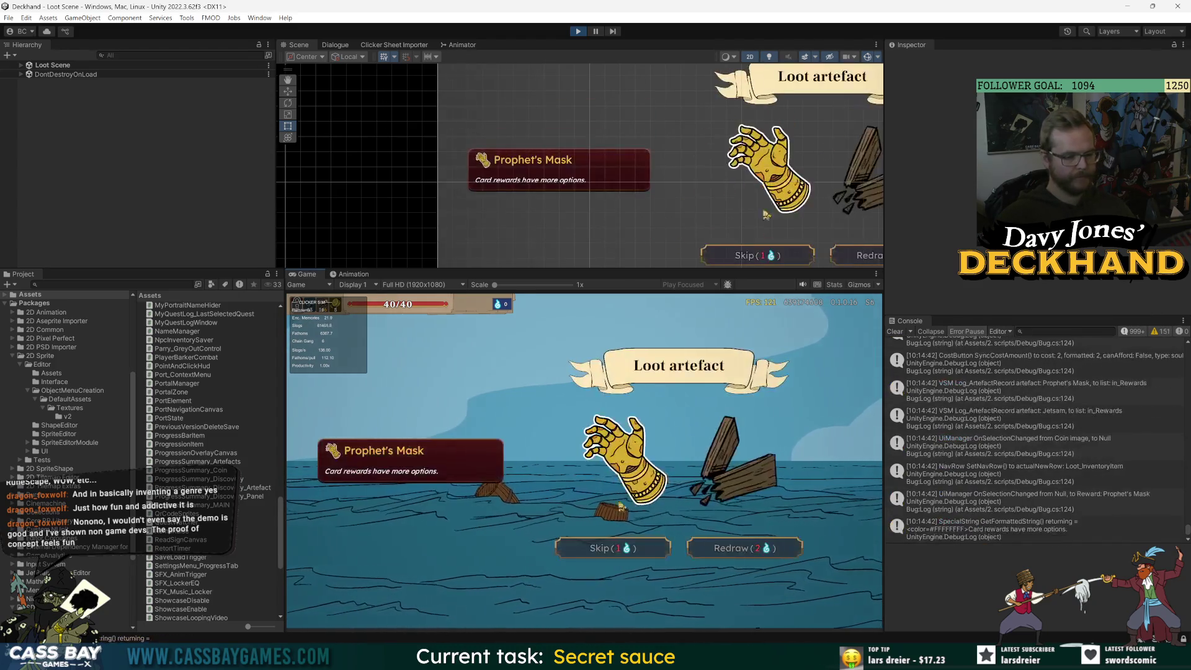
click(613, 548)
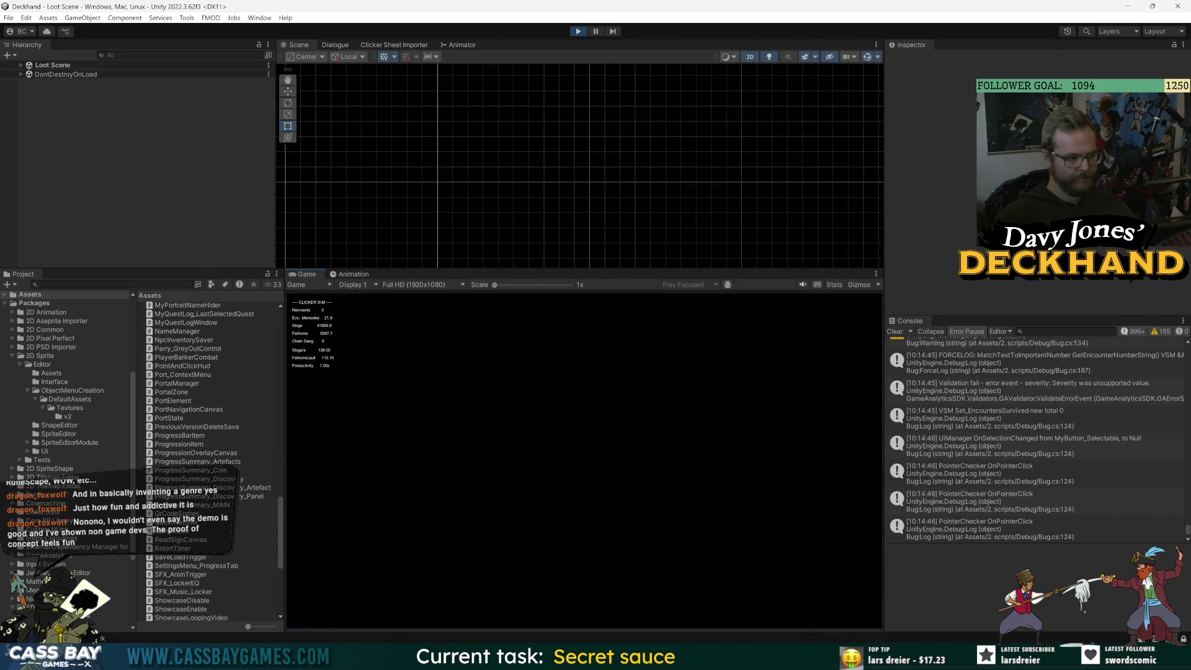
click(770, 440)
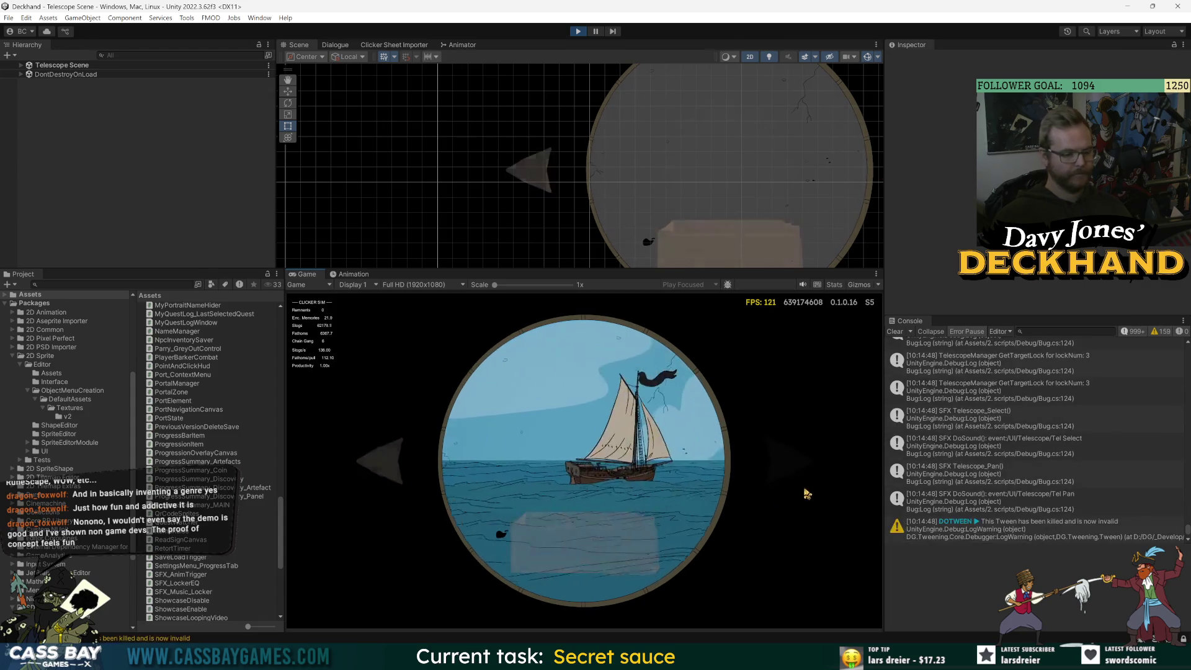
click(717, 375)
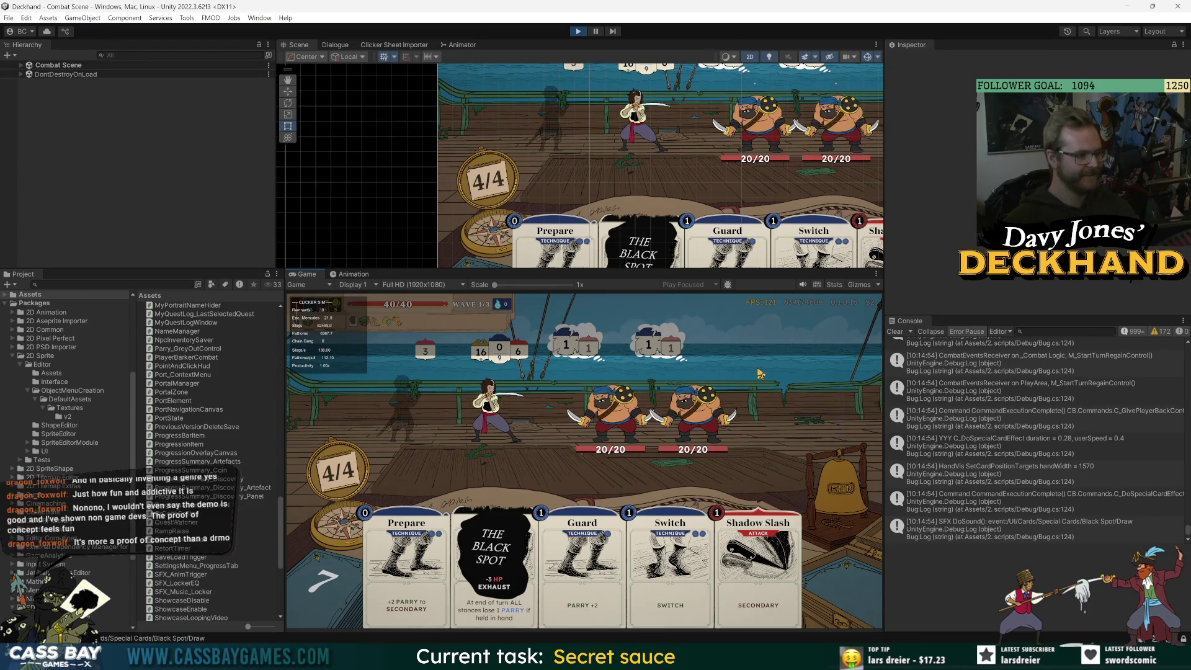
Cheat-win two combat waves, taking the Marked Target and Concede cards, then stop Play mode.
key(w)
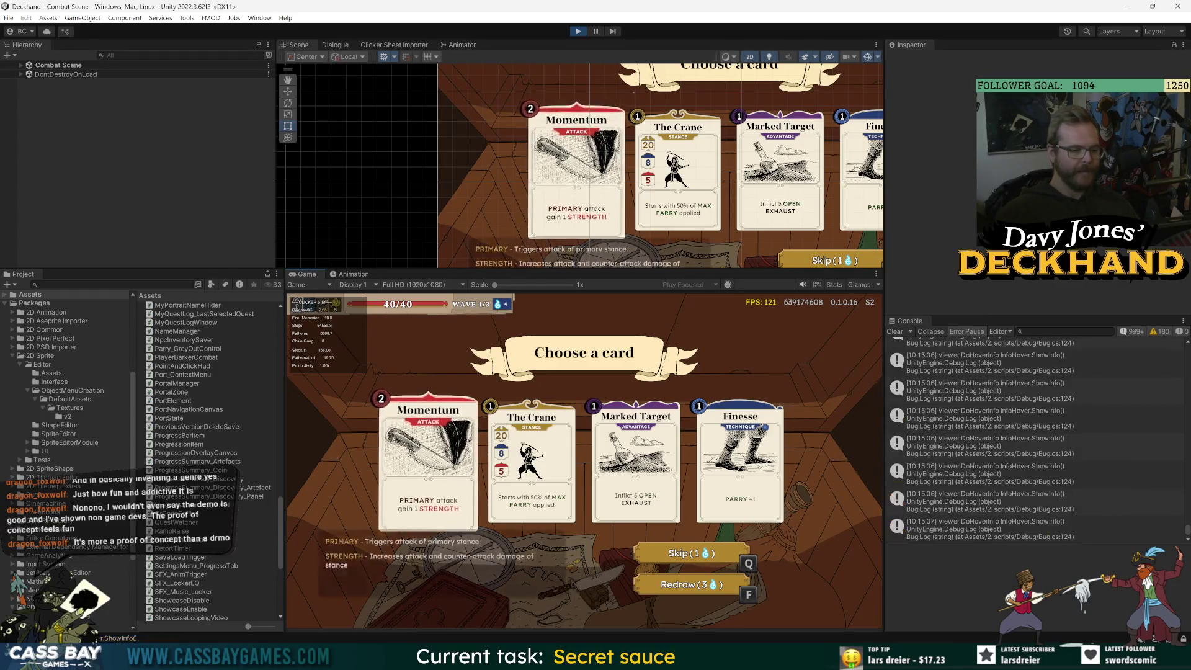
mouse_move(740, 462)
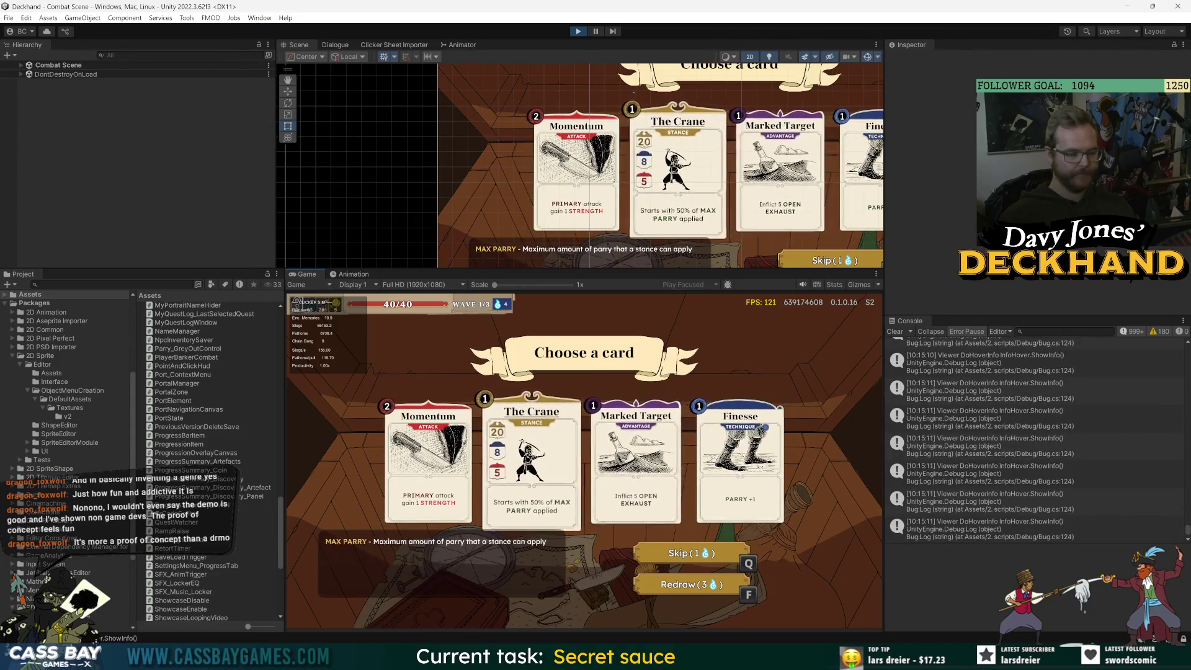
mouse_move(428, 462)
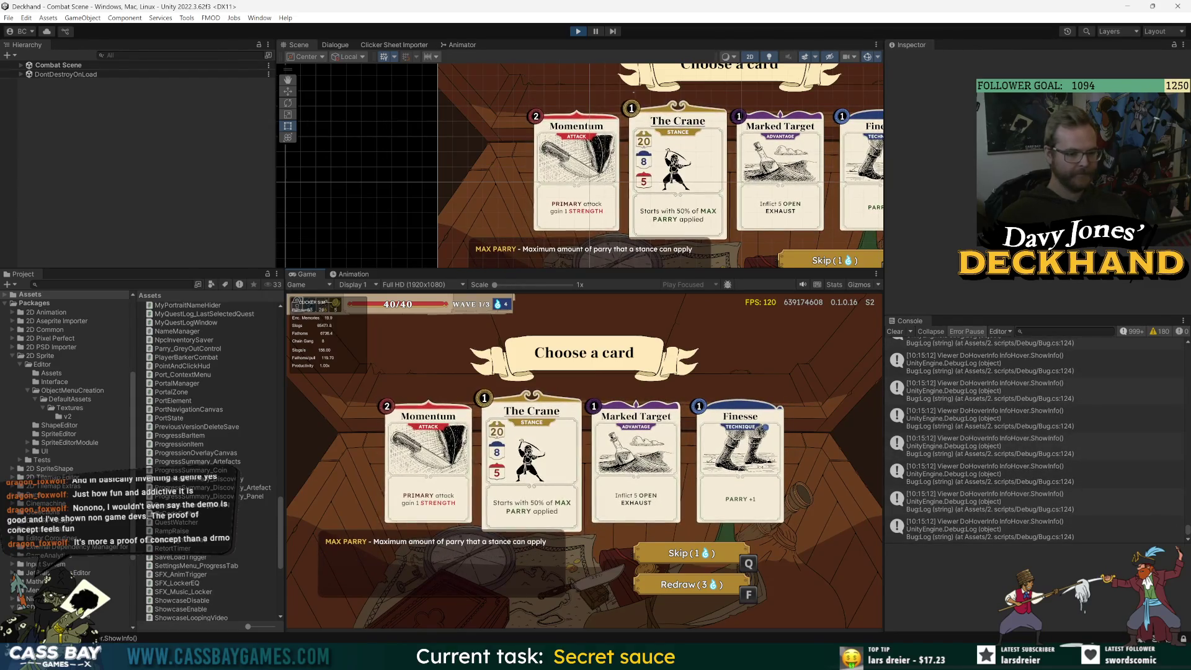
click(428, 462)
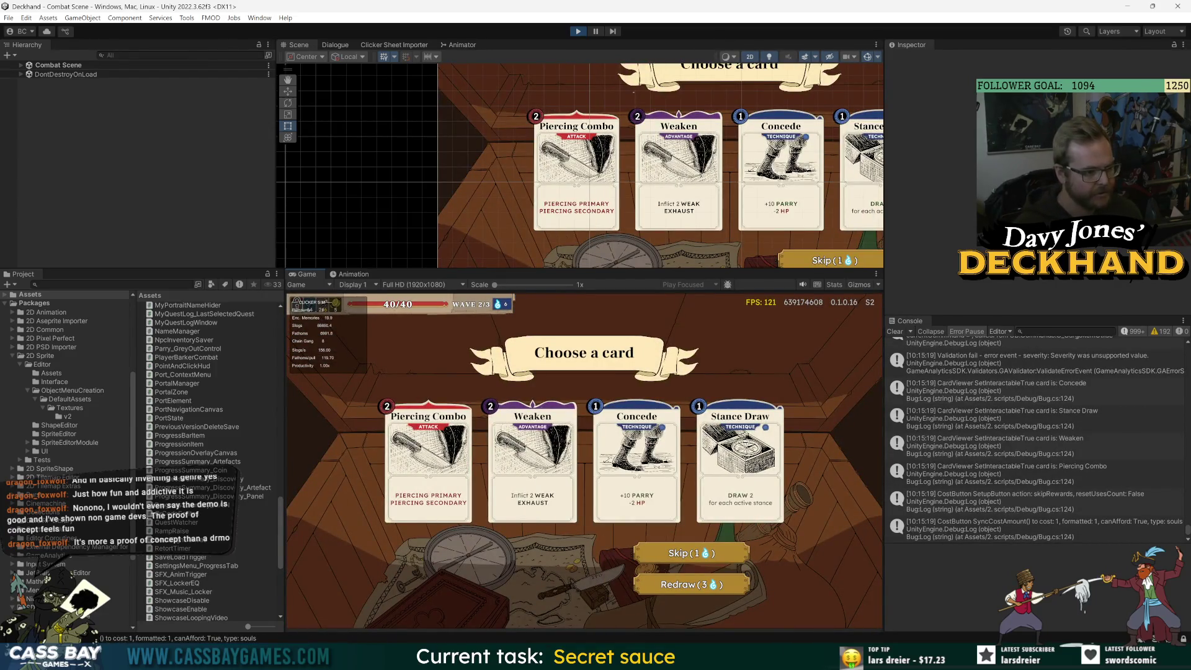
key(w)
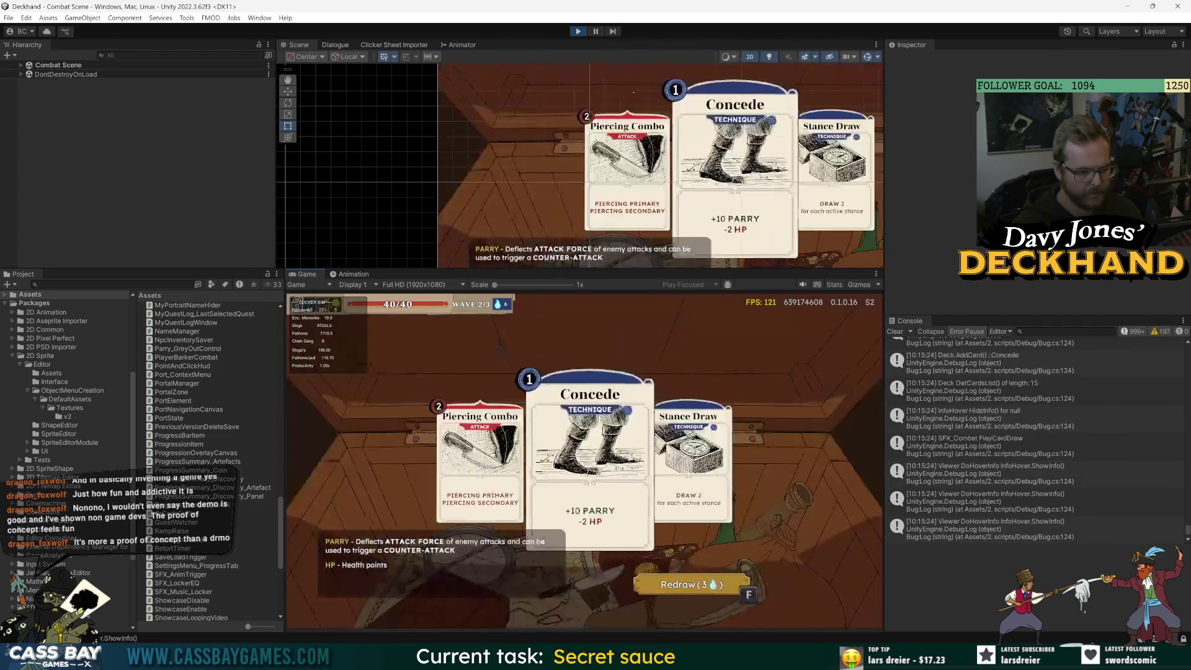
click(645, 459)
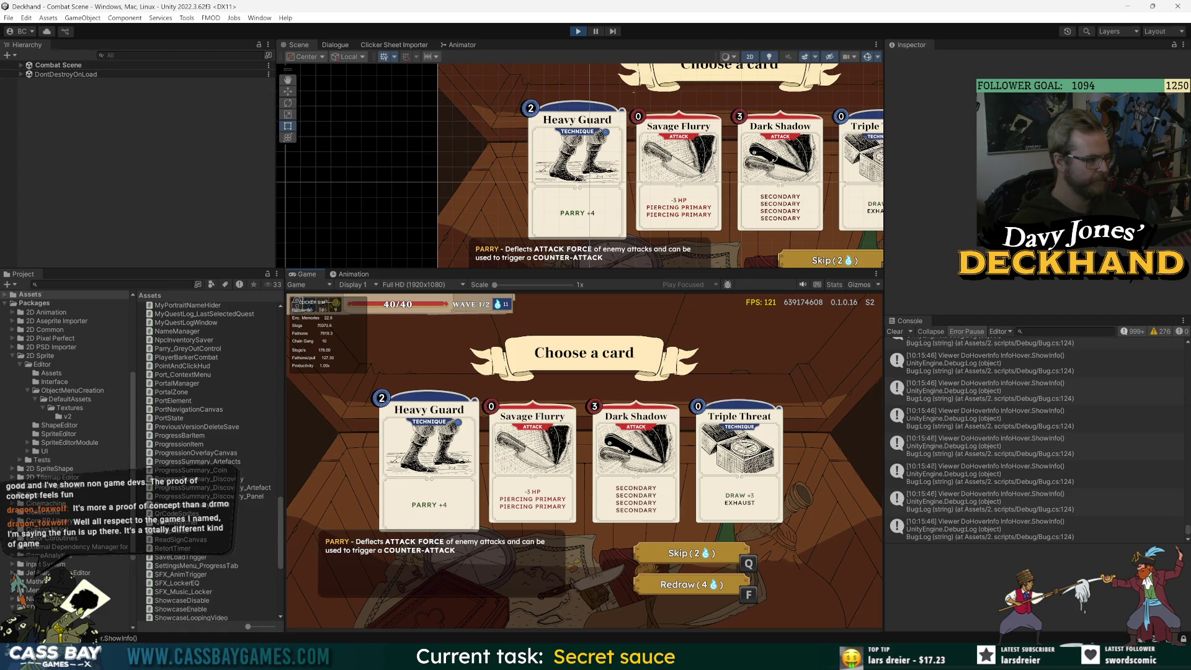
key(ctrl+p)
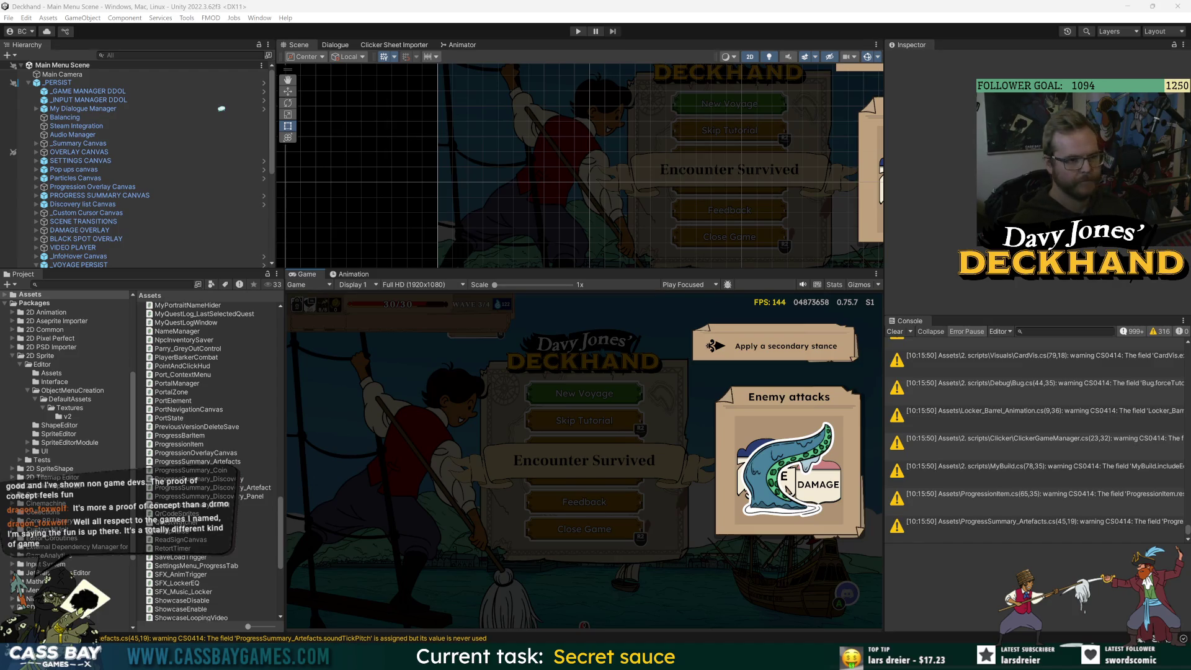
key(alt+Tab)
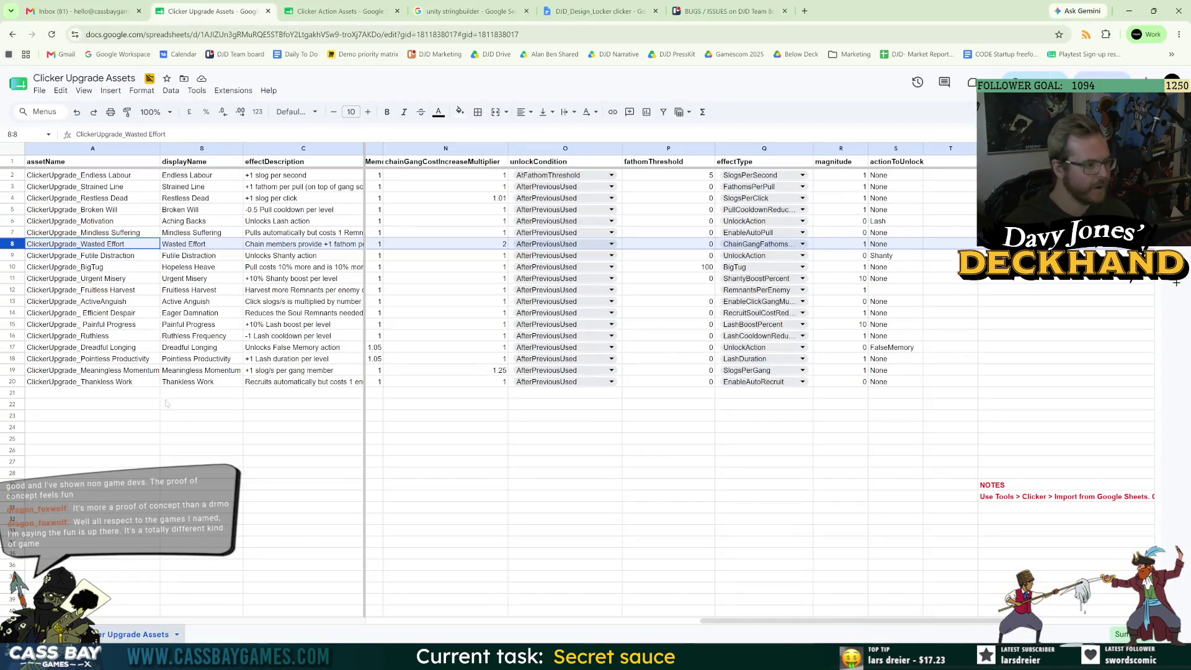
Enter 'ClickerUpgrade' in the first empty upgrade row and check row 7's actionType options.
click(70, 395)
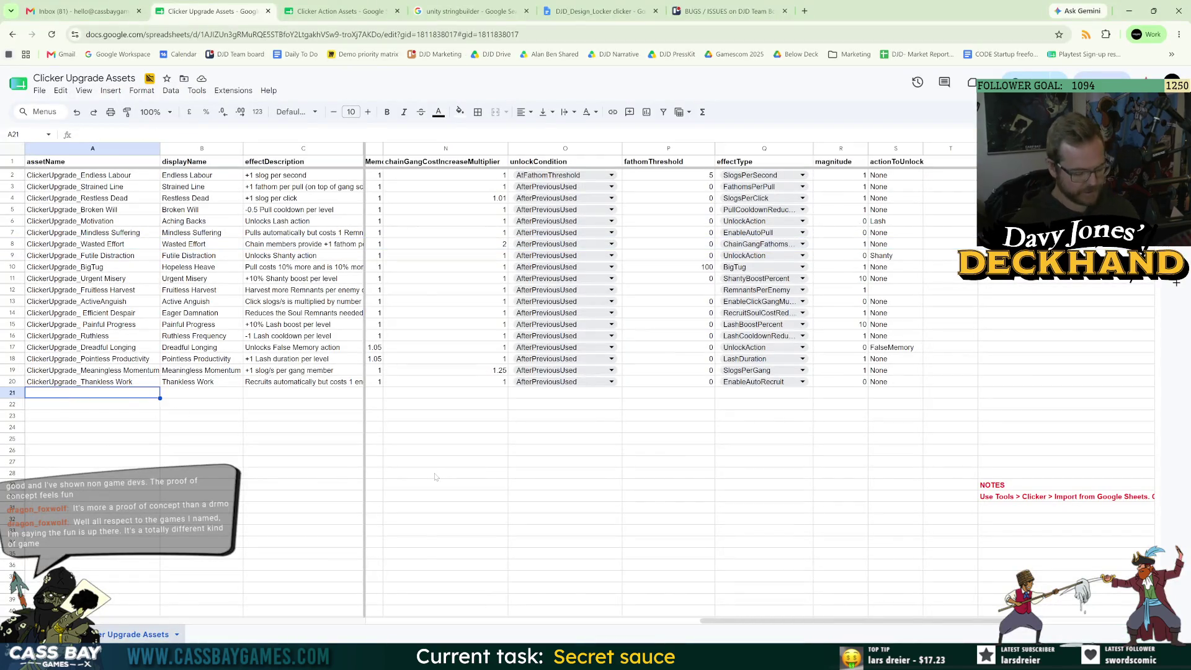
text(ClickerUpg)
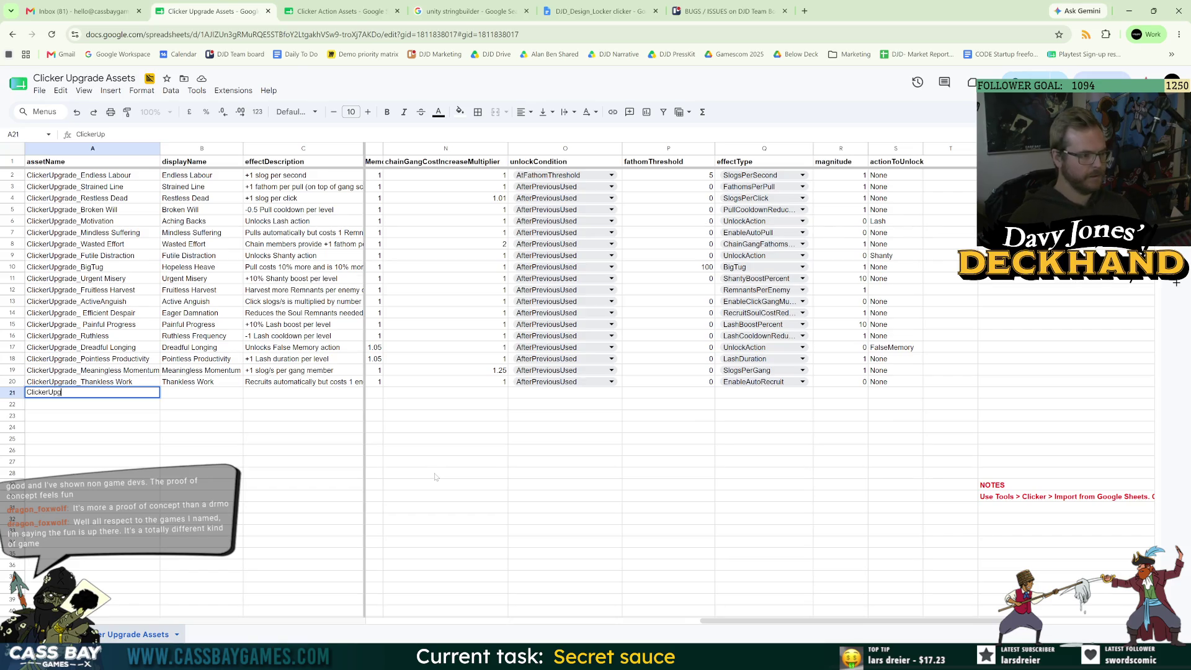
text(rade_)
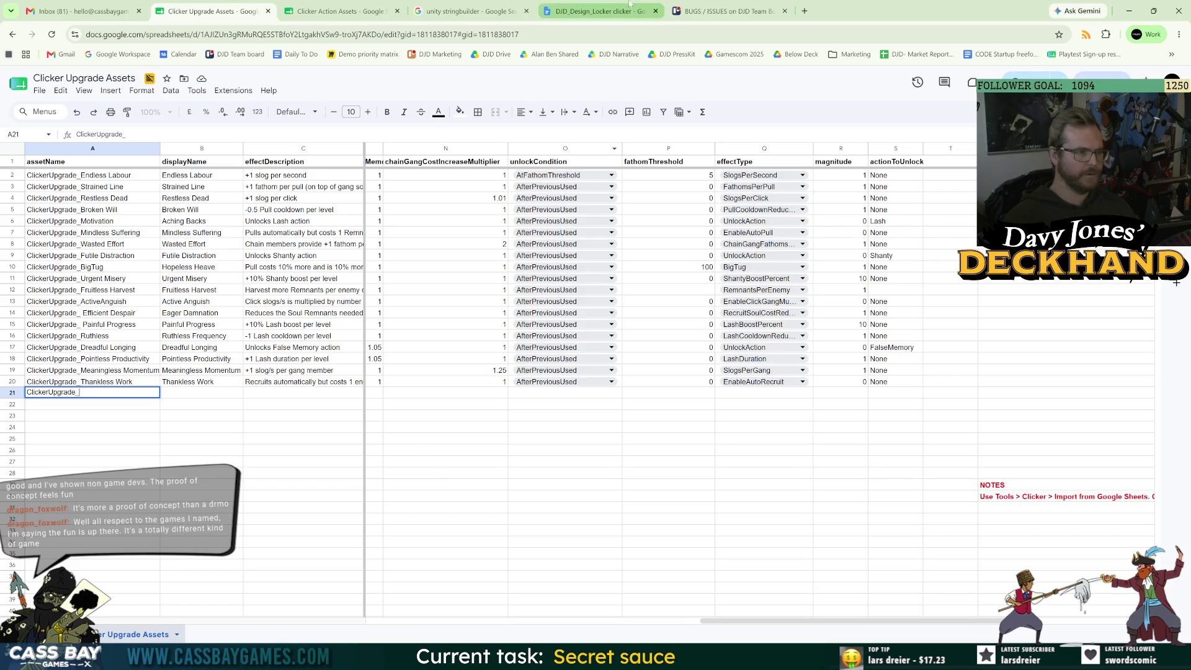
click(335, 11)
click(162, 235)
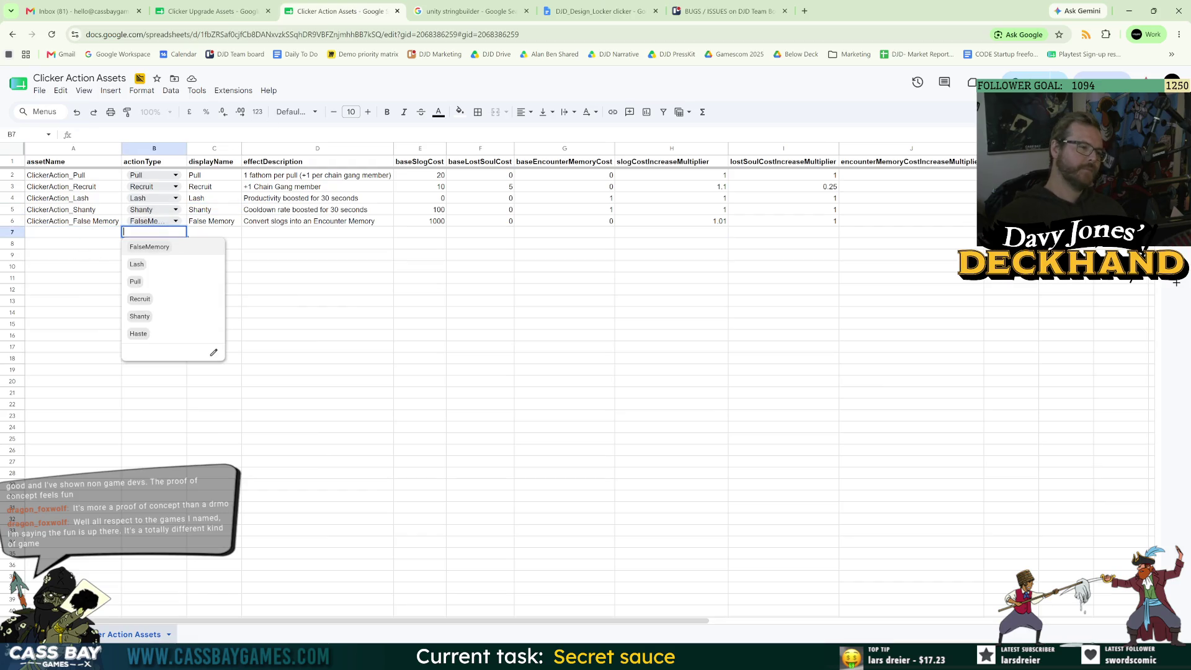
Rename B6's Haste validation option to Fracture, delete the empty item, and apply to all dropdowns.
click(154, 221)
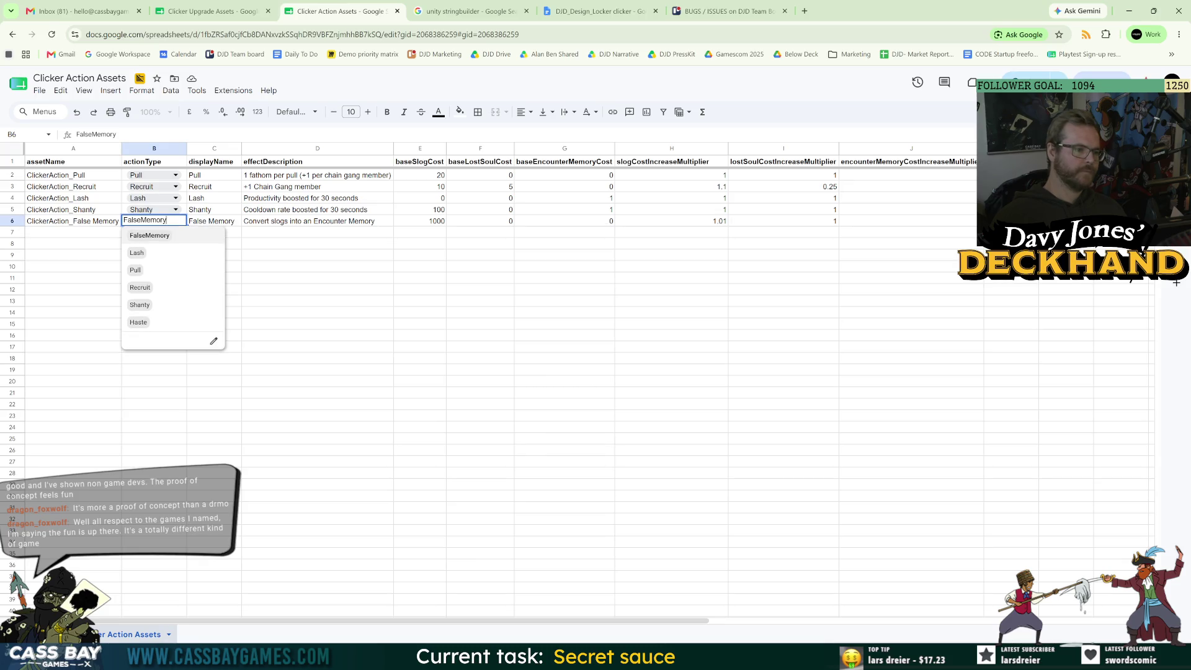
click(213, 341)
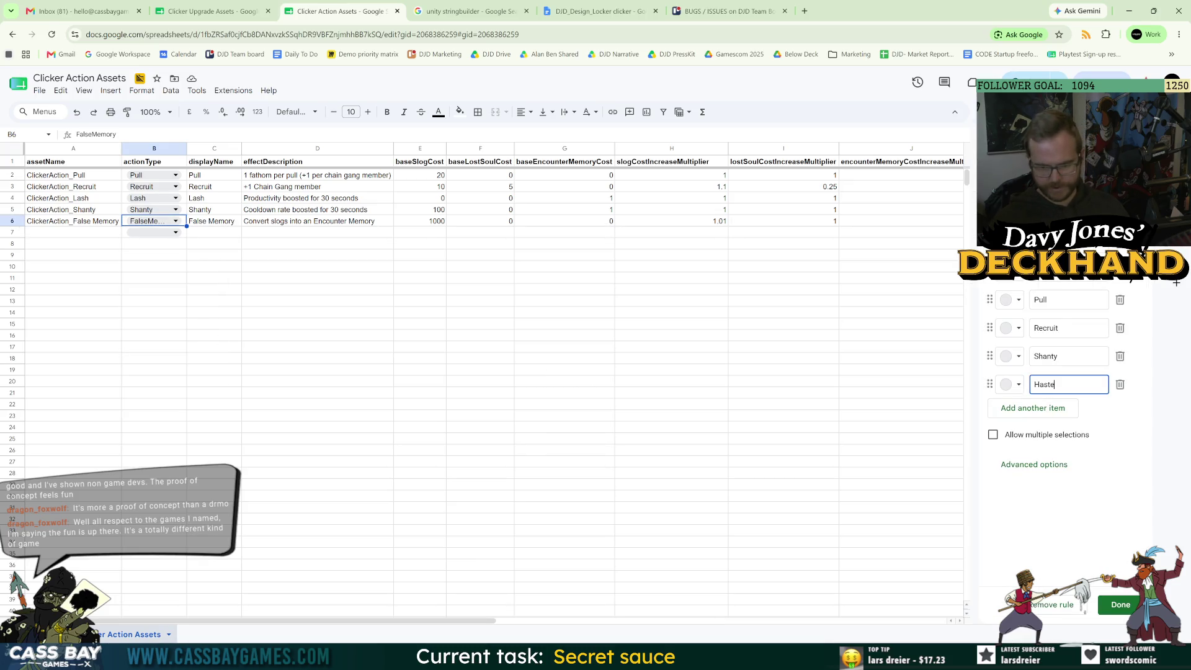
key(ctrl+a)
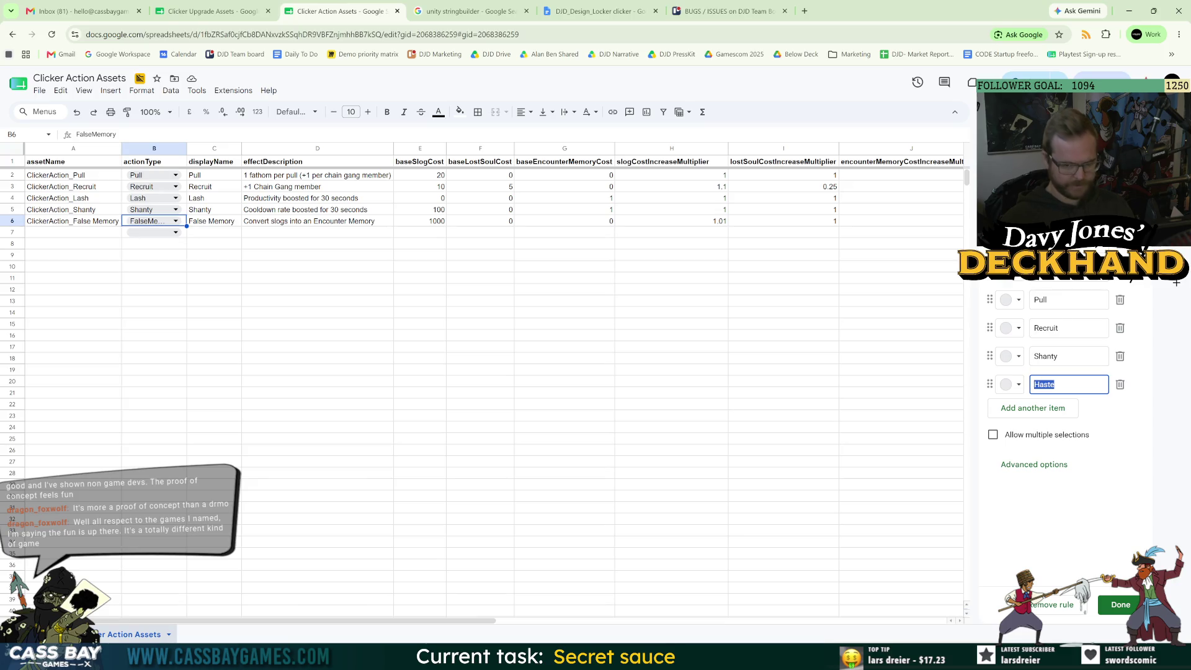
text(Fracture)
key(Return)
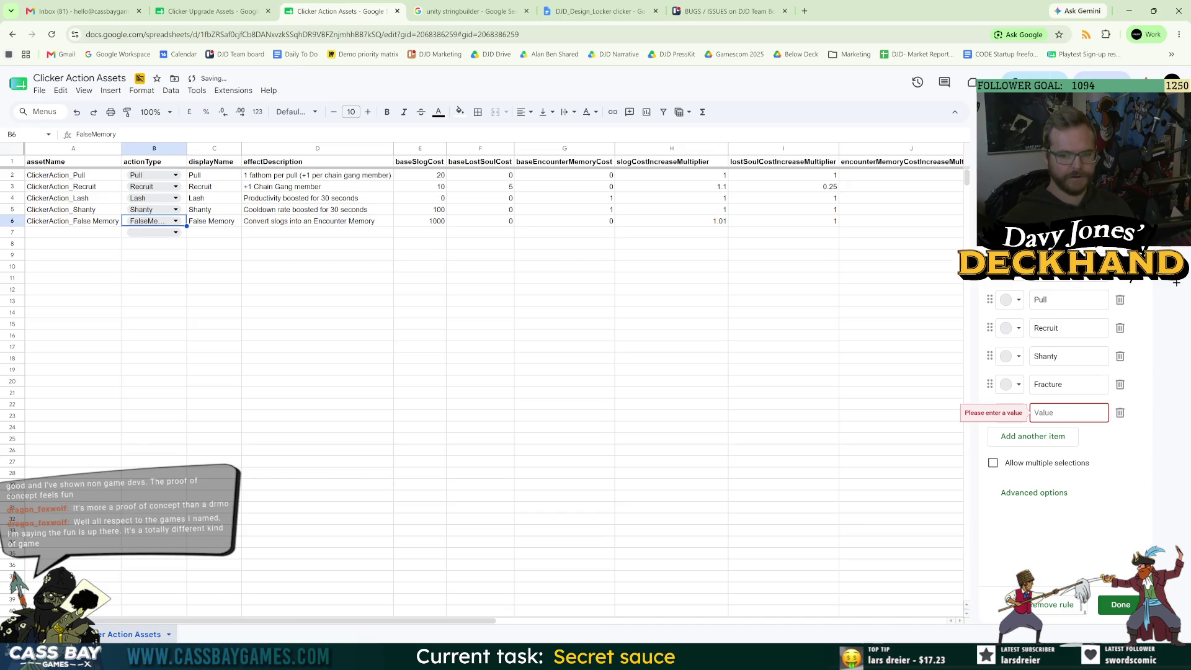
click(1122, 415)
click(1121, 605)
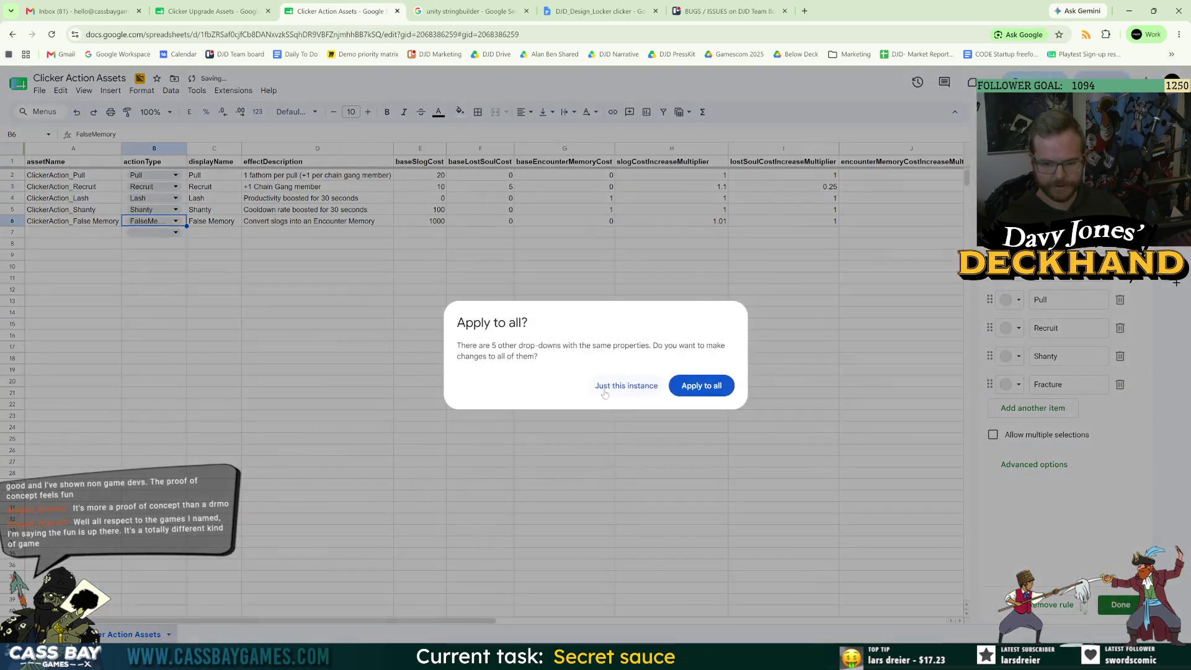
click(699, 385)
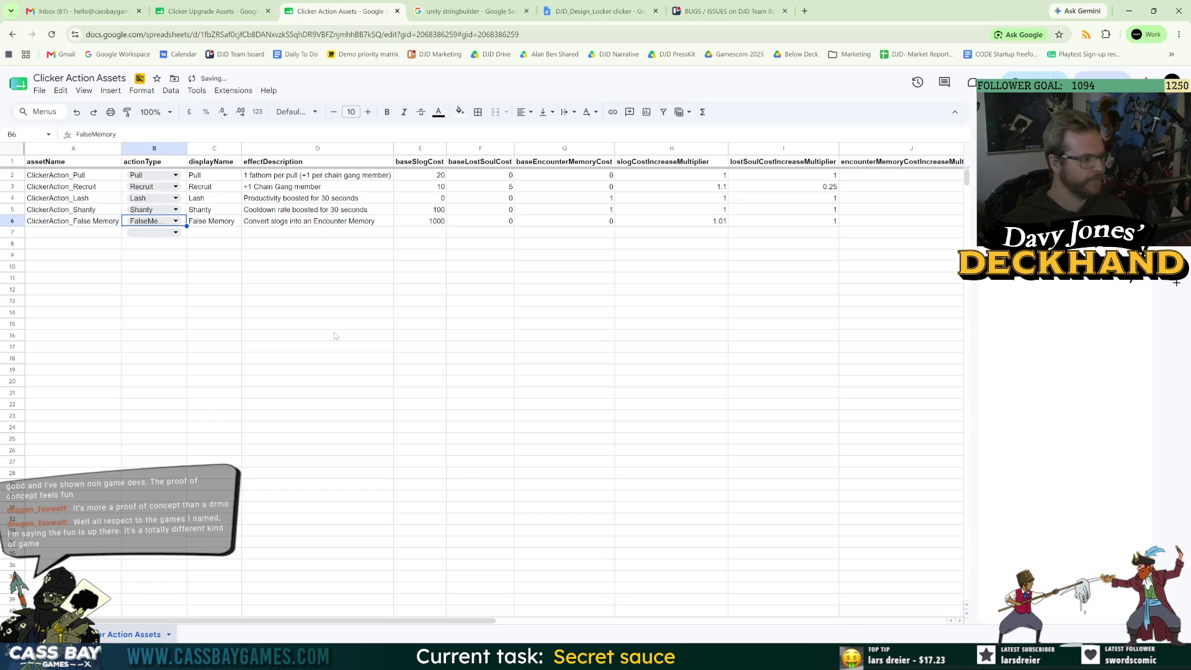
click(165, 232)
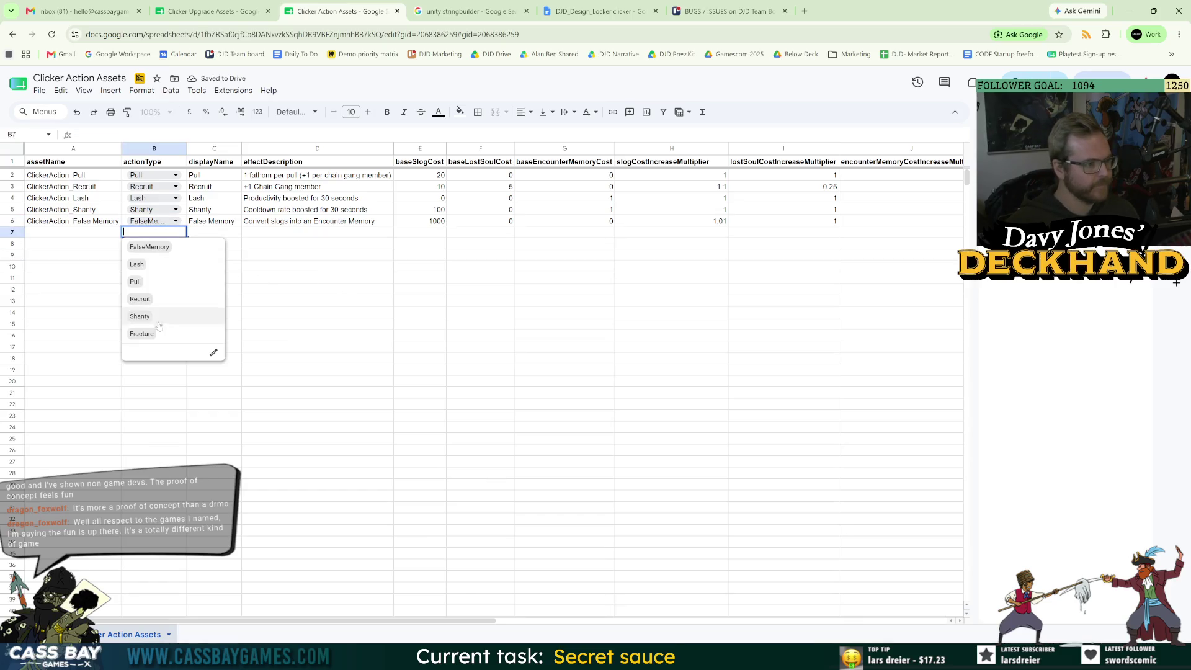
Set B7's actionType to Fracture and name the row ClickerAction_Fracture in A7.
click(143, 334)
click(75, 233)
text(C)
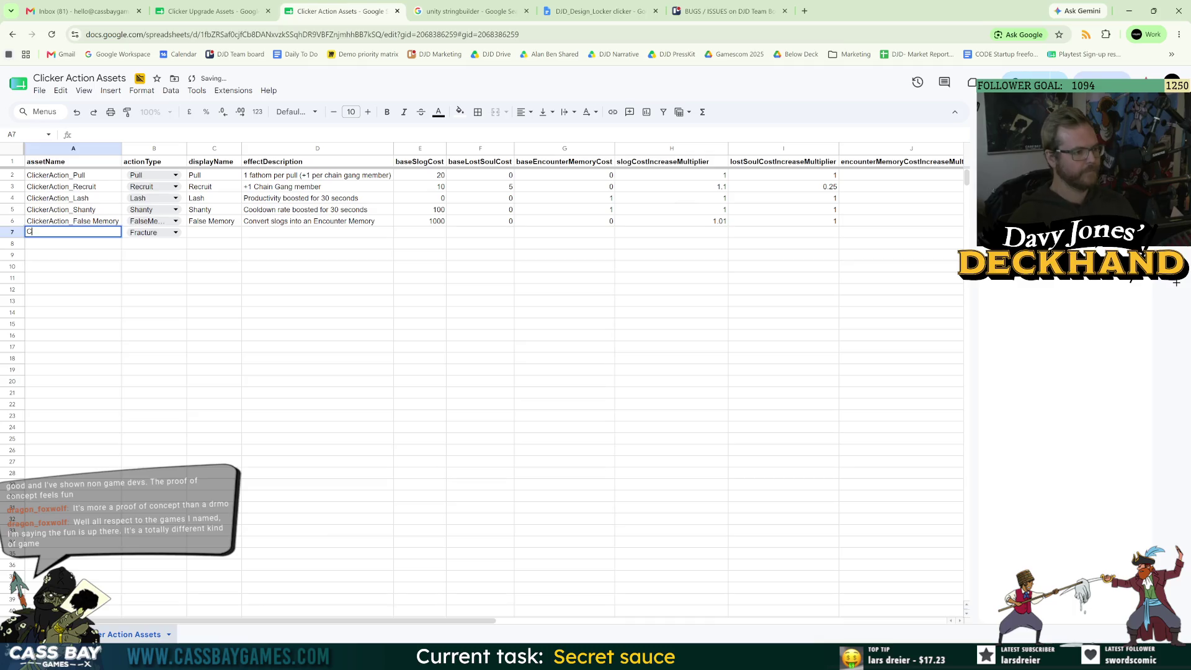
text(lickerACtion)
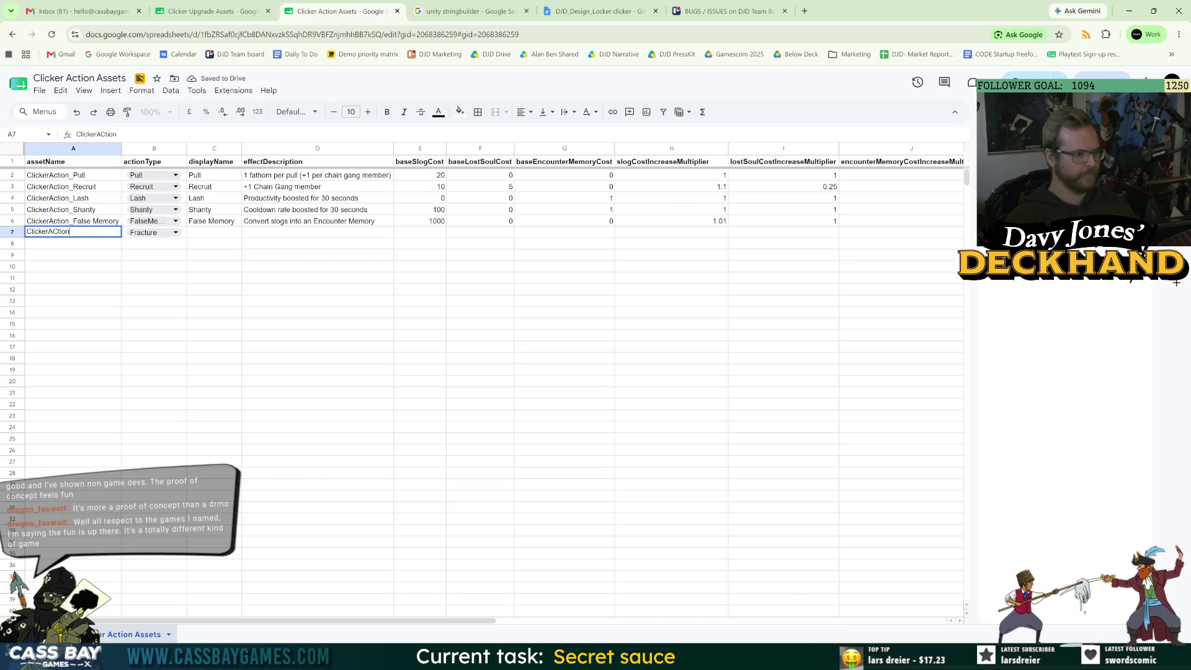
text(tion_)
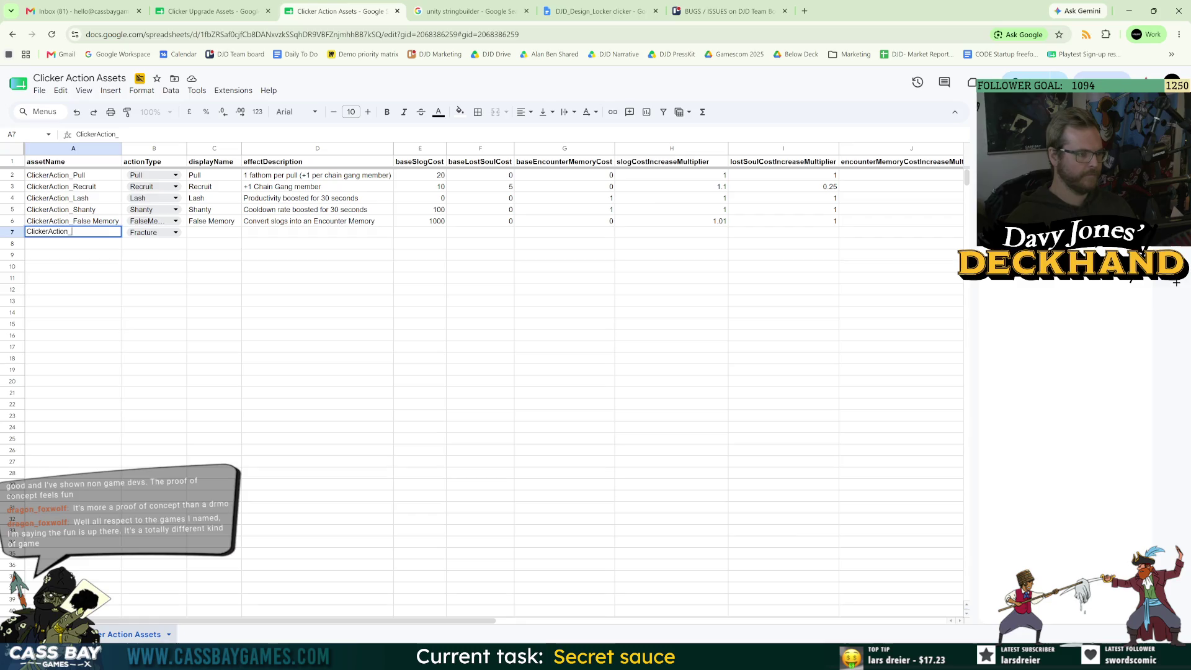
text(Fracture)
key(Return)
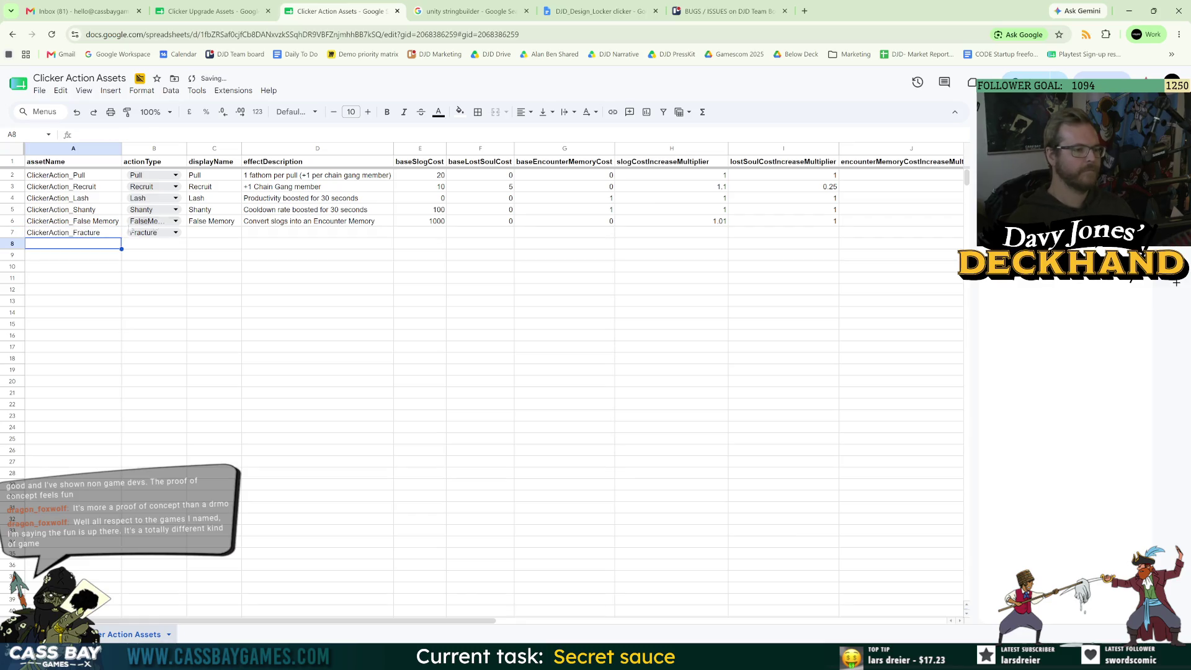
Enter display name Fracture and description 'Fractures Chain Gang members back into Remnants.'.
click(229, 236)
text(Fracture)
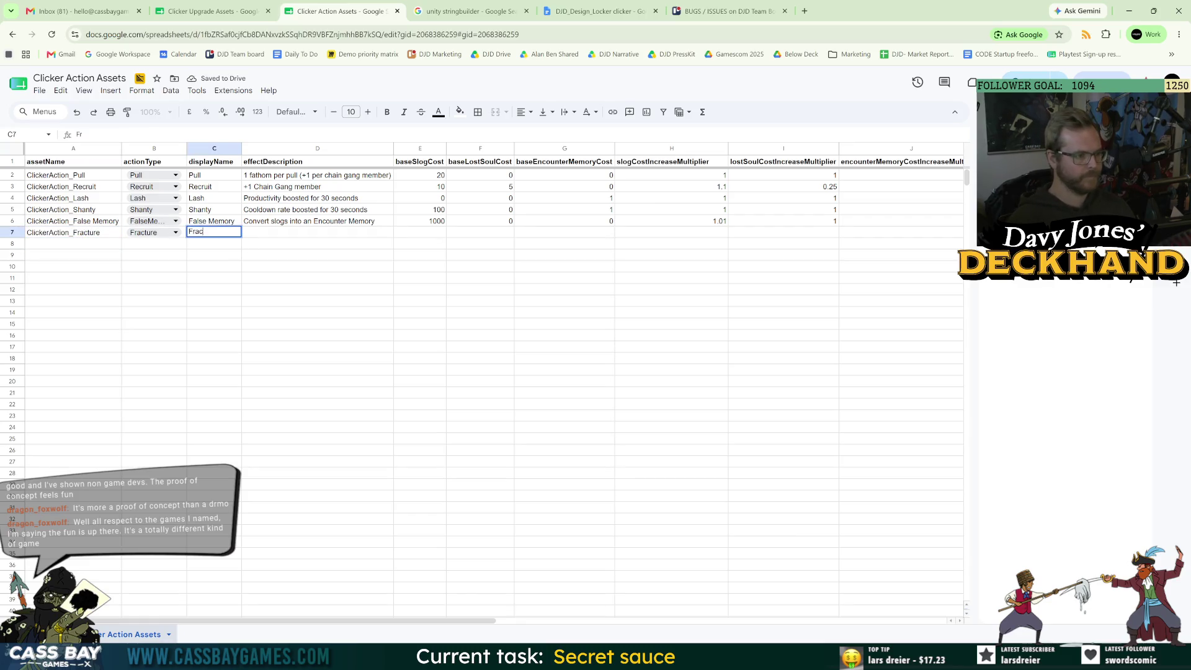
key(Tab)
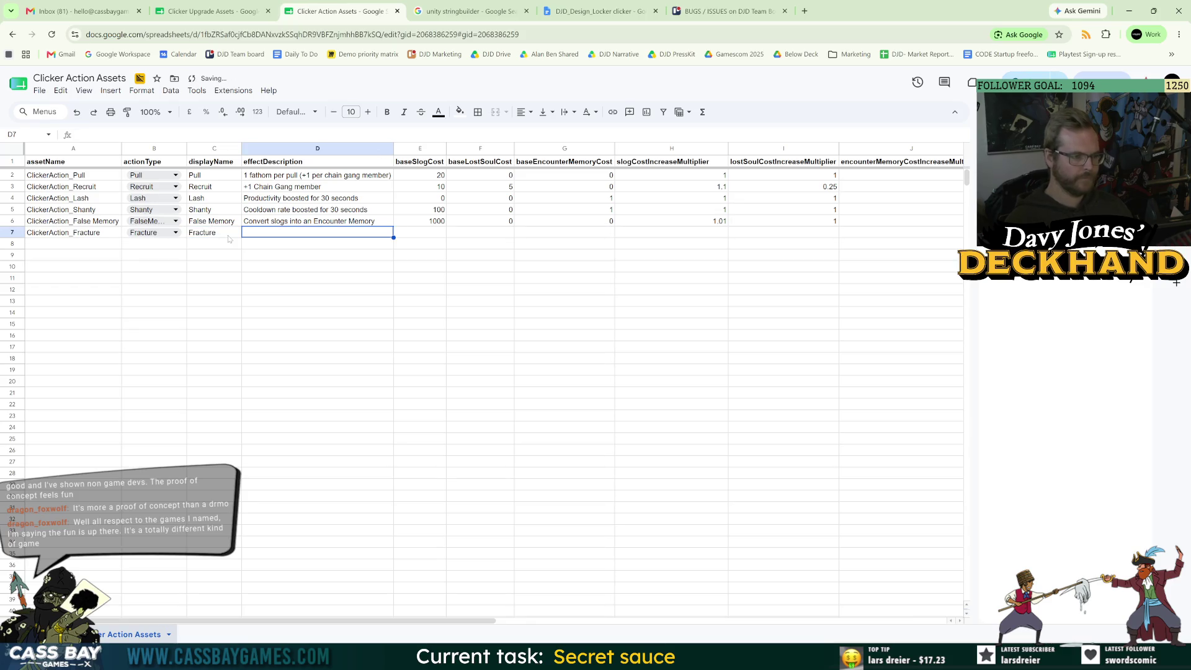
text(Converts )
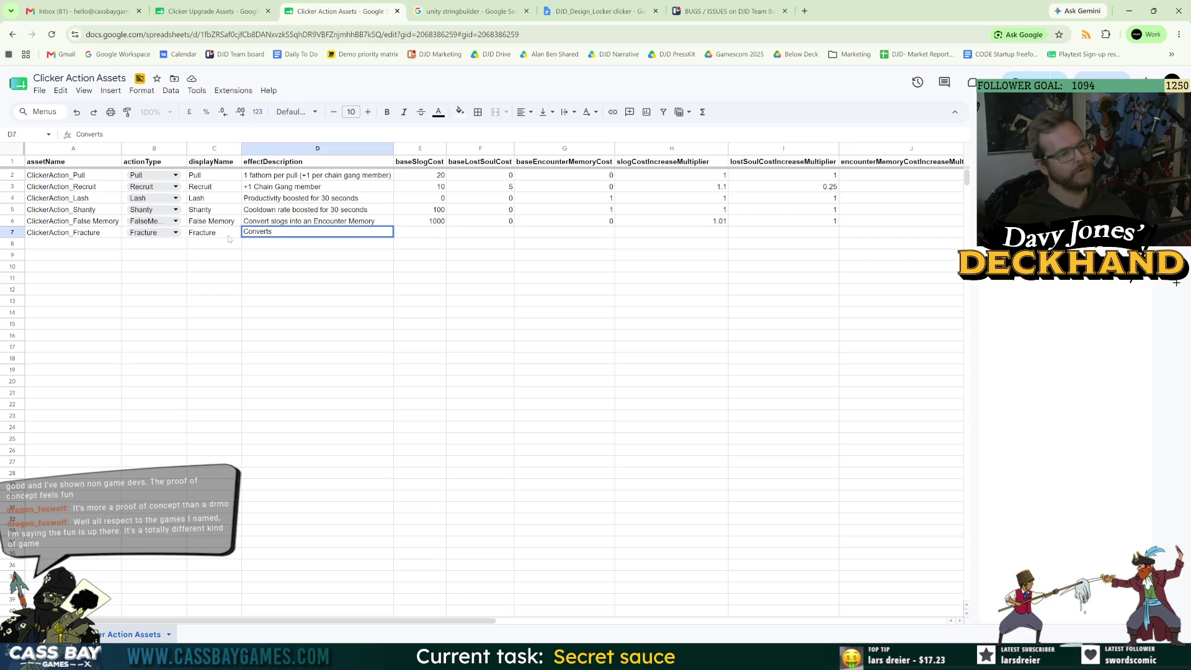
text(Chain G)
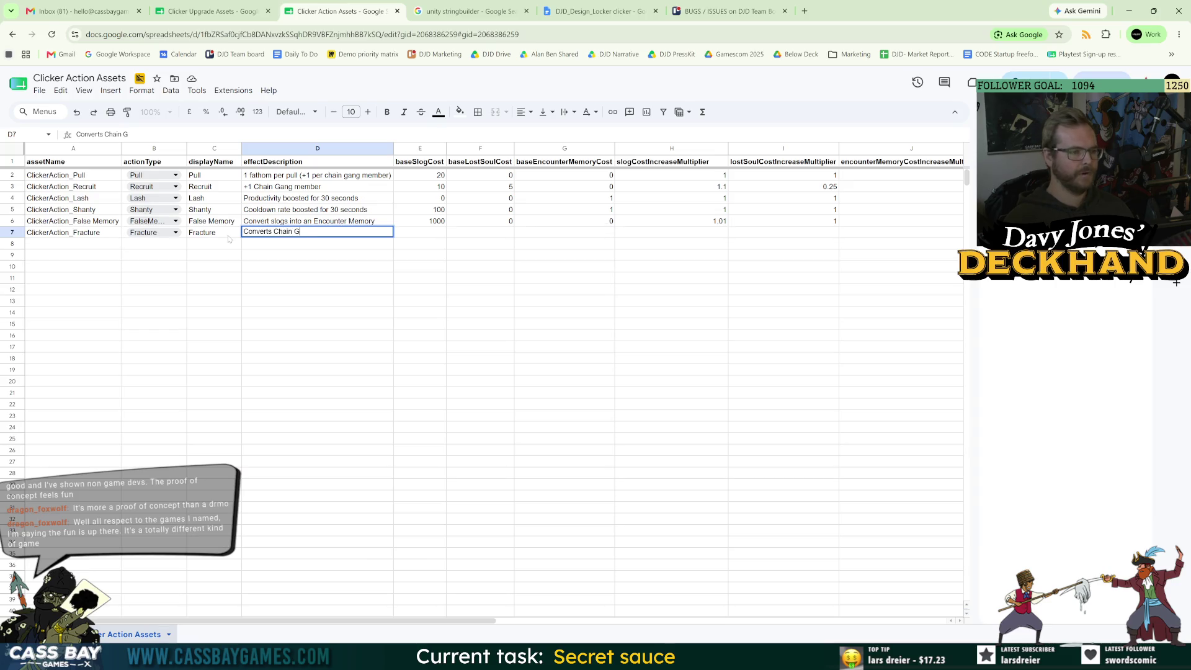
text(ang )
text(members bad)
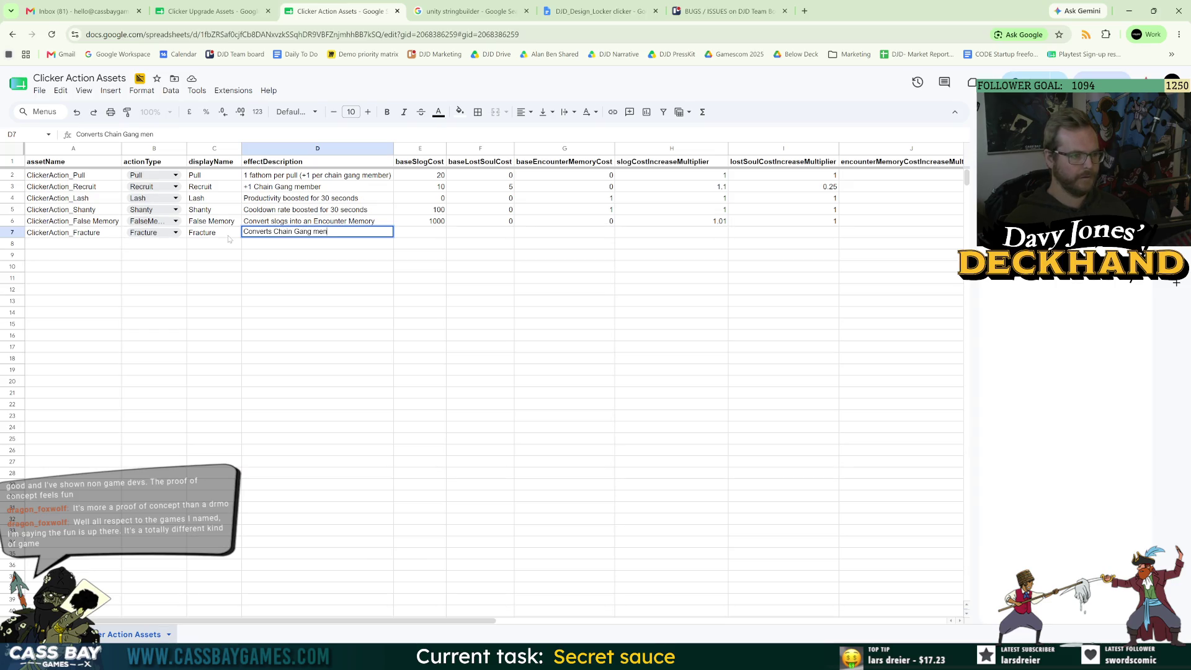
text(k int)
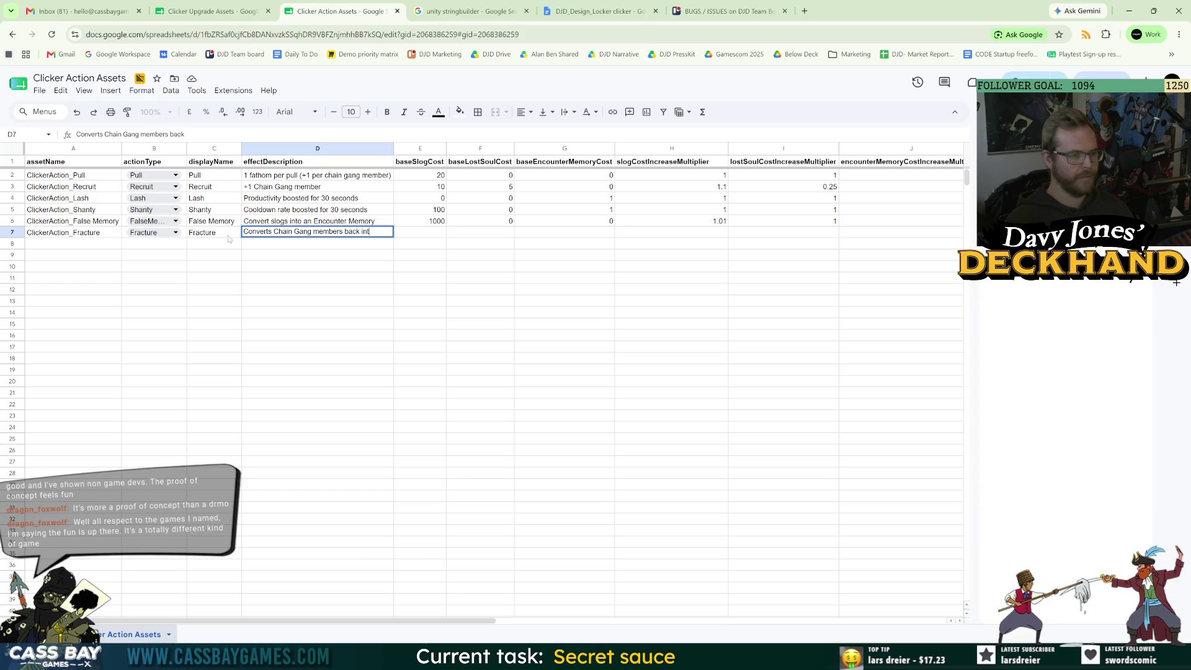
text(o Remnants.)
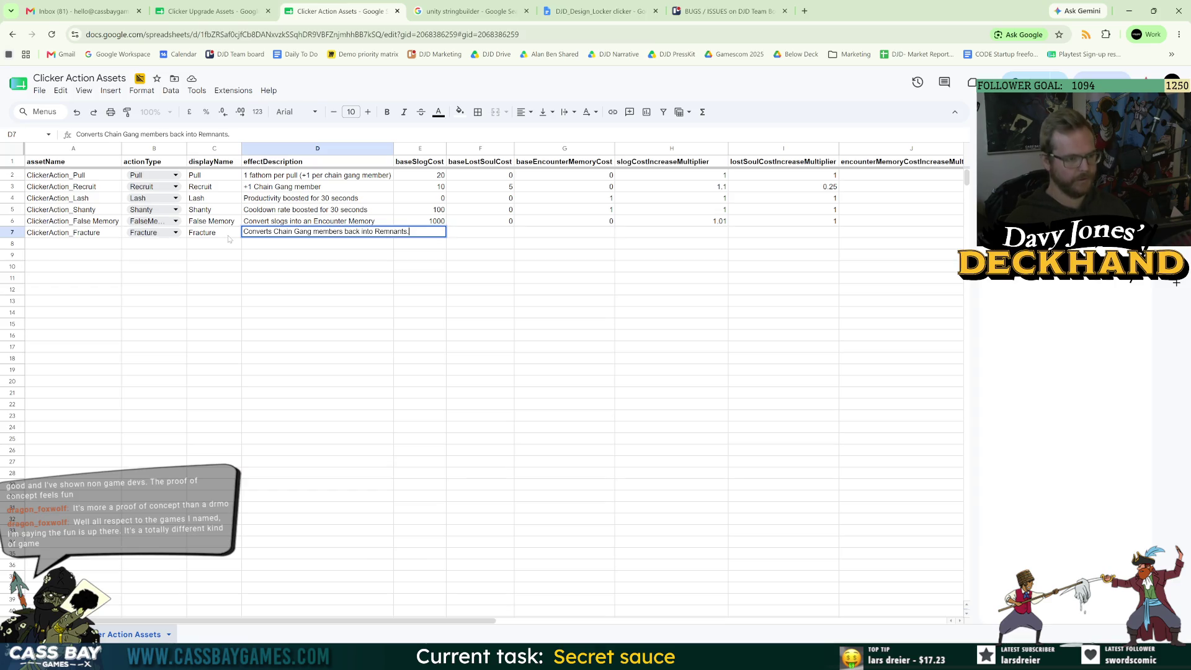
key(Home)
key(ctrl+shift+Right)
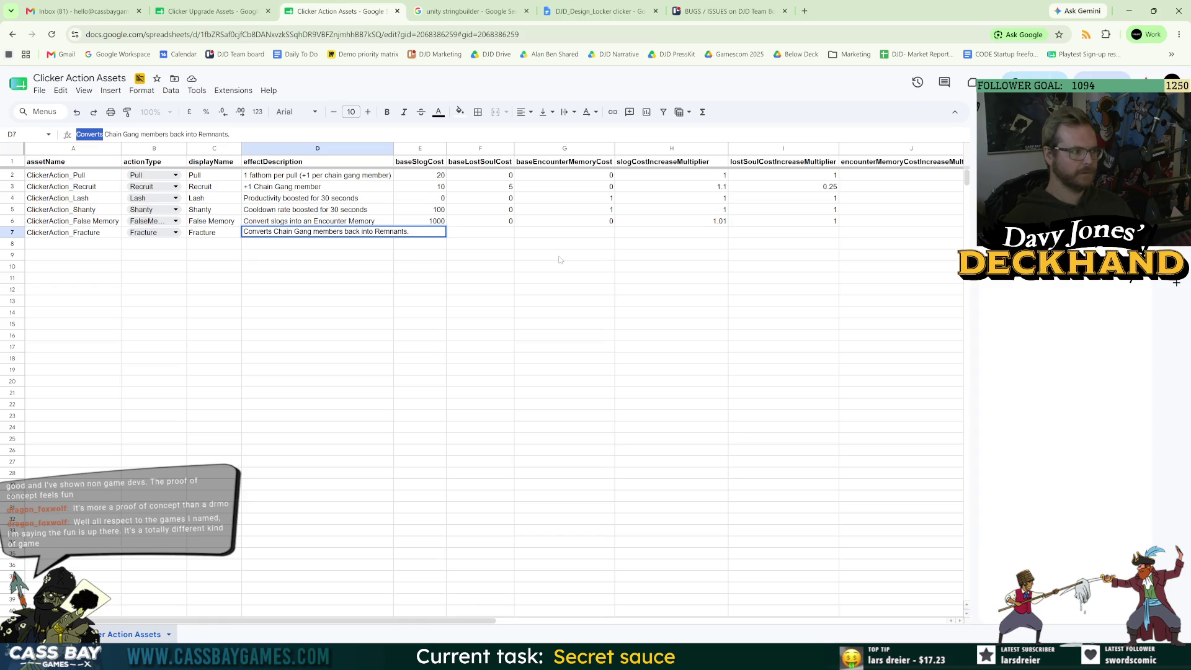
text(Fractures)
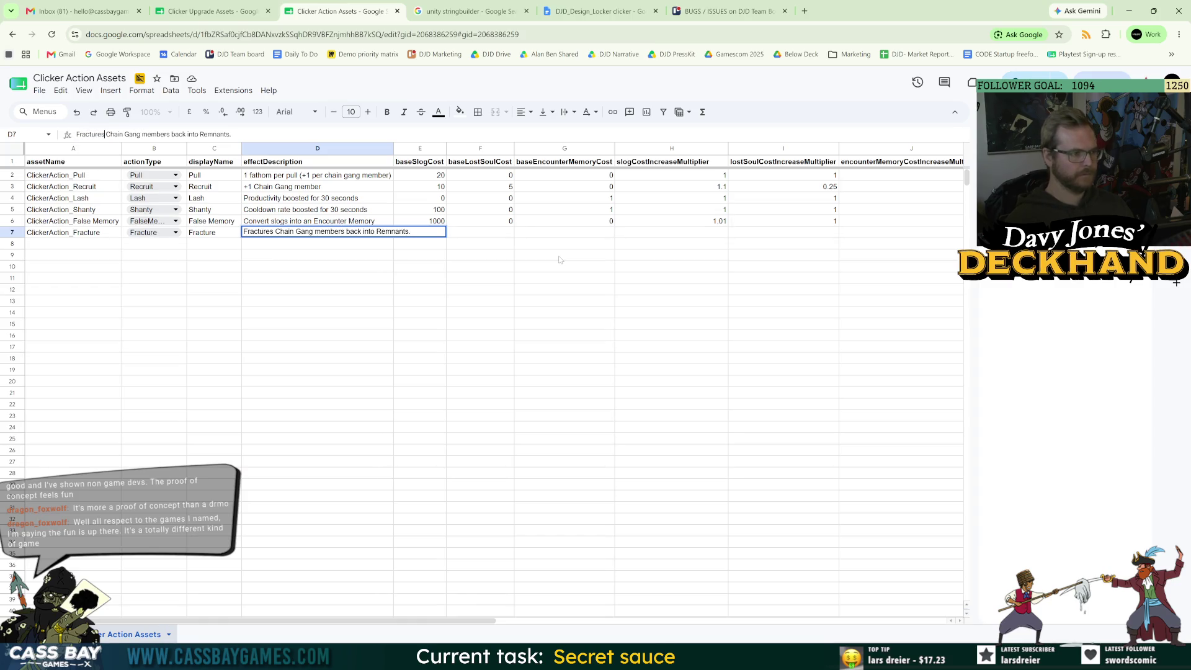
click(428, 336)
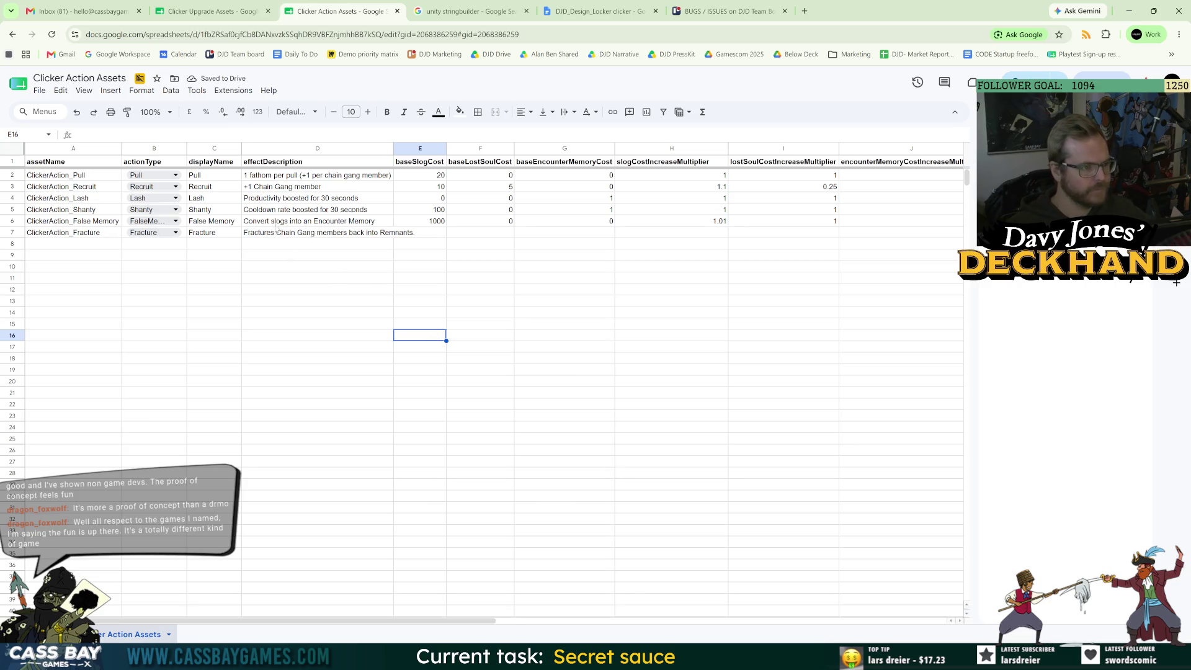
Correct the description to 'Fracture Chain Gang members back into Remnants.' and review the row.
click(279, 234)
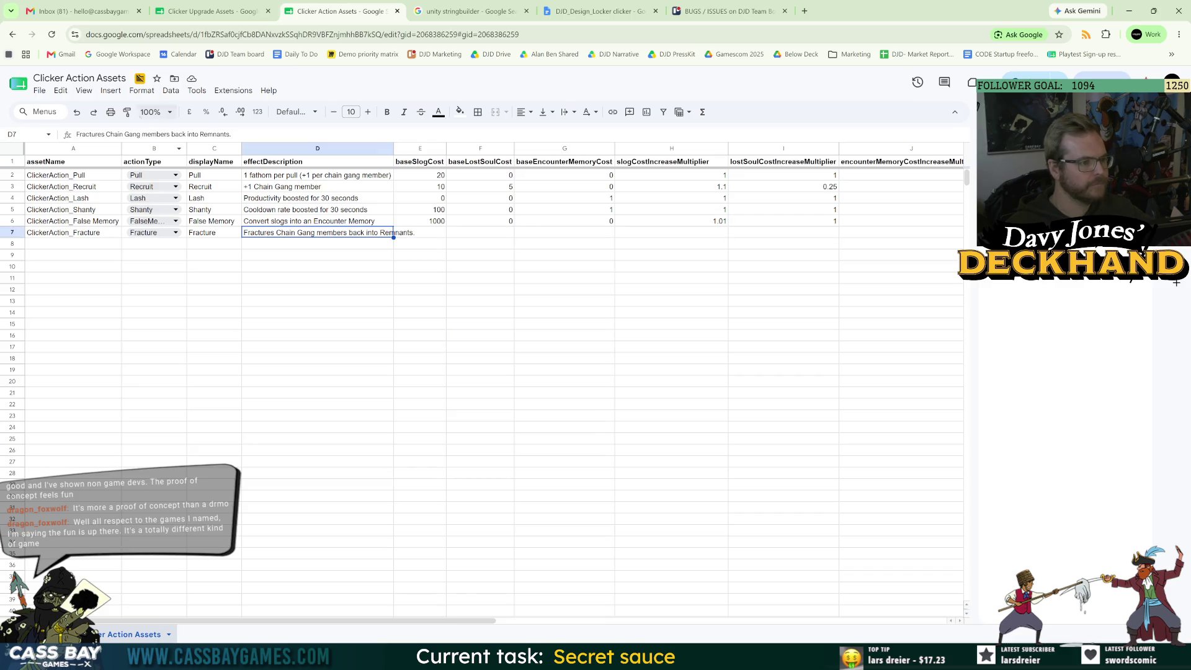
double_click(274, 233)
key(BackSpace)
key(Return)
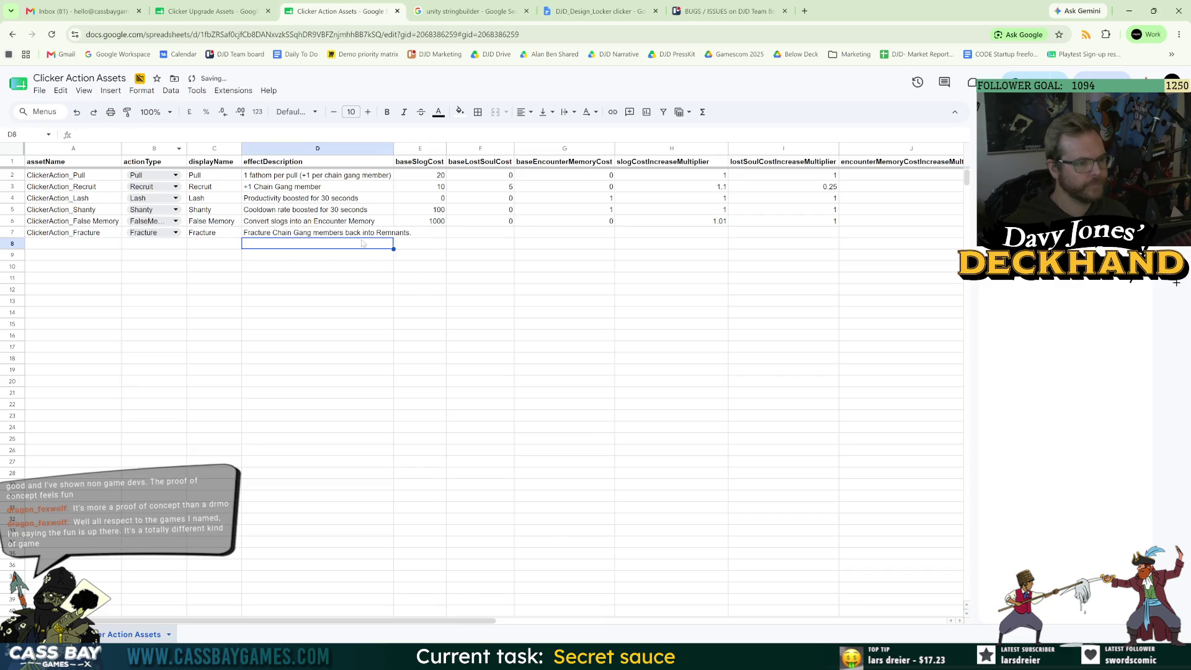
key(Up)
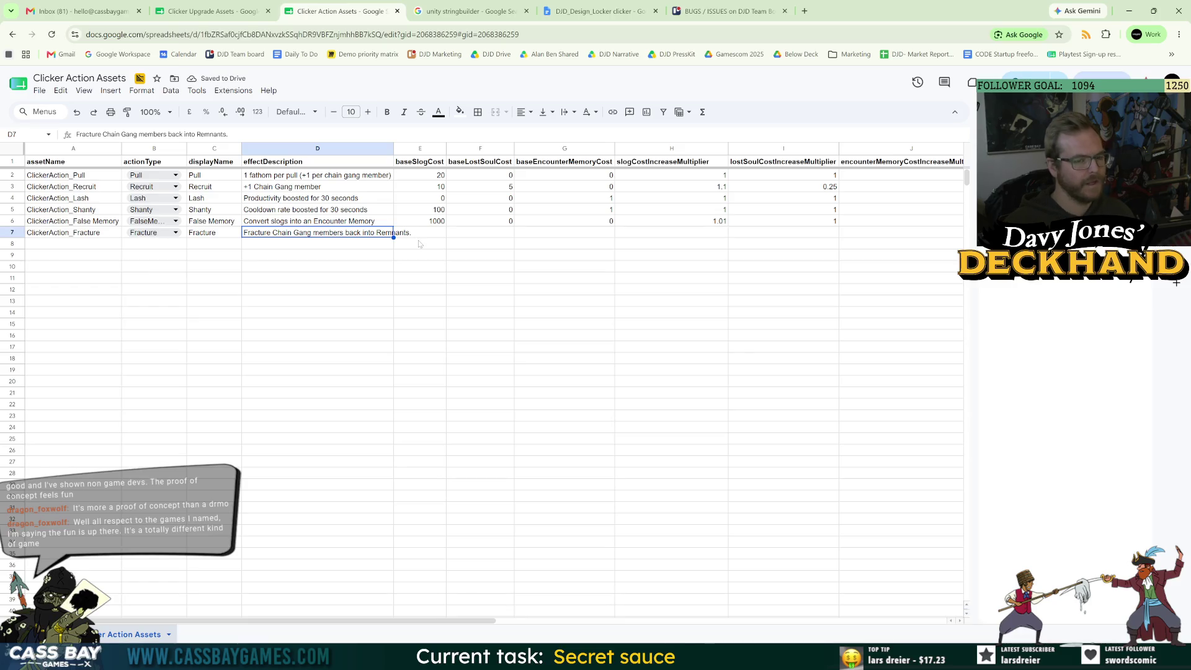
click(351, 290)
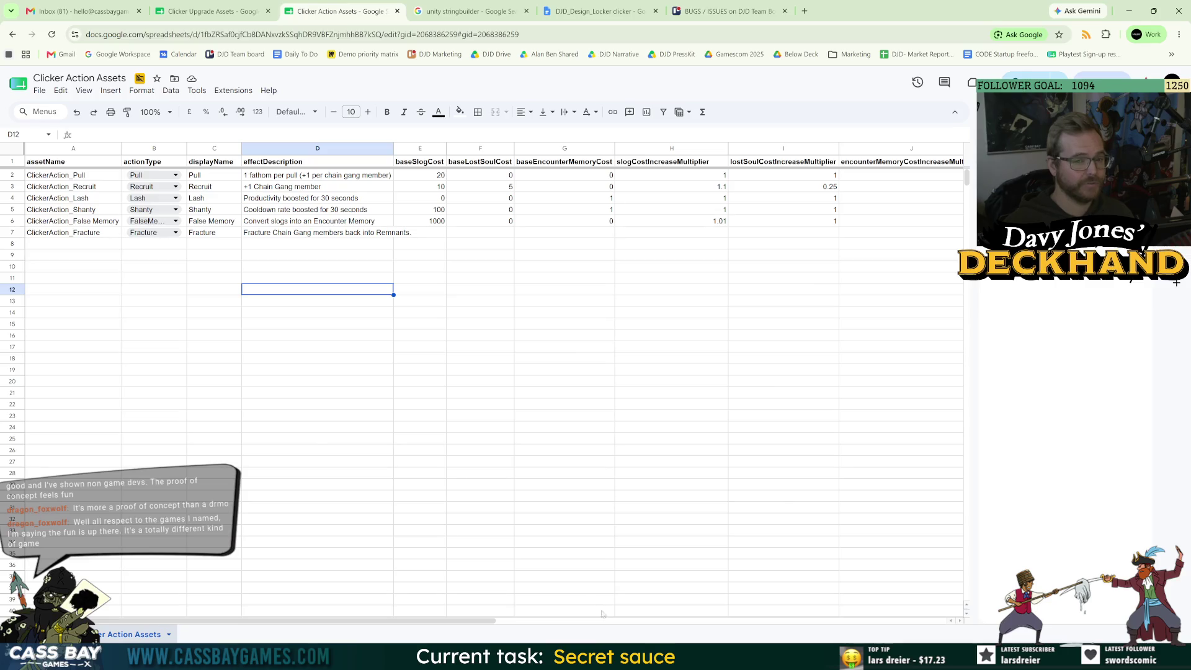
mouse_move(377, 621)
mouse_down()
mouse_move(705, 621)
mouse_move(377, 621)
mouse_up()
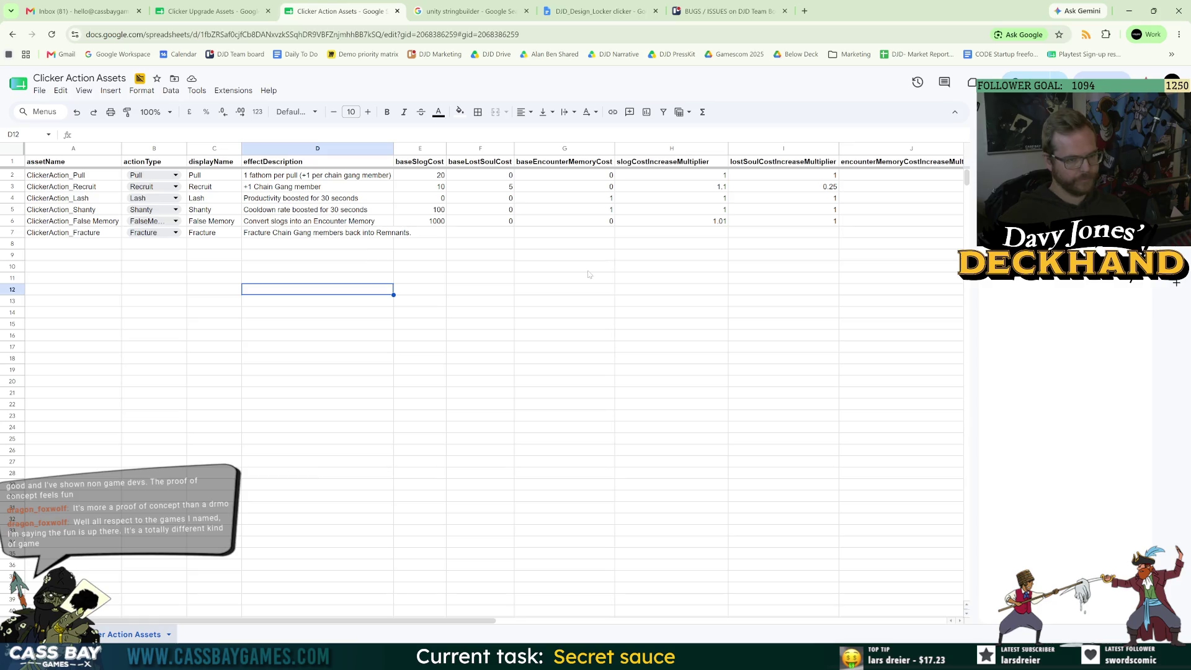
click(93, 234)
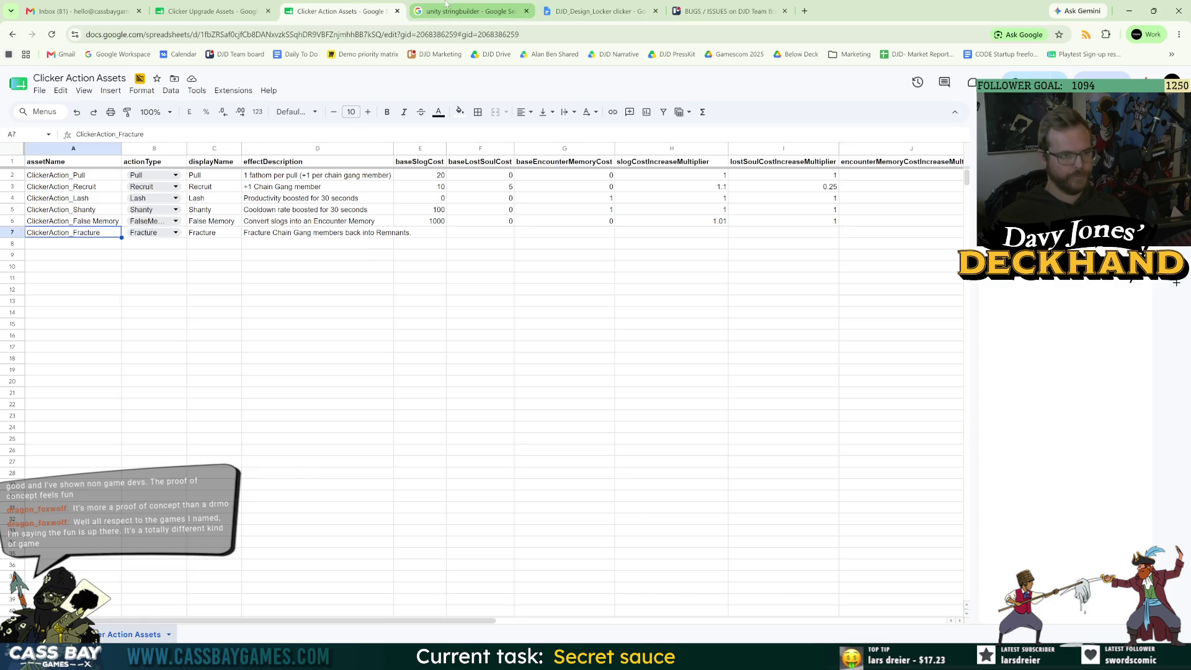
click(197, 10)
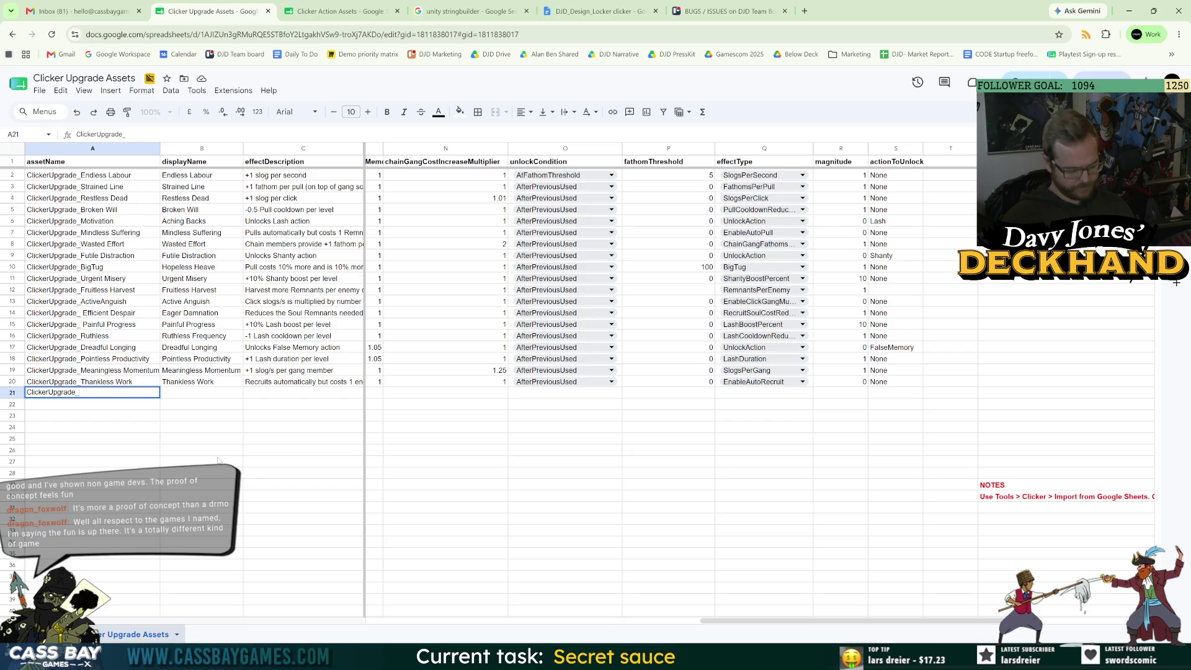
Name row 21 ClickerUpgrade_Back Tracking, display name Back Tracking, description 'Unlocks Fracture action'.
text(Bac)
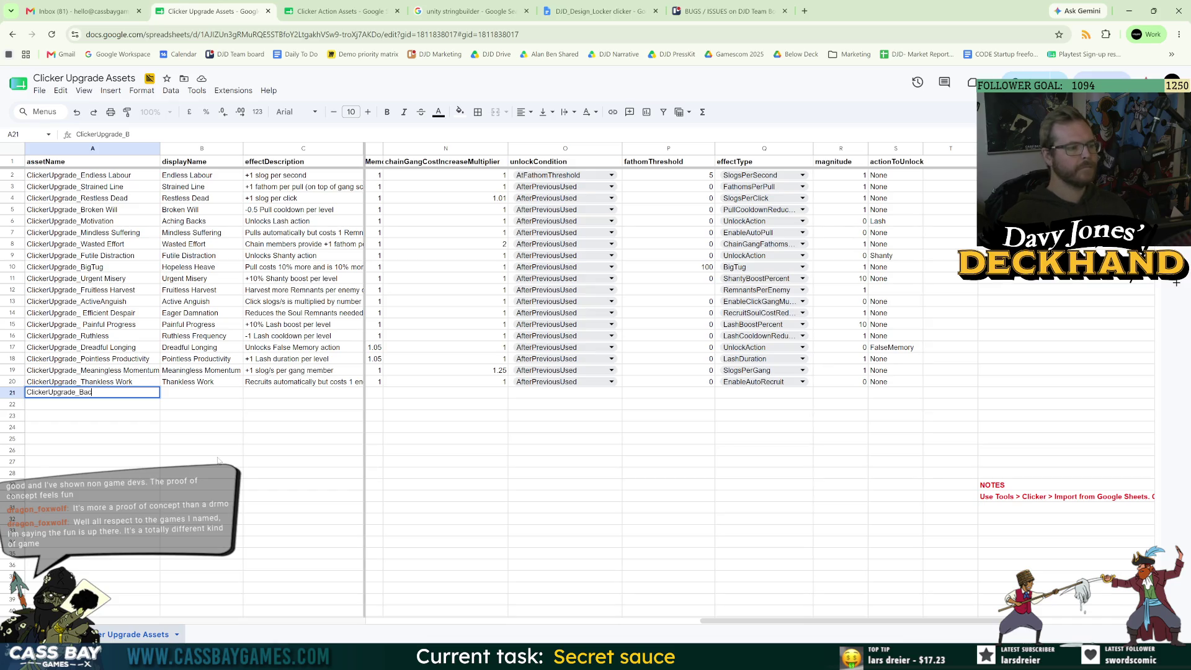
text(k Tracking)
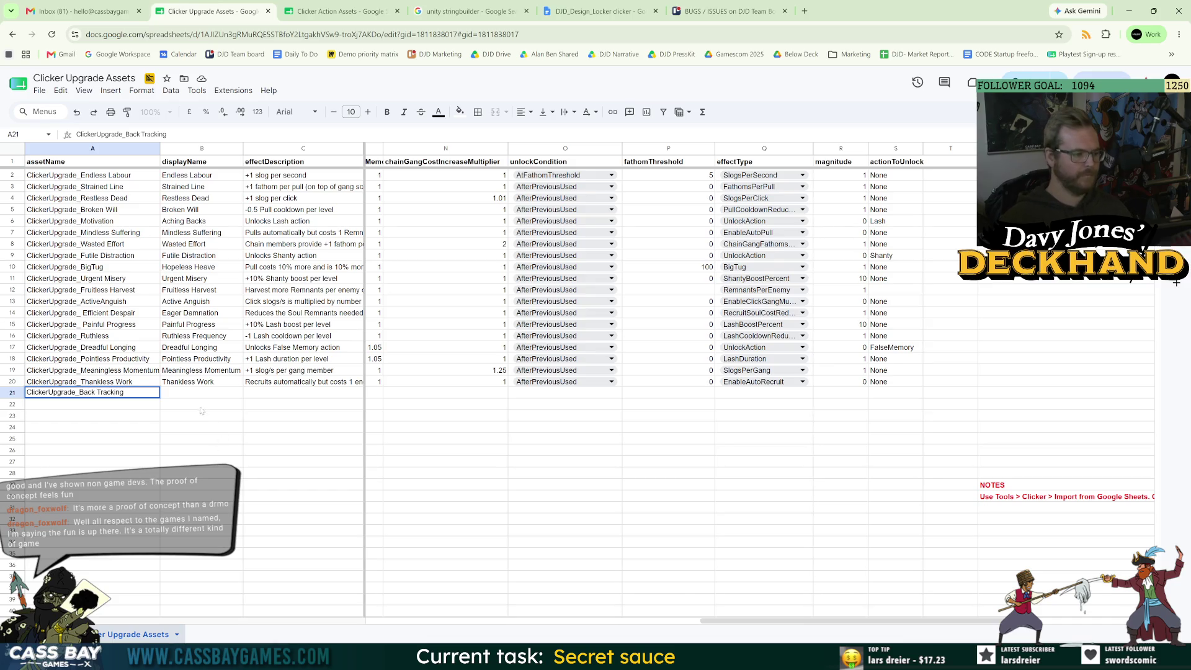
key(Tab)
text(Back Tracking)
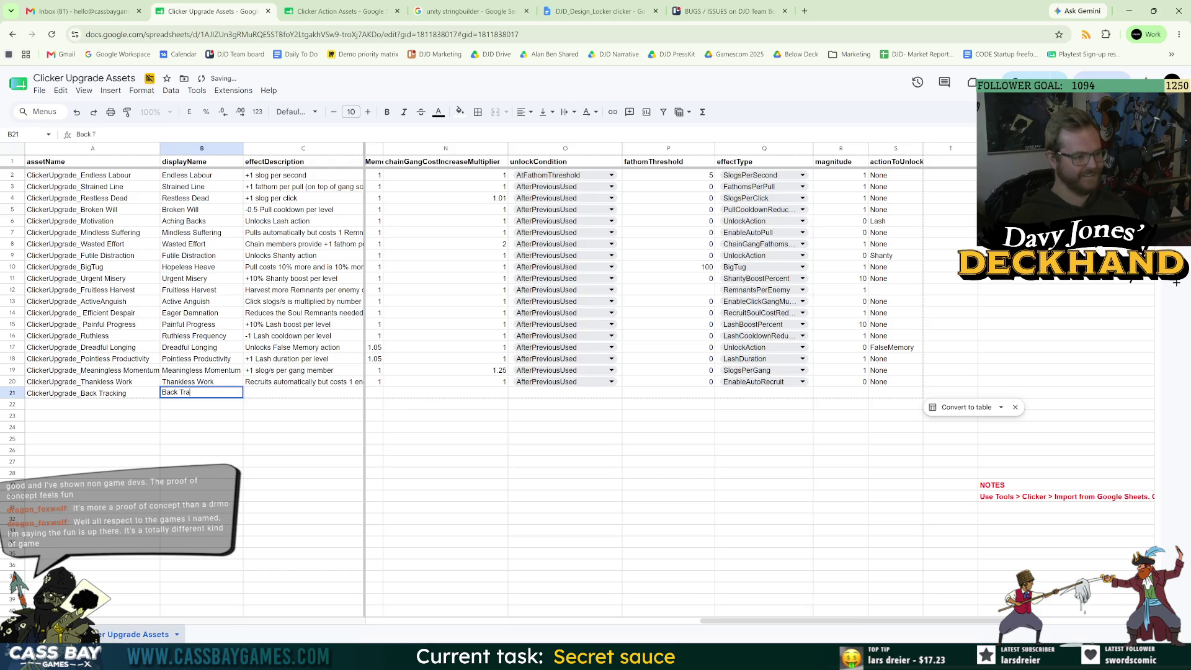
key(Tab)
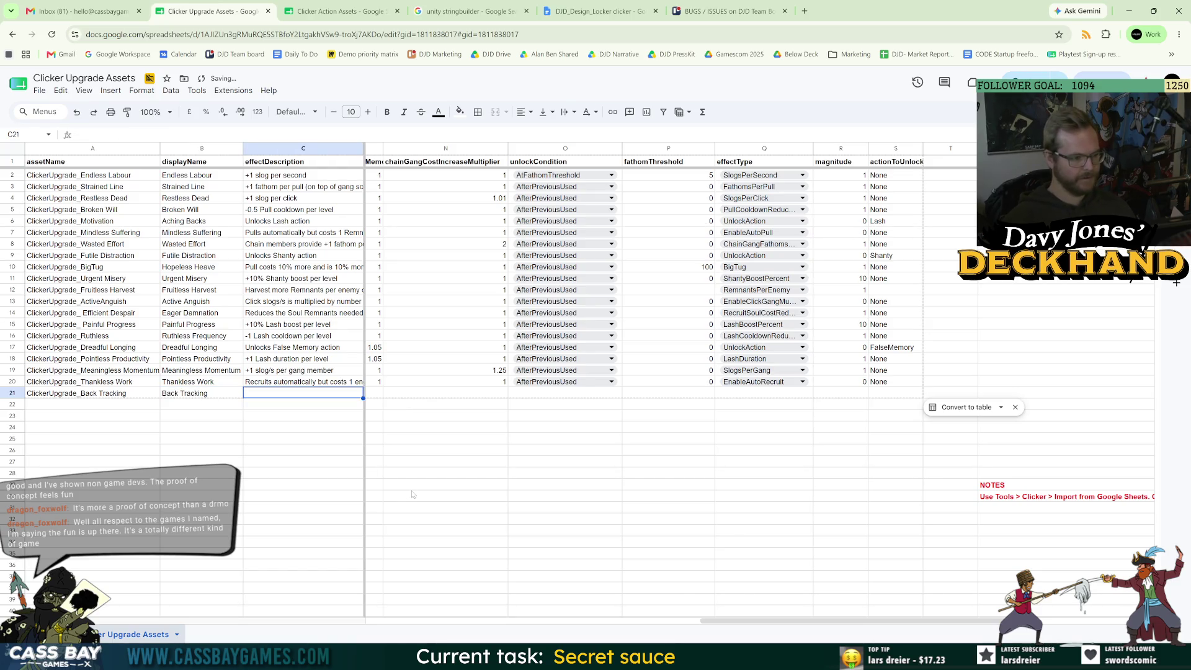
text(Unoc)
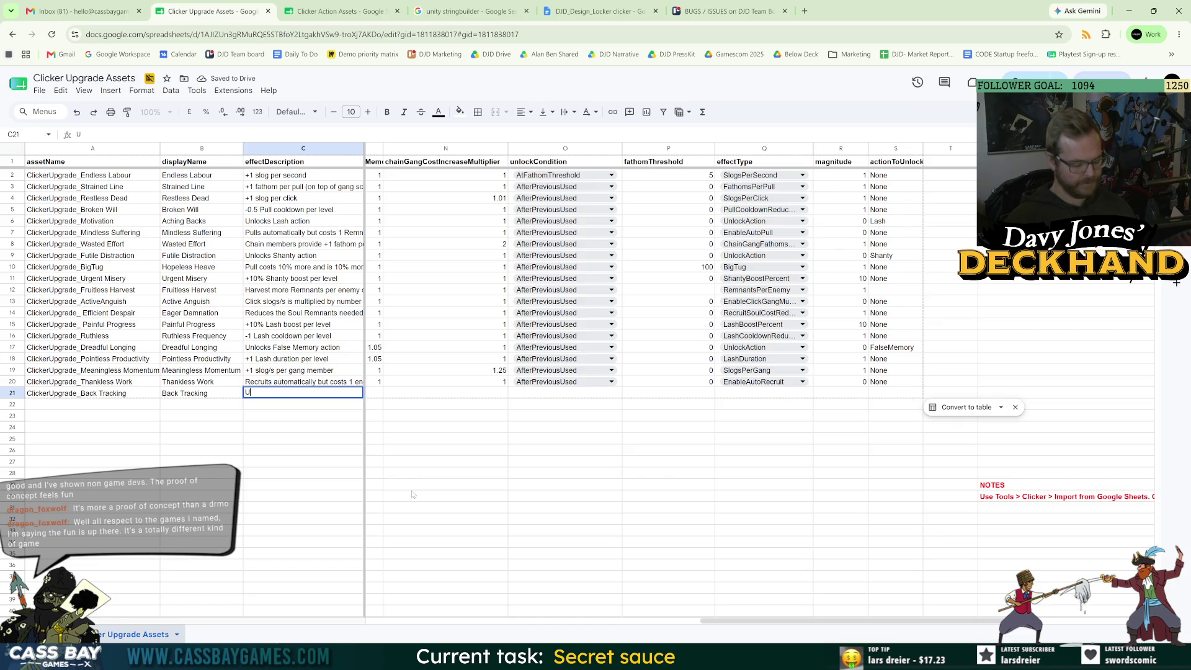
key(BackSpace)
key(BackSpace)
text(locks )
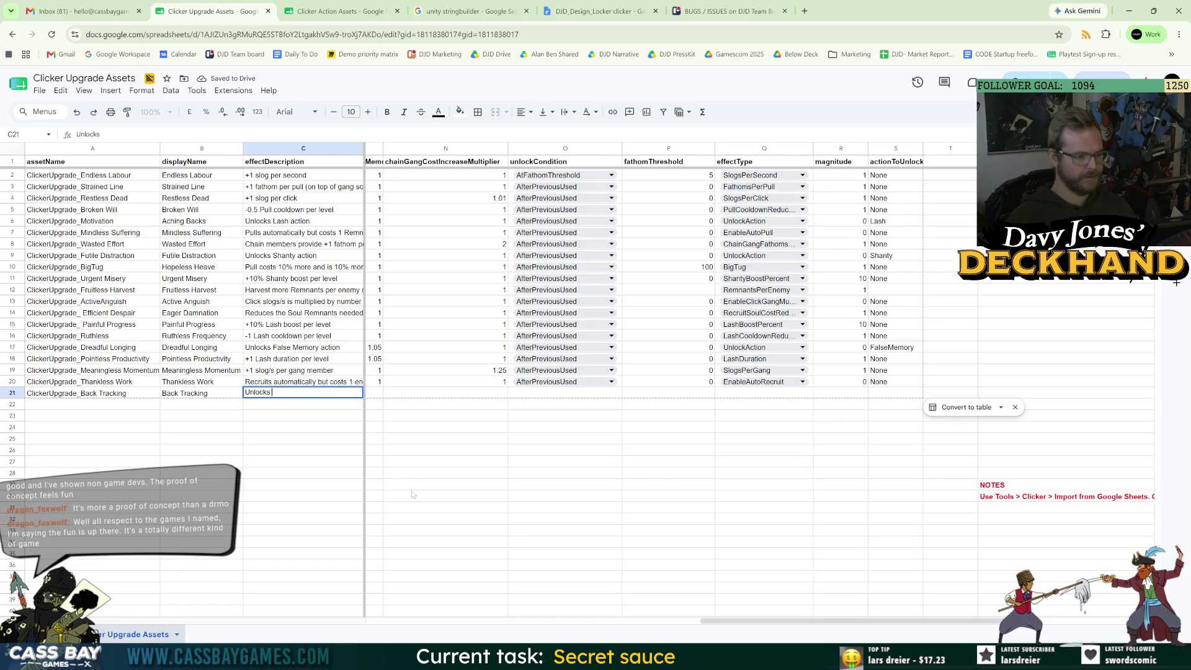
text(Fracture )
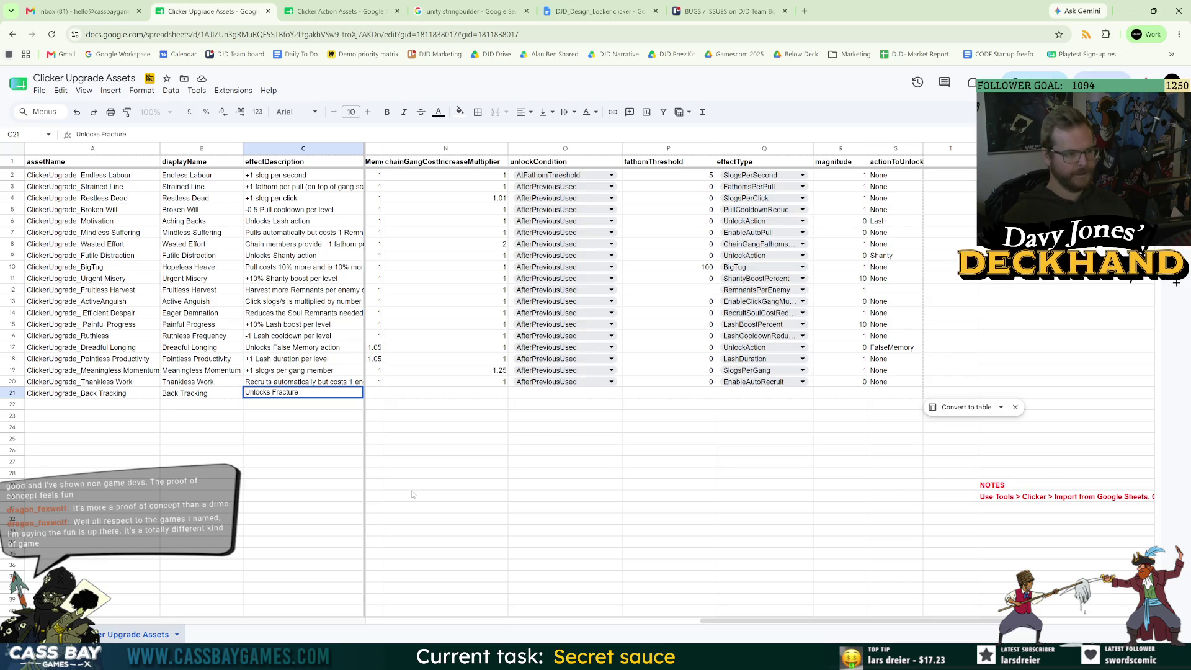
text(action)
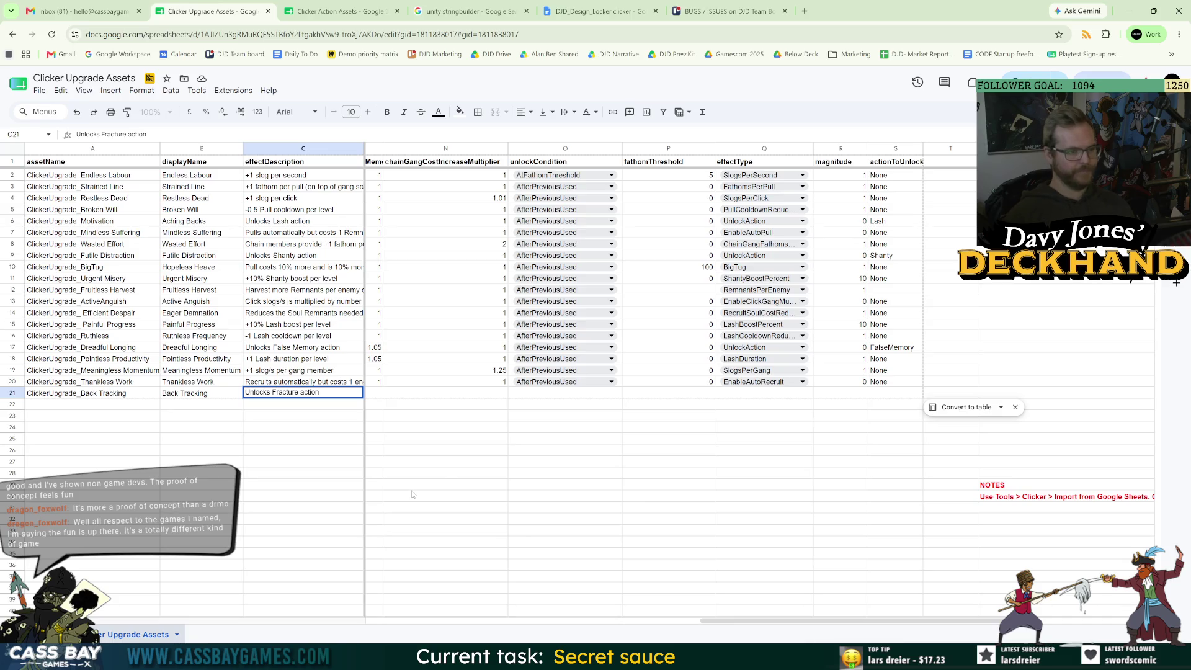
Copy AfterPreviousUsed and UnlockAction into row 21 and set actionToUnlock to Fracture.
click(558, 381)
key(ctrl+c)
click(559, 393)
key(ctrl+v)
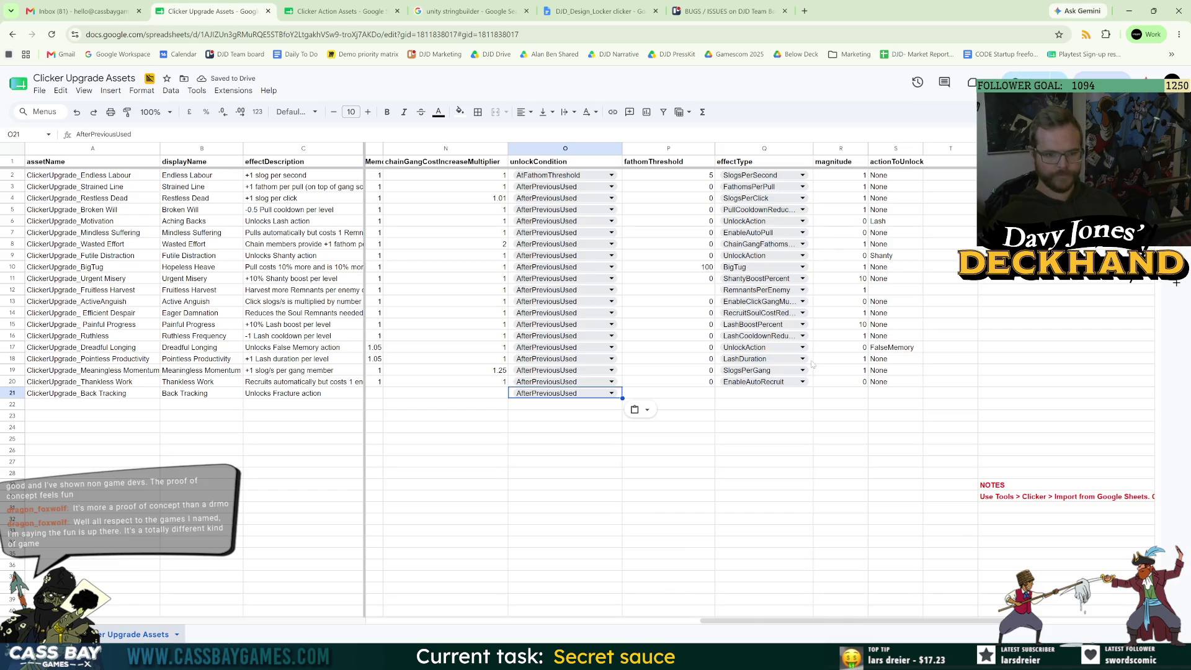
click(782, 347)
key(ctrl+c)
click(789, 395)
key(ctrl+v)
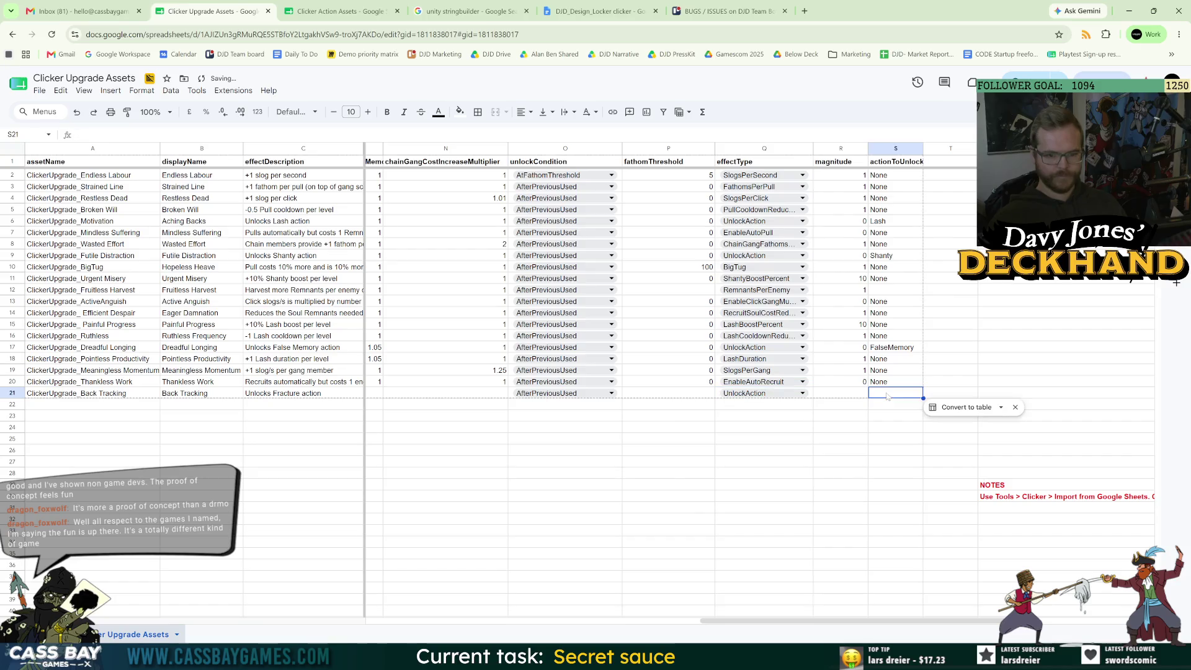
click(887, 394)
text(Fracture)
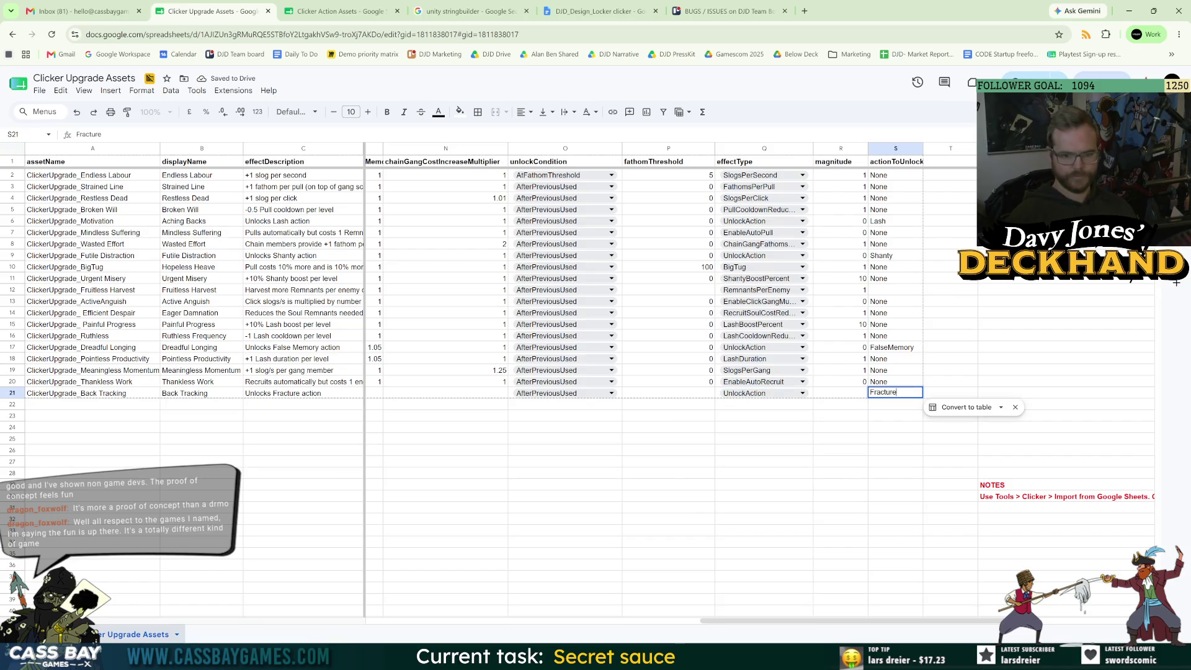
click(909, 455)
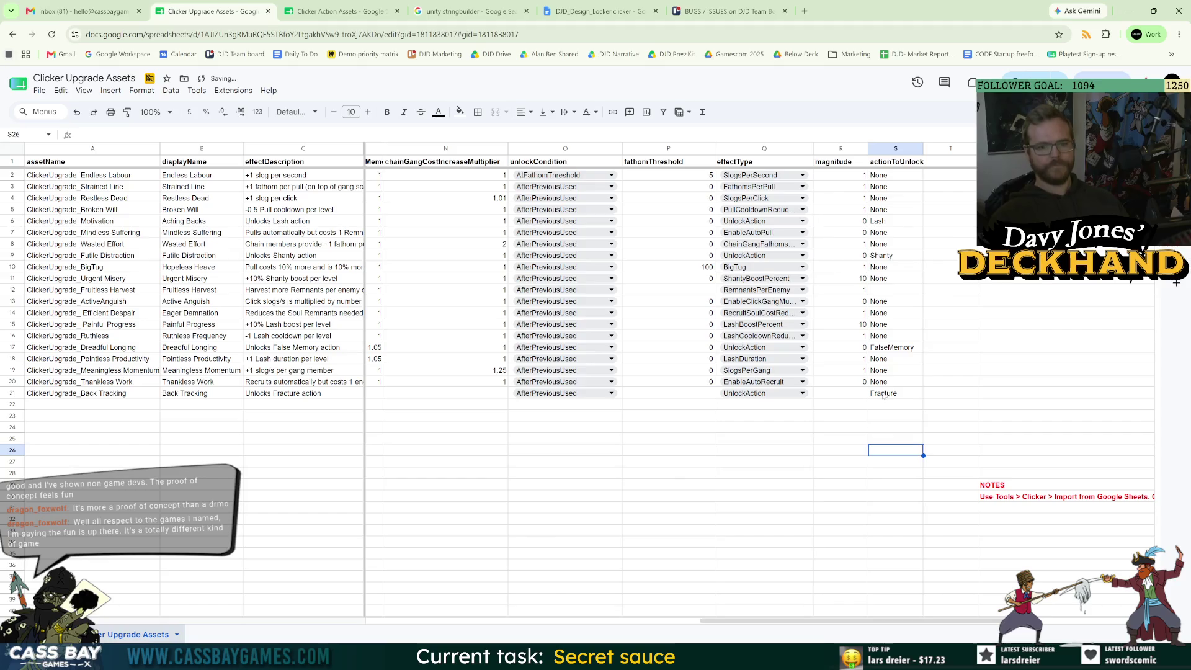
drag(744, 620, 417, 621)
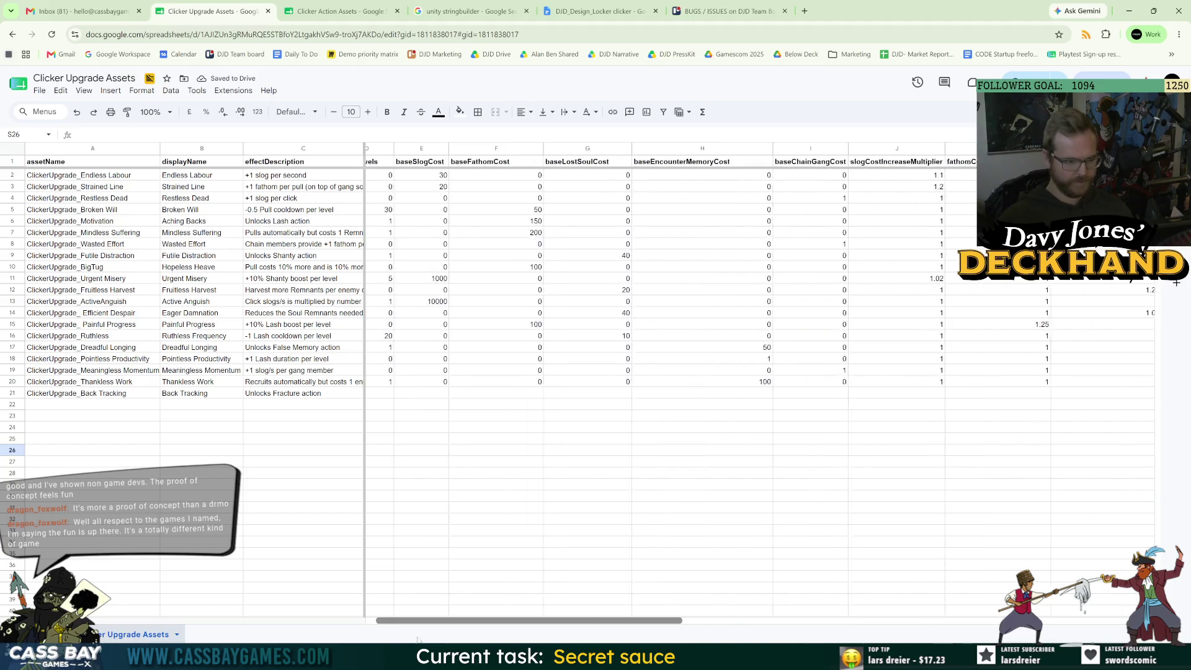
Set Back Tracking's maxLevels to 1.
click(390, 394)
text(1)
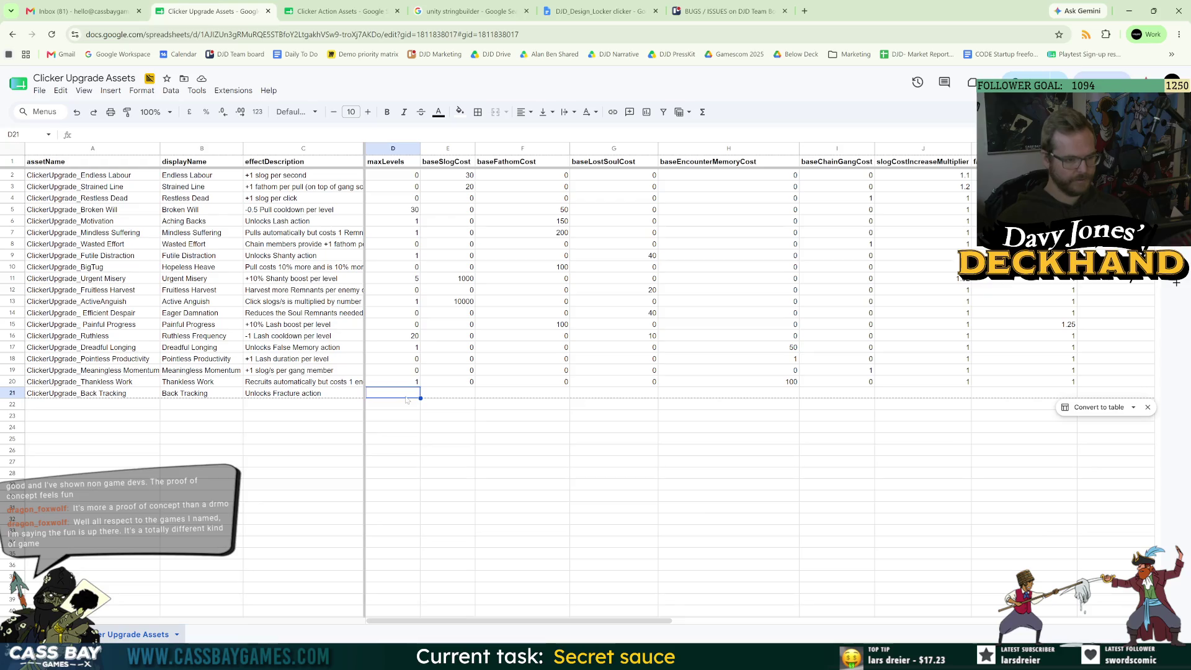
click(503, 460)
Drag the Back Tracking row down below Thankless Work.
click(13, 394)
mouse_move(12, 394)
mouse_down()
mouse_move(13, 339)
mouse_move(7, 381)
mouse_up()
drag(12, 382, 12, 380)
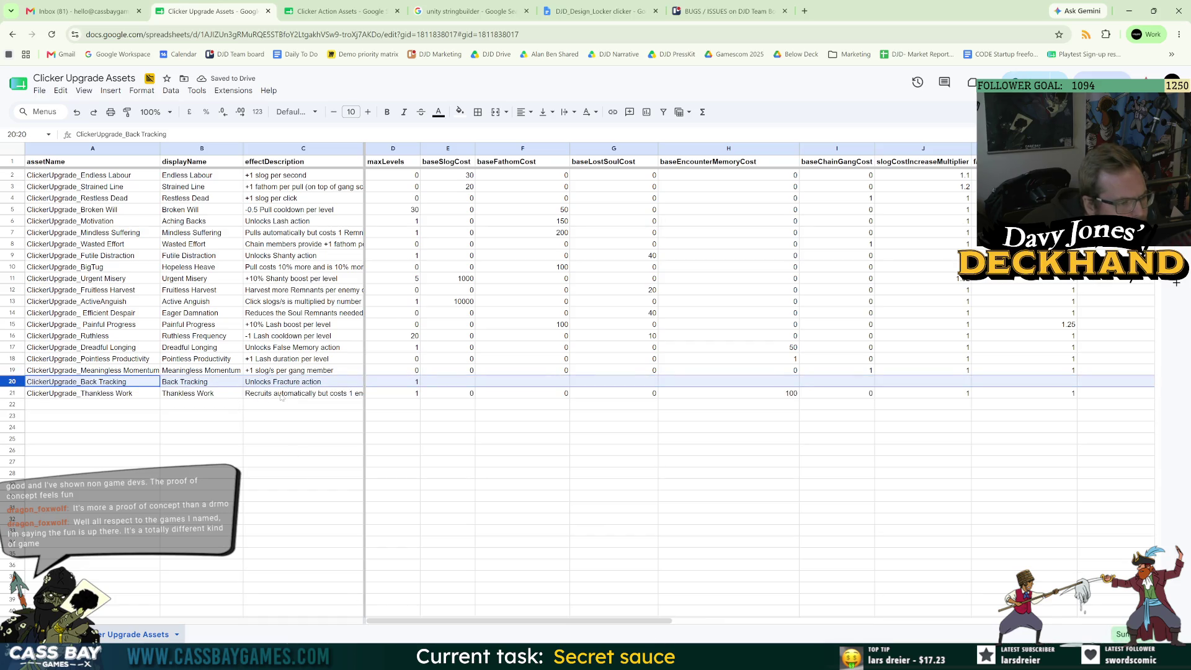
drag(22, 383, 20, 401)
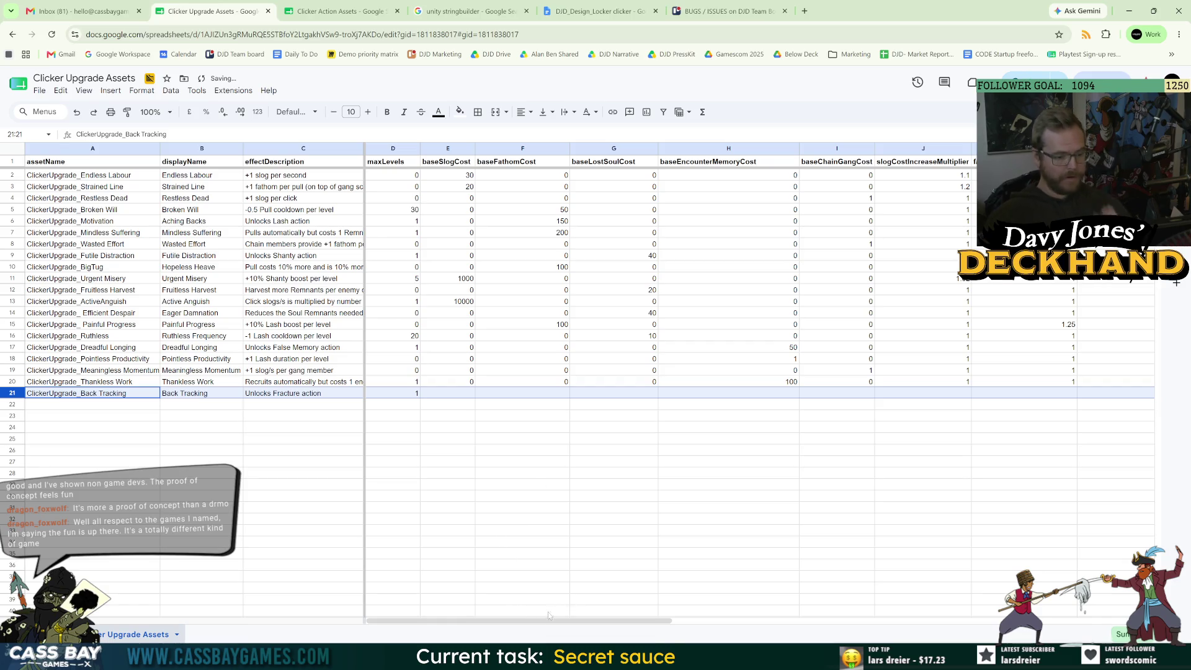
click(490, 416)
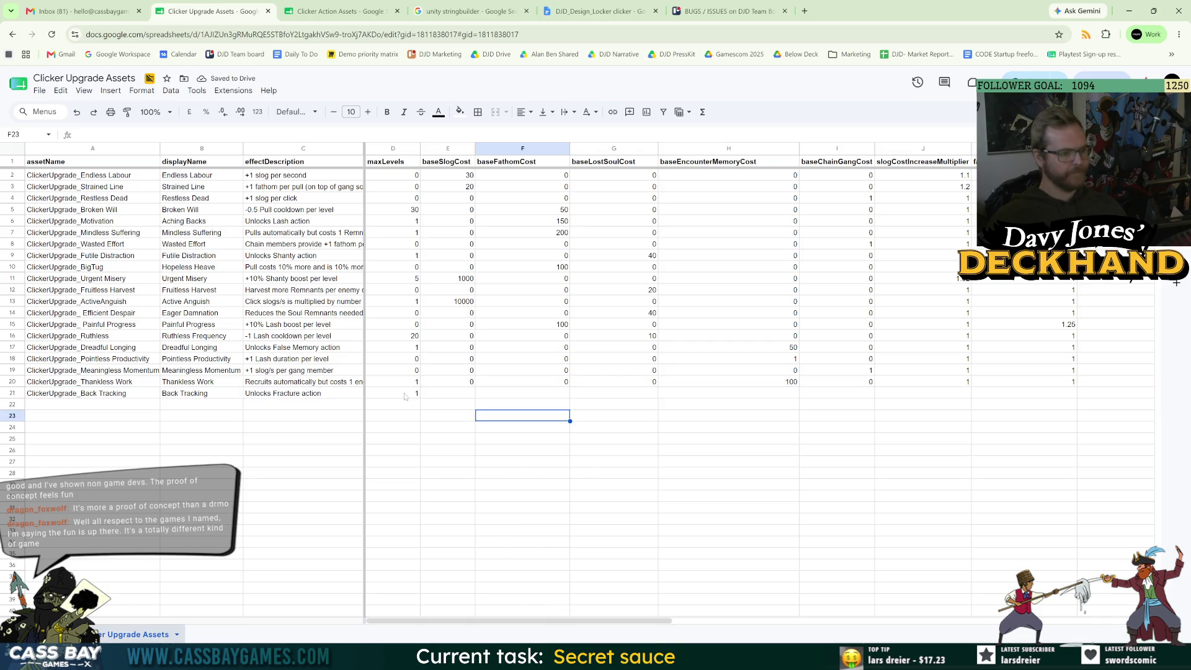
Give Back Tracking a baseSlogCost of 0 and a provisional baseFathomCost of 1000.
click(406, 394)
key(Left)
key(Left)
key(Left)
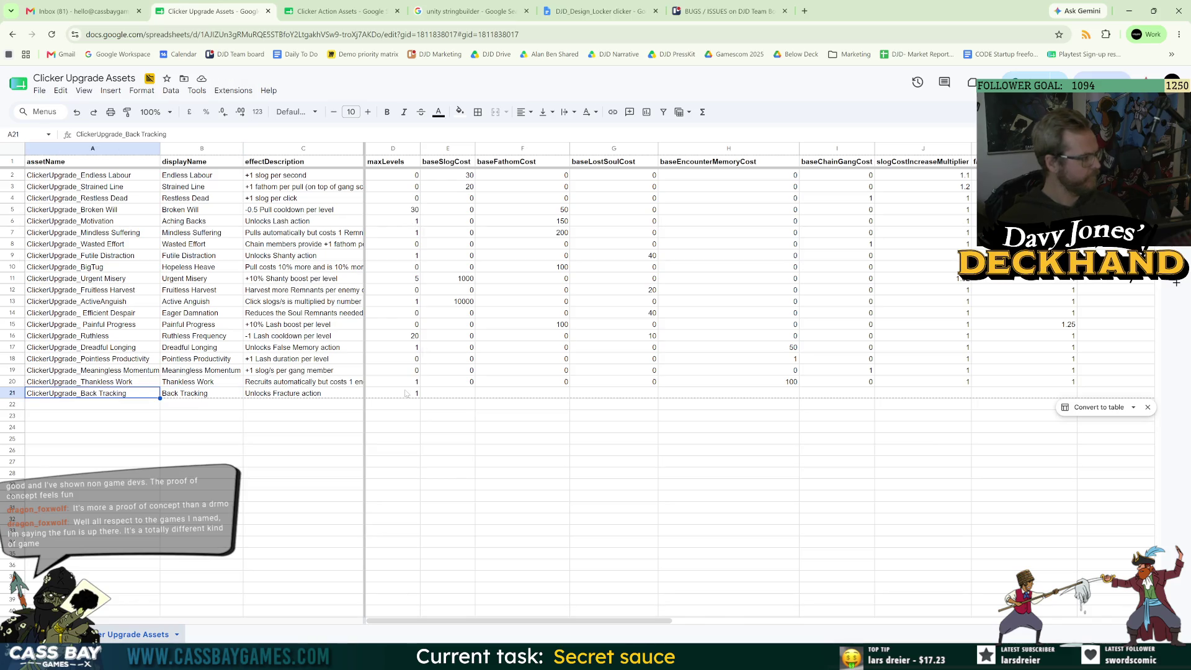
key(Right)
key(Right)
key(Right)
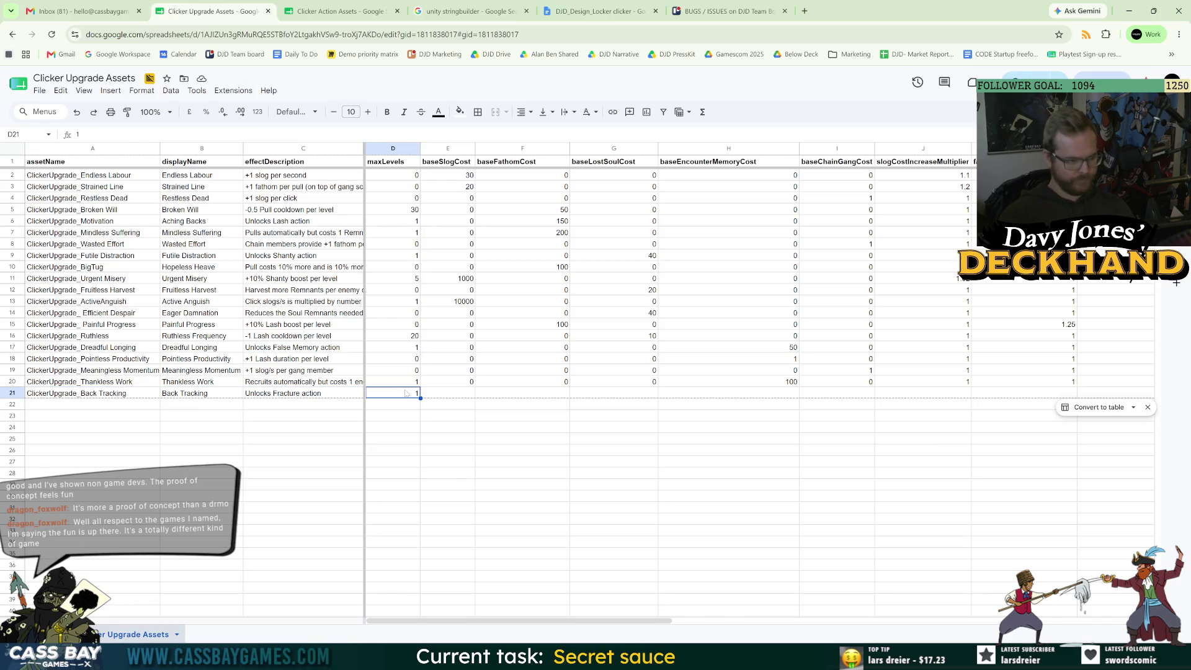
key(Right)
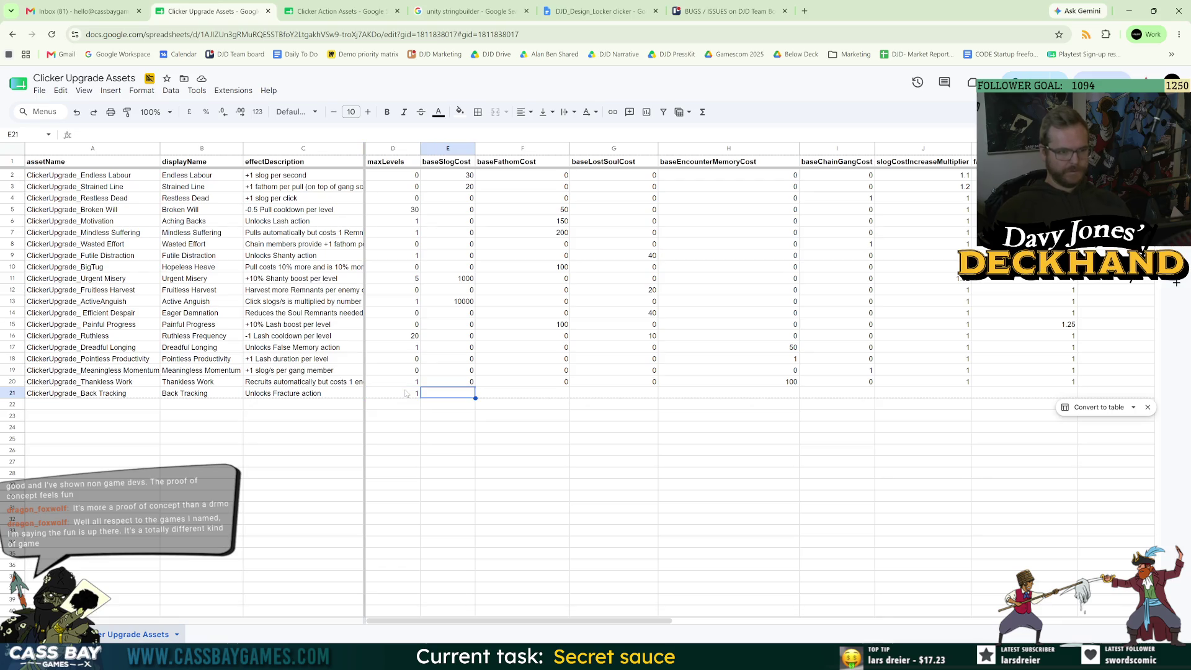
text(0)
key(Tab)
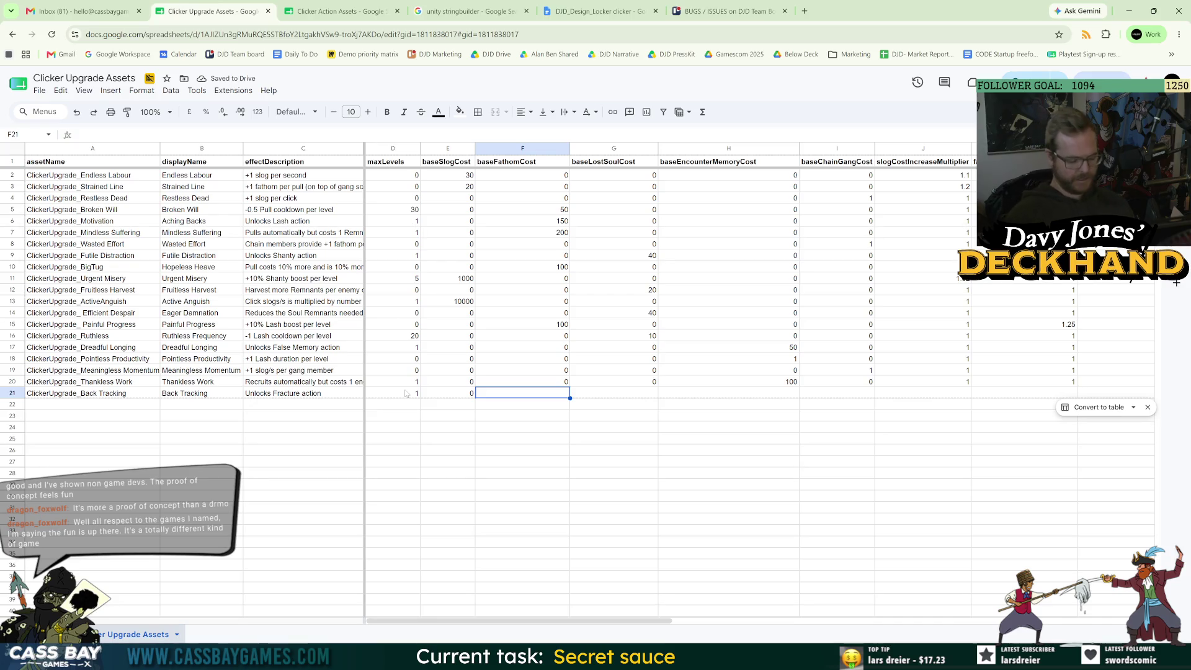
text(1000)
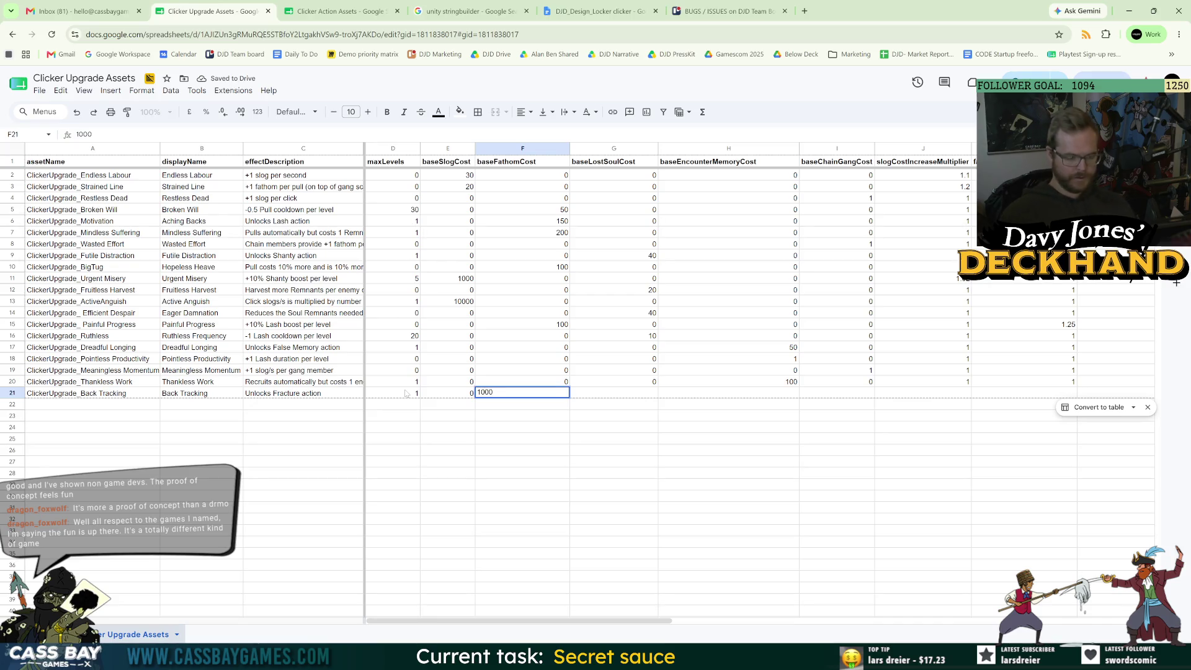
key(Tab)
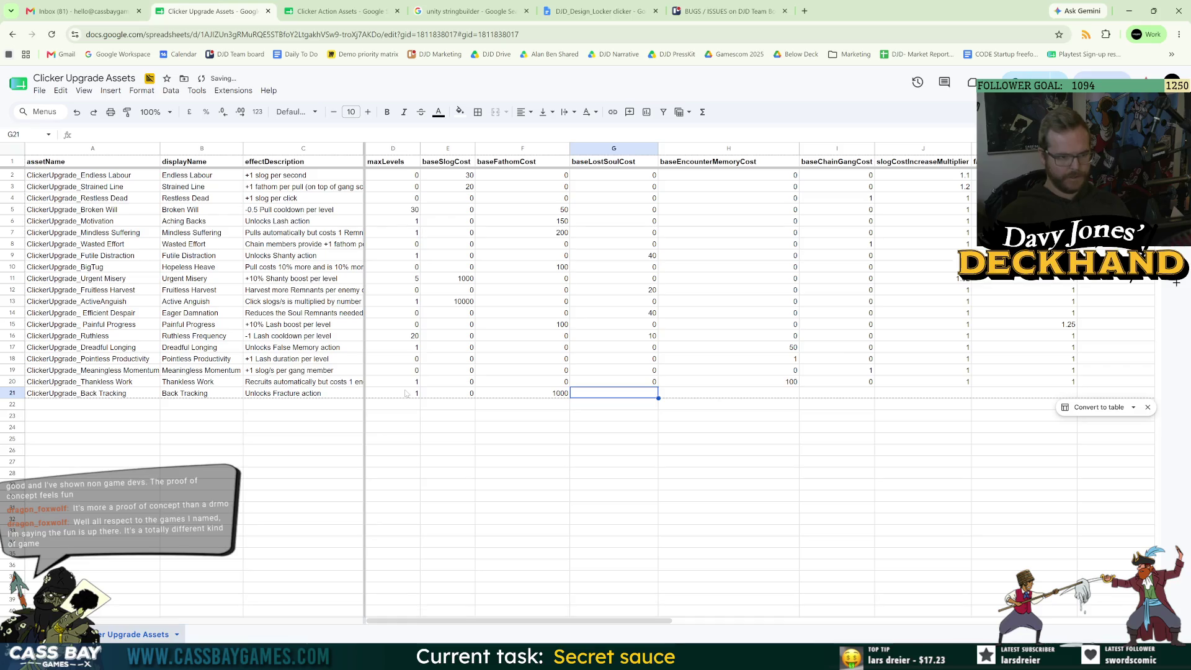
Raise Mindless Suffering's baseFathomCost to 300, comparing it with Broken Will's cost.
key(Up)
key(Up)
key(Up)
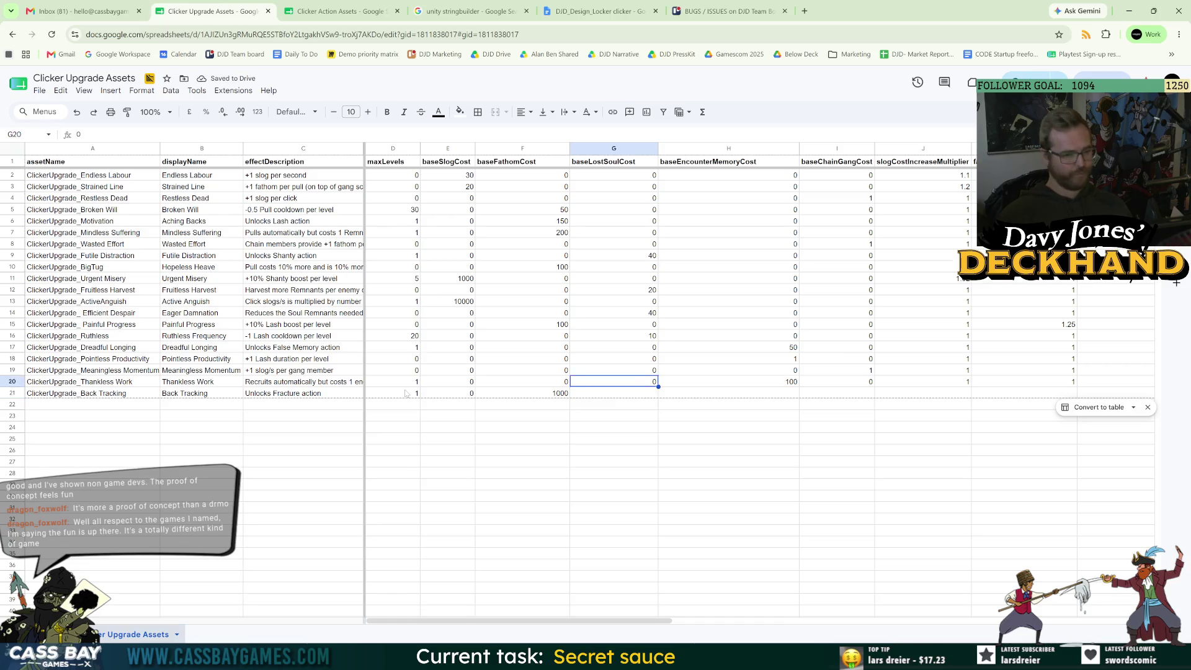
key(Left)
key(Left)
key(Right)
key(Up)
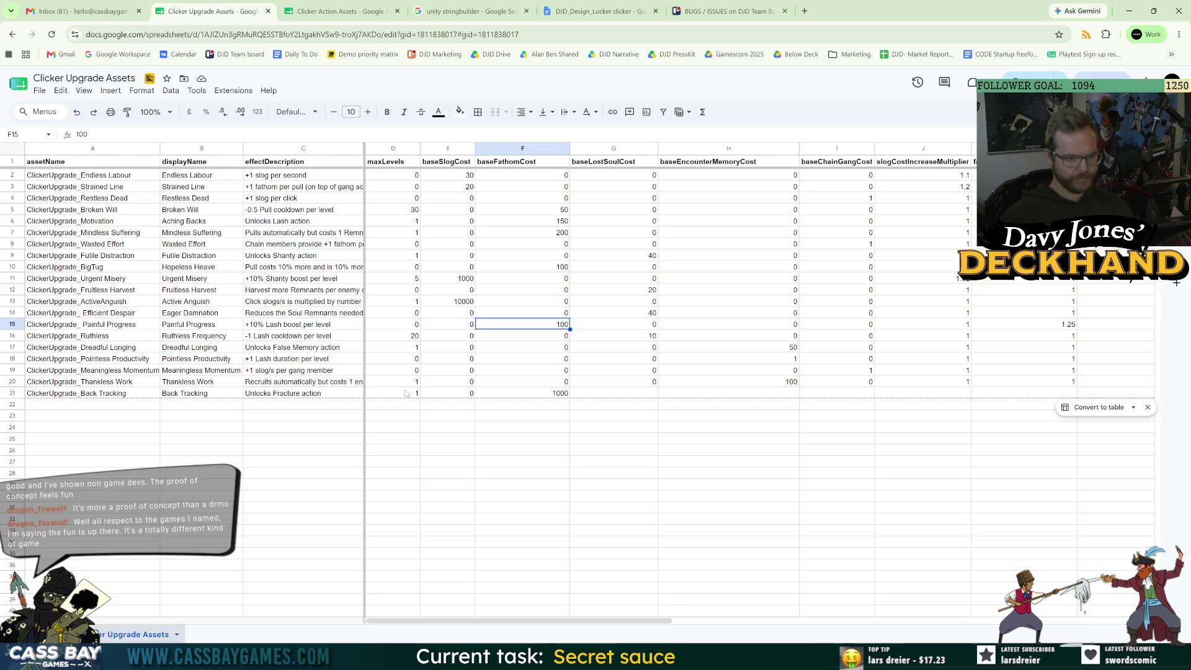
key(Up)
key(Up)
key(Up)
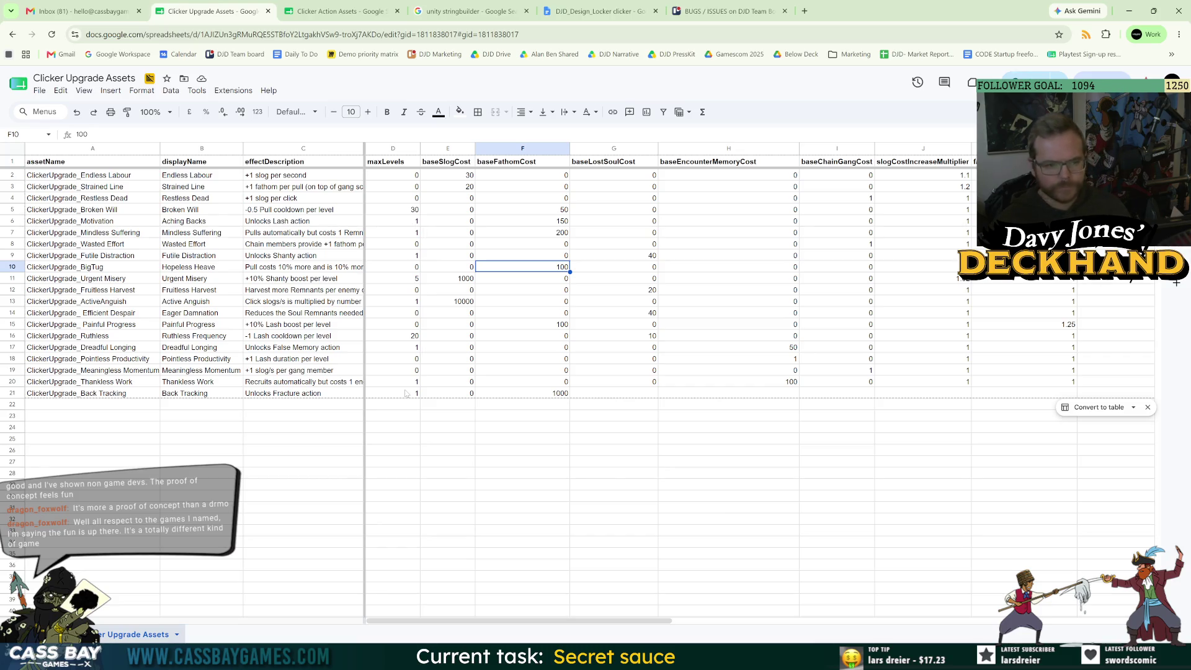
key(Up)
key(Up)
key(Up)
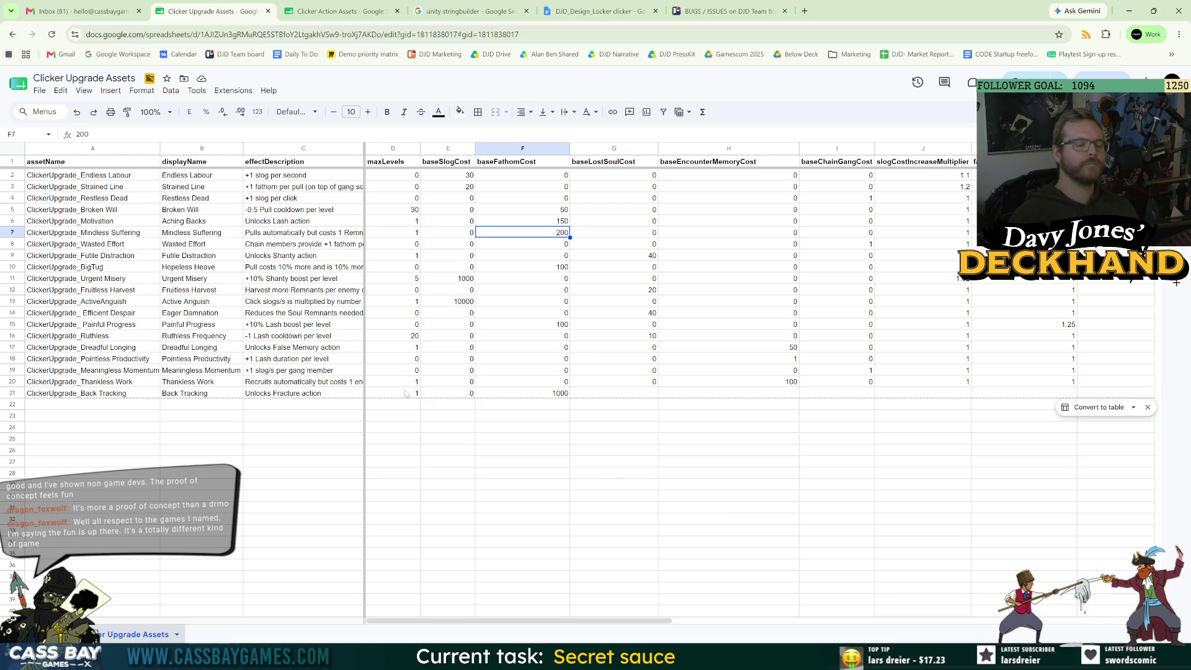
text(300)
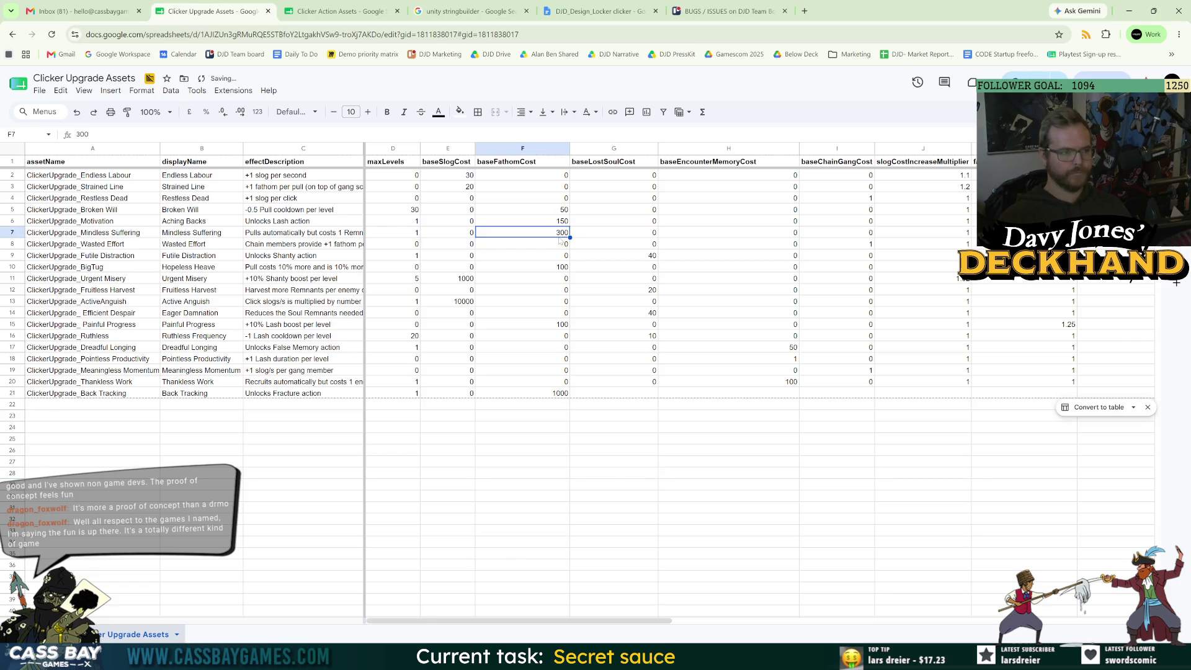
key(Up)
key(Up)
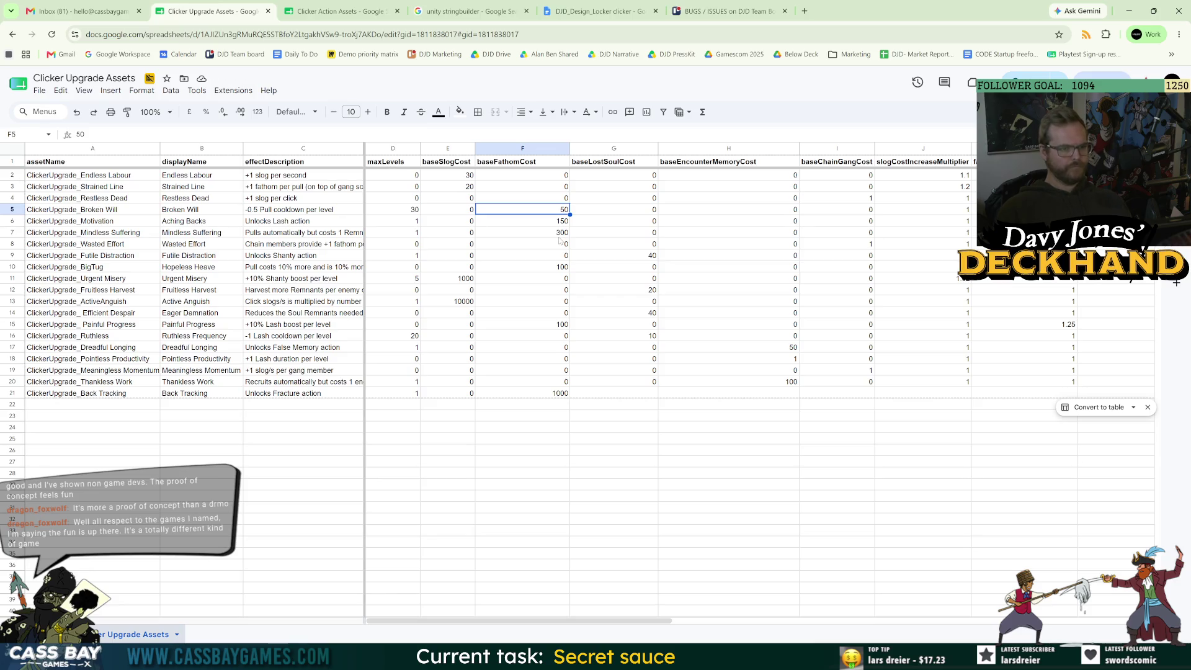
key(Down)
key(Down)
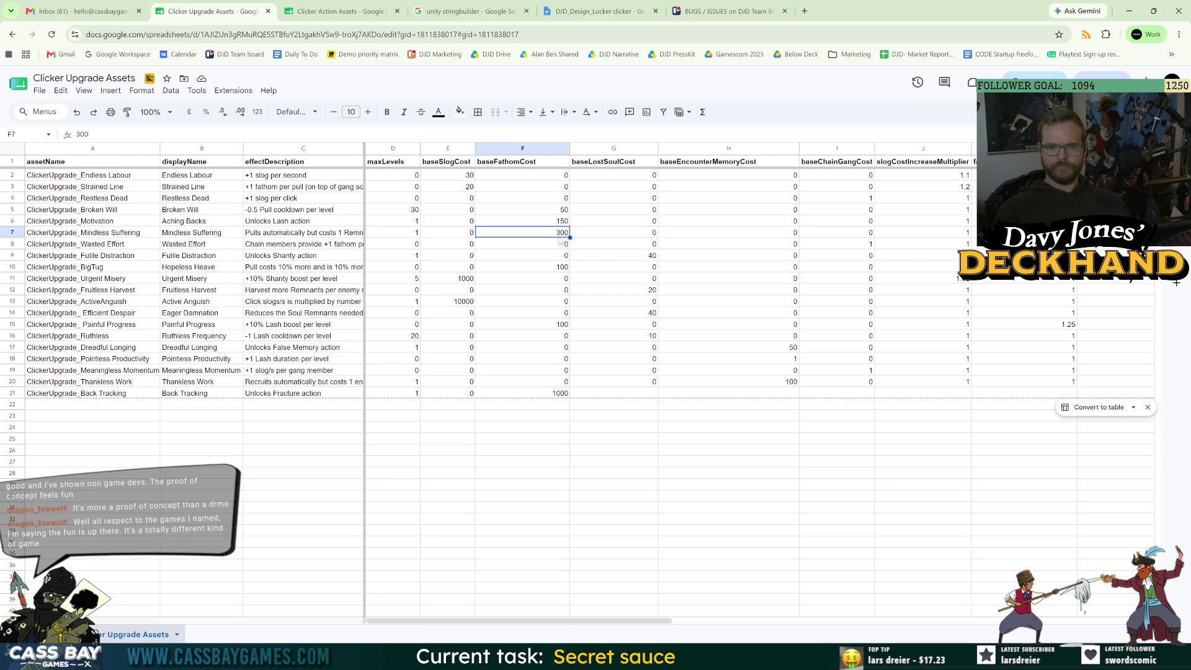
key(Up)
key(Up)
key(Down)
key(Down)
key(Up)
key(Up)
key(Down)
key(Down)
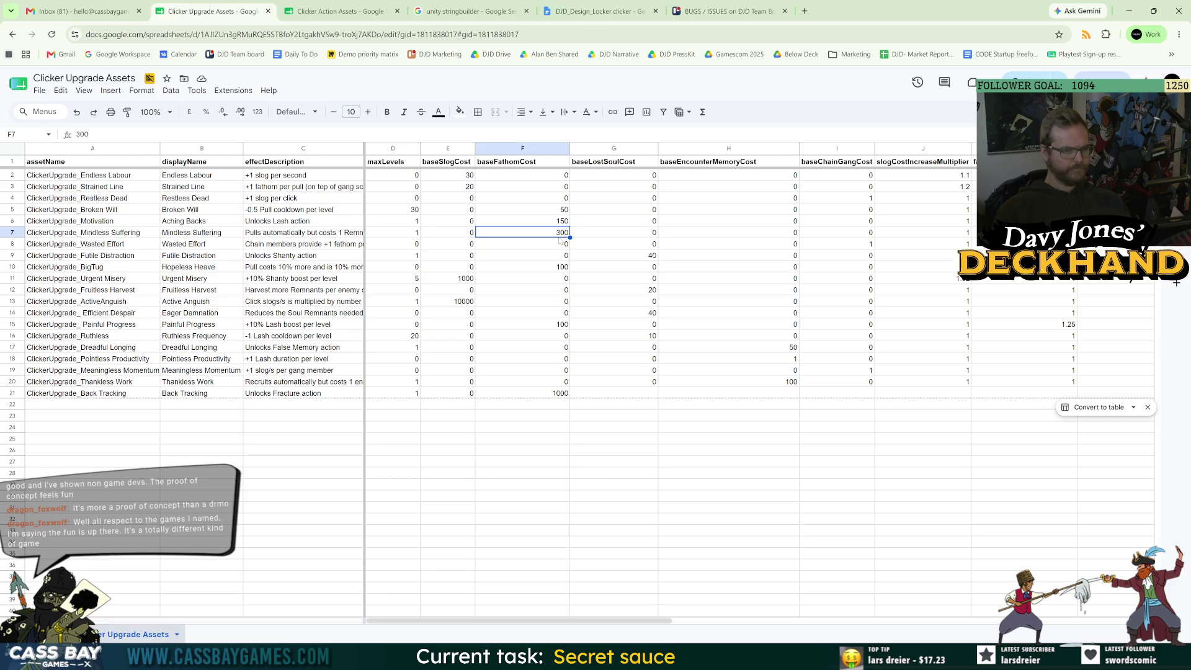
Change Back Tracking's baseFathomCost to 5000.
key(Down)
key(Down)
key(Down)
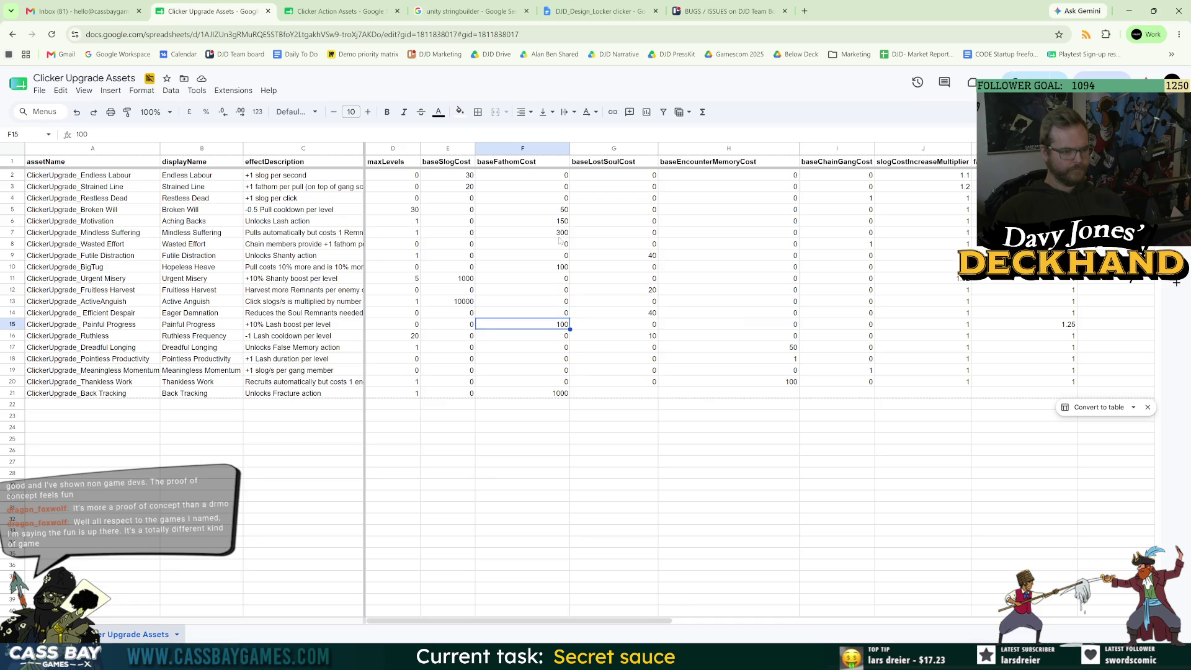
key(Down)
key(Down)
key(Down)
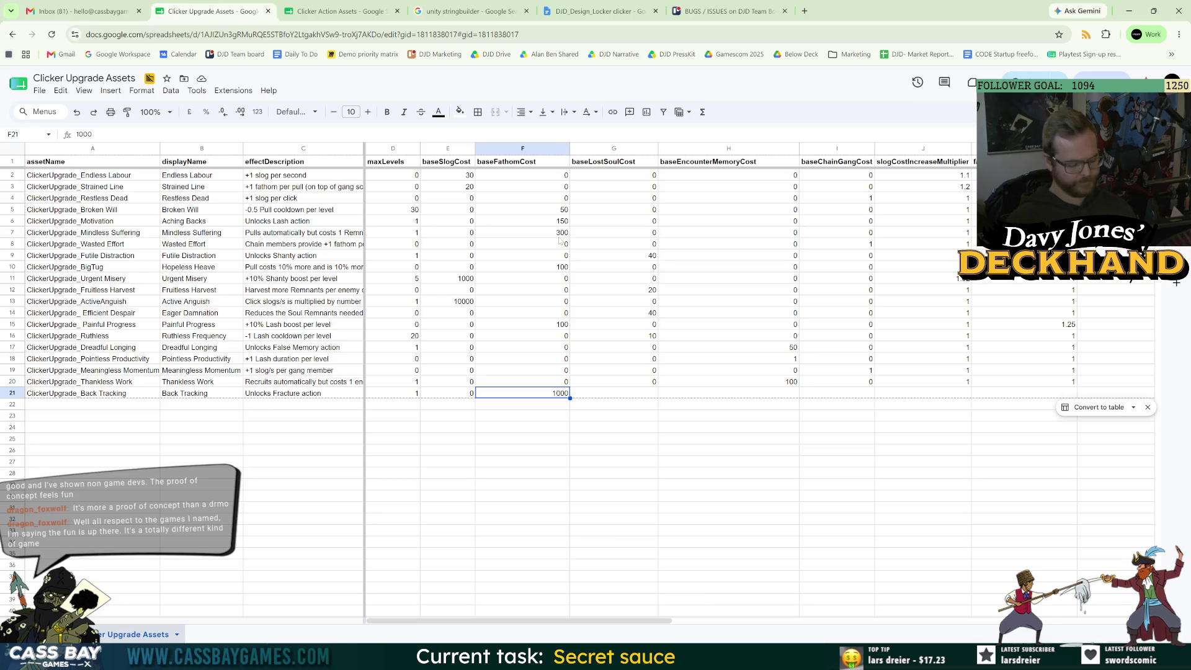
text(5000)
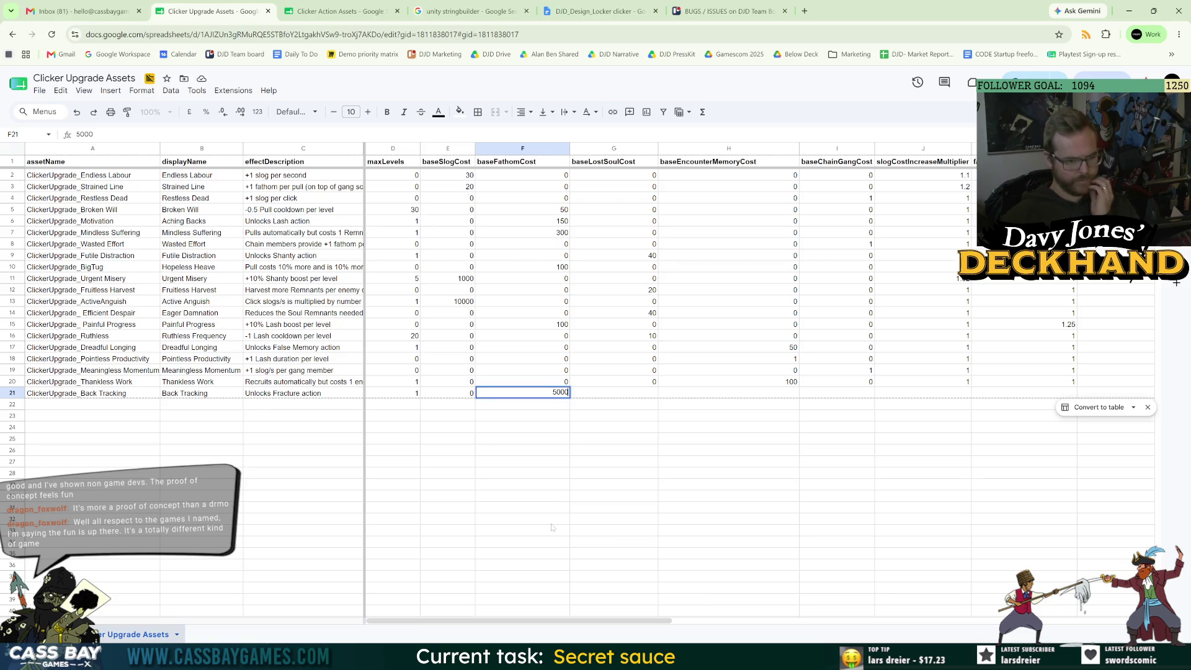
click(543, 475)
click(547, 395)
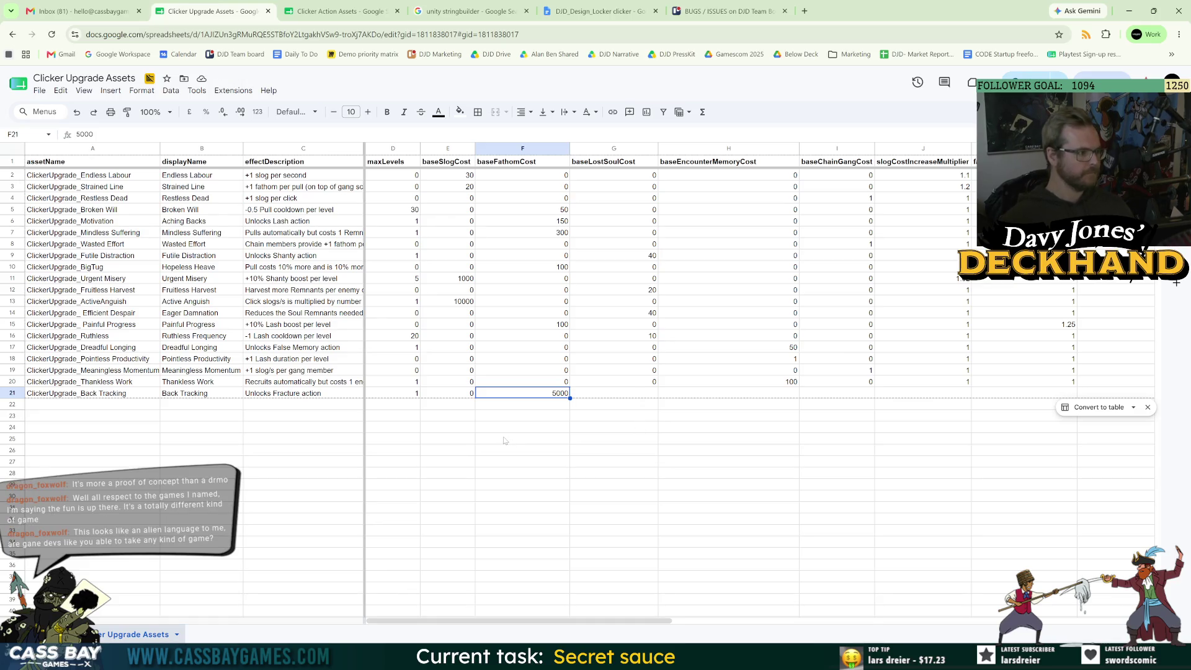
click(587, 469)
click(477, 396)
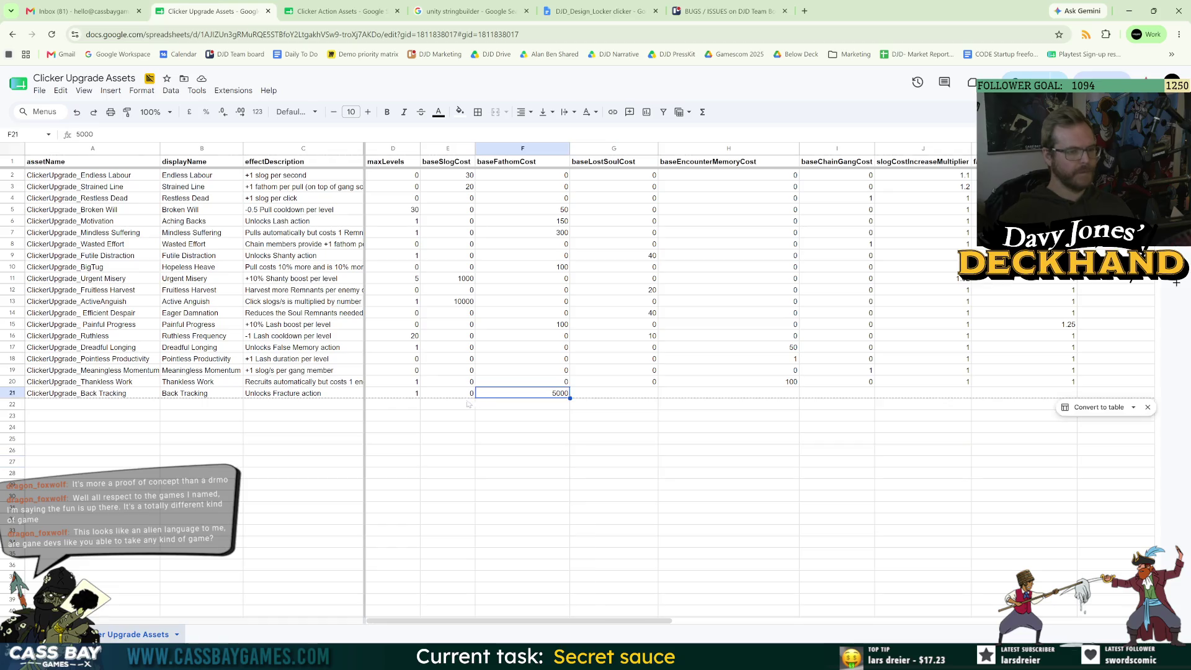
key(Left)
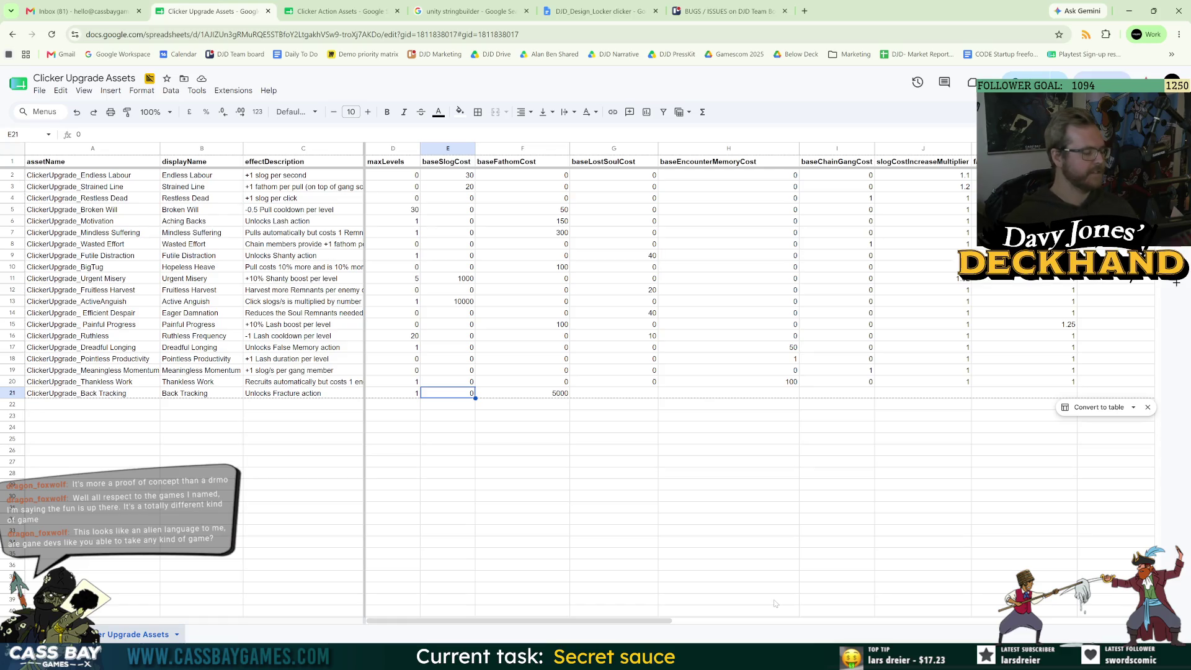
key(Right)
key(Right)
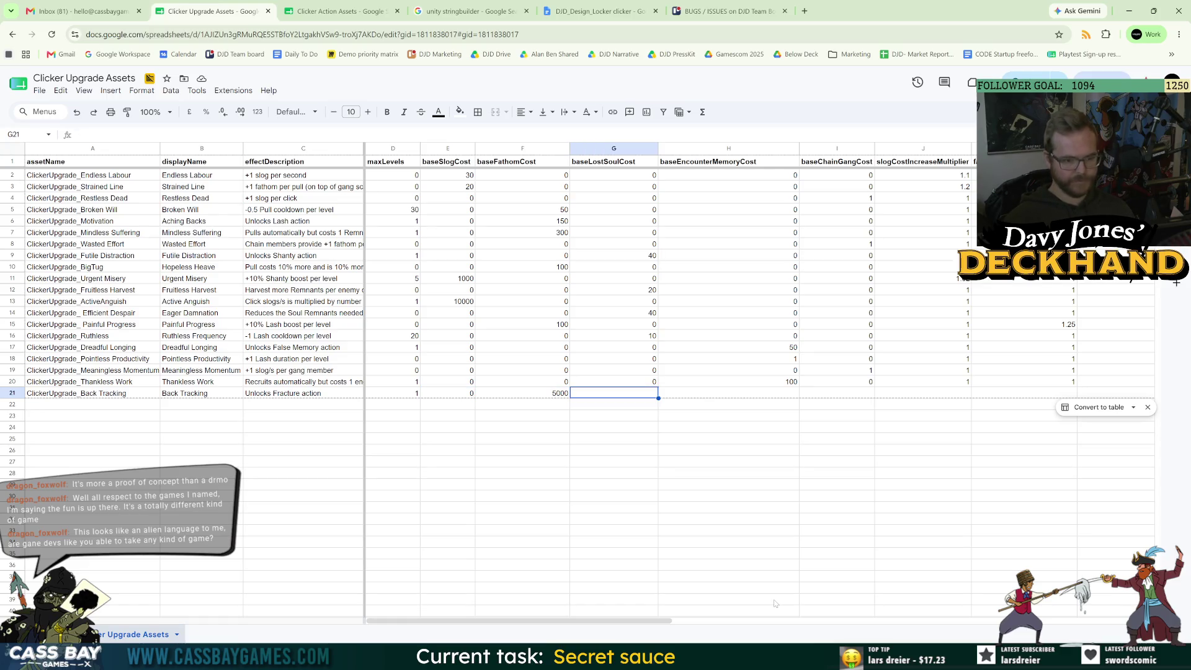
Set Back Tracking's lost soul, encounter memory and chain gang costs to 0.
text(0)
key(Right)
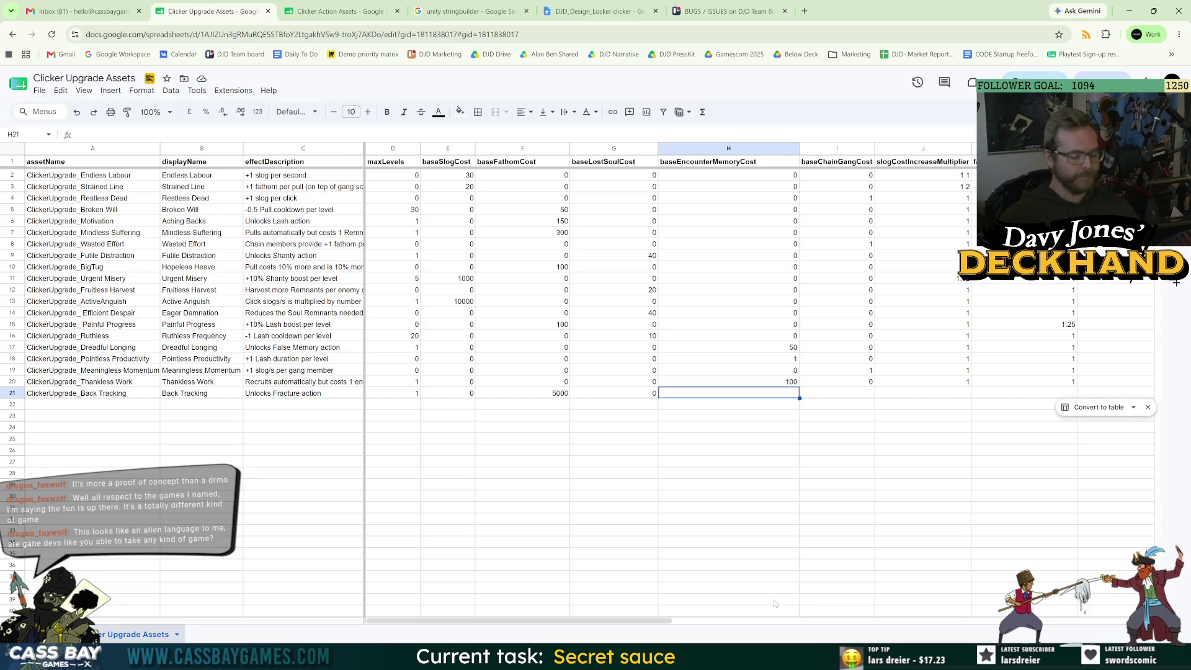
key(Right)
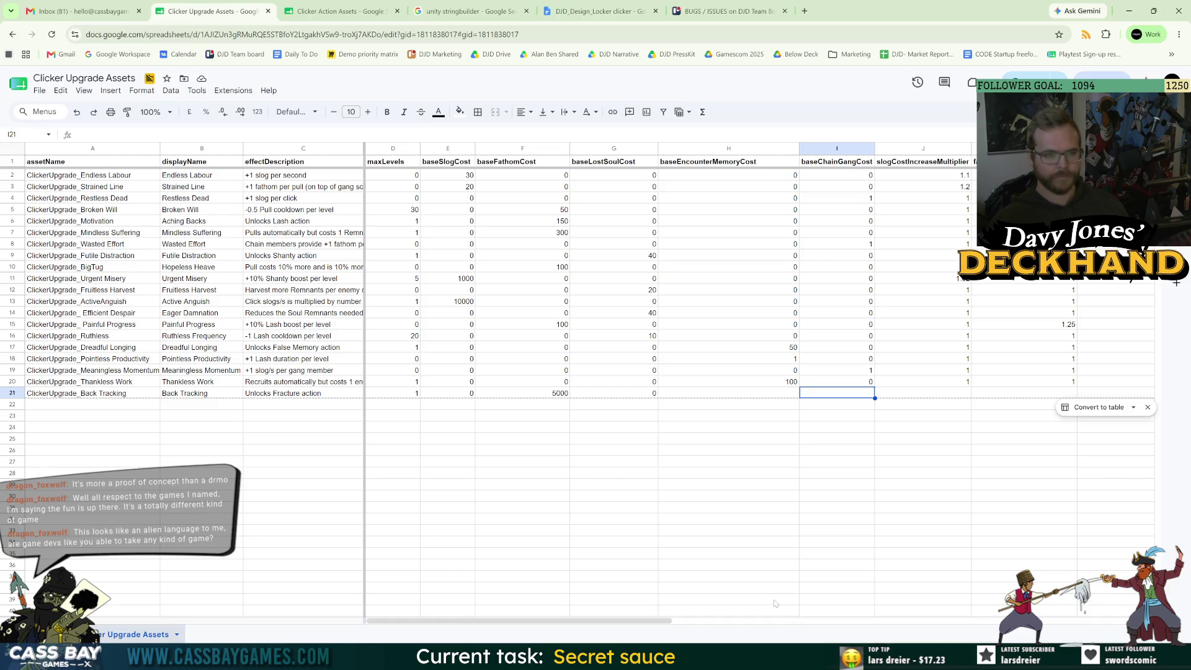
key(Left)
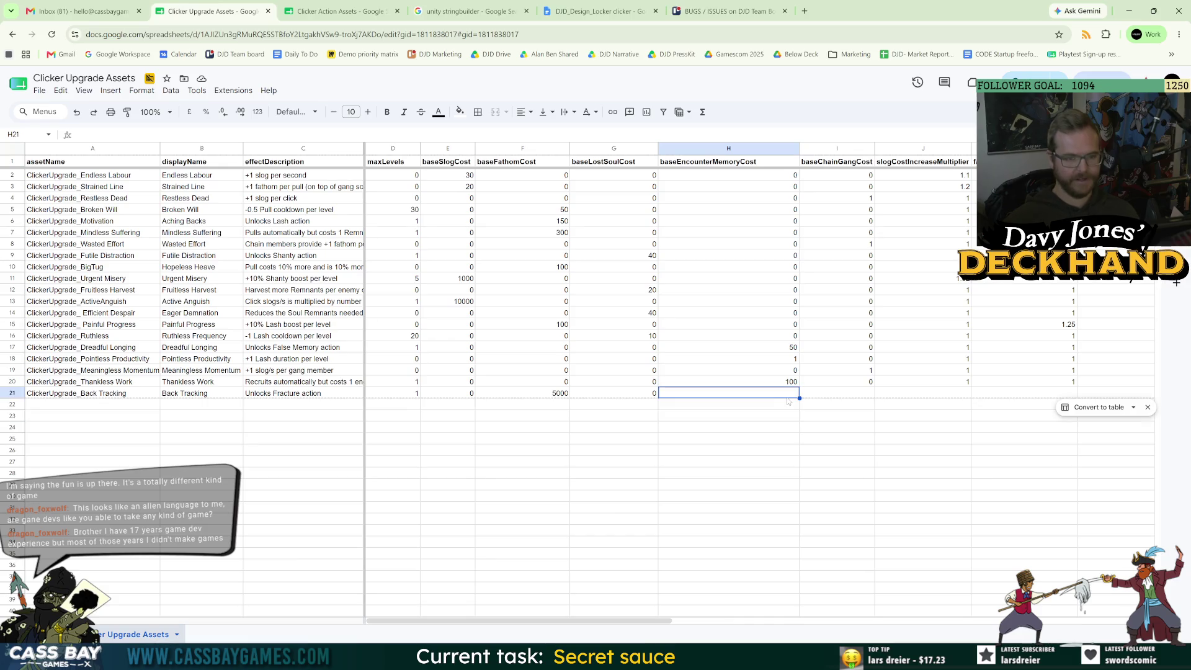
key(Right)
key(Right)
key(Right)
key(Right)
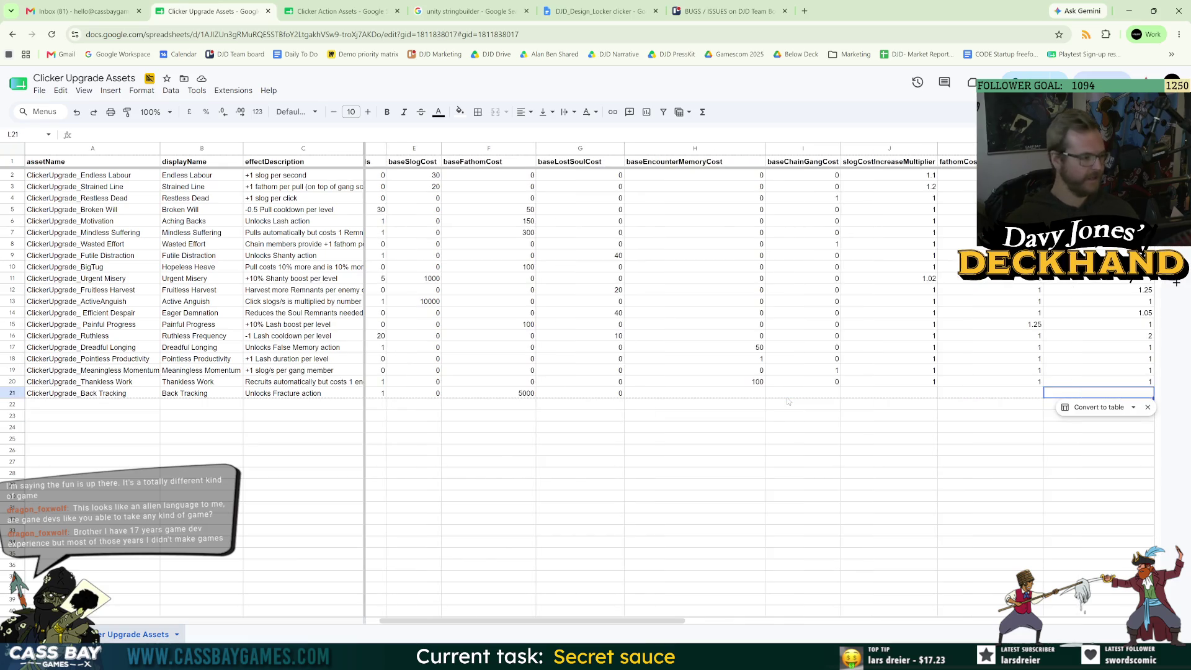
key(Left)
key(Left)
key(Left)
key(Right)
key(Left)
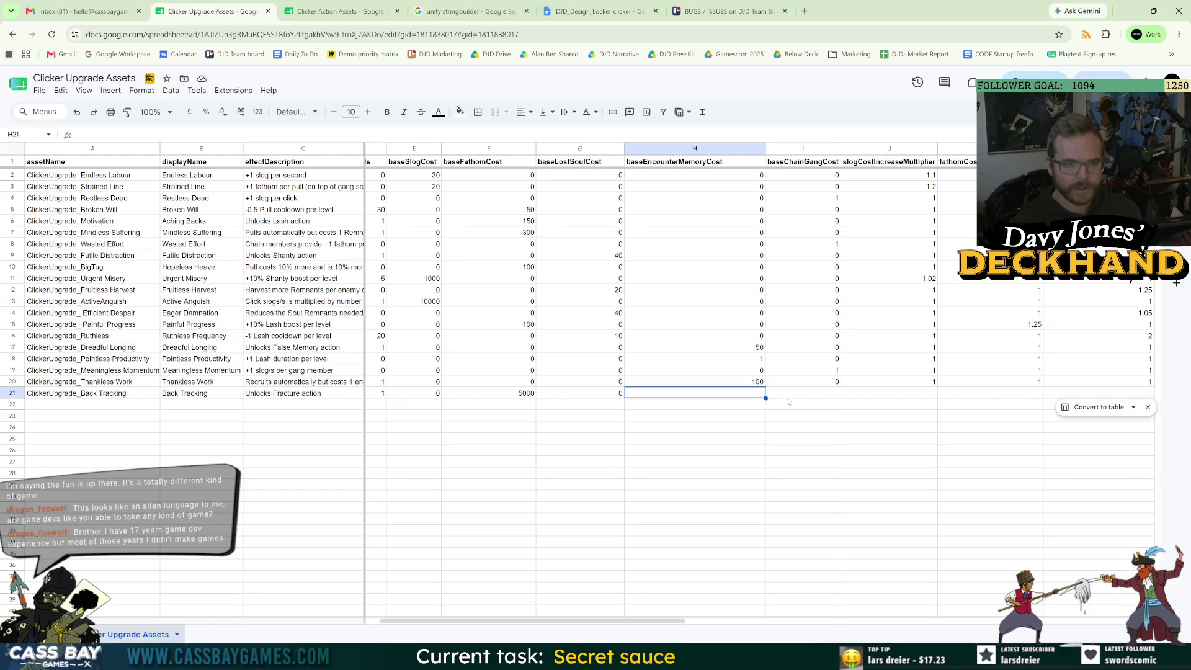
text(0)
key(Tab)
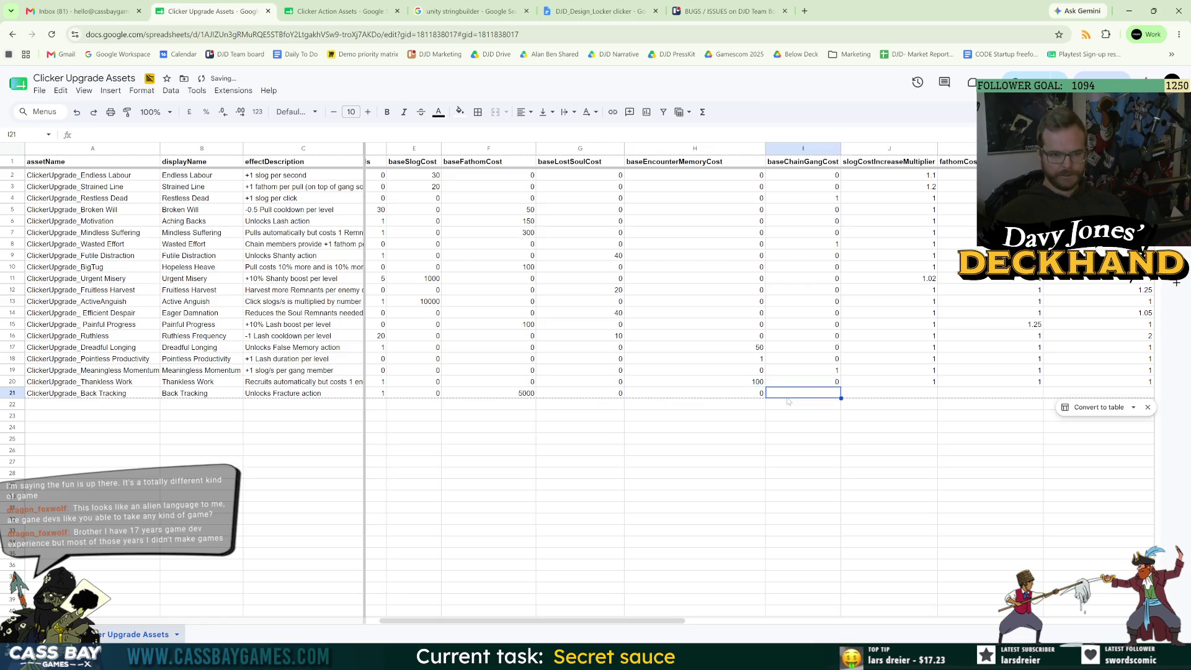
text(0)
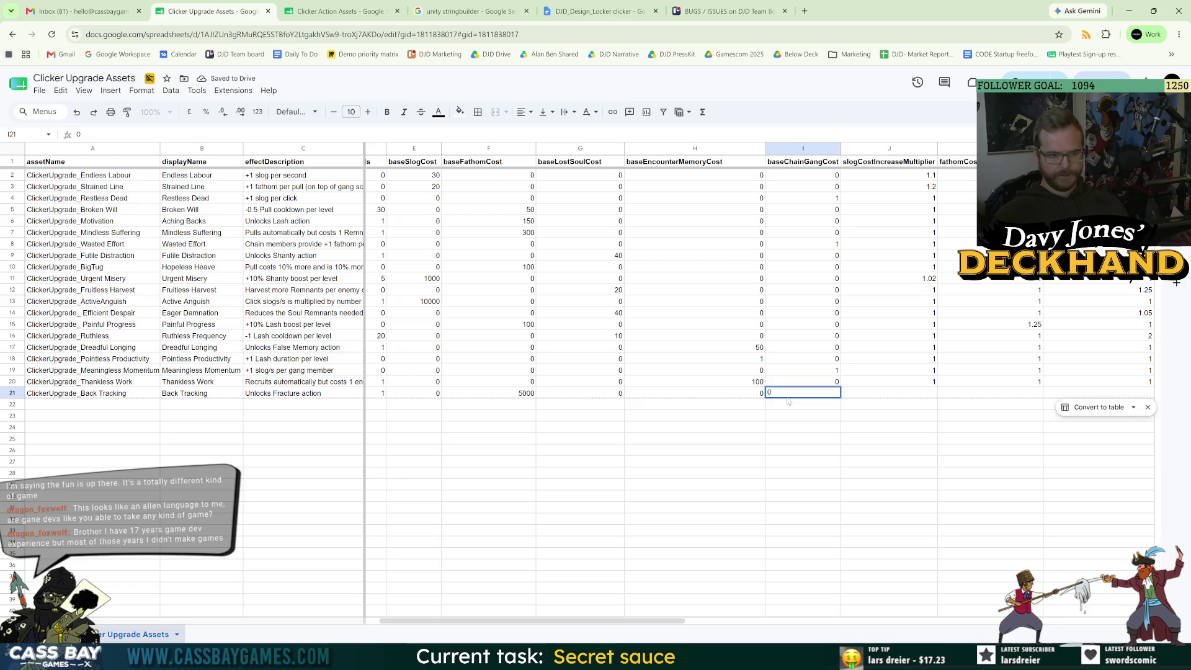
key(shift+Tab)
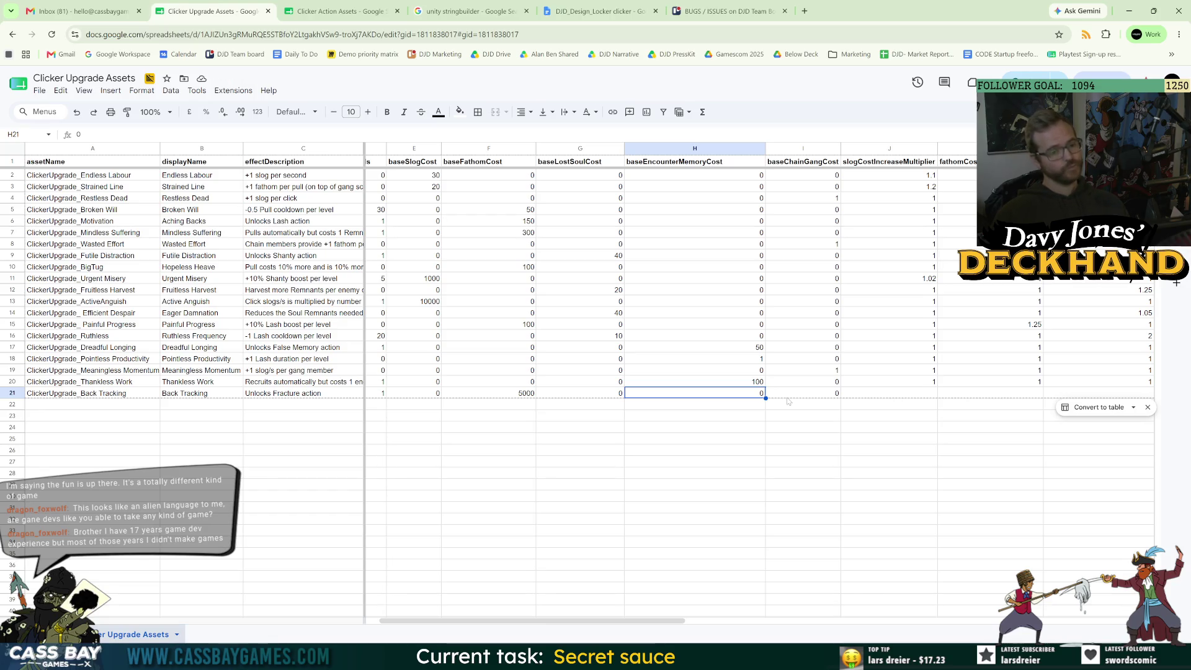
Set row 21's fathom threshold to 0 and unlocked action to Fracture, then sync sheets in Unity.
key(Right)
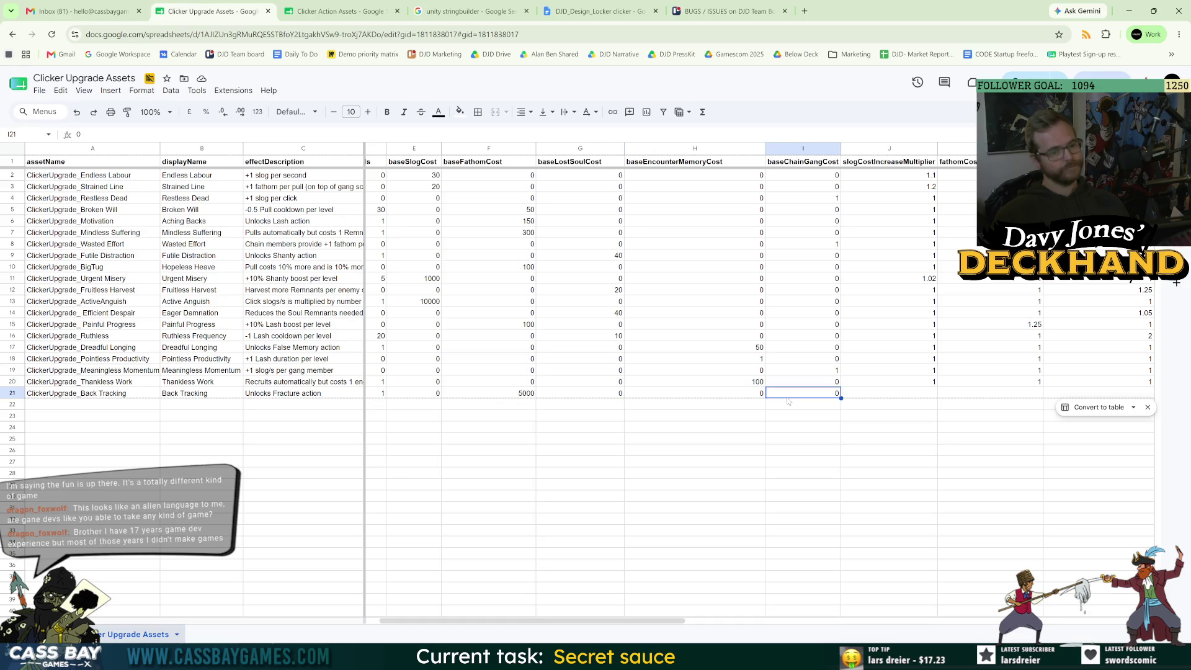
key(Left)
key(Left)
key(Left)
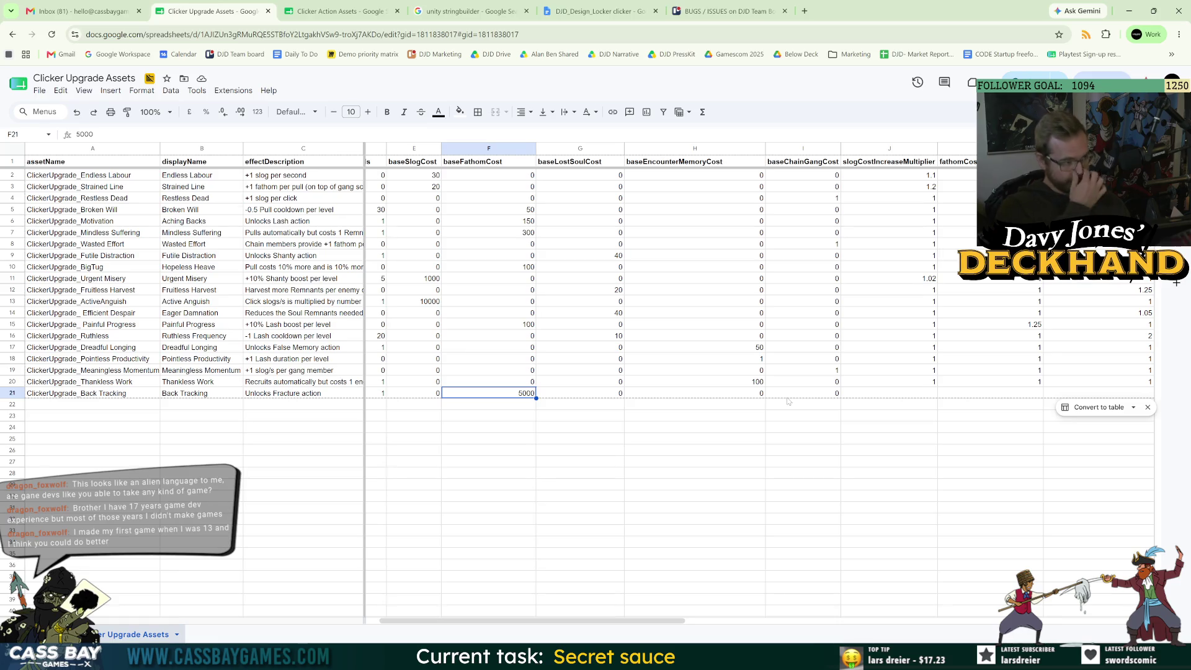
key(Right)
key(Right)
key(Right)
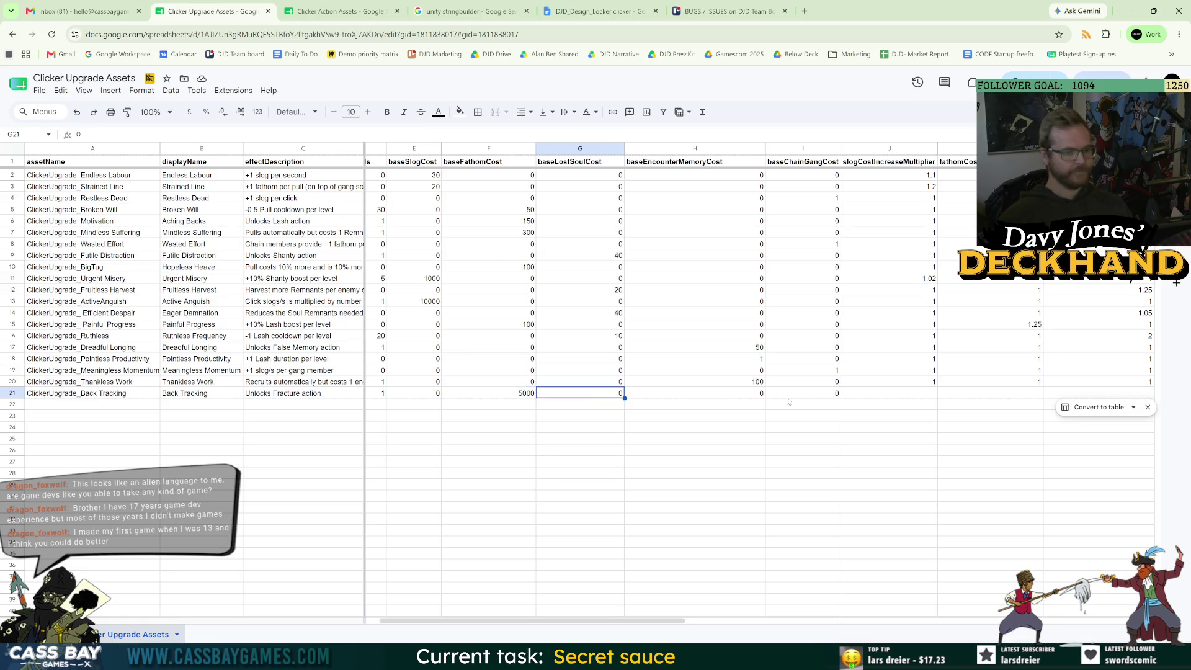
key(Right)
key(Right)
key(Left)
key(Left)
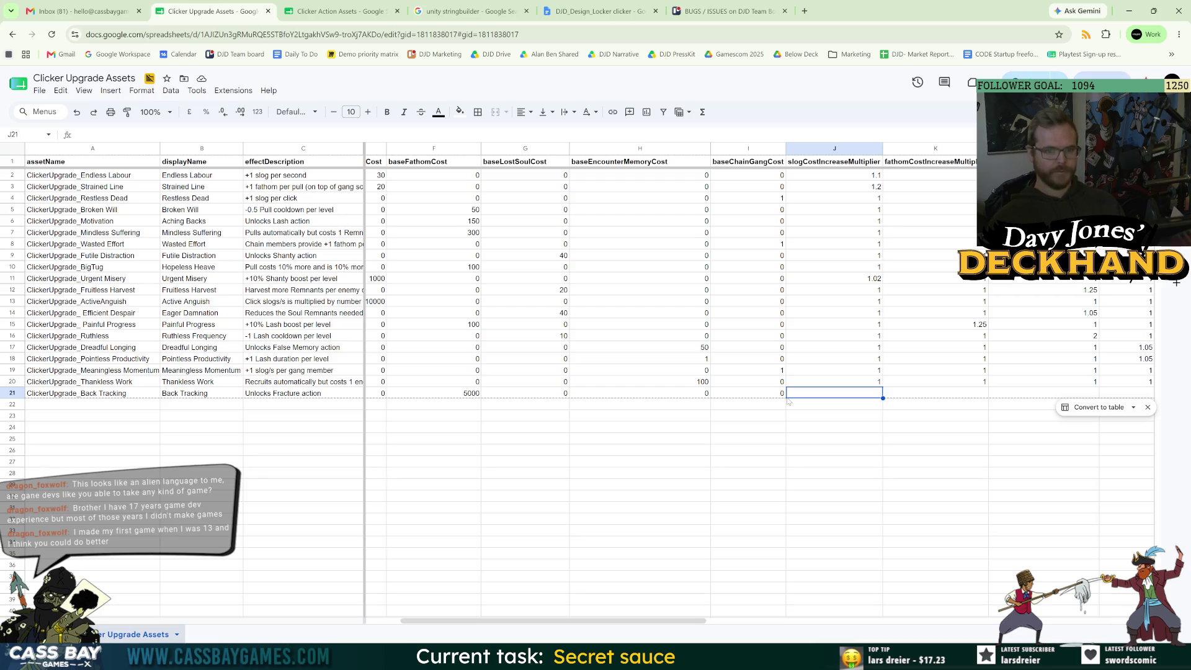
key(Right)
key(Right)
key(Right)
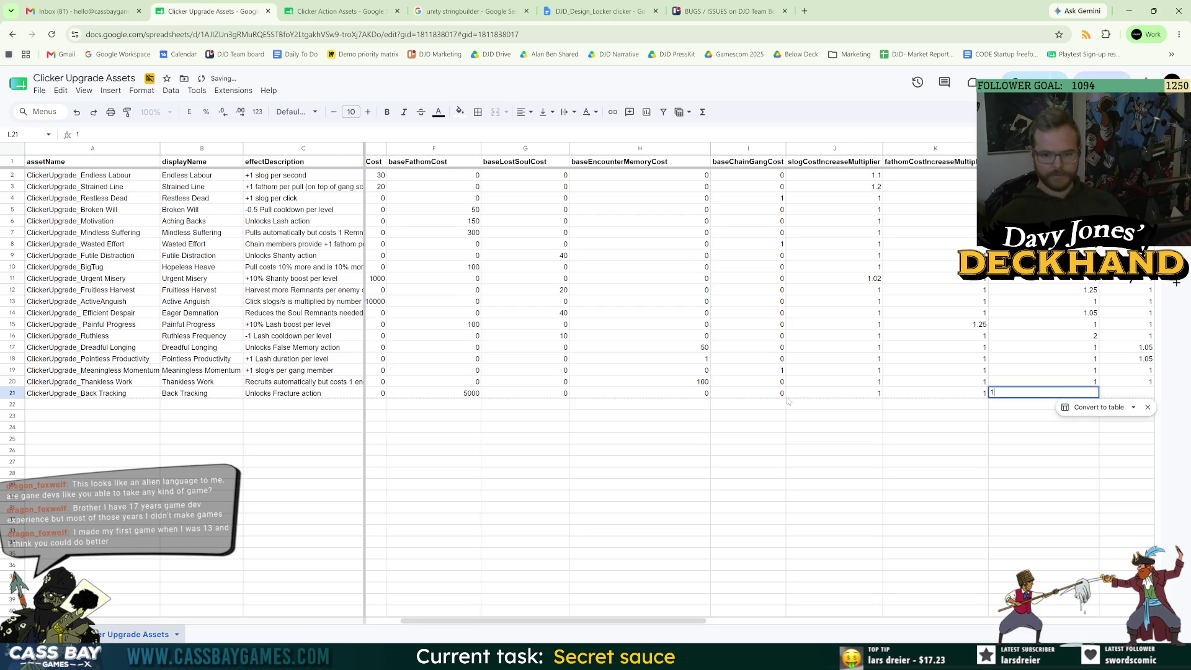
key(Left)
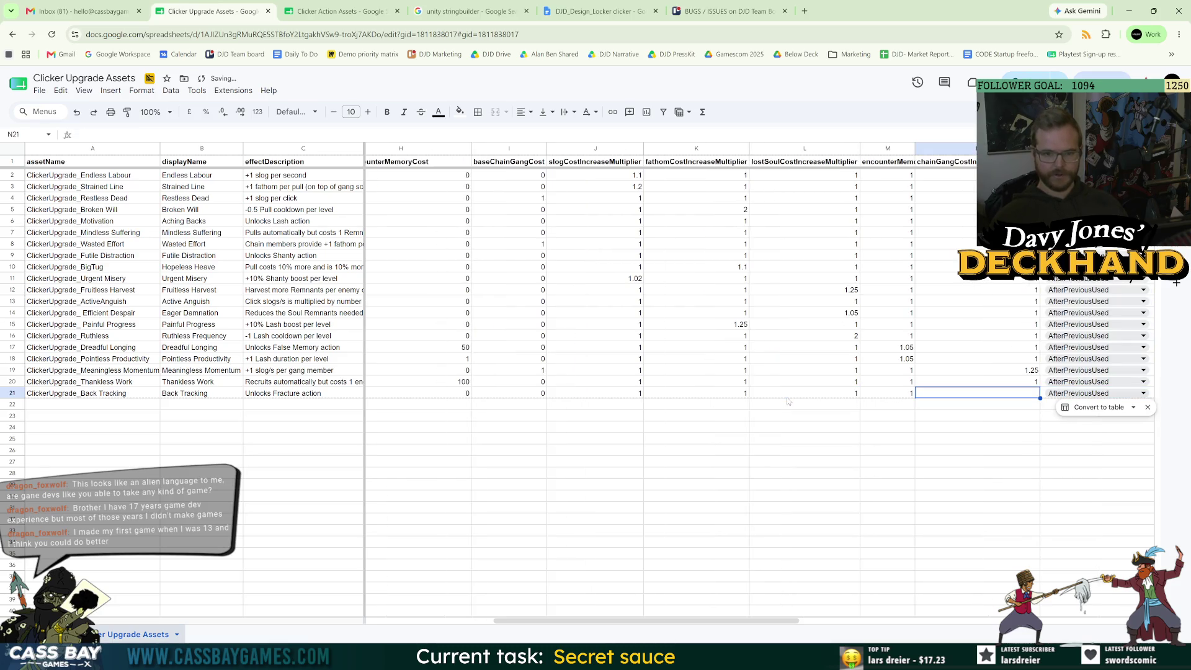
key(Right)
key(Right)
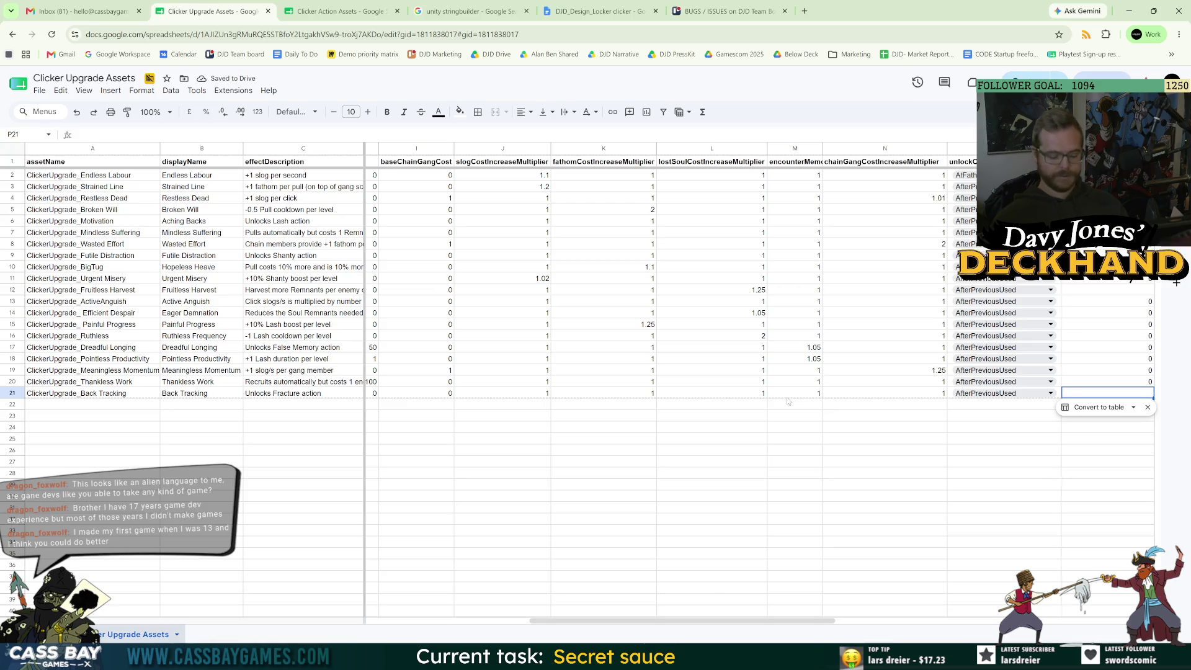
text(0)
key(Tab)
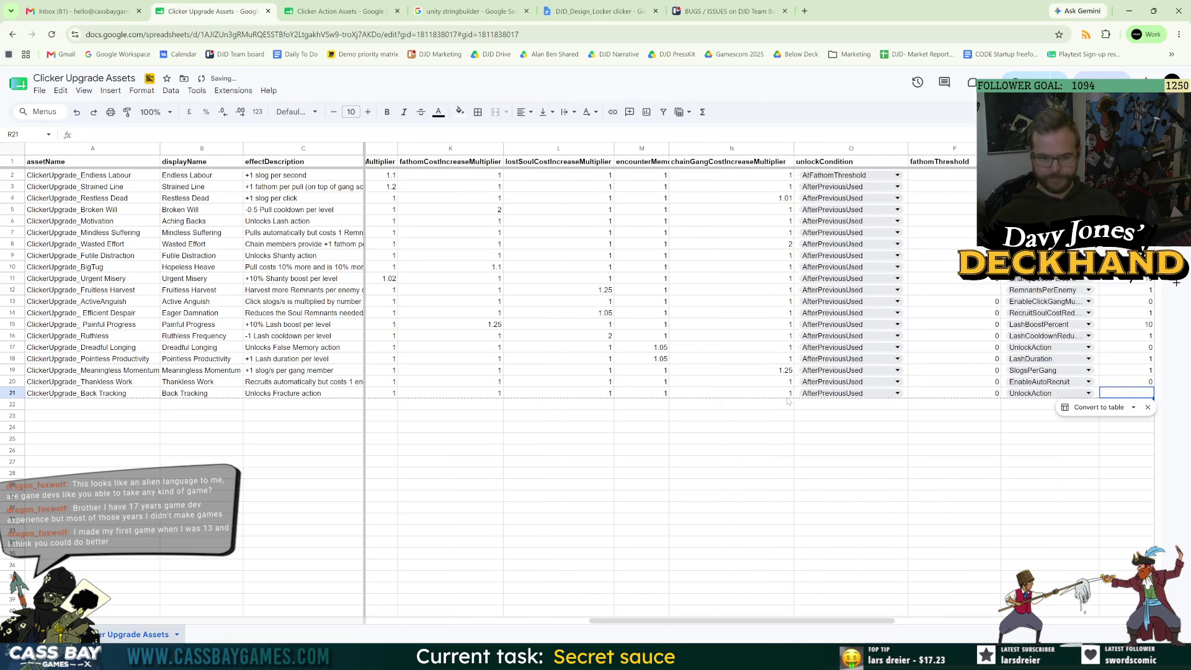
key(Tab)
key(Tab)
text(Fracture)
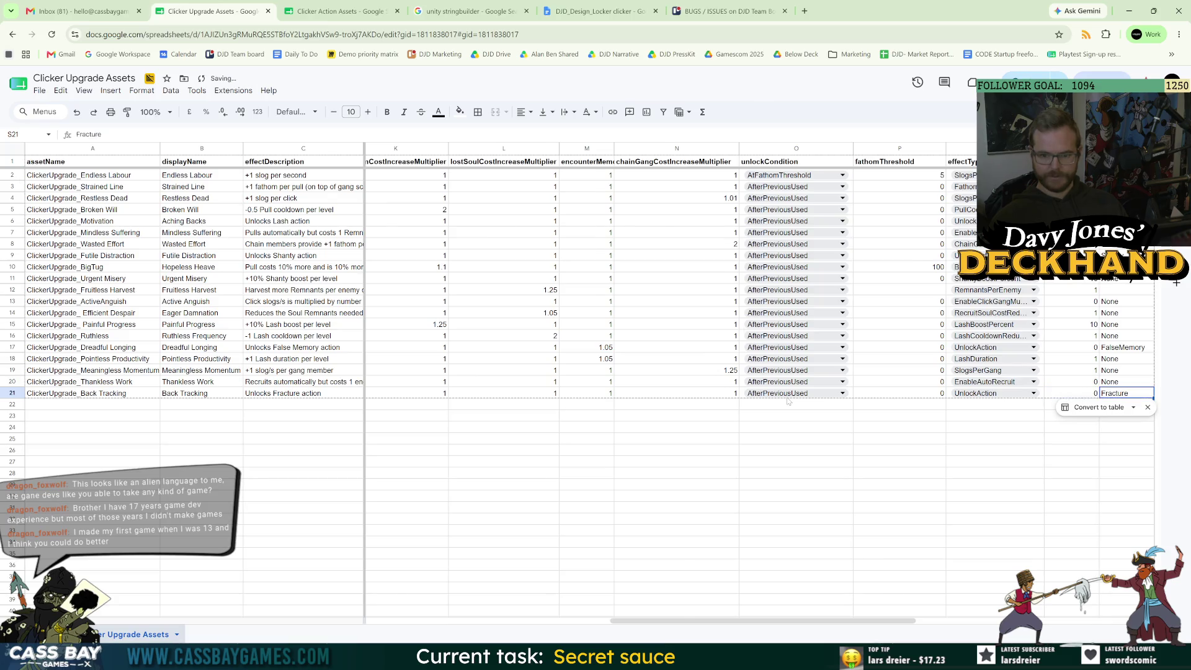
key(shift+Tab)
key(shift+Tab)
key(Left)
key(Left)
key(Left)
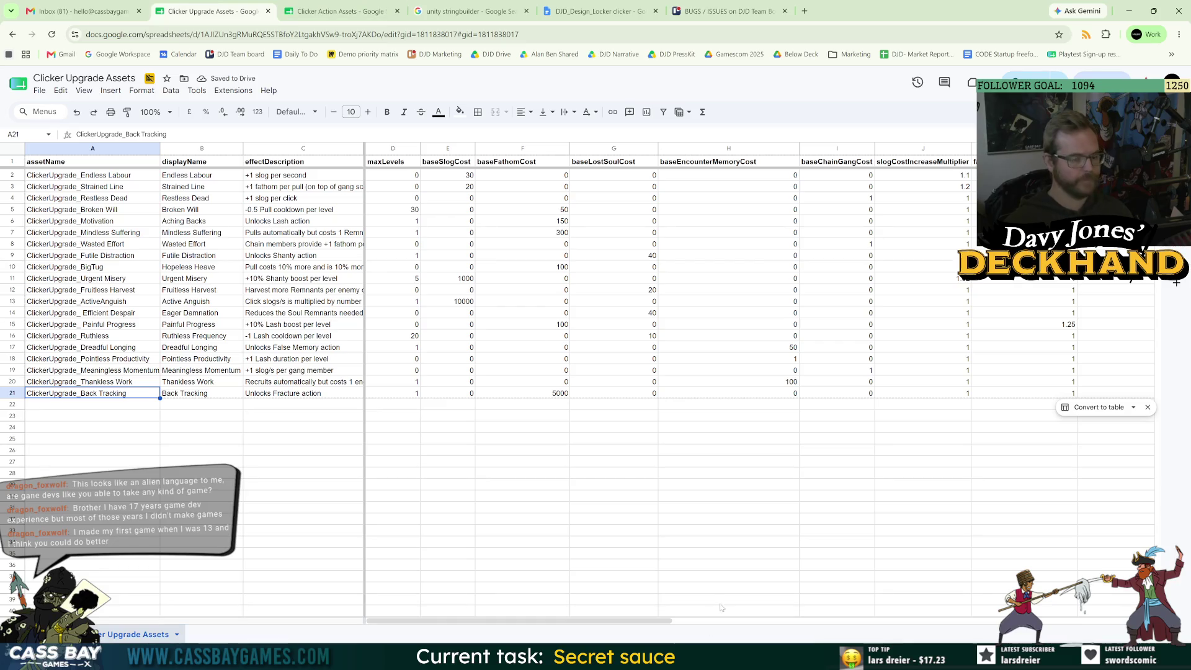
key(alt+Tab)
click(393, 45)
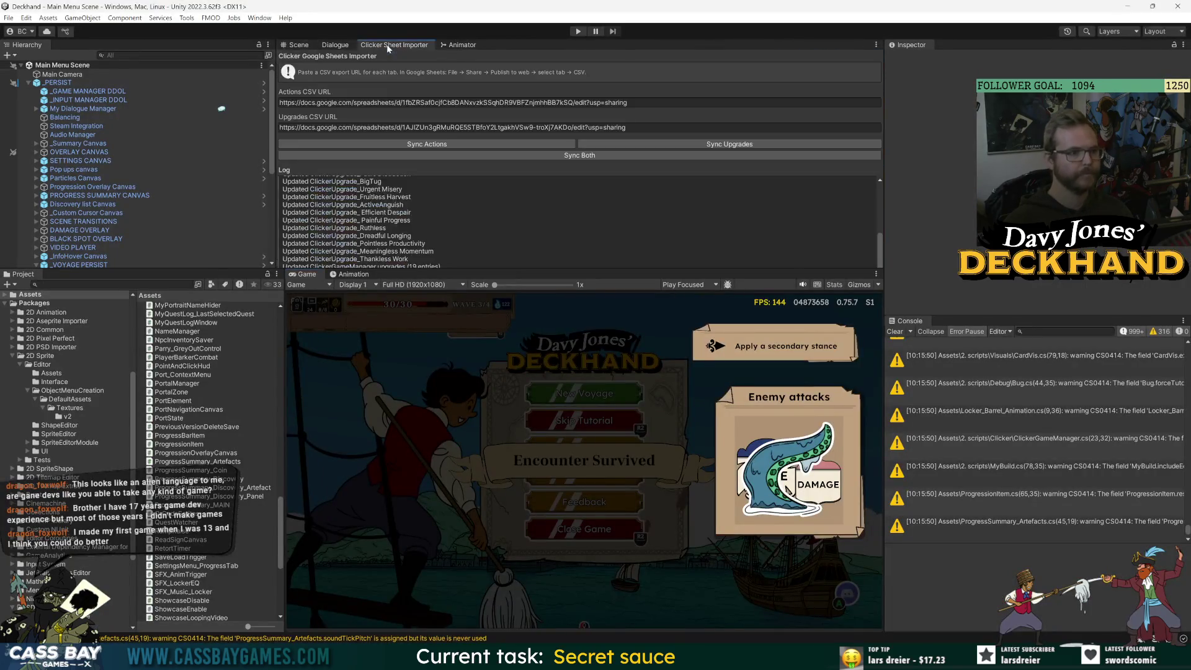
Run Sync Both to import the 20 upgrades including Back Tracking, and enlarge the Game view.
click(577, 156)
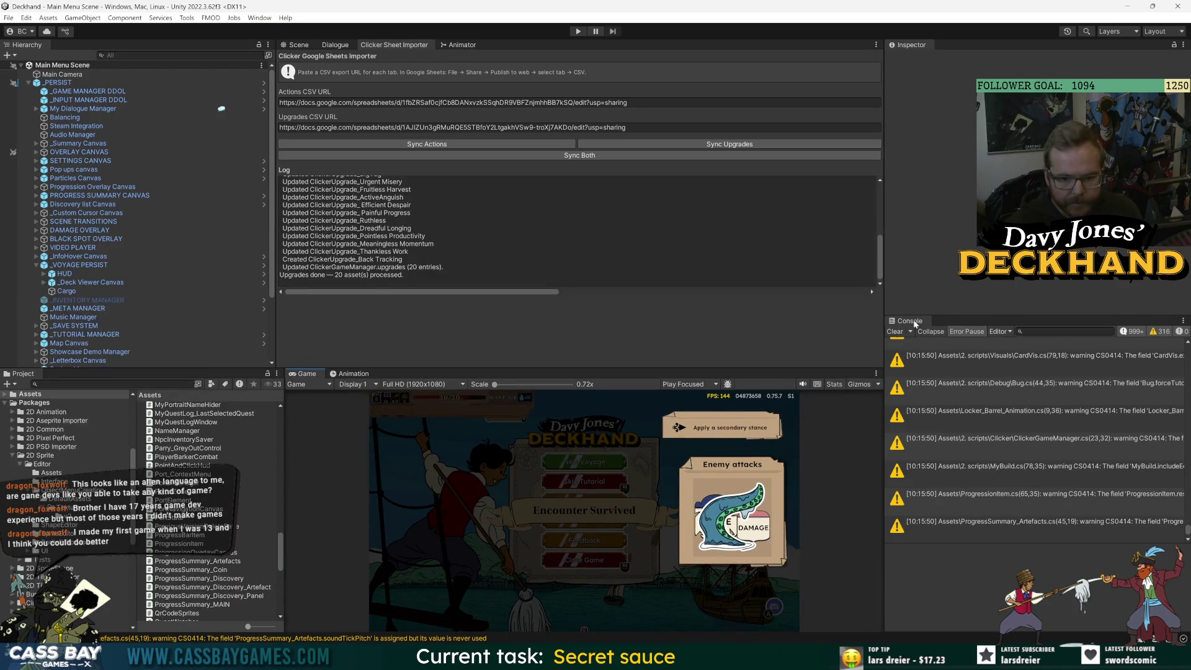
drag(915, 314, 915, 331)
drag(792, 368, 792, 292)
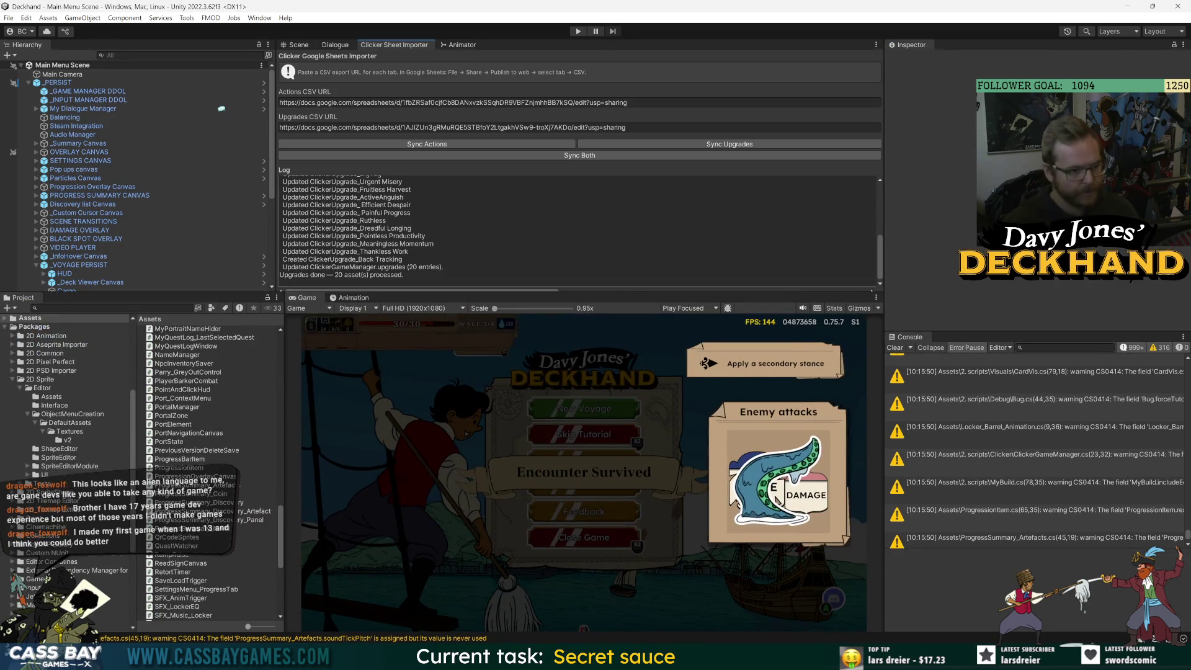
drag(155, 293, 155, 309)
scroll(113, 186, down, 5)
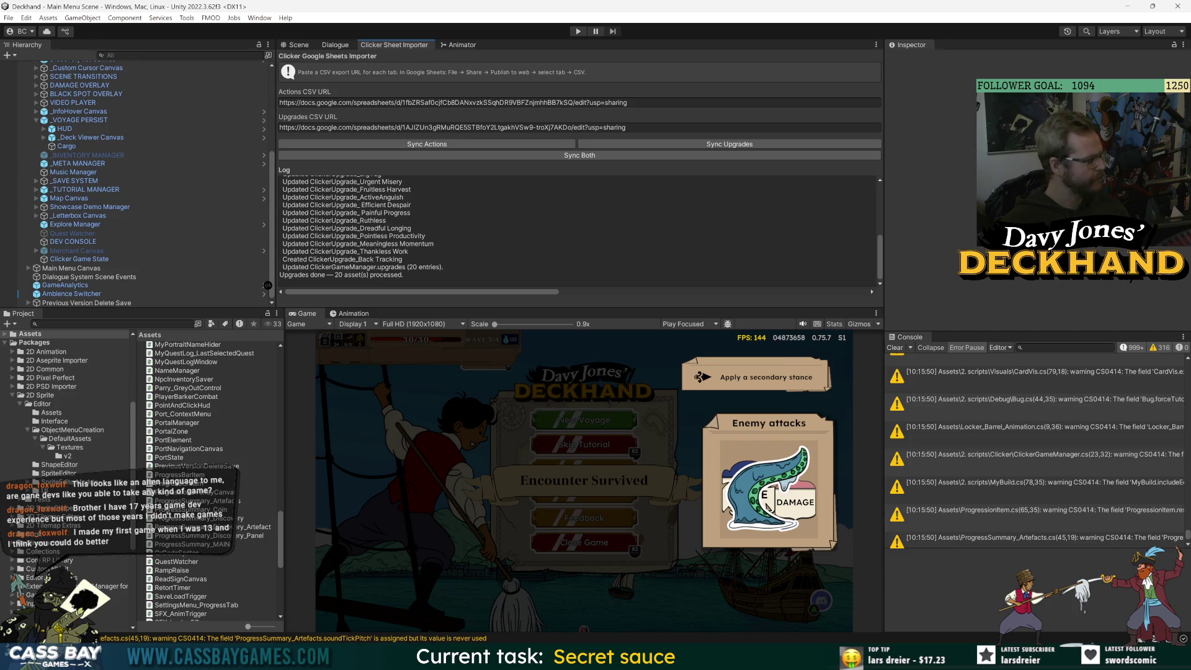
key(alt+Tab)
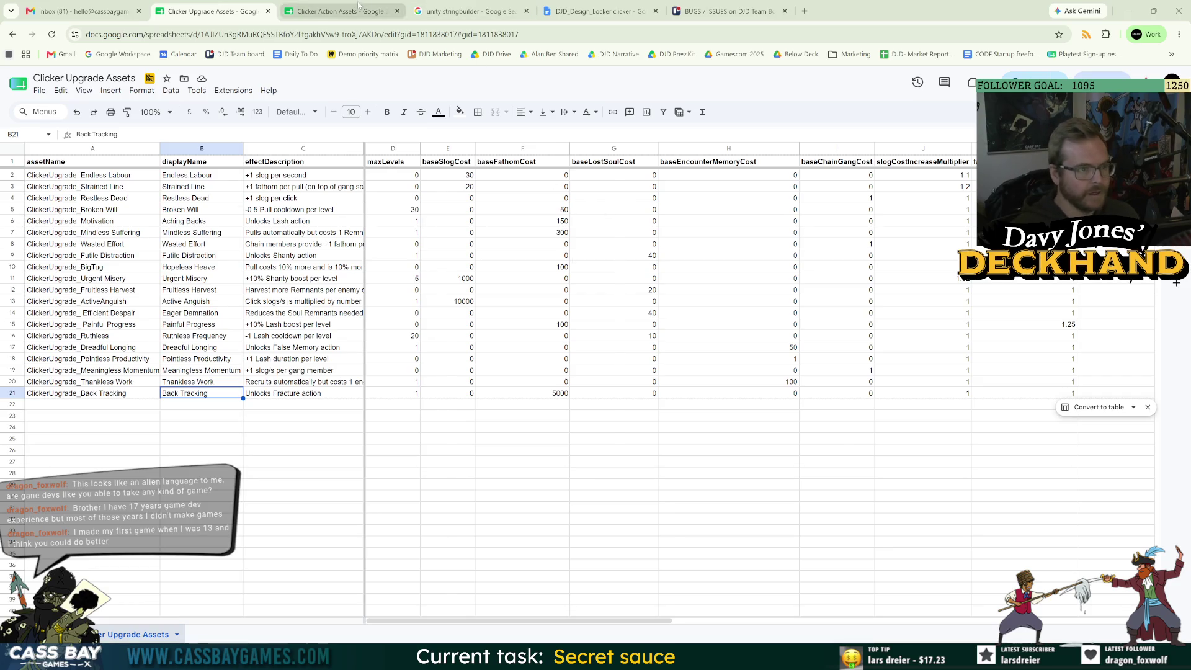
Check the Fracture action's description in cell D7 of the Clicker Action Assets sheet.
click(340, 11)
click(308, 234)
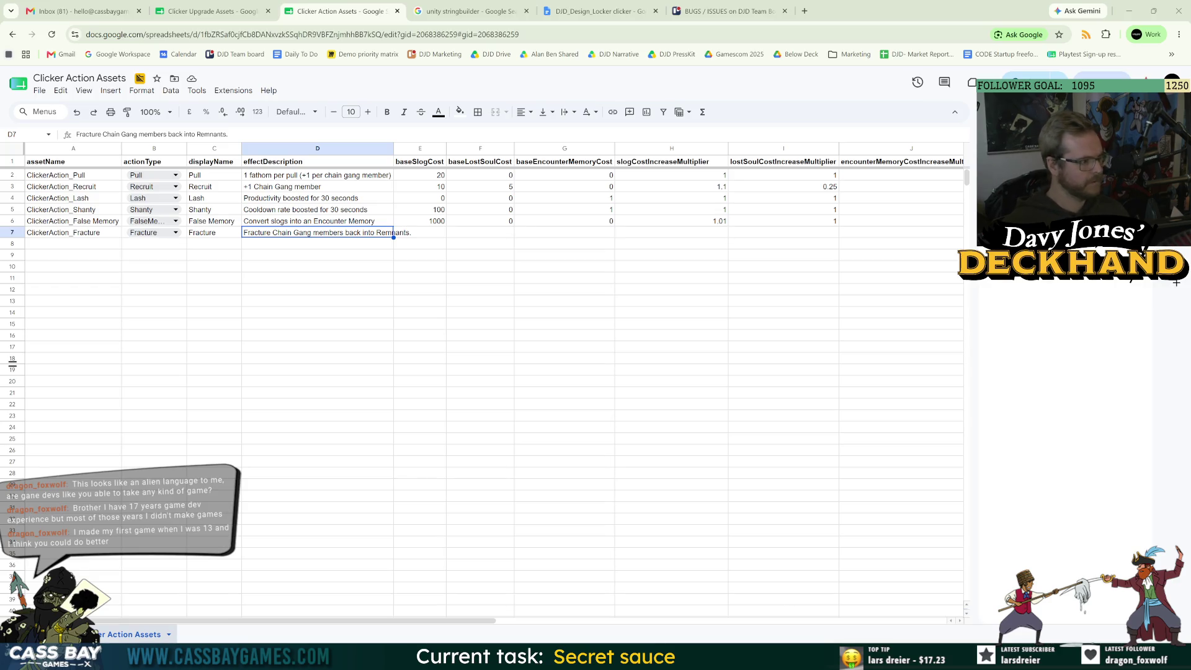
key(alt+Tab)
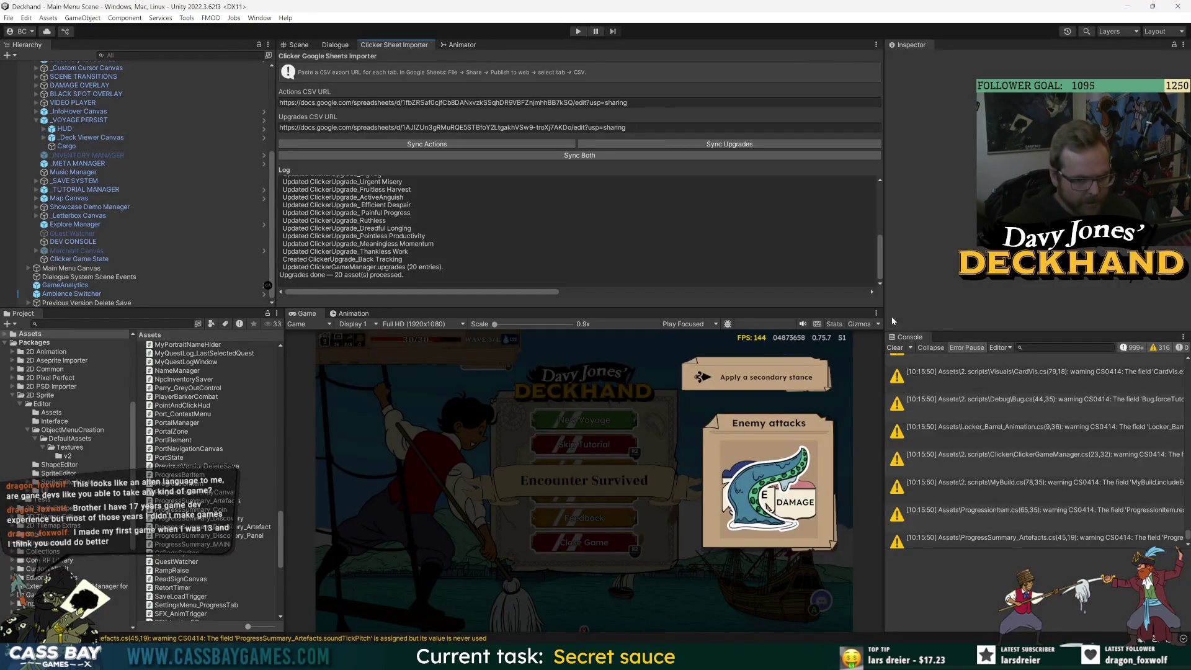
Clear the Console warnings and widen the centre panels.
click(895, 348)
drag(884, 327, 913, 327)
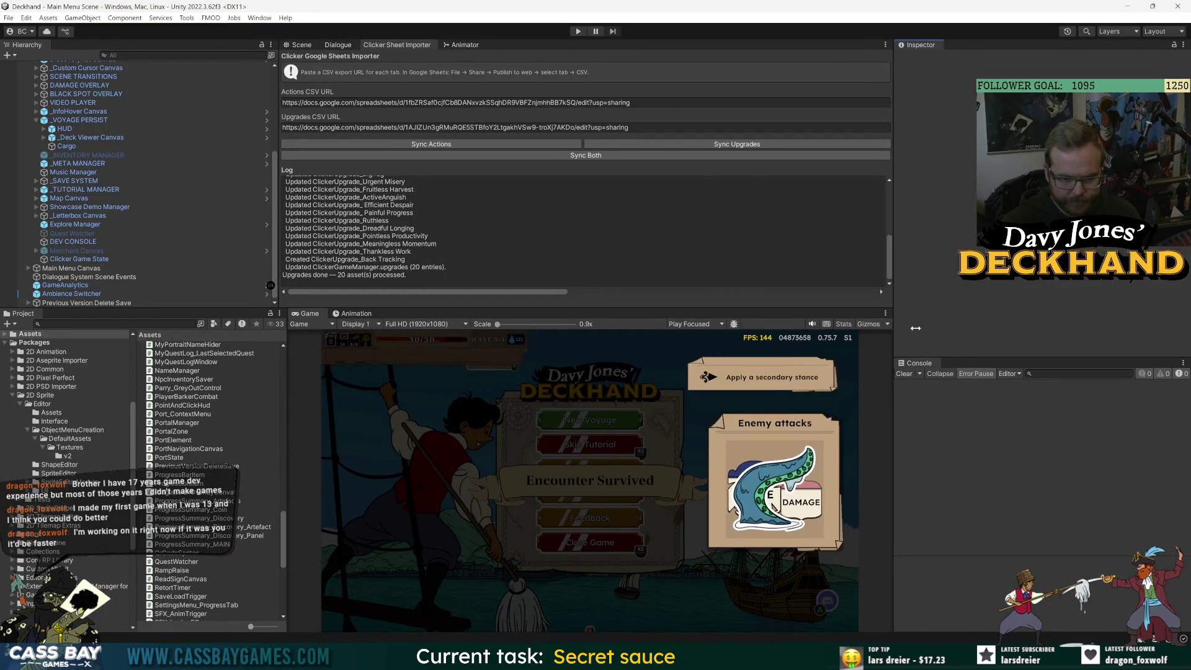
click(523, 550)
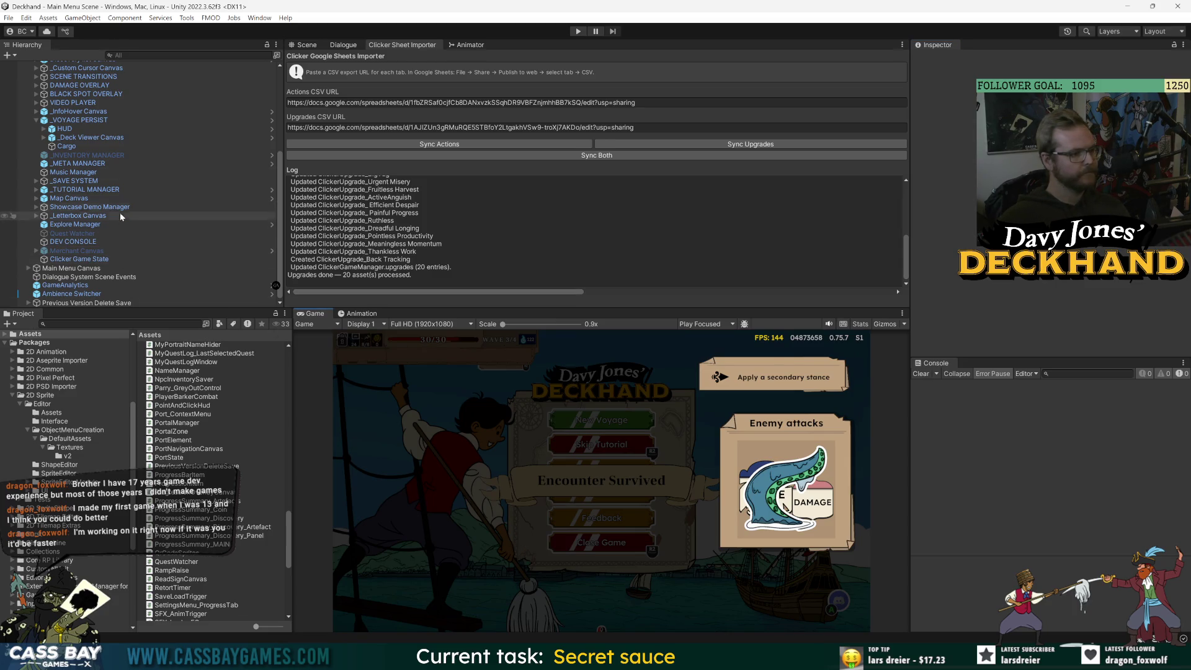
scroll(124, 186, up, 6)
Save the main menu scene and apply all _PERSIST prefab overrides.
click(59, 82)
click(1110, 363)
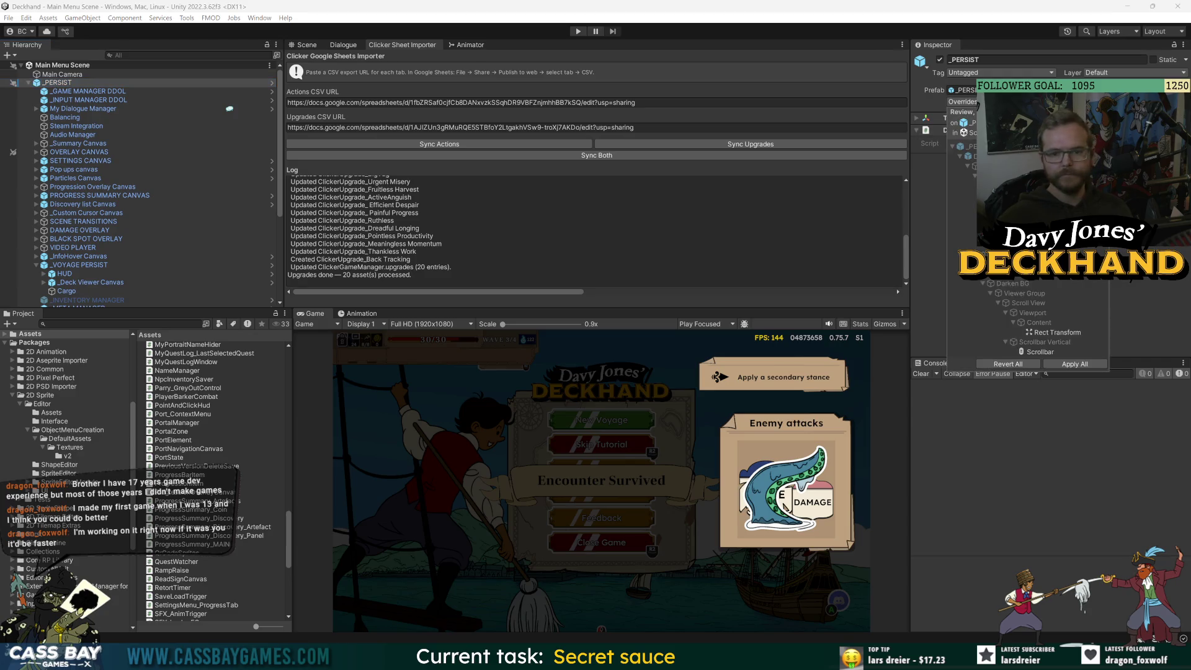
key(ctrl+s)
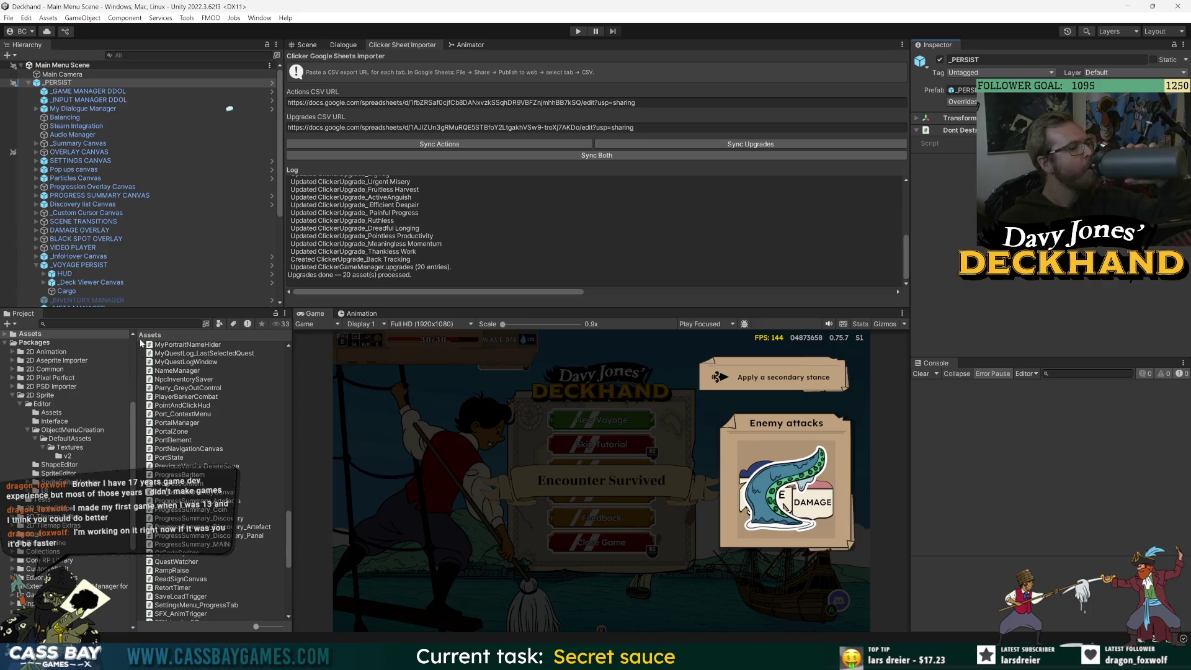
click(962, 102)
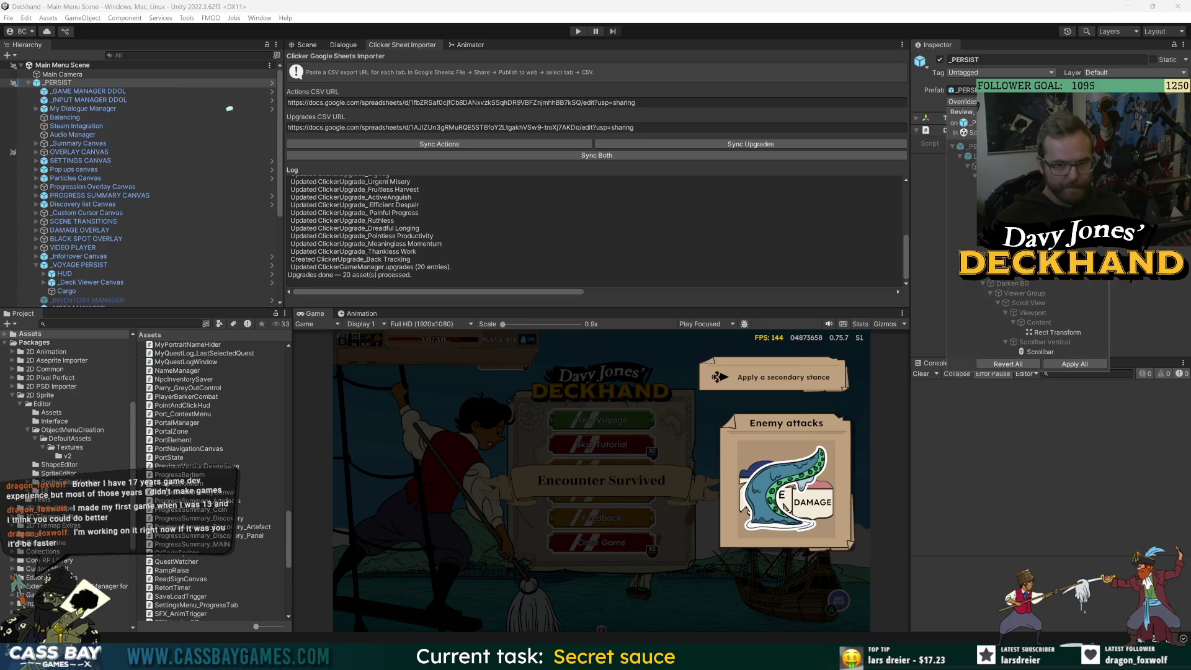
click(1121, 295)
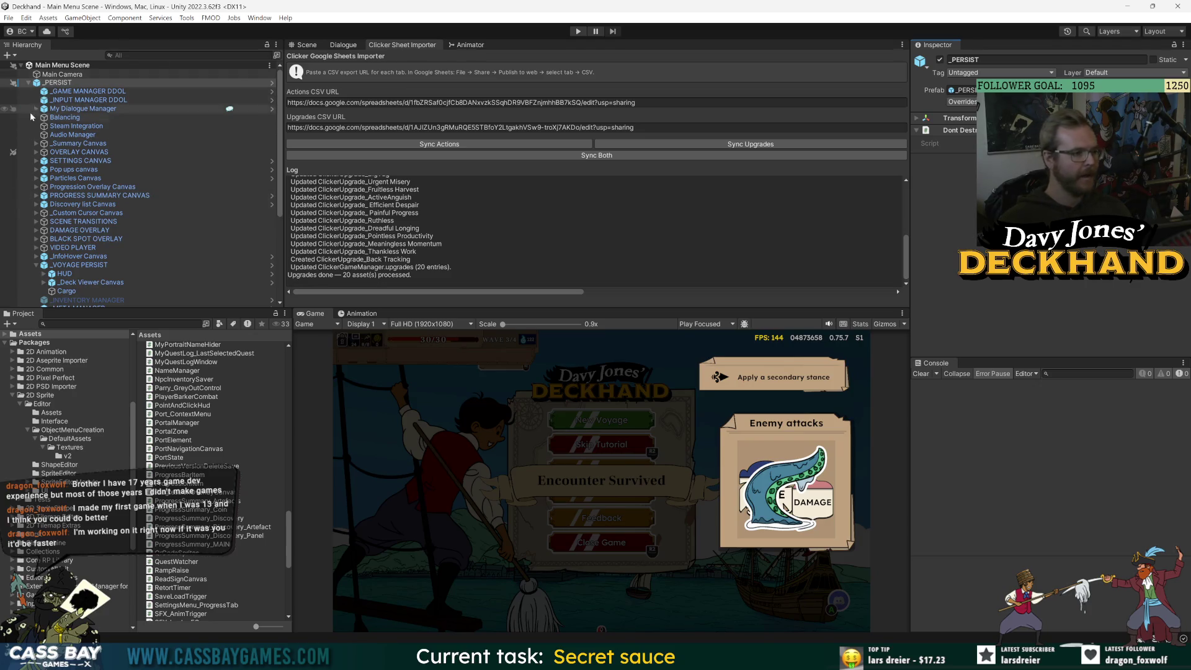
click(962, 102)
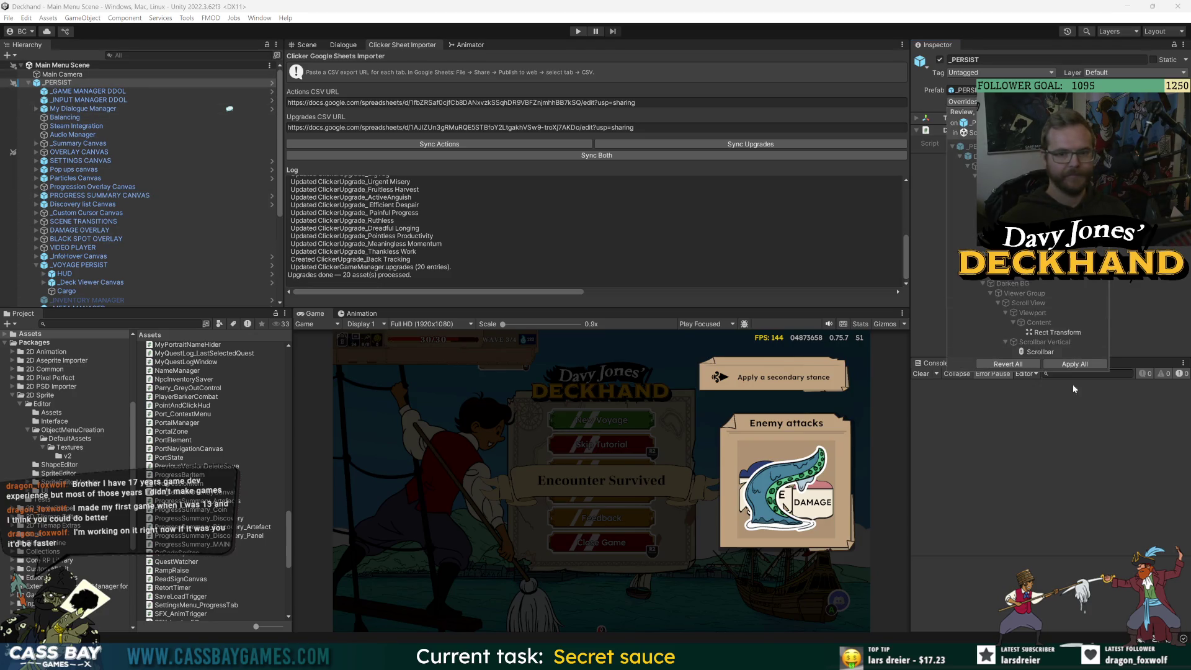
click(1092, 364)
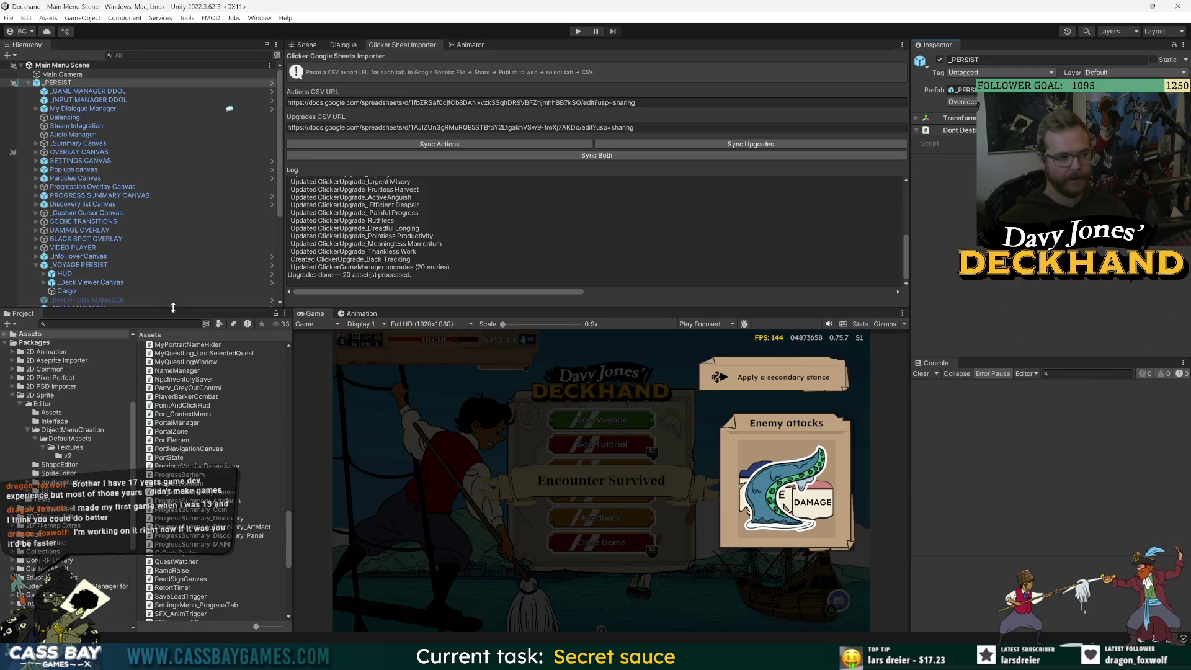
Search the Project for 'clicker' and open the Clicker Canvas prefab.
click(155, 323)
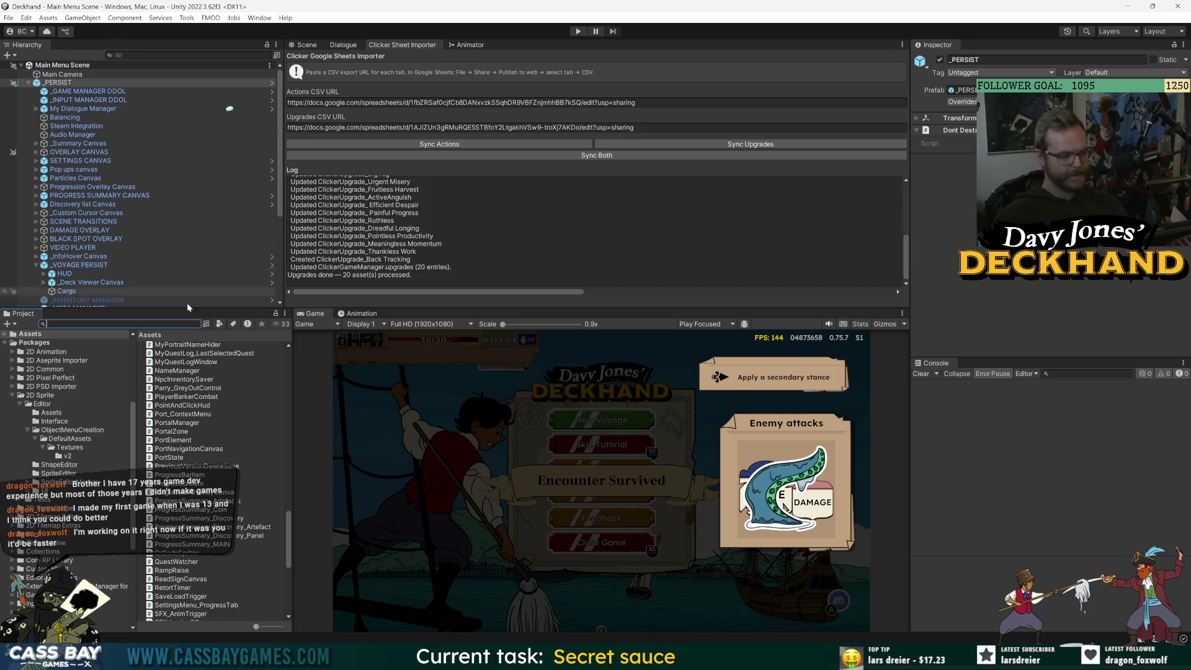
text(cicker)
scroll(212, 412, up, 10)
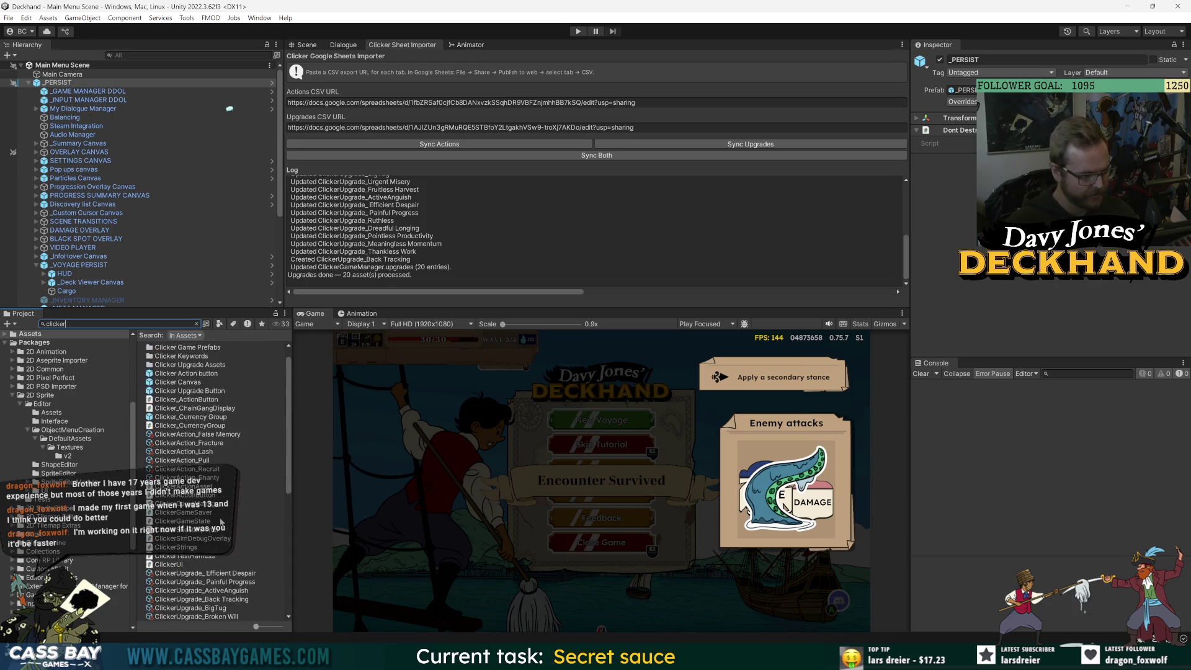
double_click(183, 382)
Open the Locker_Clicker scene and the Clicker Canvas prefab, enlarging the Scene view.
scroll(202, 518, down, 10)
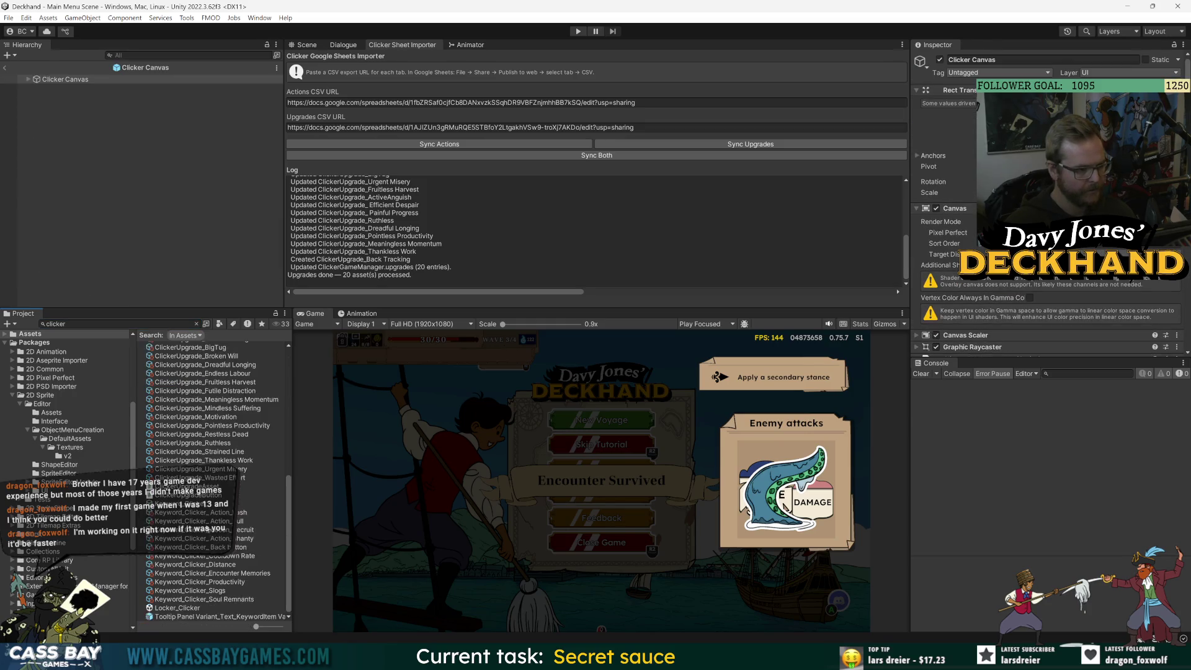
double_click(180, 608)
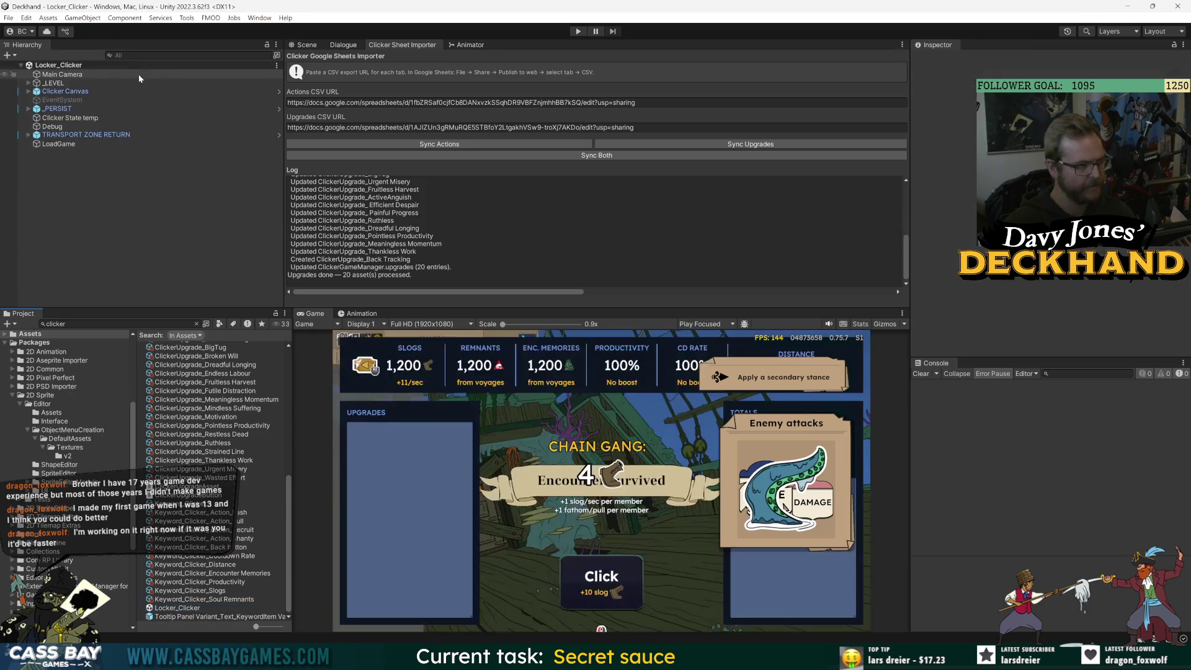
click(279, 91)
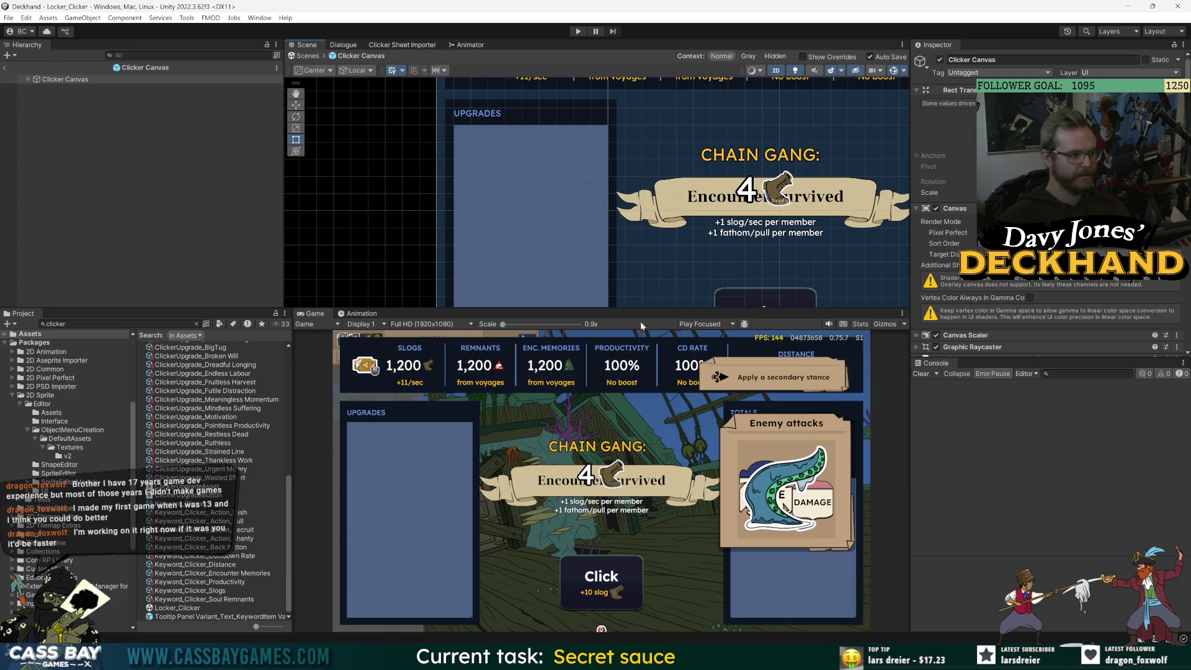
drag(690, 309, 689, 485)
scroll(590, 435, down, 3)
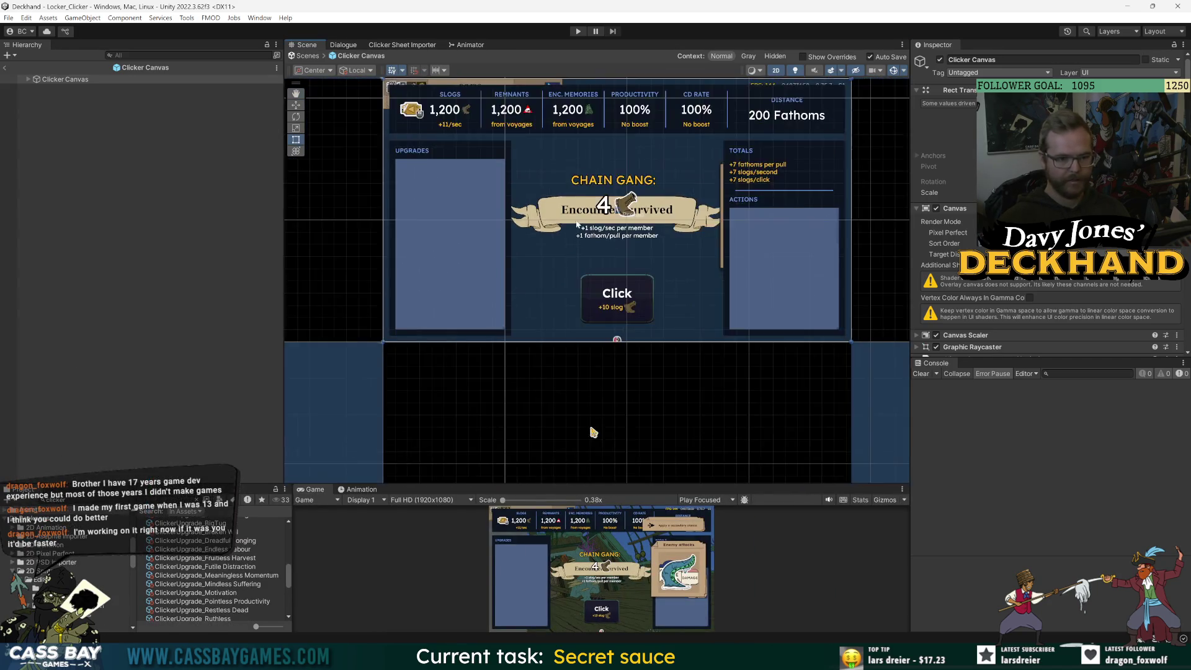
Expand Clicker Canvas, Image, Background Blackout and Right panel, and select Right panel.
click(28, 80)
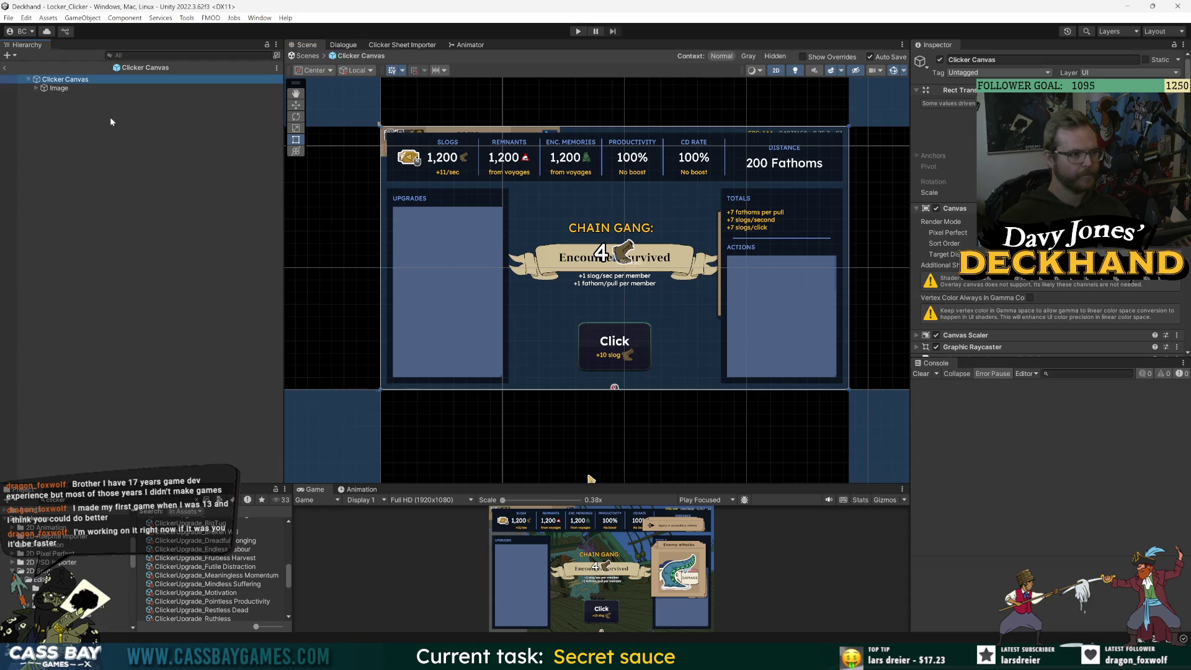
click(36, 88)
click(44, 97)
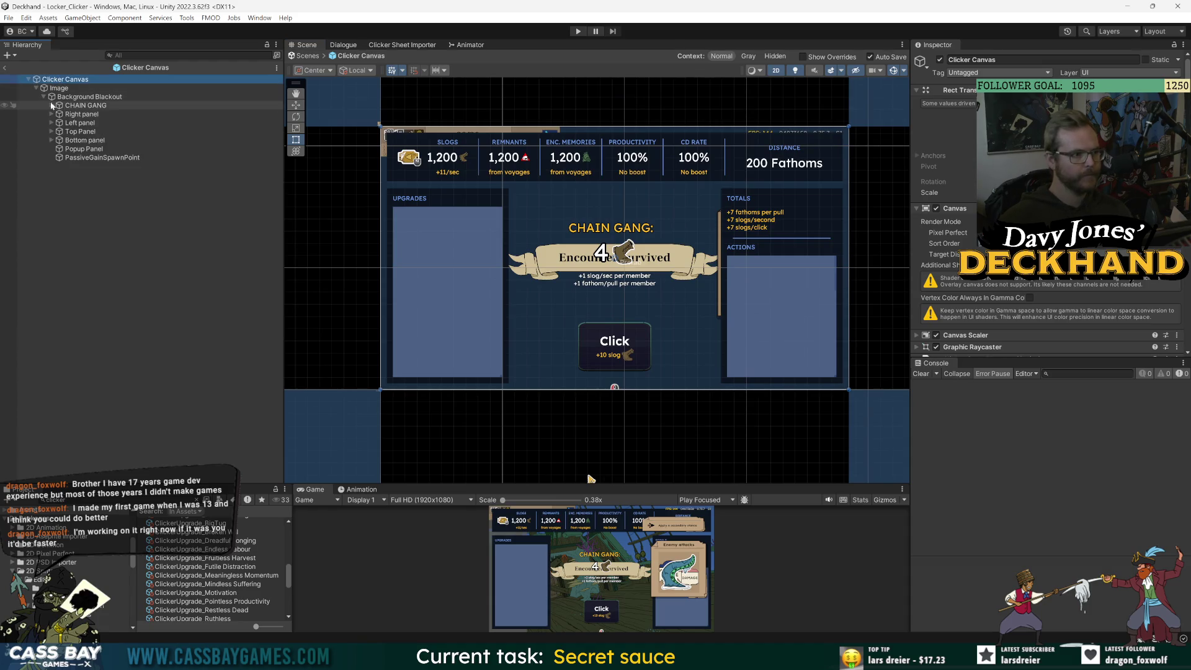
click(52, 114)
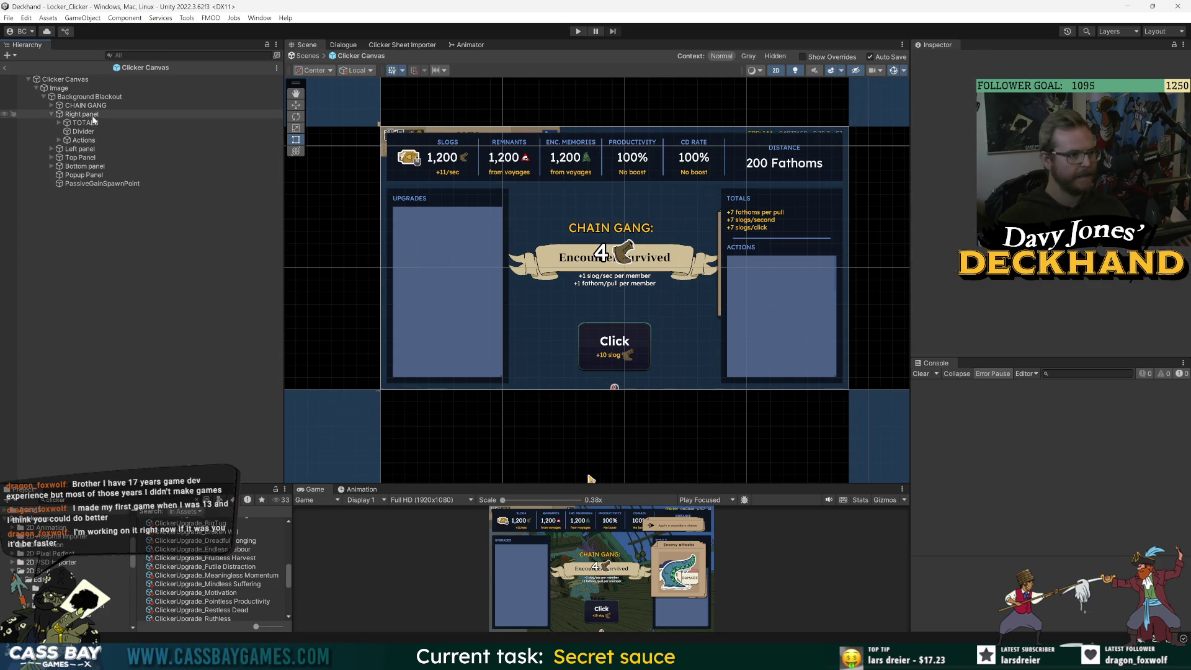
click(84, 114)
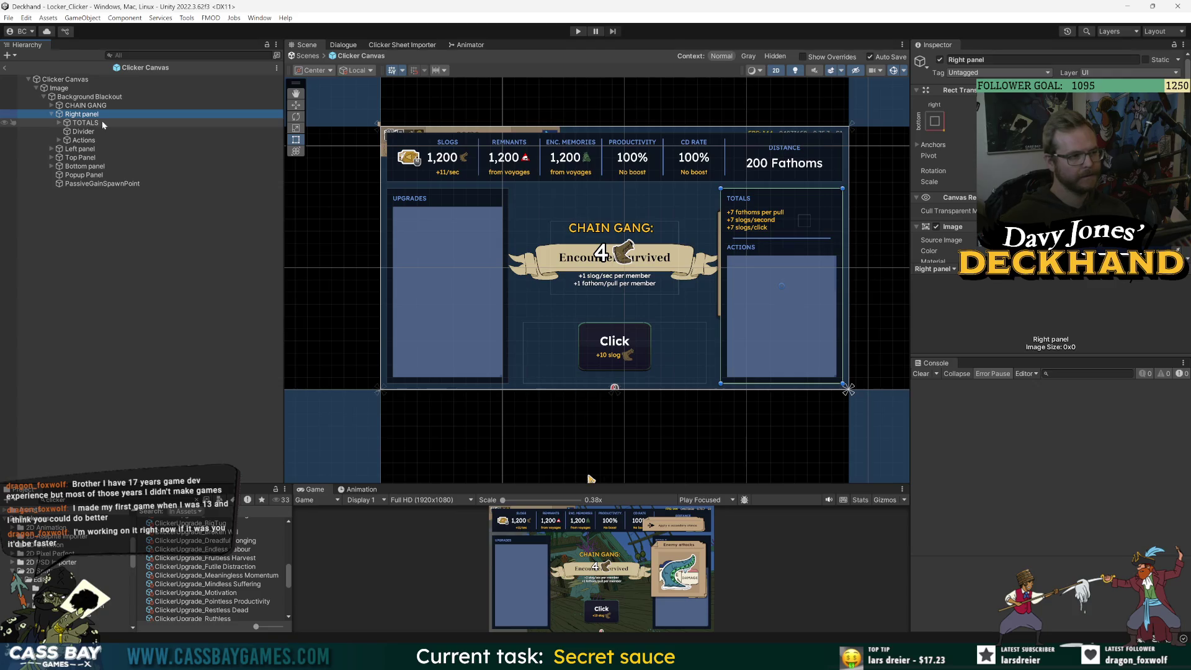
scroll(800, 191, up, 3)
scroll(739, 199, down, 1)
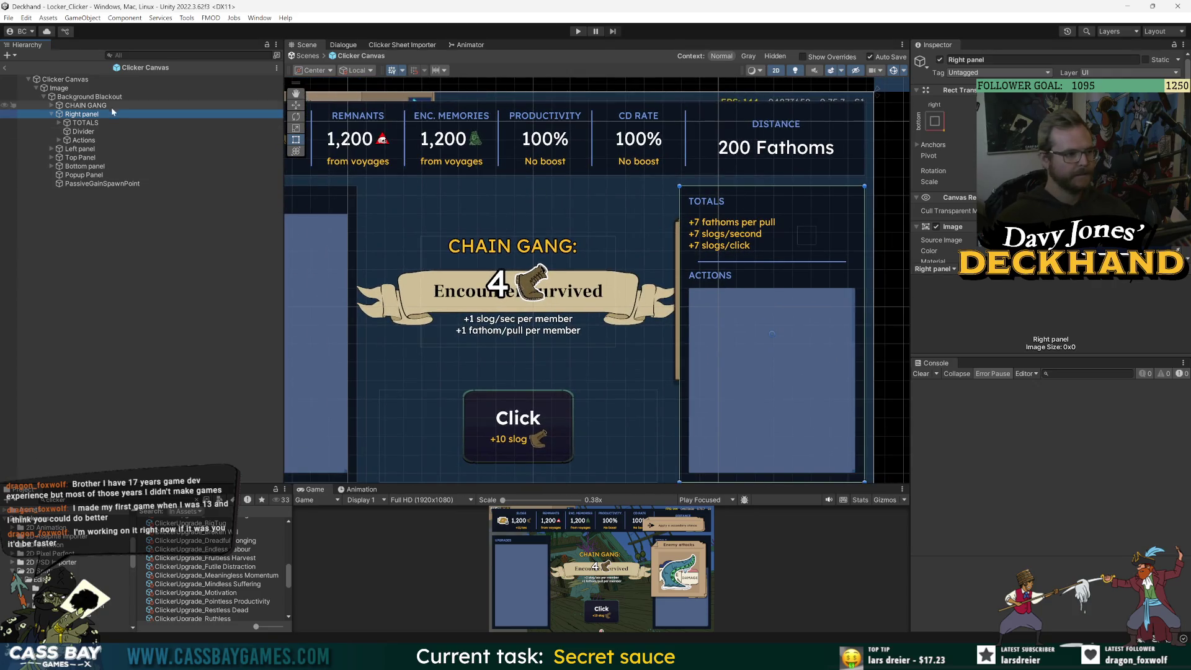
right_click(67, 115)
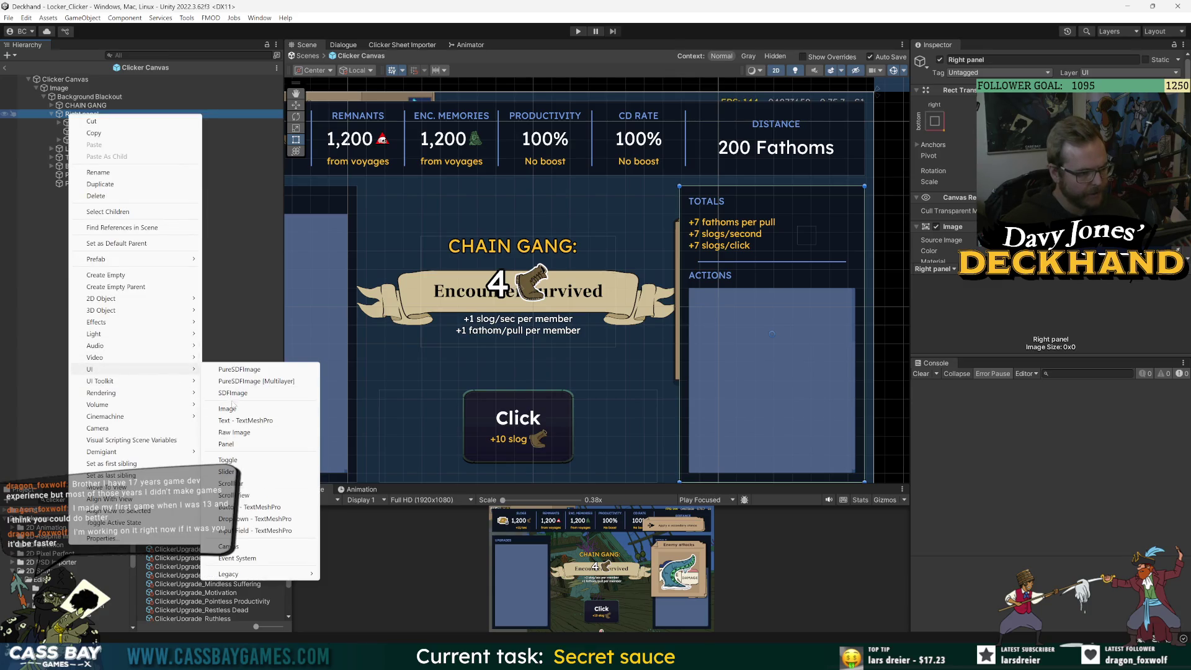
Add a new UI Image inside Right panel with stretch anchors filling it.
click(227, 409)
click(935, 121)
alt+click(1050, 285)
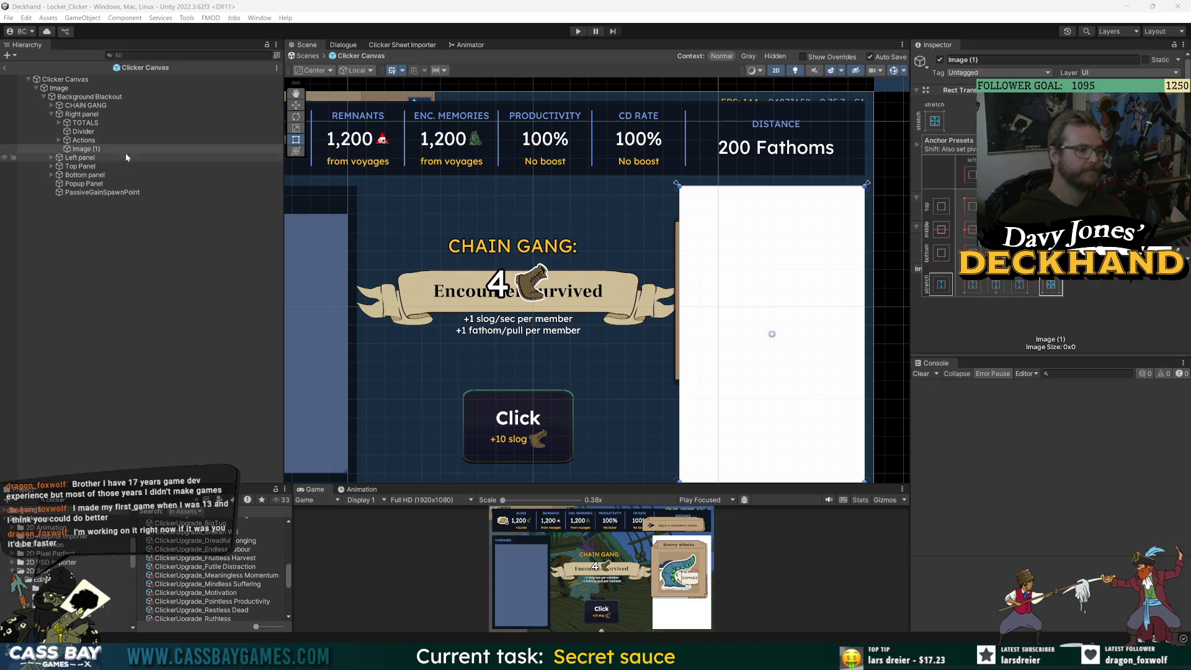
Duplicate Right panel, move TOTALS, Divider and Actions into the copy, and rename it Panel.
click(82, 114)
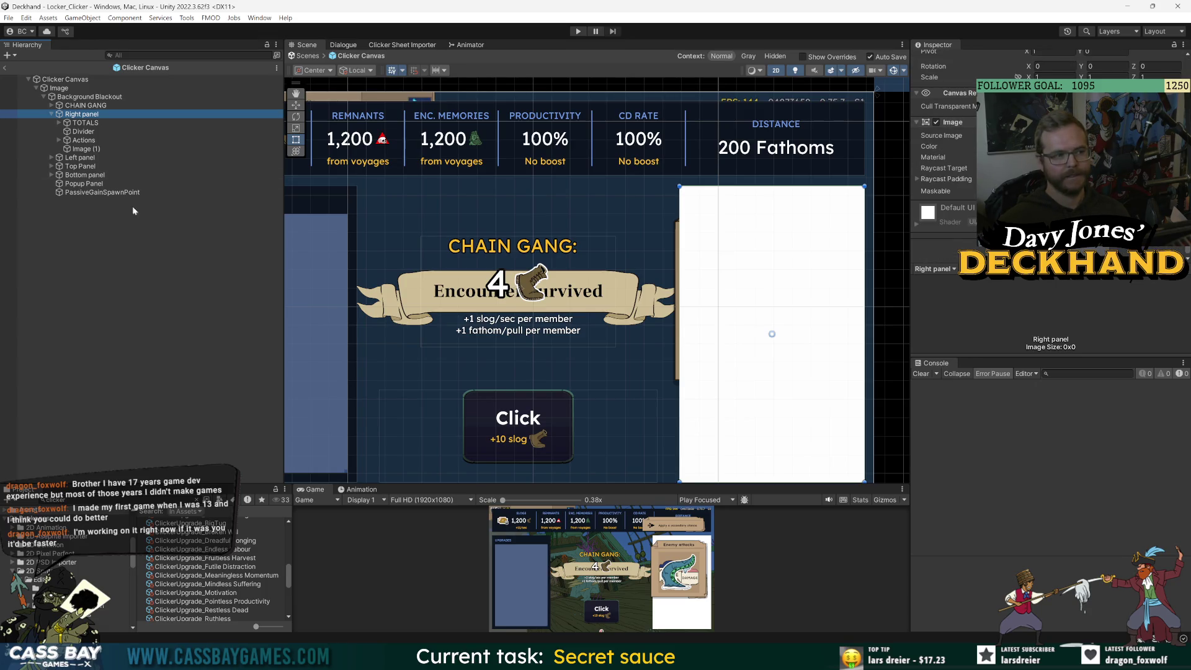
click(77, 115)
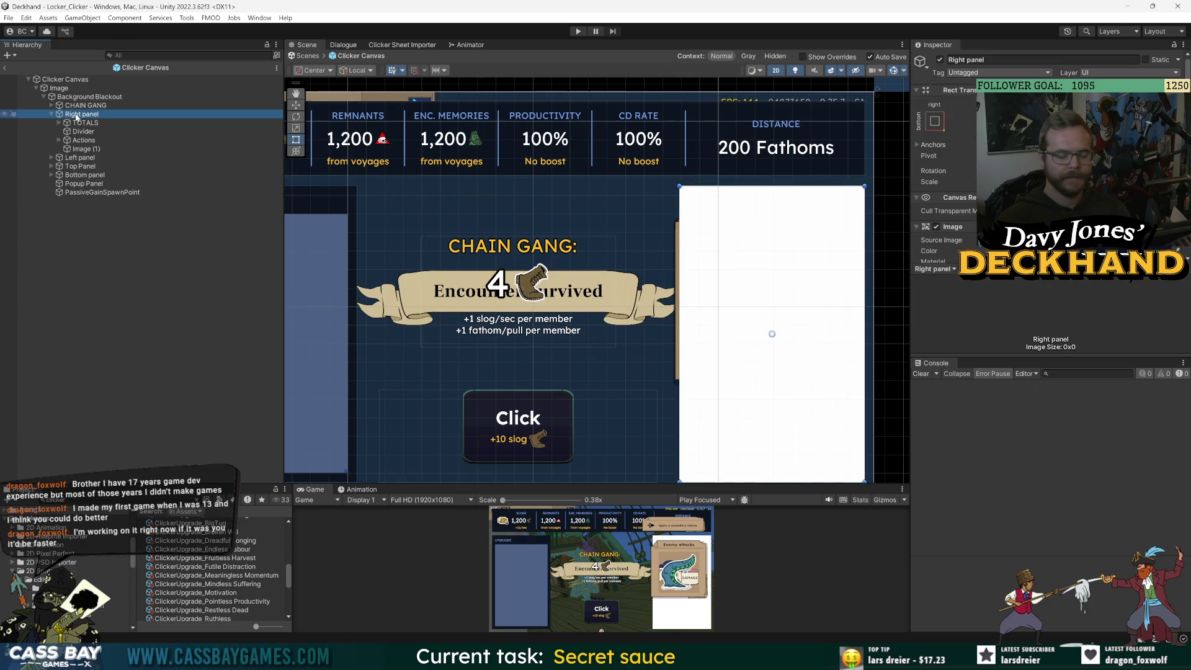
key(ctrl+d)
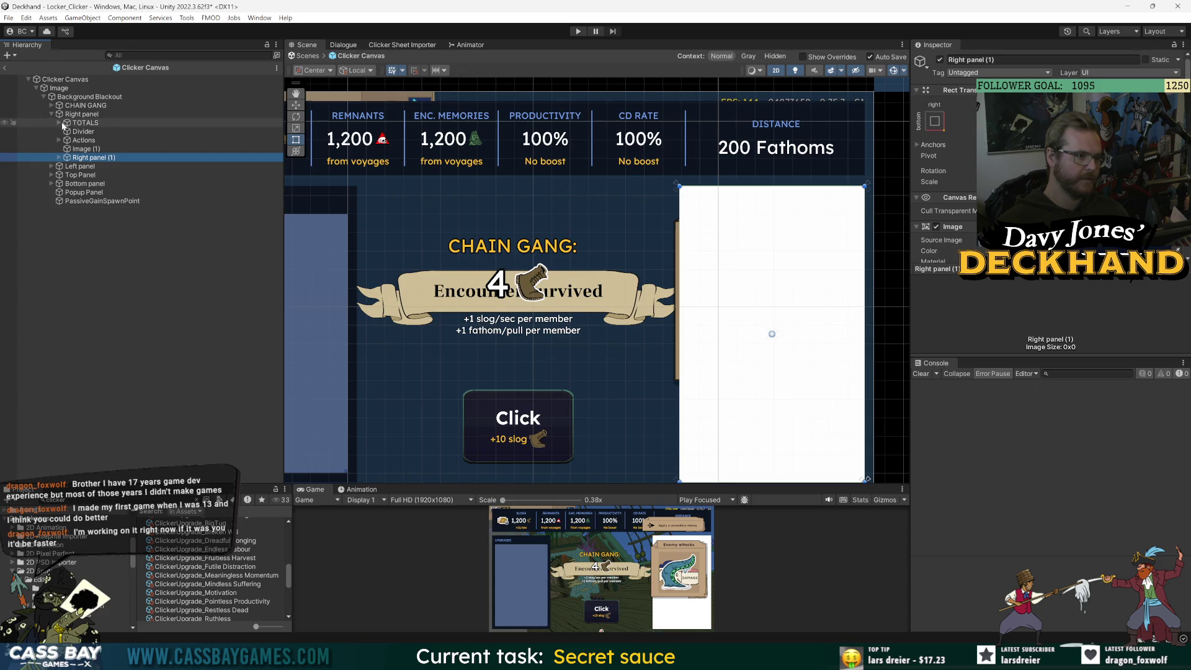
click(86, 149)
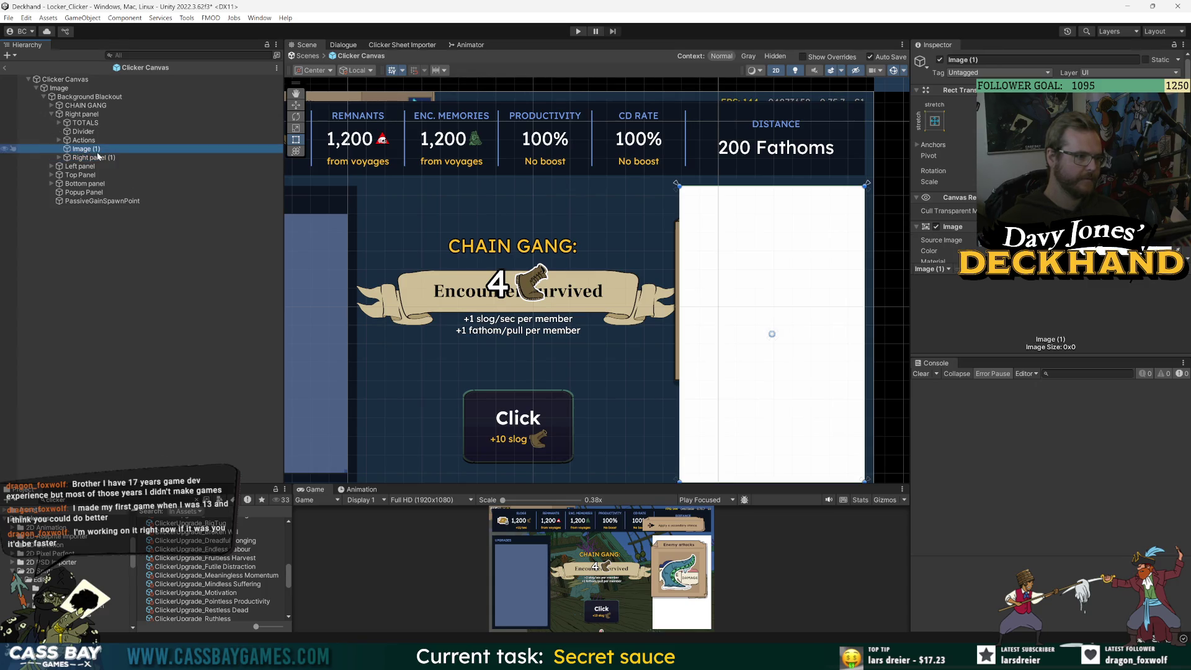
shift+click(80, 123)
key(Delete)
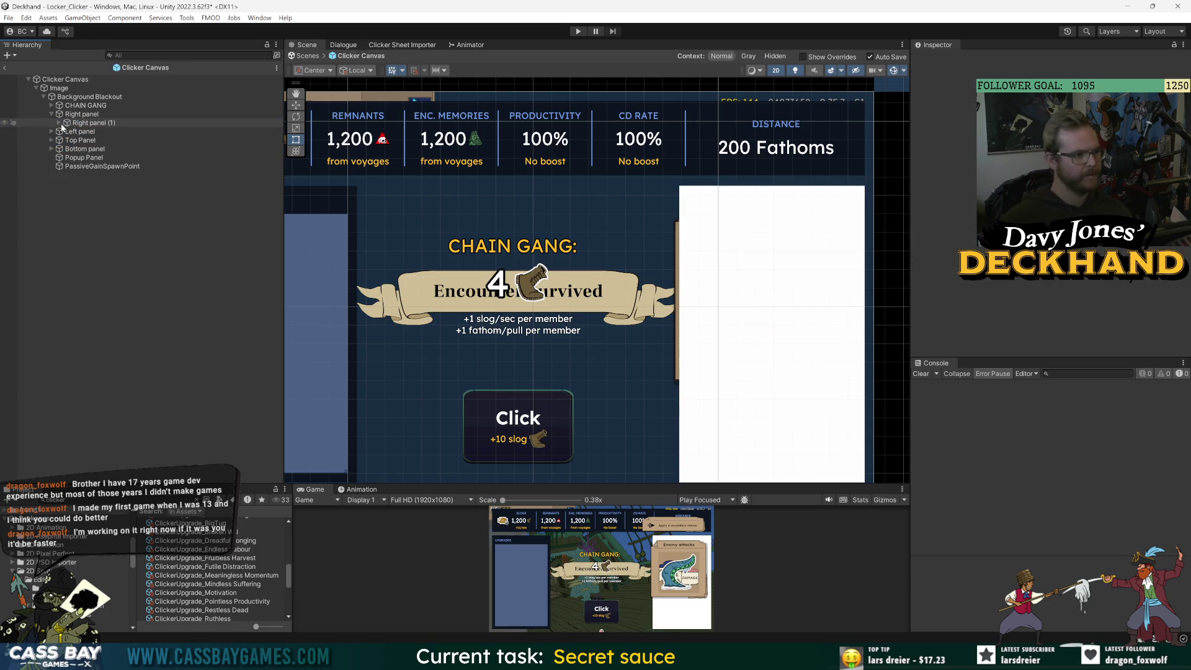
click(59, 123)
click(91, 124)
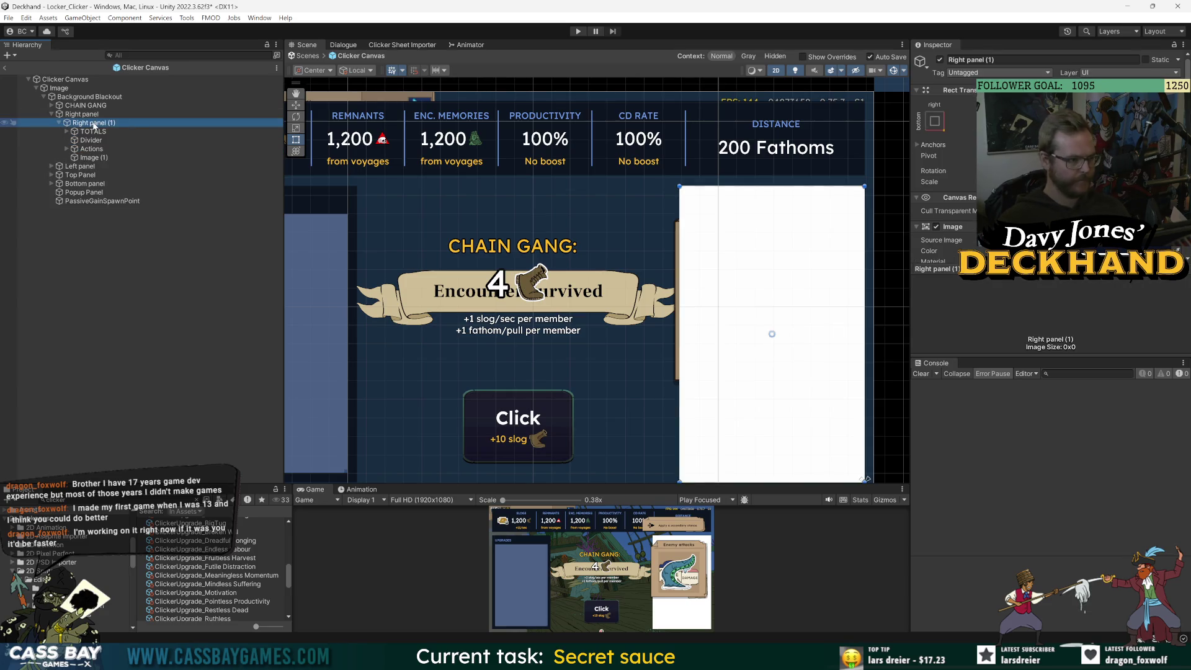
click(93, 123)
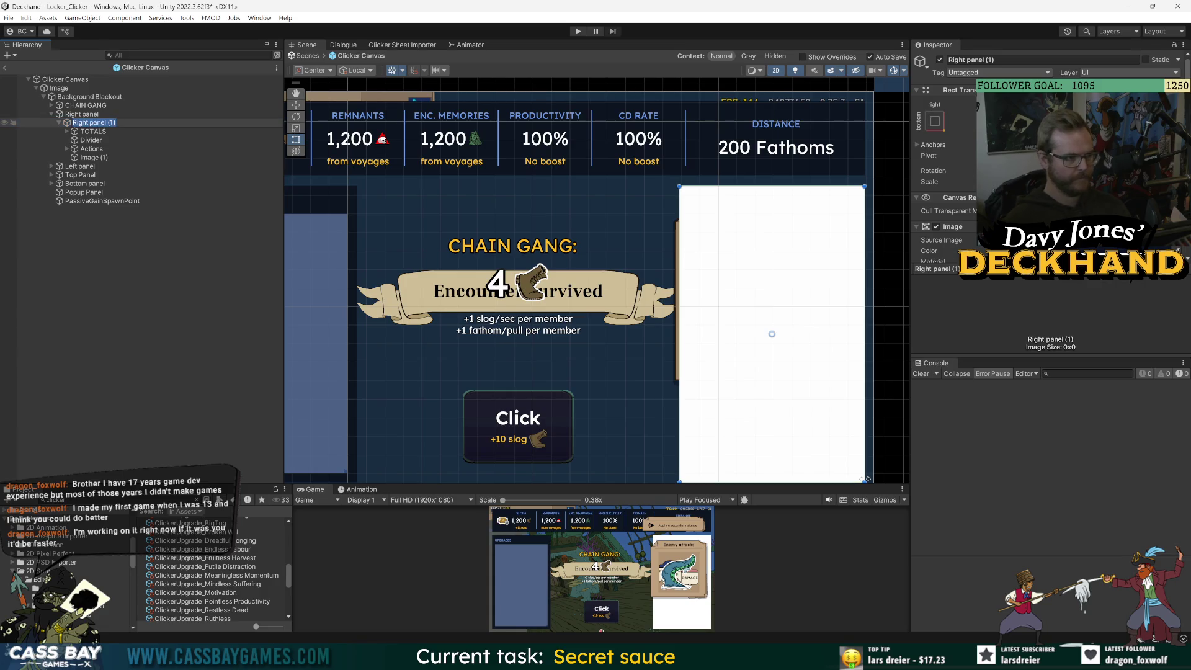
text(Panel)
key(Return)
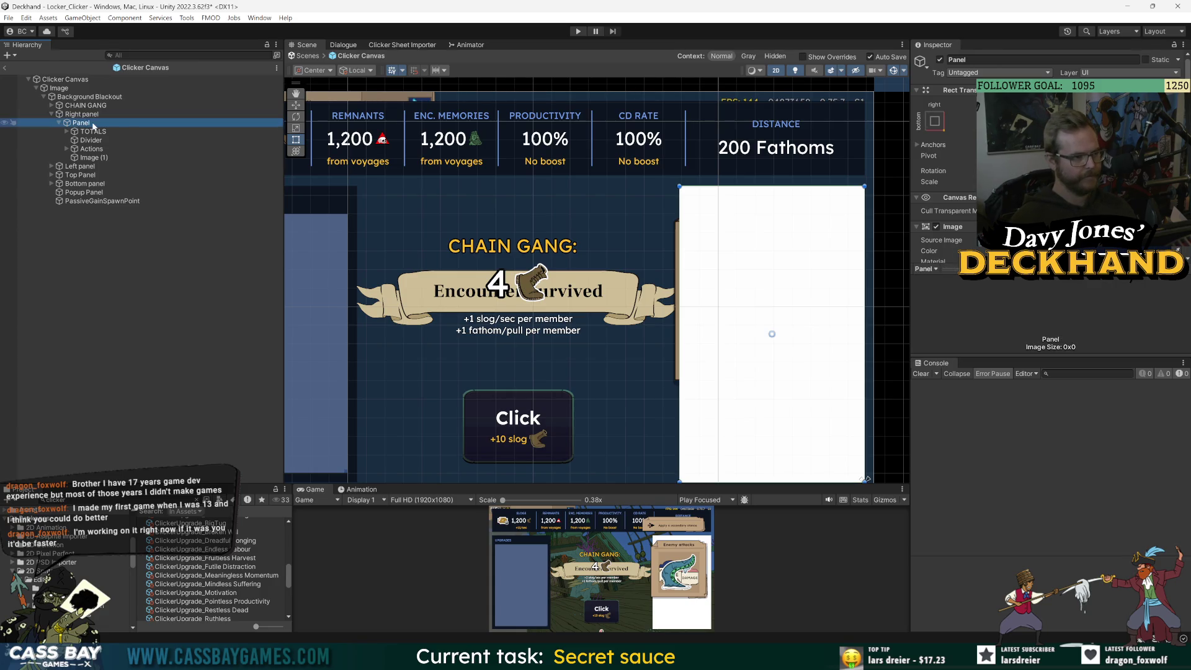
drag(90, 158, 87, 120)
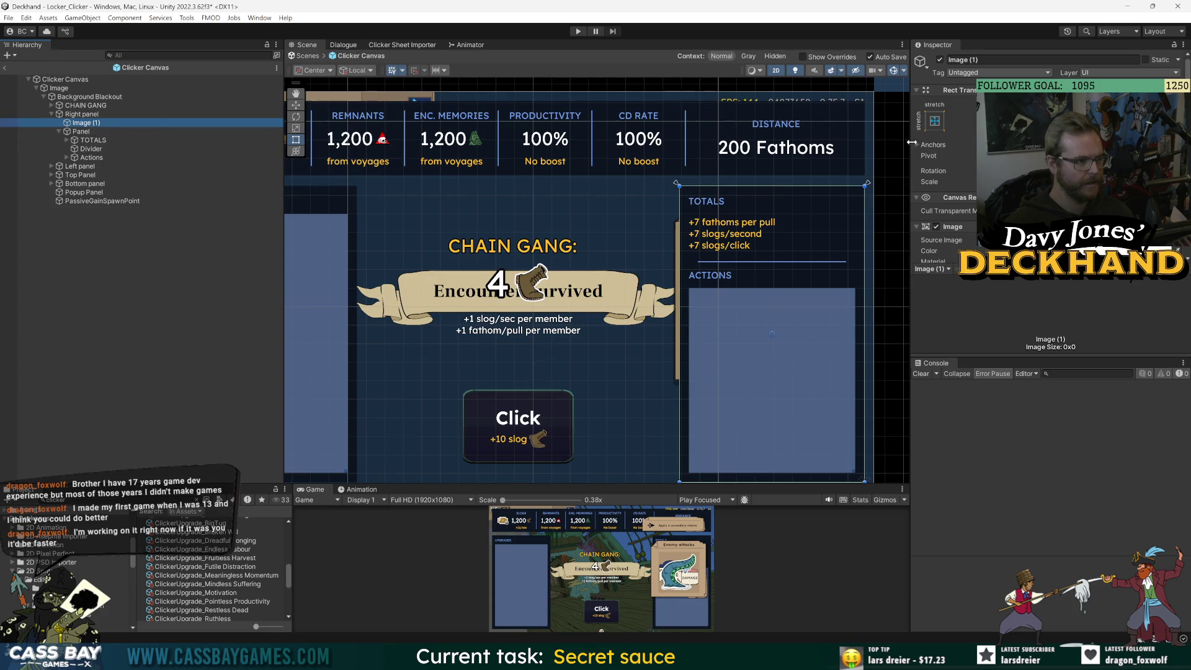
Stretch Image (1) over Right panel including pivot and position, align its edges, and save.
click(935, 121)
key(shift+alt)
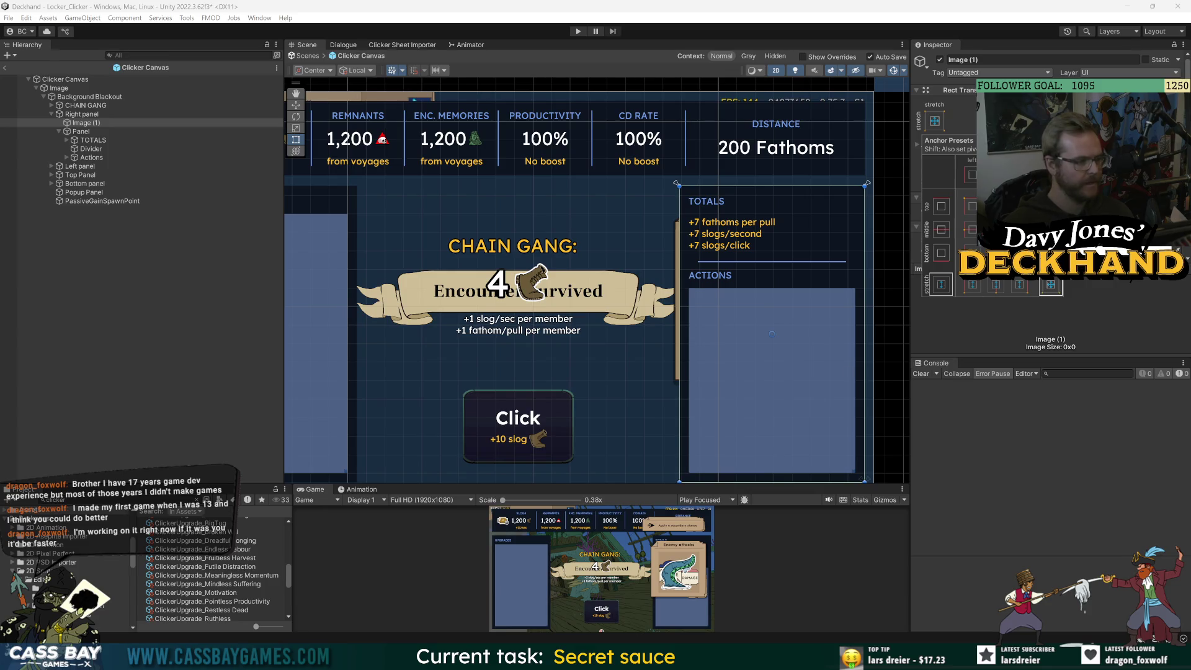
drag(680, 333, 680, 333)
key(ctrl+s)
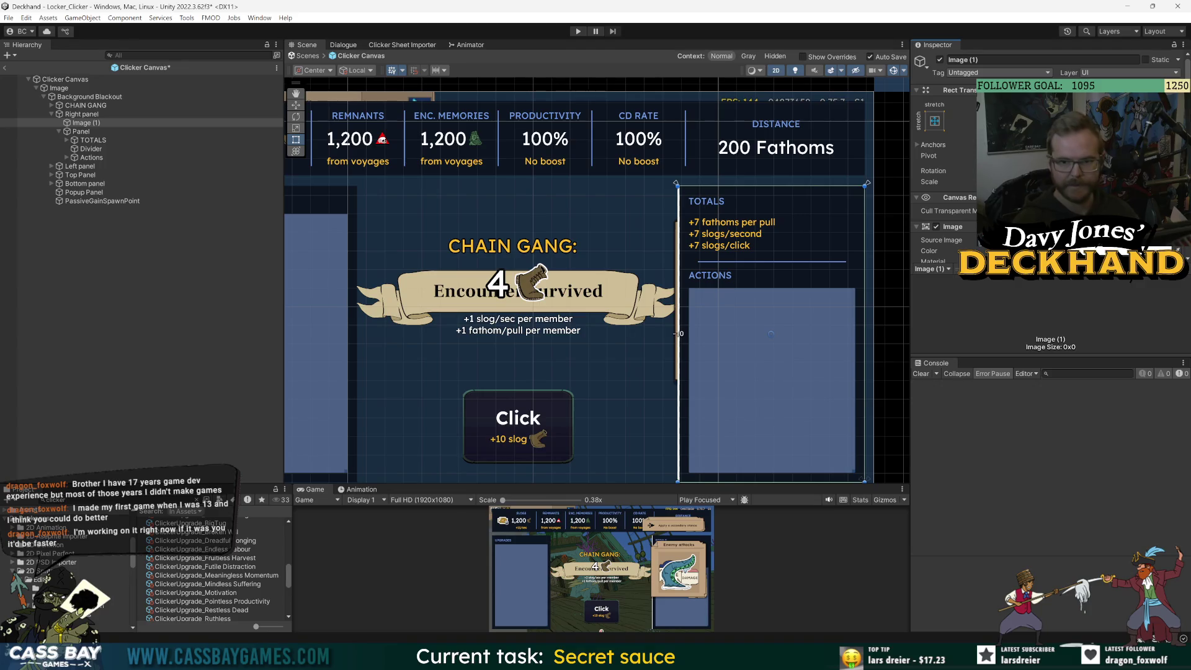
drag(771, 187, 771, 184)
drag(865, 333, 867, 333)
scroll(649, 400, down, 3)
click(649, 403)
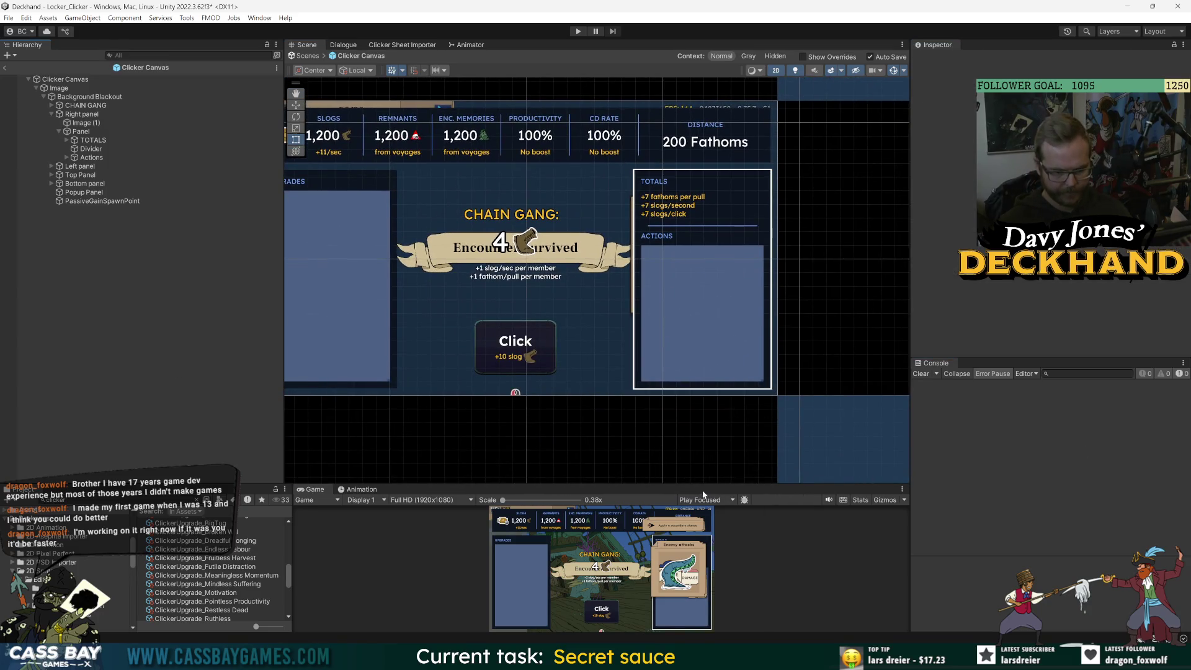
scroll(704, 479, down, 3)
drag(689, 485, 688, 273)
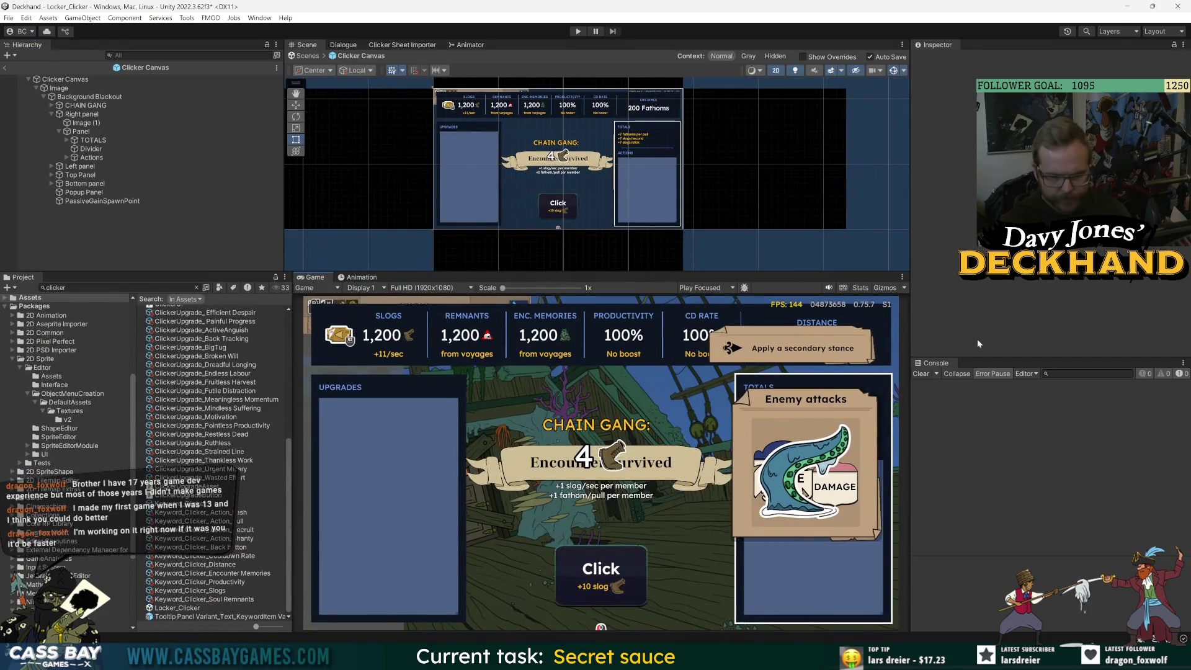
Rename the image Panel Selection Highlight and tint it yellow FEBD28.
click(91, 121)
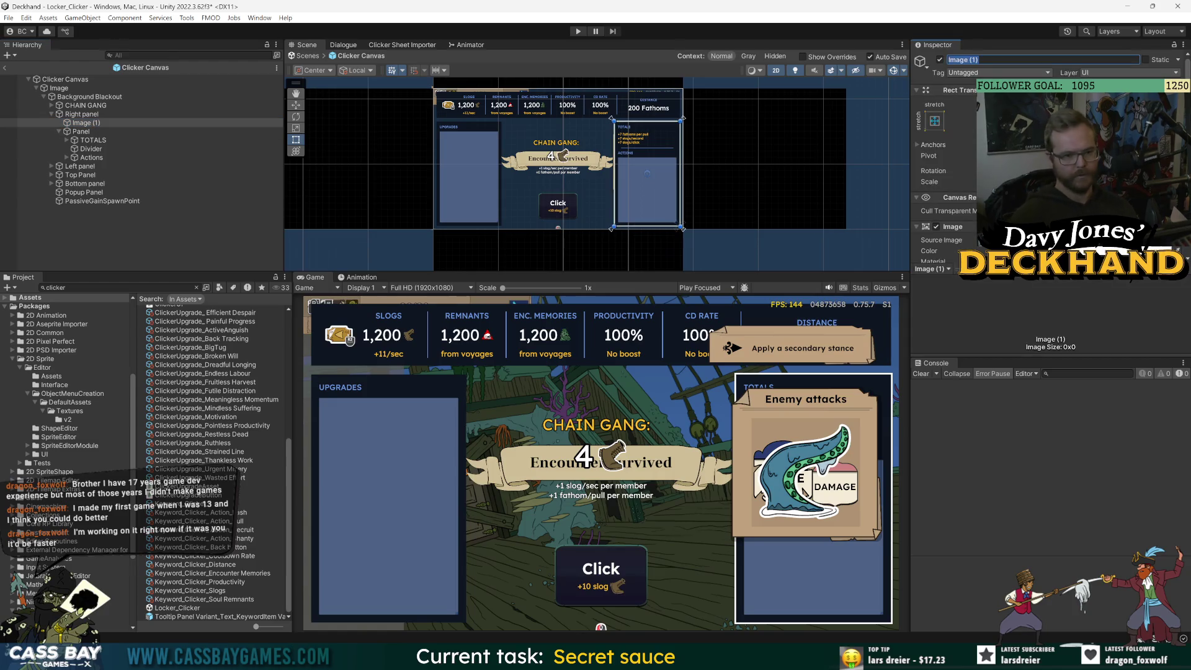
text(Pannel Hi)
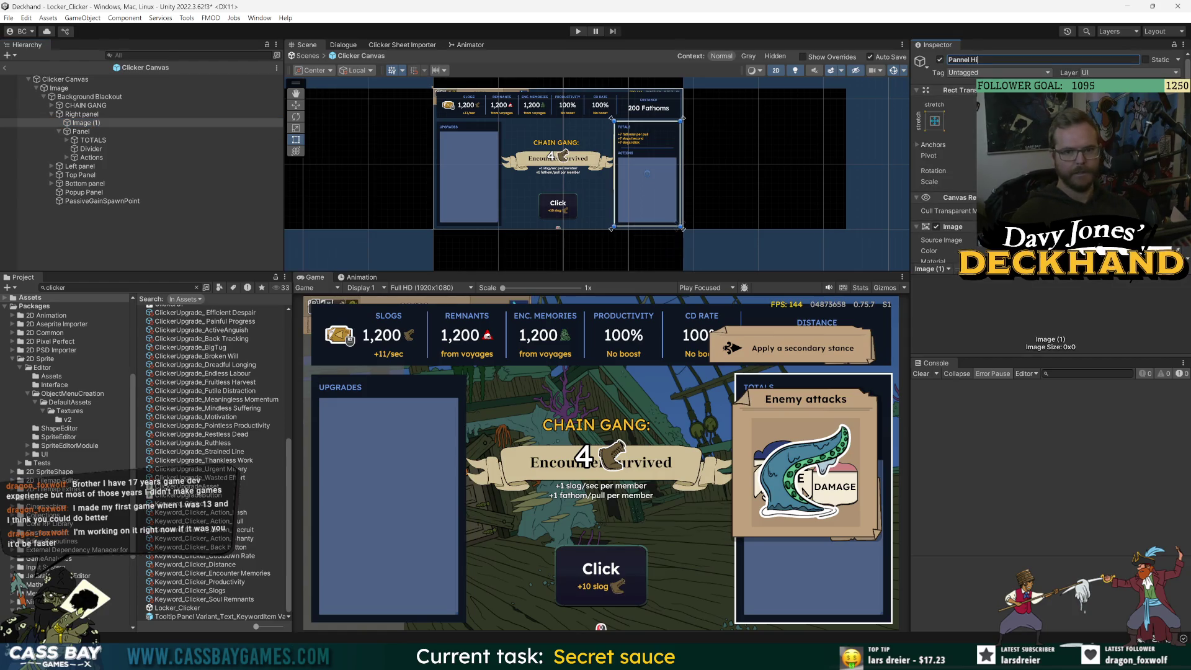
text( Selection Highlight)
key(Return)
key(ctrl+s)
click(1171, 251)
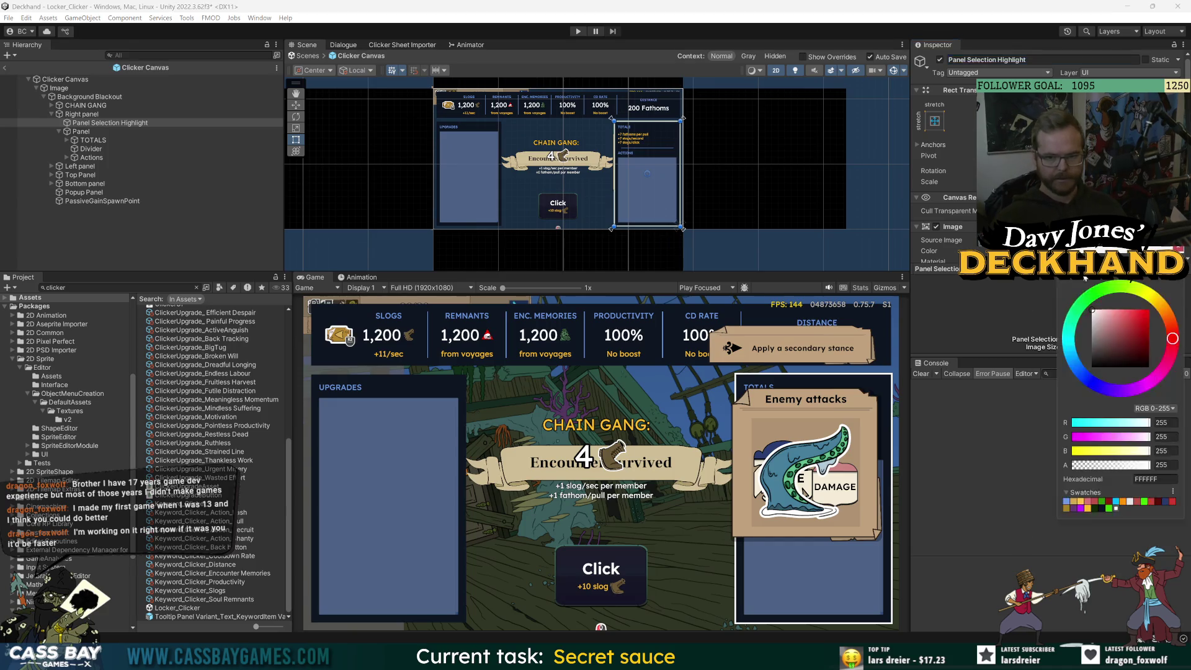
click(1087, 508)
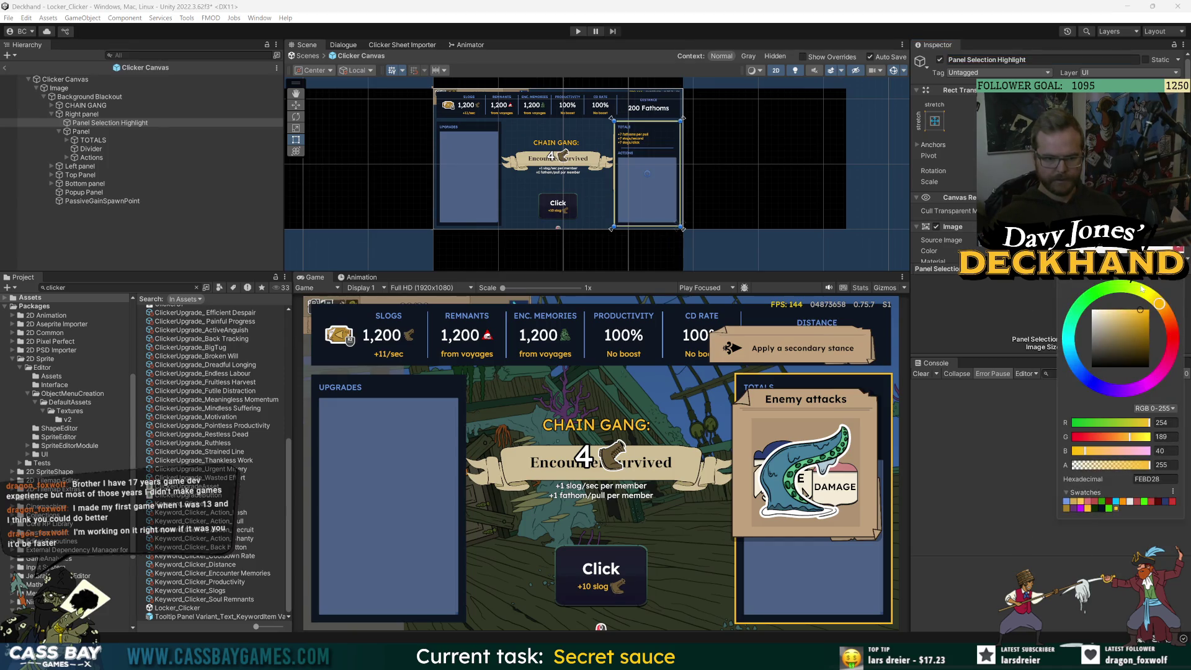
click(954, 469)
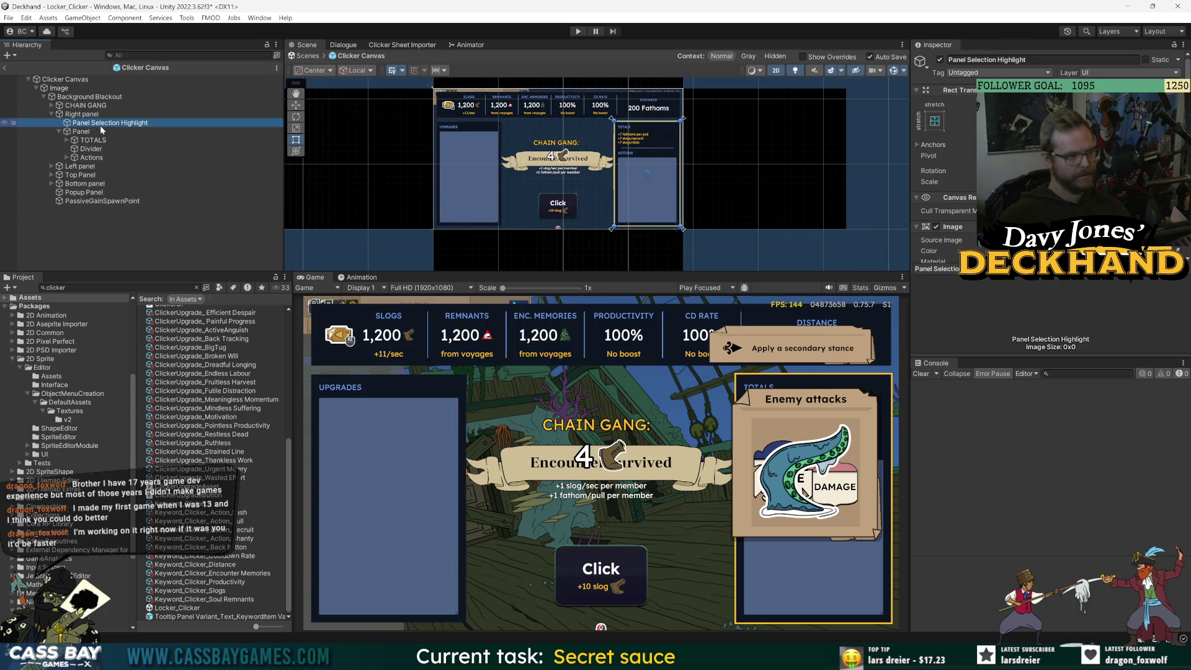
click(65, 80)
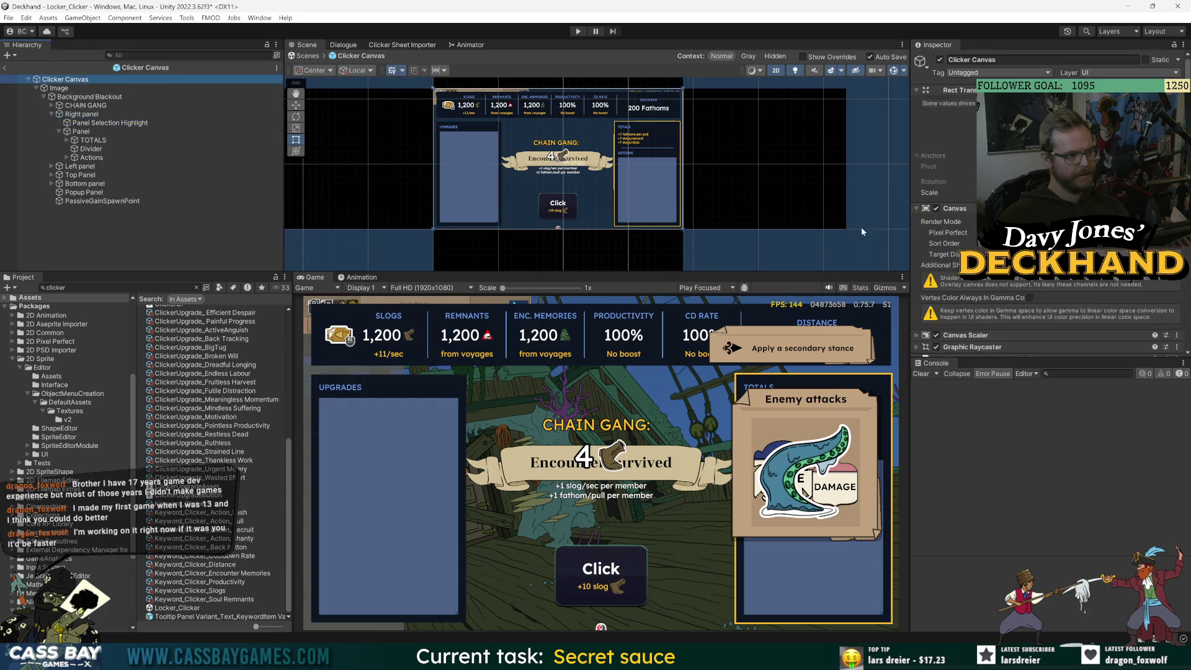
Expand Clicker UI (Script), then Actions, Scroll View, Viewport and Left panel in the Hierarchy.
scroll(1048, 204, down, 15)
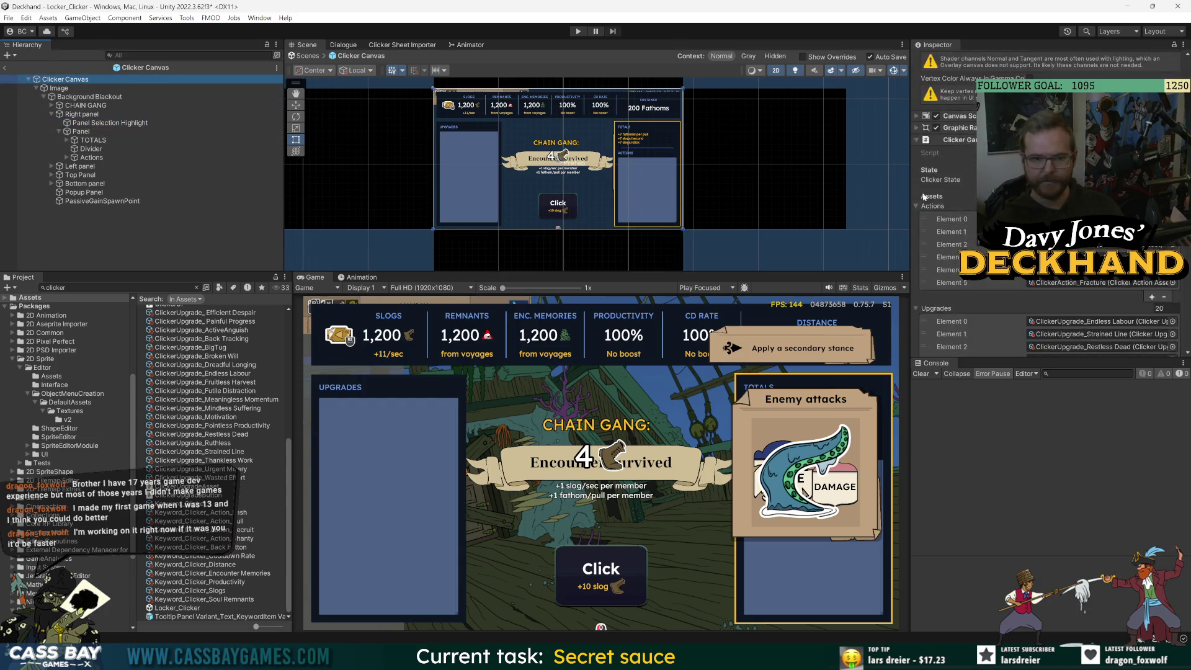
click(957, 327)
scroll(988, 293, down, 5)
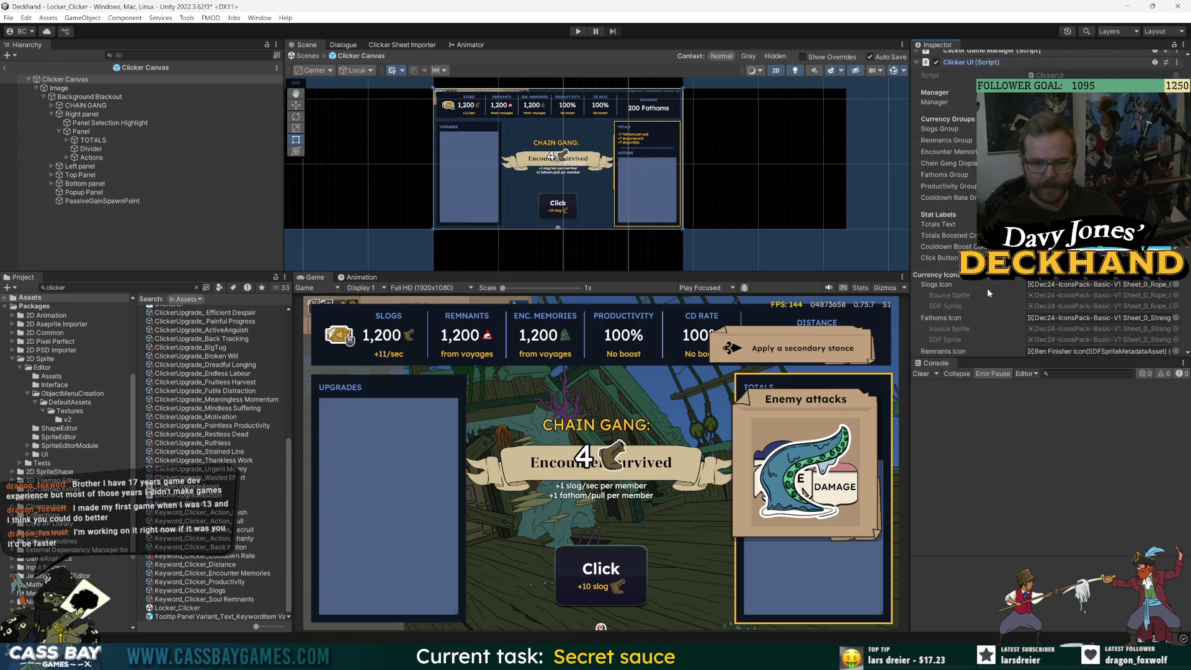
scroll(1048, 205, down, 8)
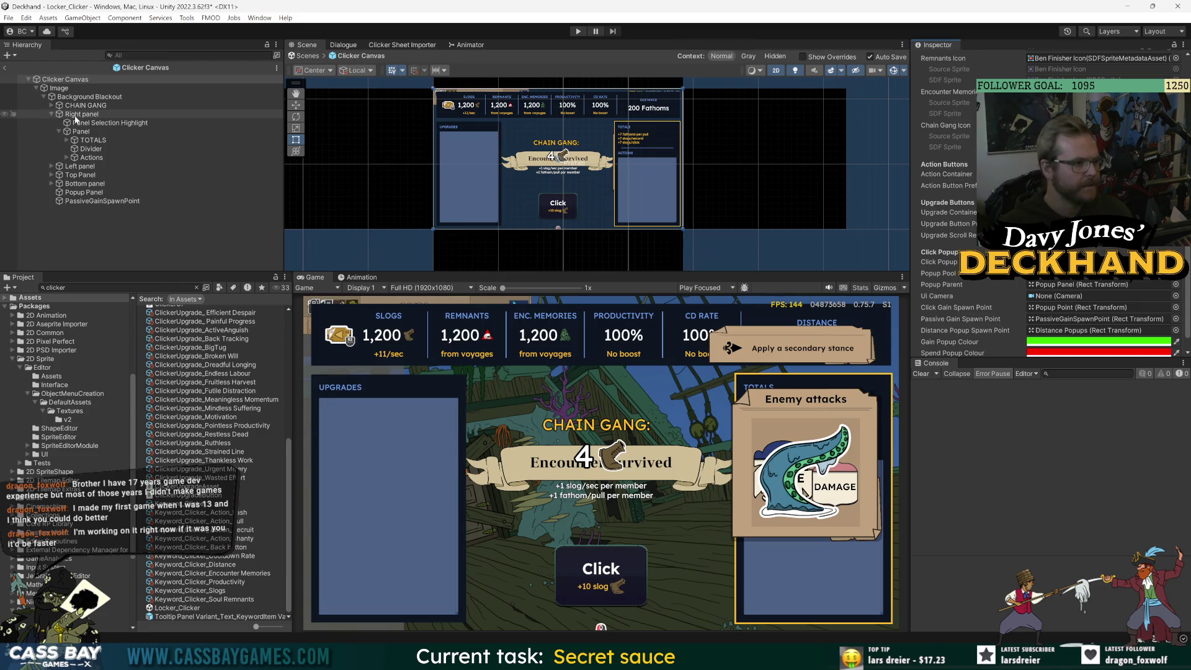
click(66, 159)
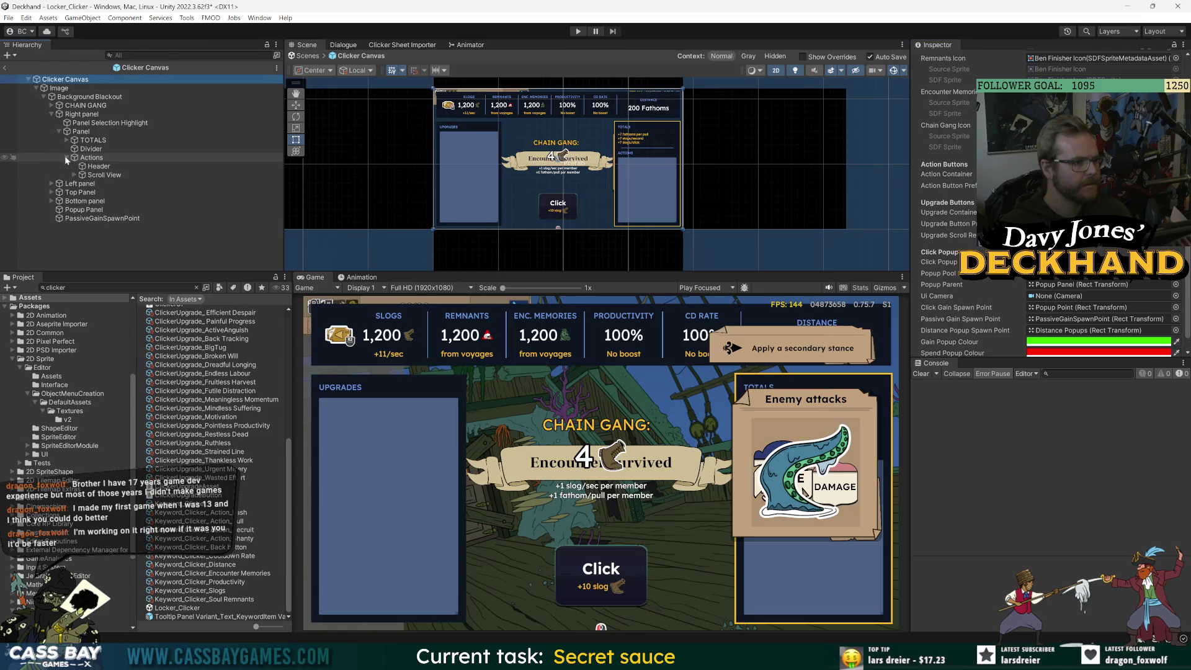
click(74, 175)
click(82, 183)
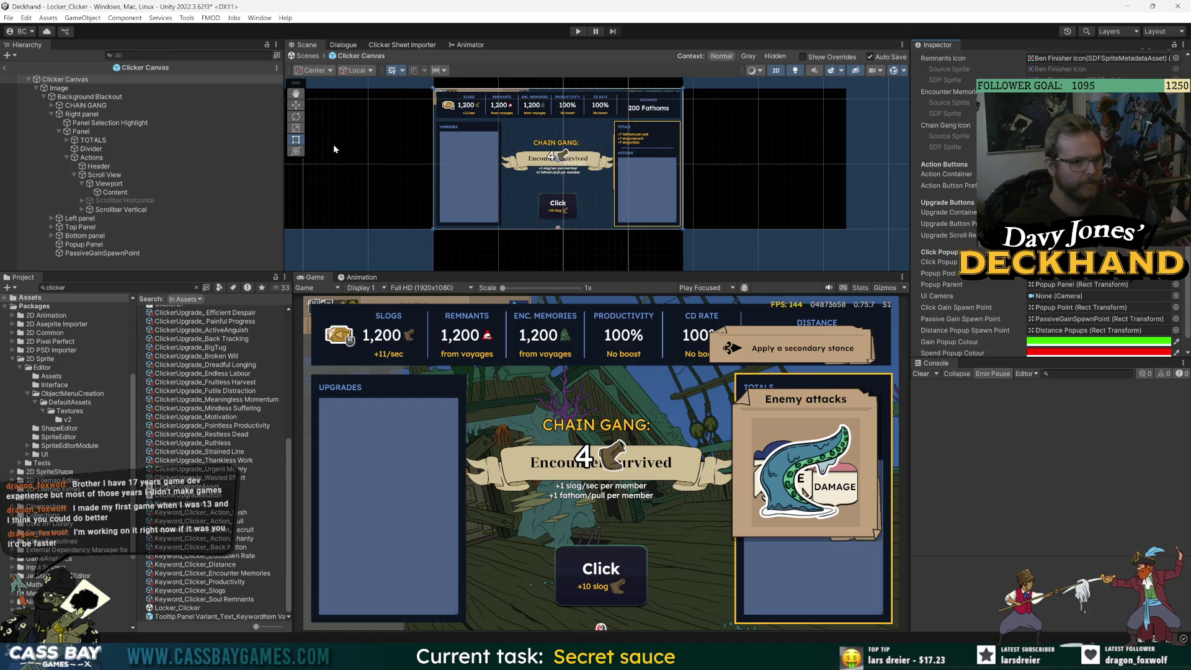
click(51, 219)
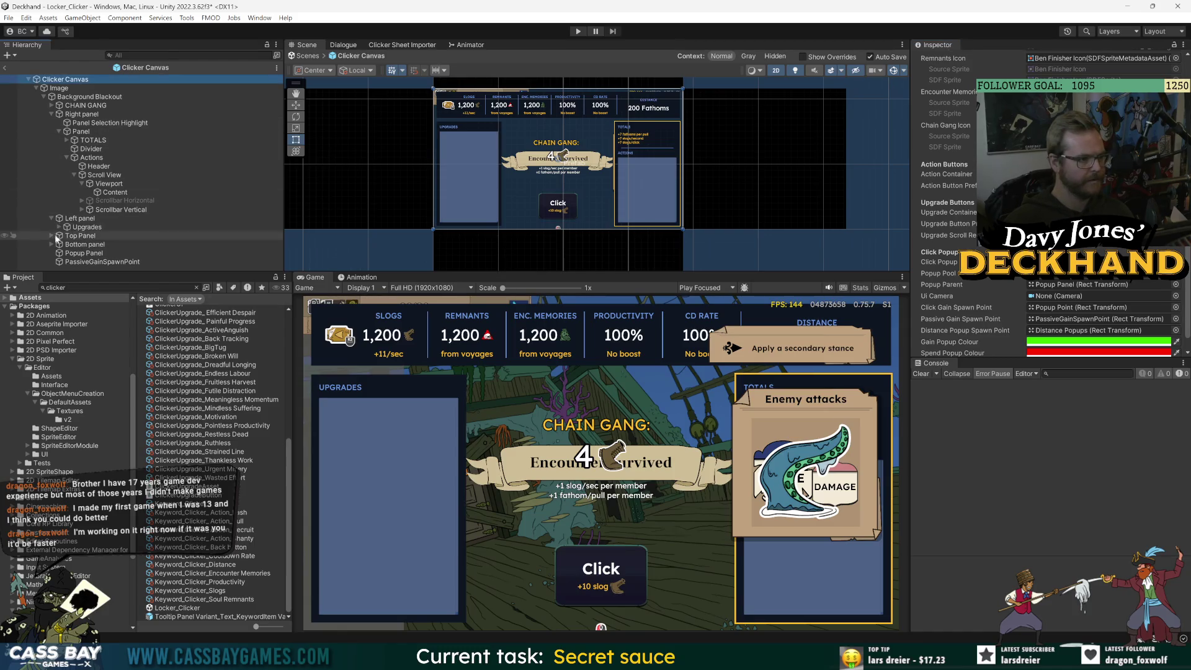
Duplicate Left panel, nest the copy inside it, and delete the original Upgrades child.
click(66, 221)
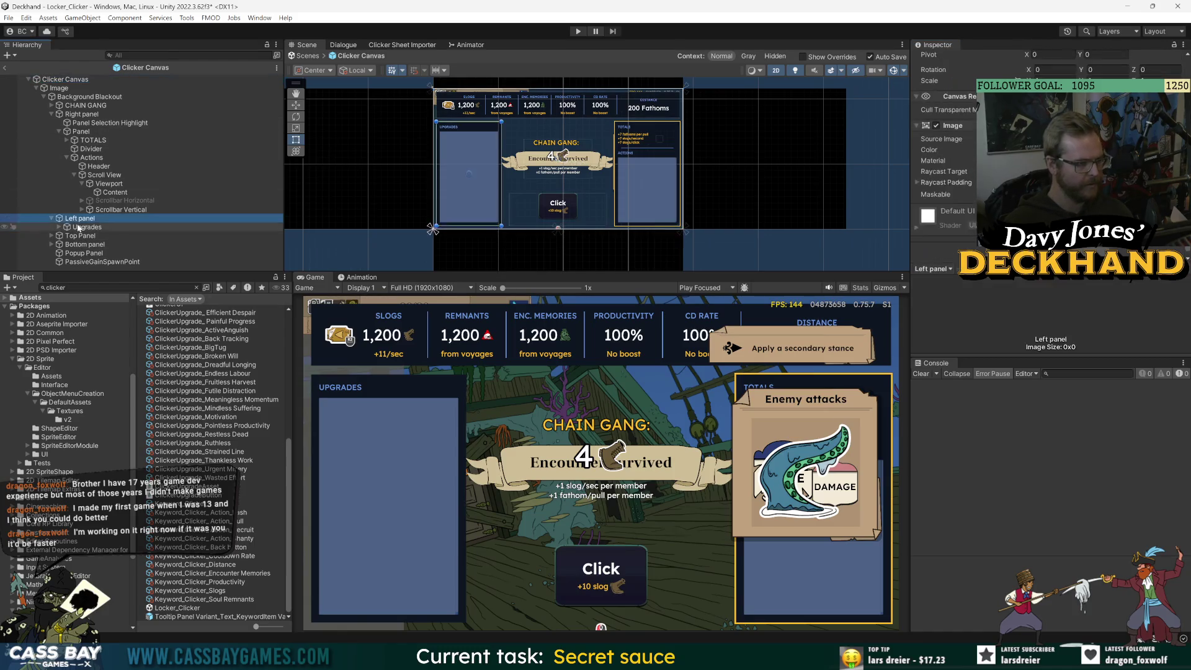
key(ctrl+d)
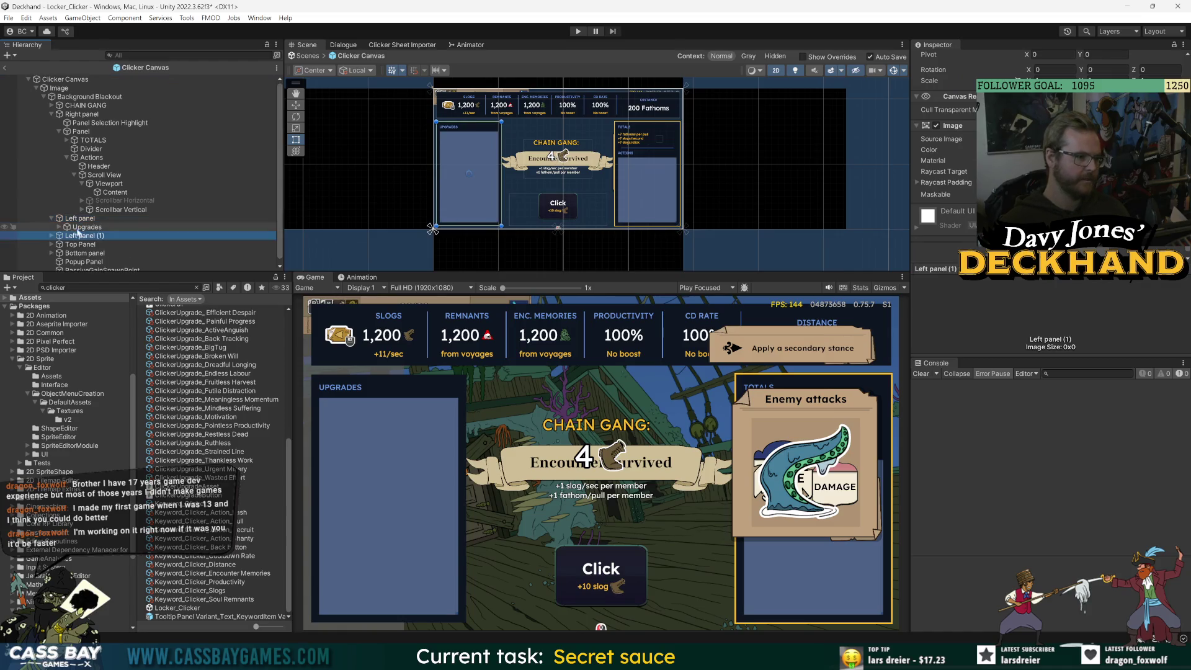
drag(67, 239, 98, 238)
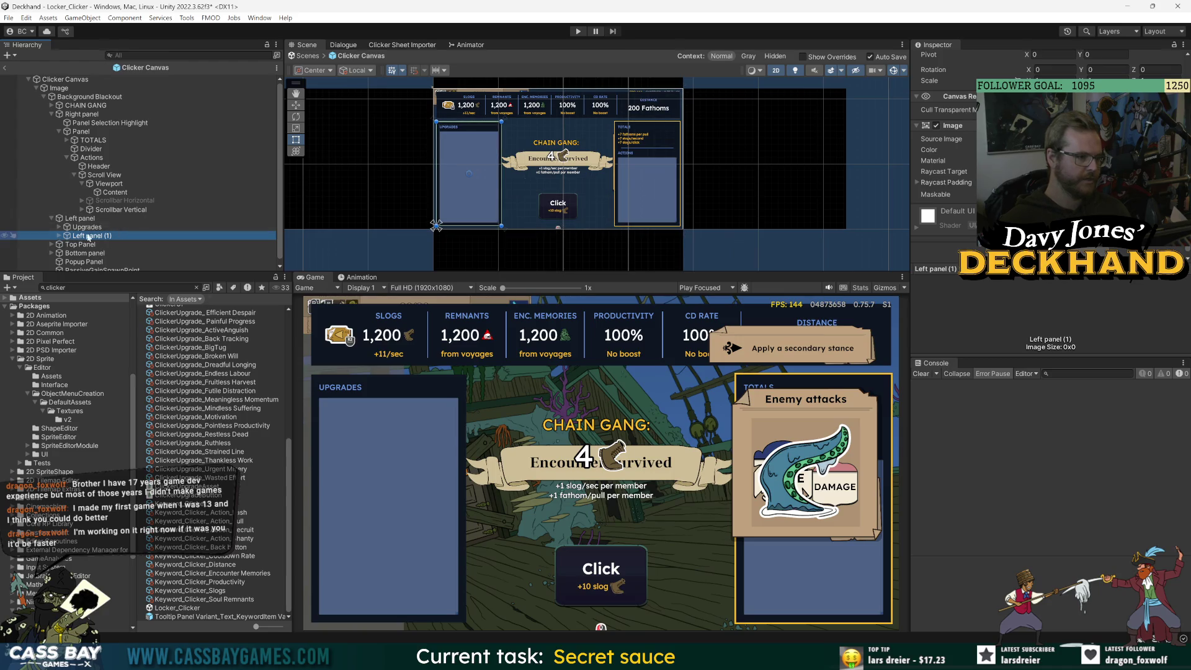
click(94, 227)
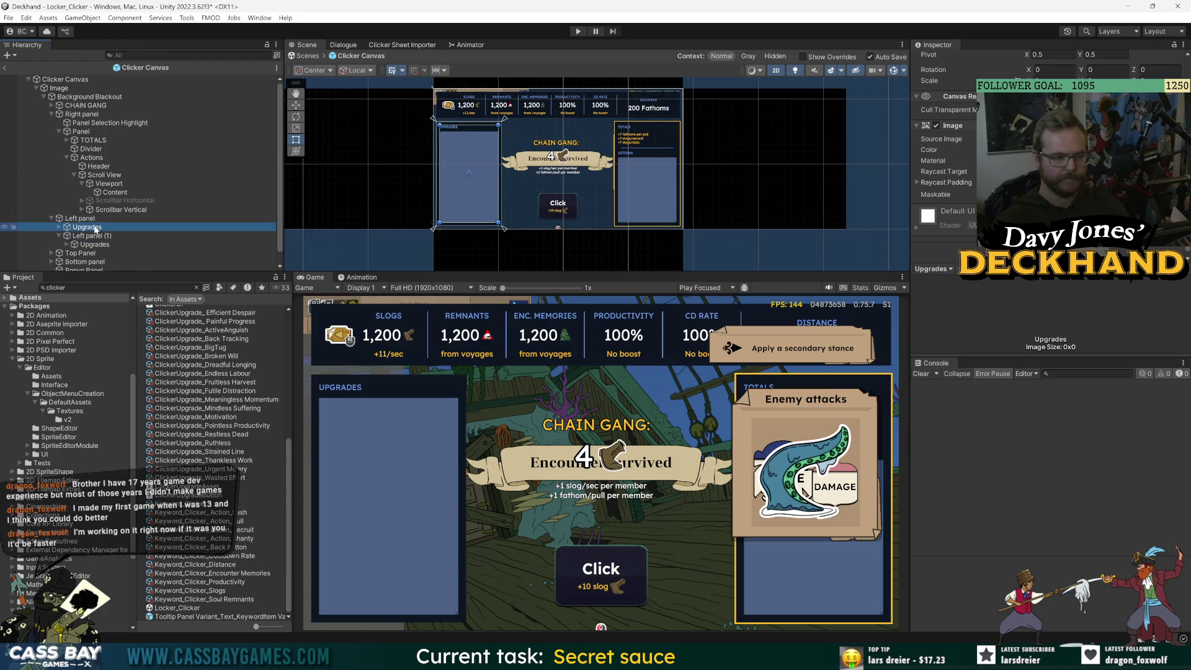
key(Delete)
Remove the Image components from Left panel, the right-hand Panel and Right panel.
click(86, 219)
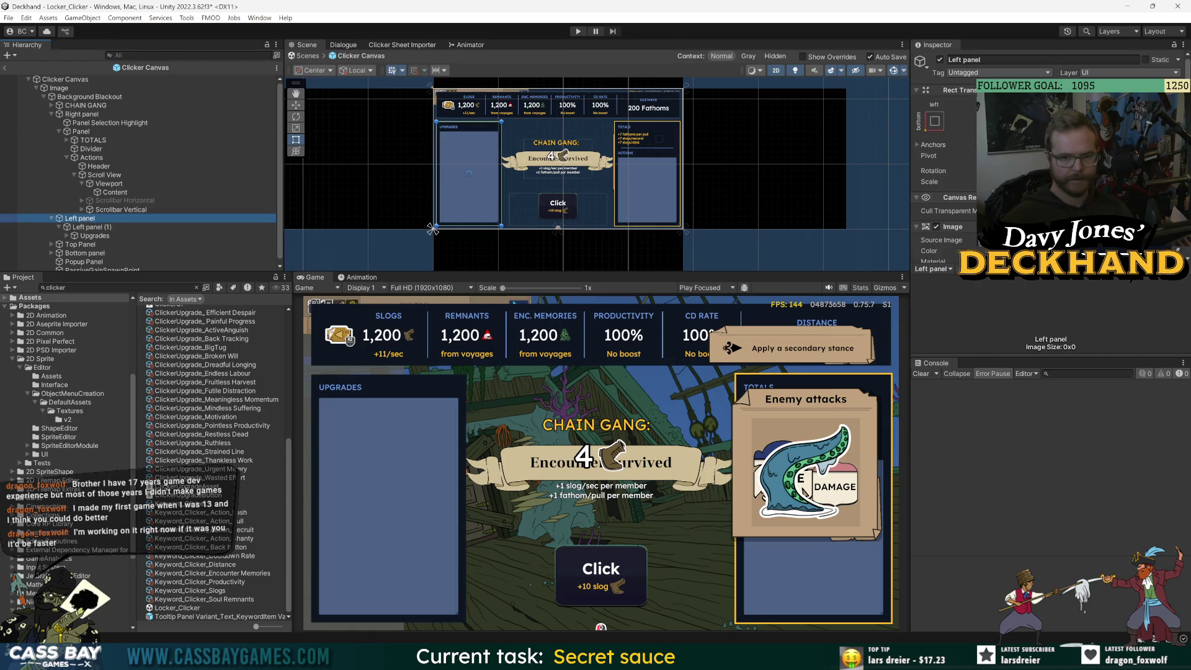
scroll(949, 155, down, 3)
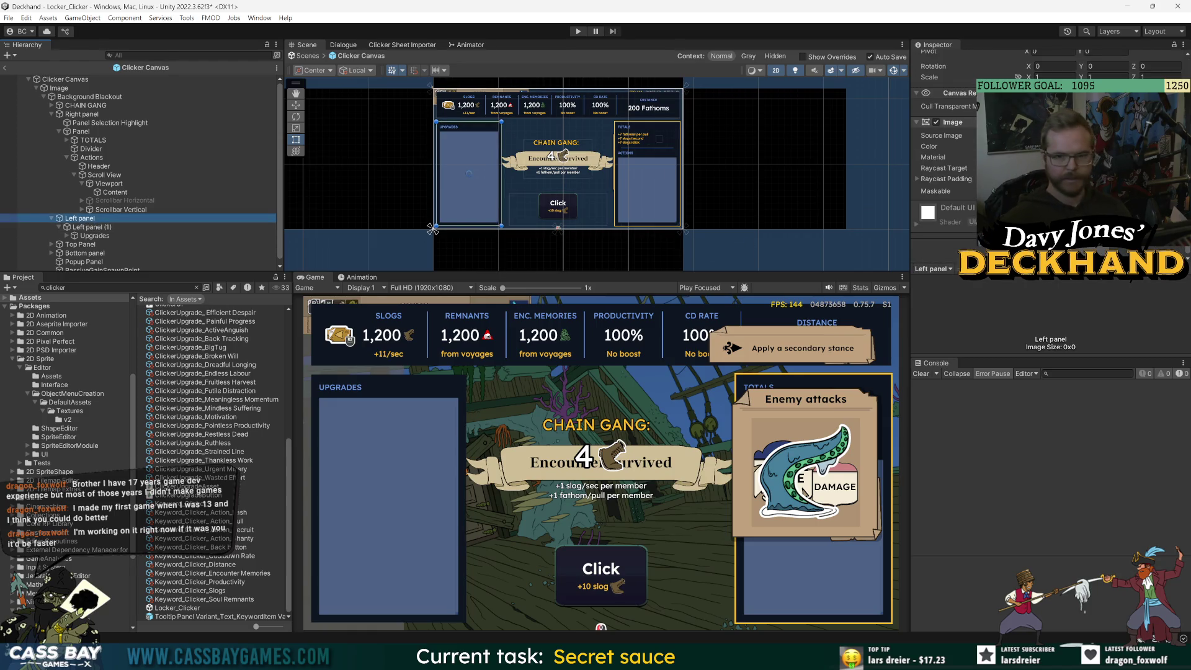
right_click(952, 122)
click(986, 149)
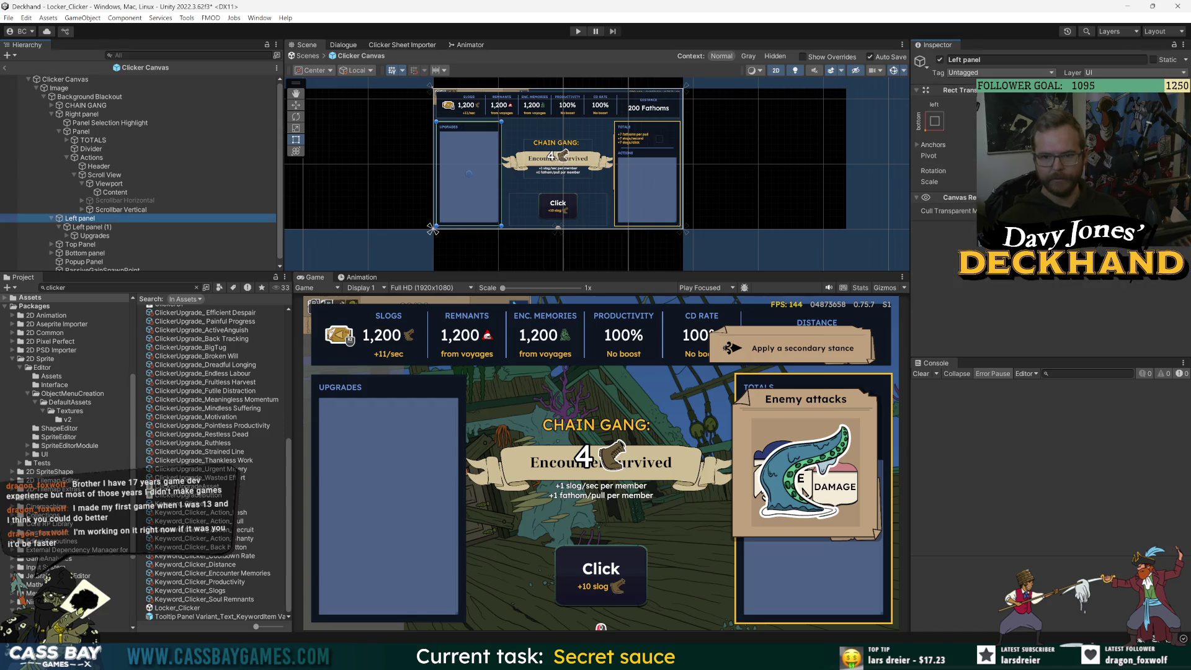
click(82, 132)
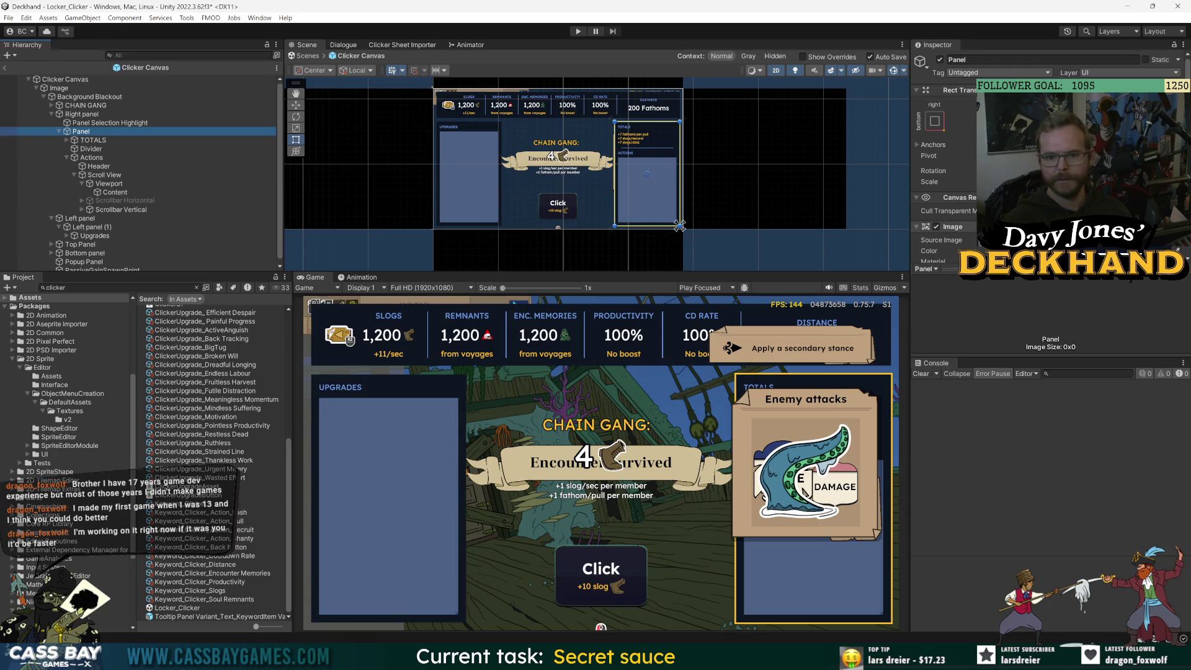
right_click(1076, 227)
click(1110, 251)
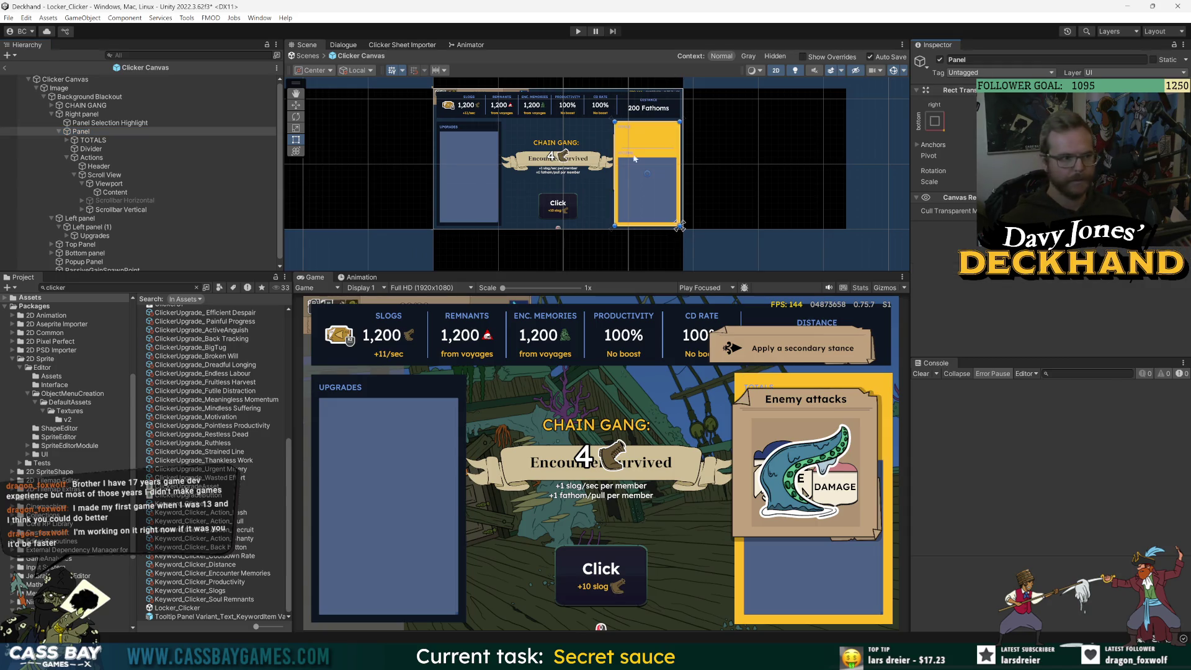
click(682, 229)
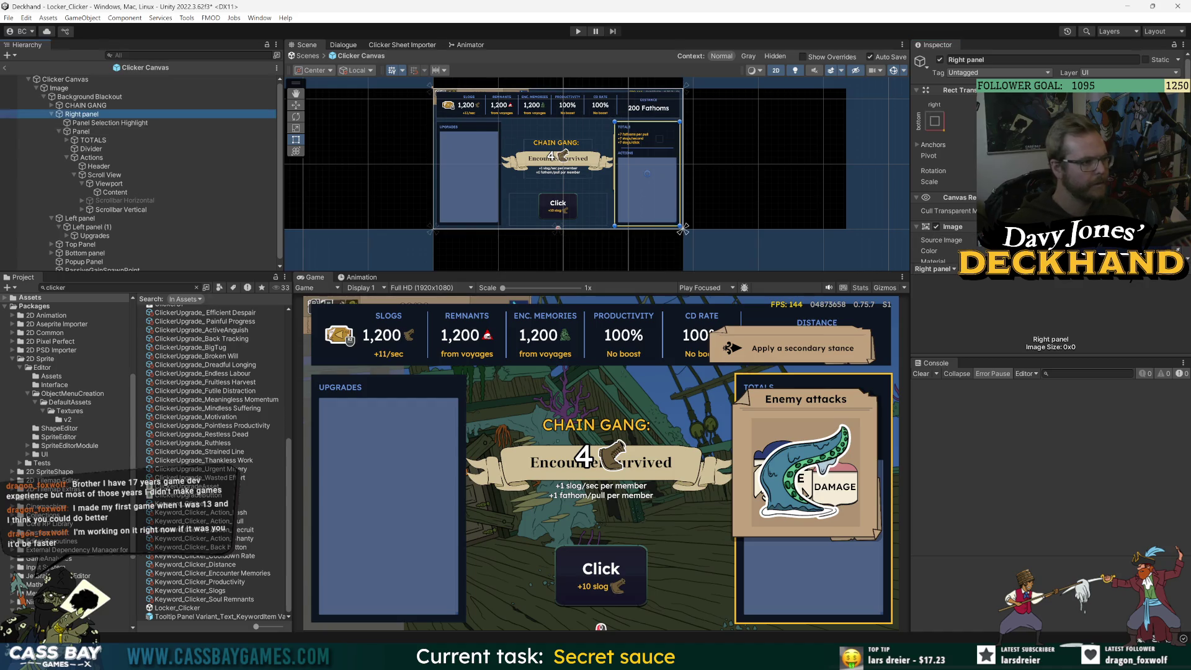
right_click(1073, 227)
click(1098, 266)
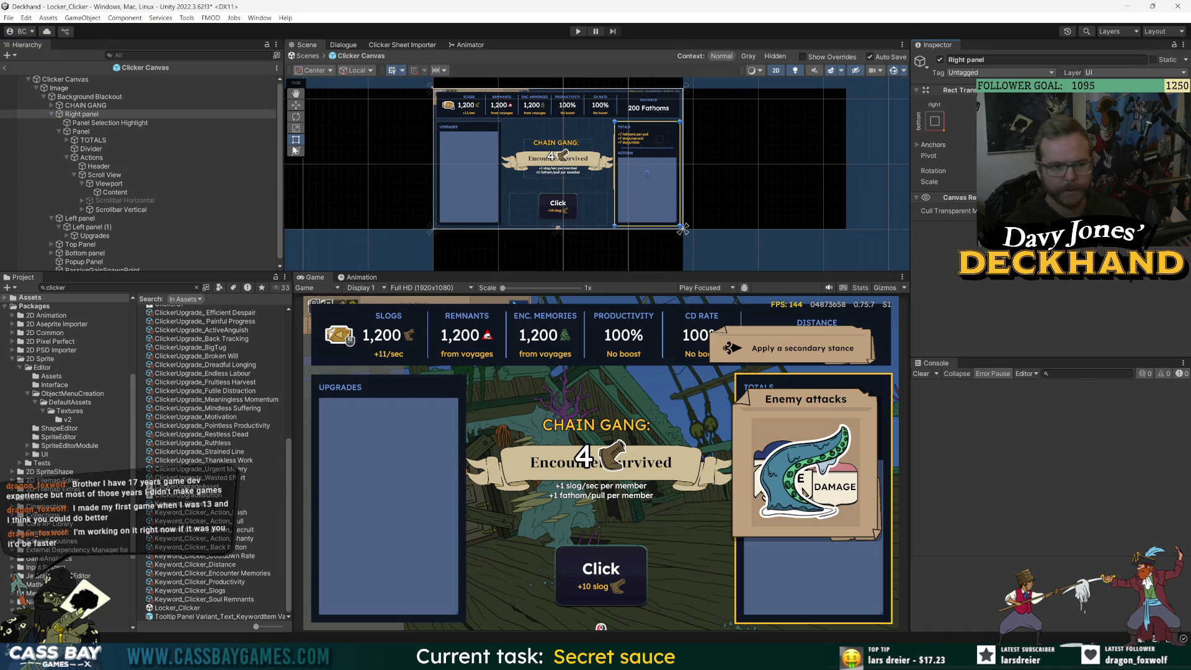
Rename the nested Left panel (1) copy to Panel and collapse it.
click(96, 228)
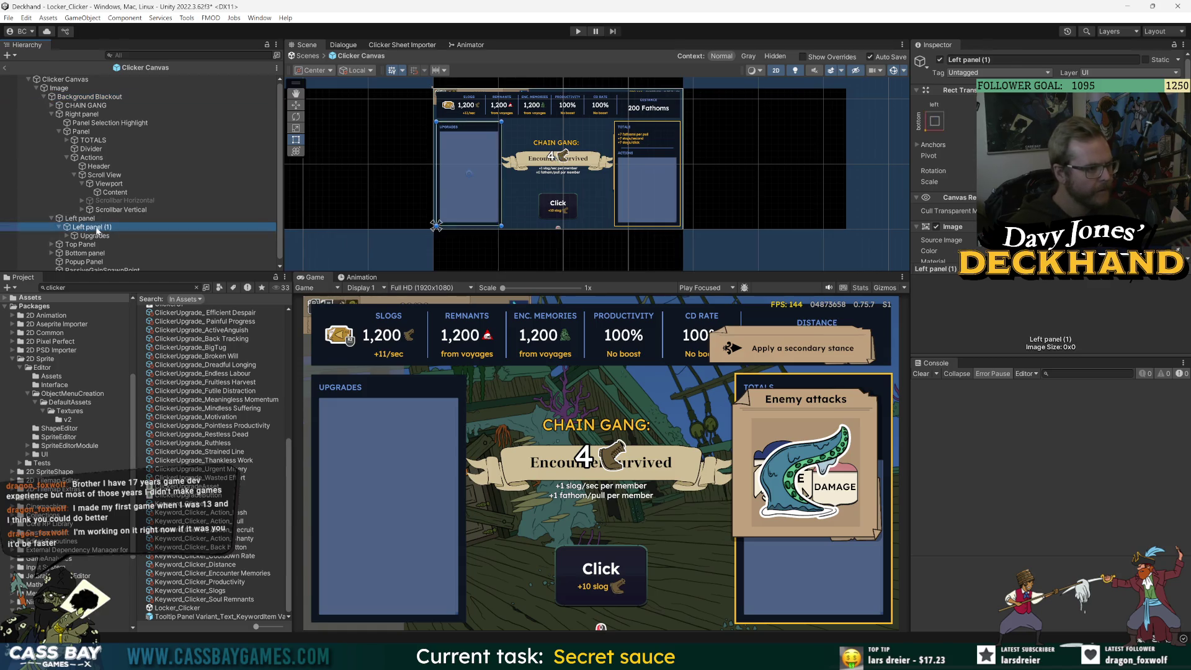
key(F2)
text(Panel)
key(Return)
key(Left)
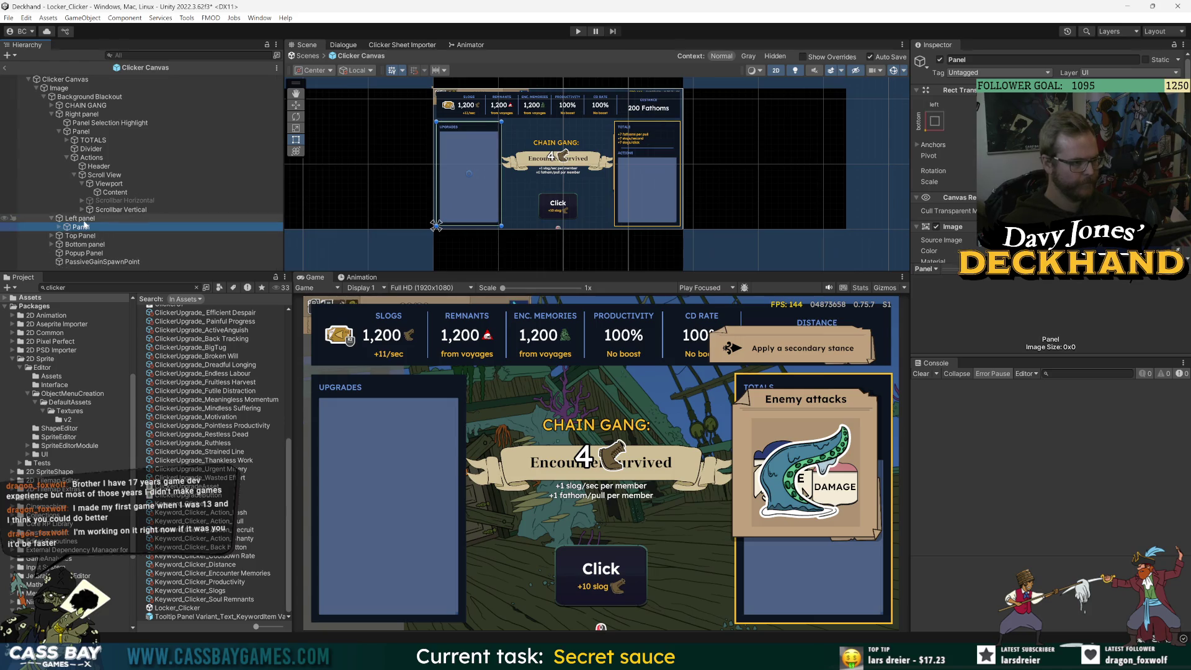
right_click(81, 217)
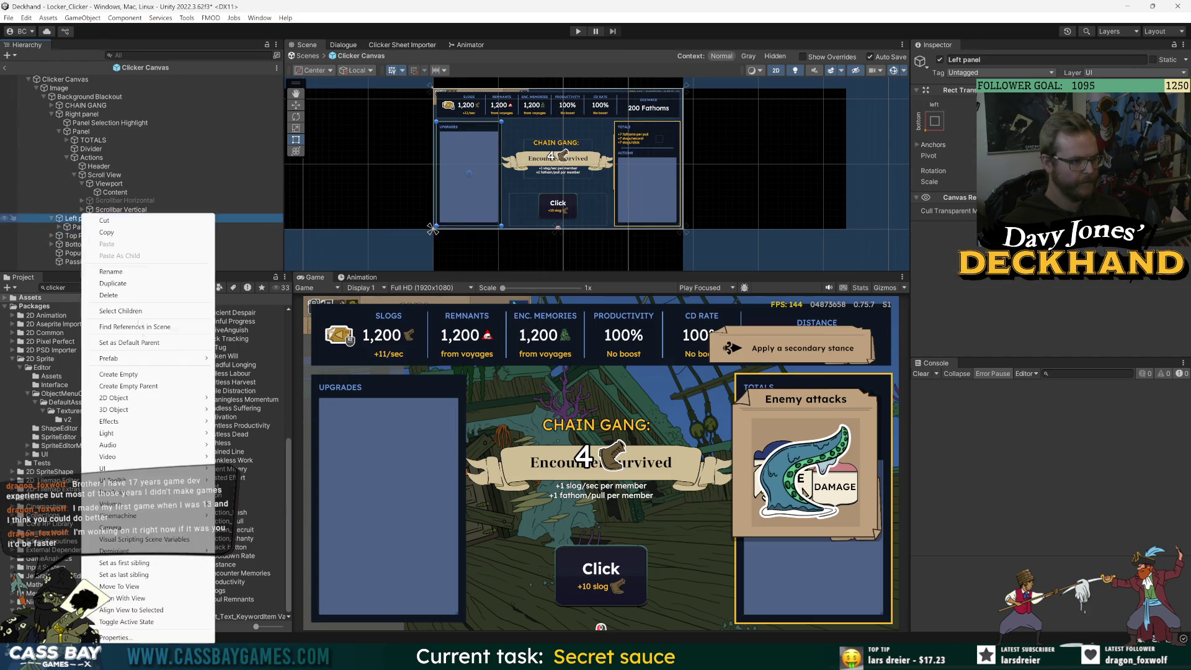
Add a UI Image named Left Selection Highlight above Panel, stretched with edges offset -10, coloured FEBD28.
mouse_move(118, 471)
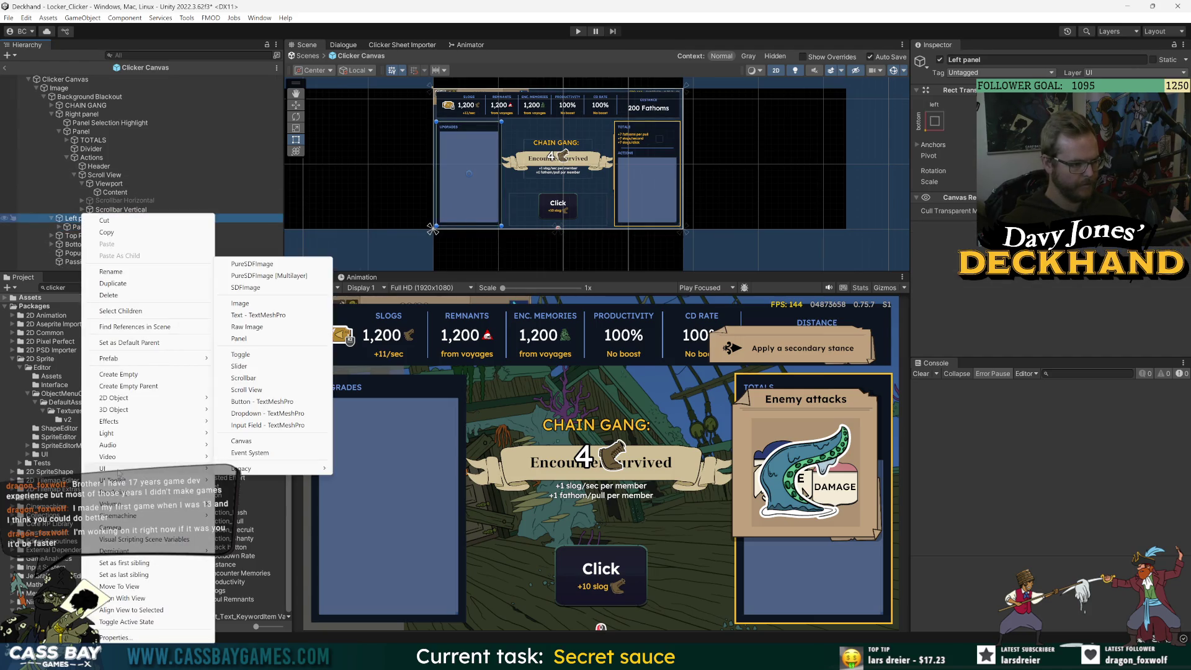
click(260, 304)
text(Sel)
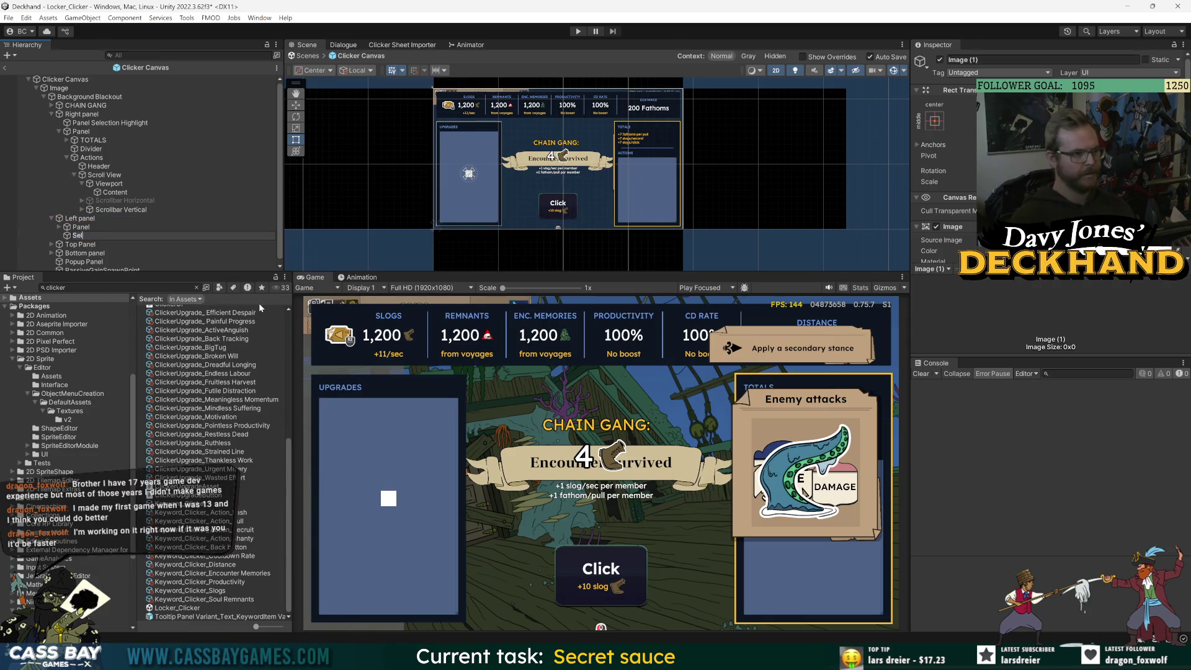
text(Left Se)
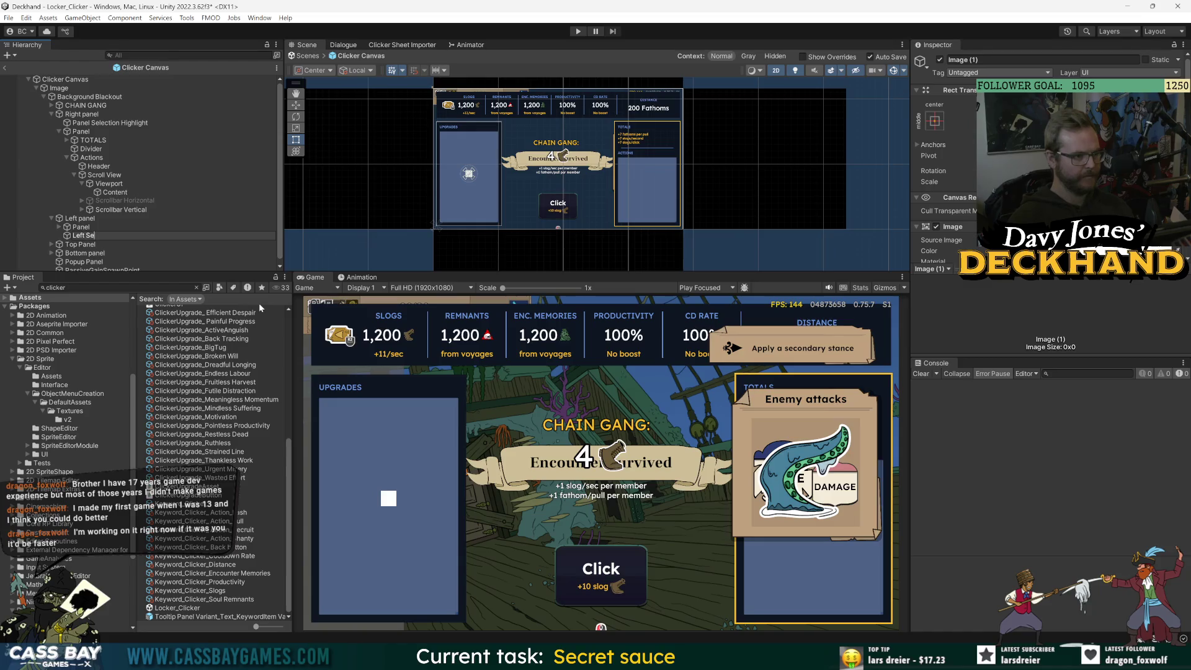
text(lection Highlight)
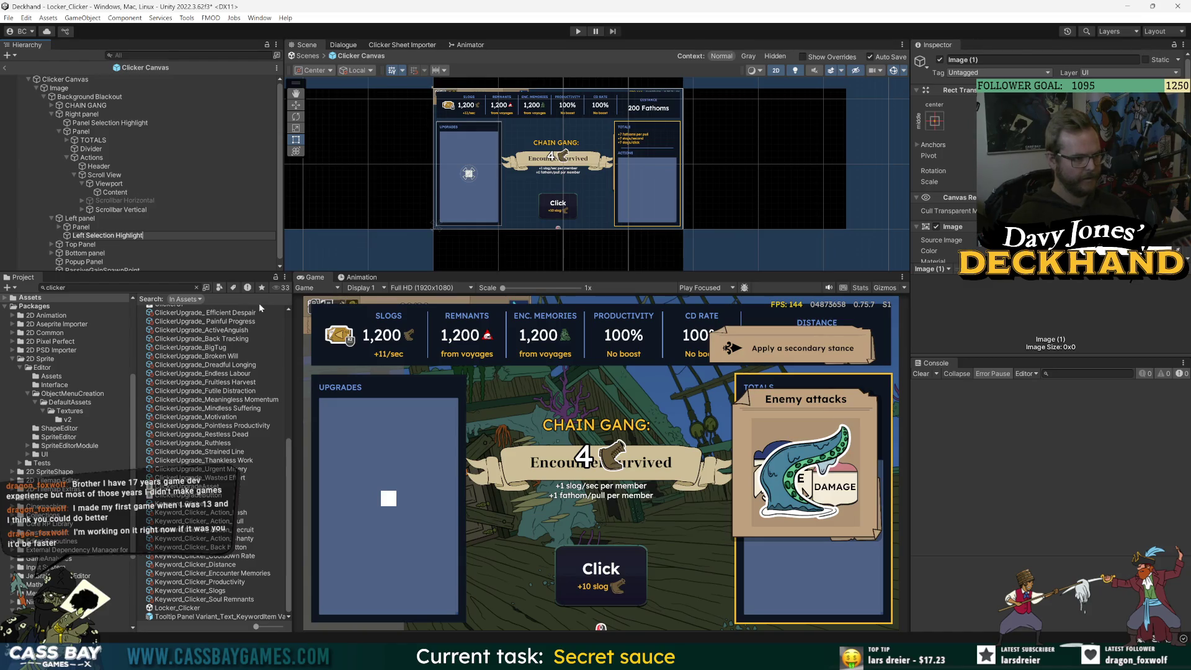
key(Return)
mouse_move(137, 240)
mouse_down()
mouse_move(133, 211)
mouse_move(81, 233)
mouse_move(107, 227)
mouse_up()
click(935, 121)
alt+click(1051, 287)
drag(435, 173, 436, 173)
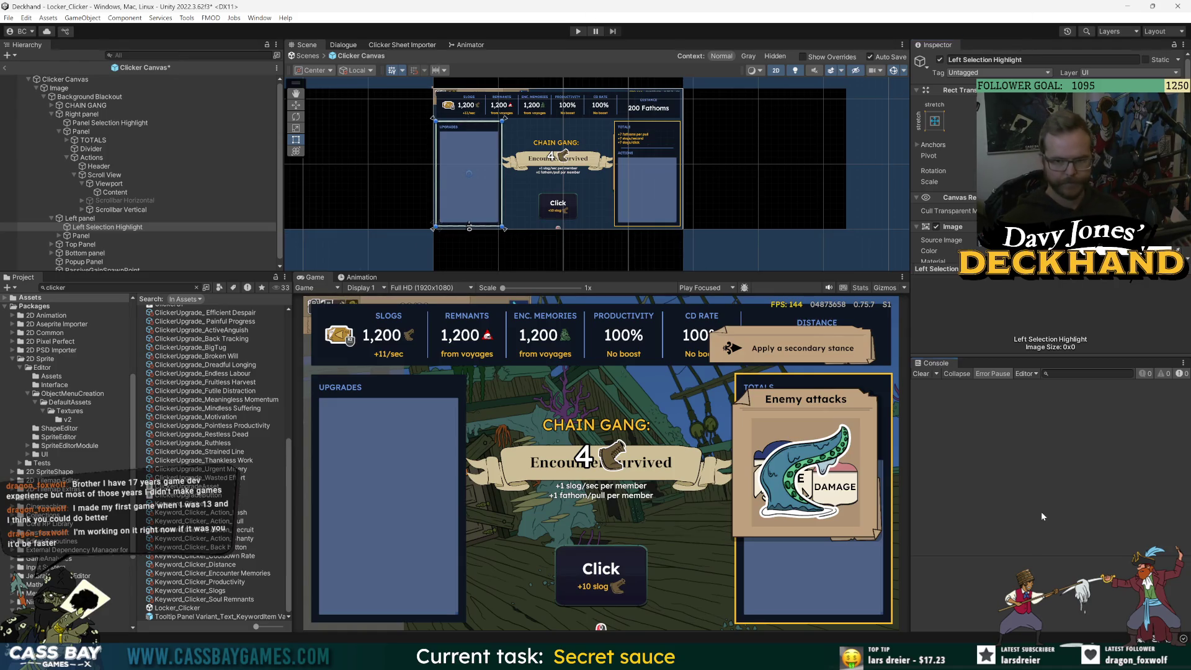
click(1092, 251)
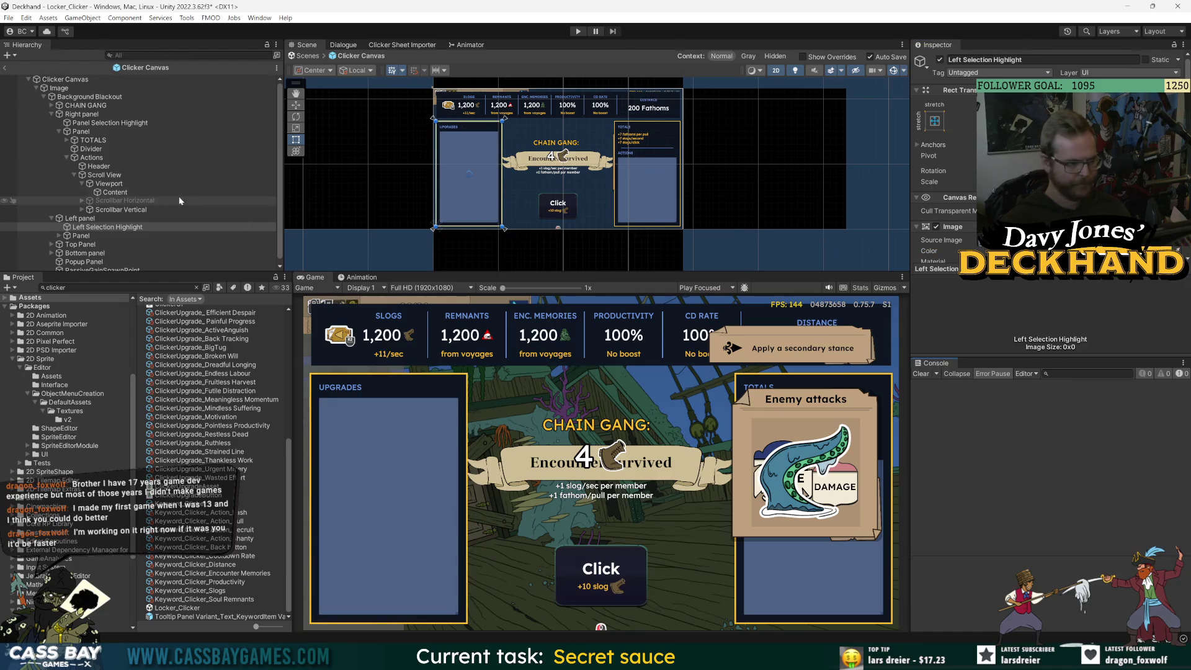
click(98, 166)
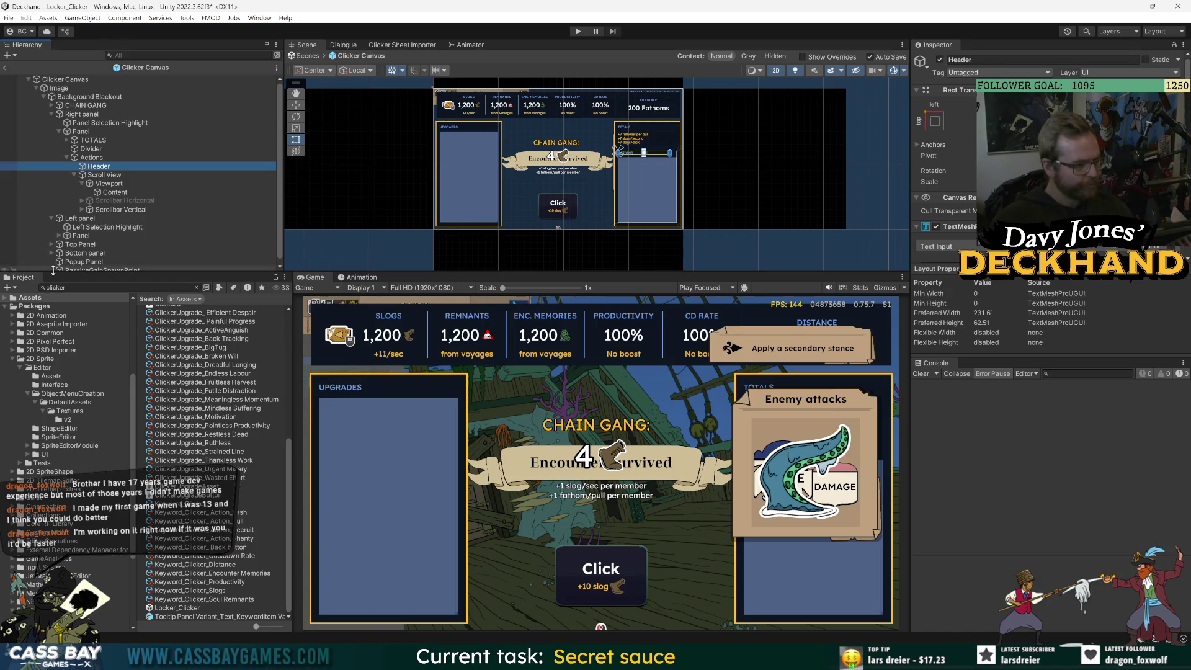
Duplicate Top Panel, delete the original Back Button through Distance Group, and rename the copy Panel.
click(51, 218)
click(52, 227)
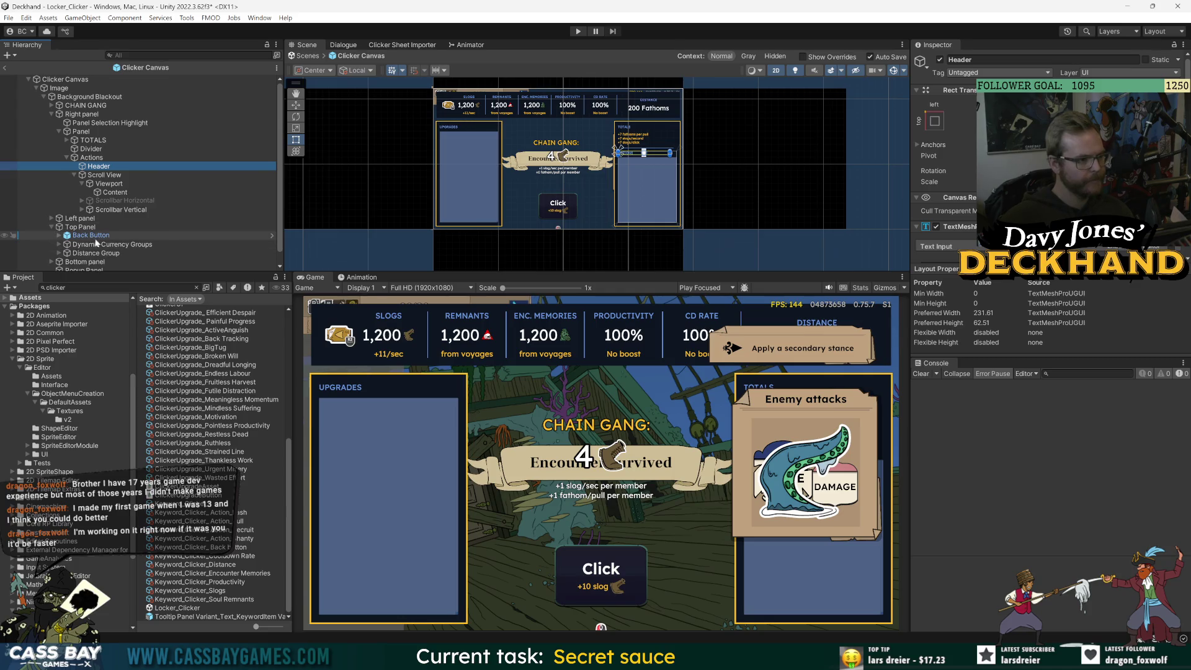
click(79, 227)
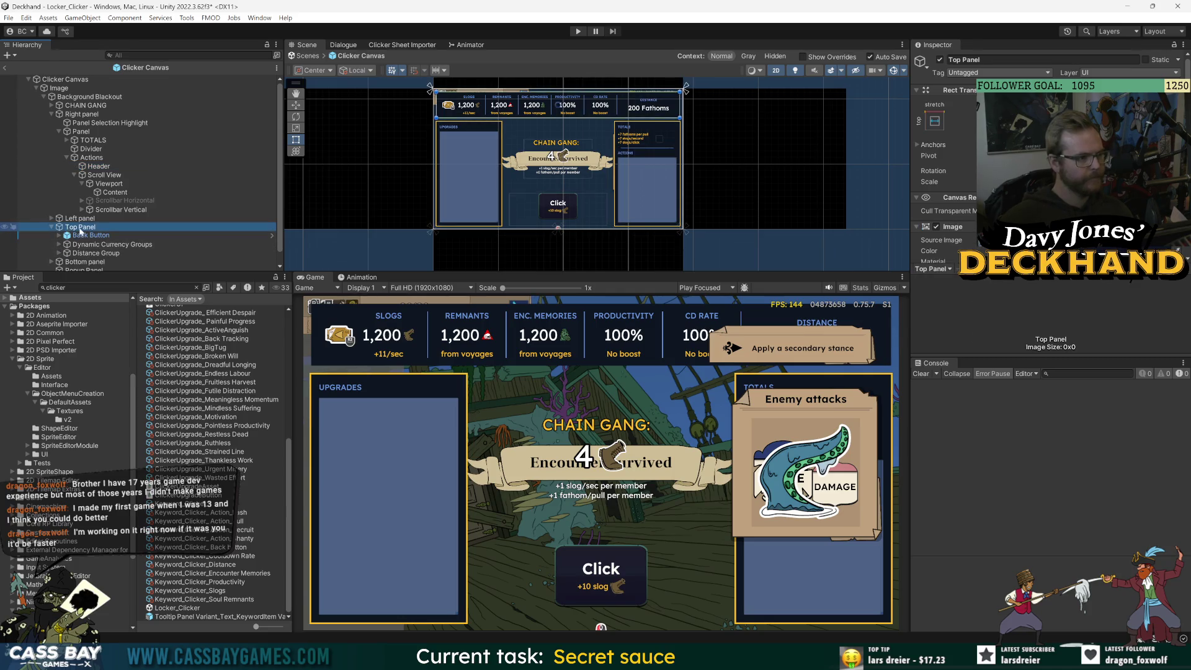
key(ctrl+d)
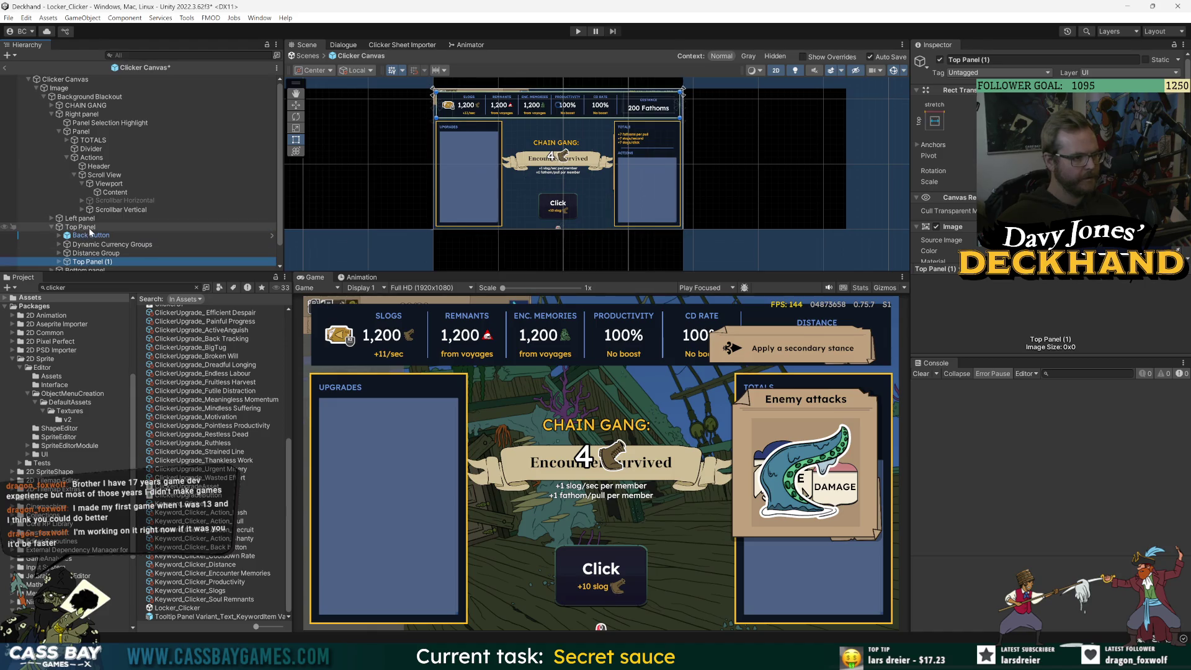
click(92, 234)
shift+click(106, 255)
key(Delete)
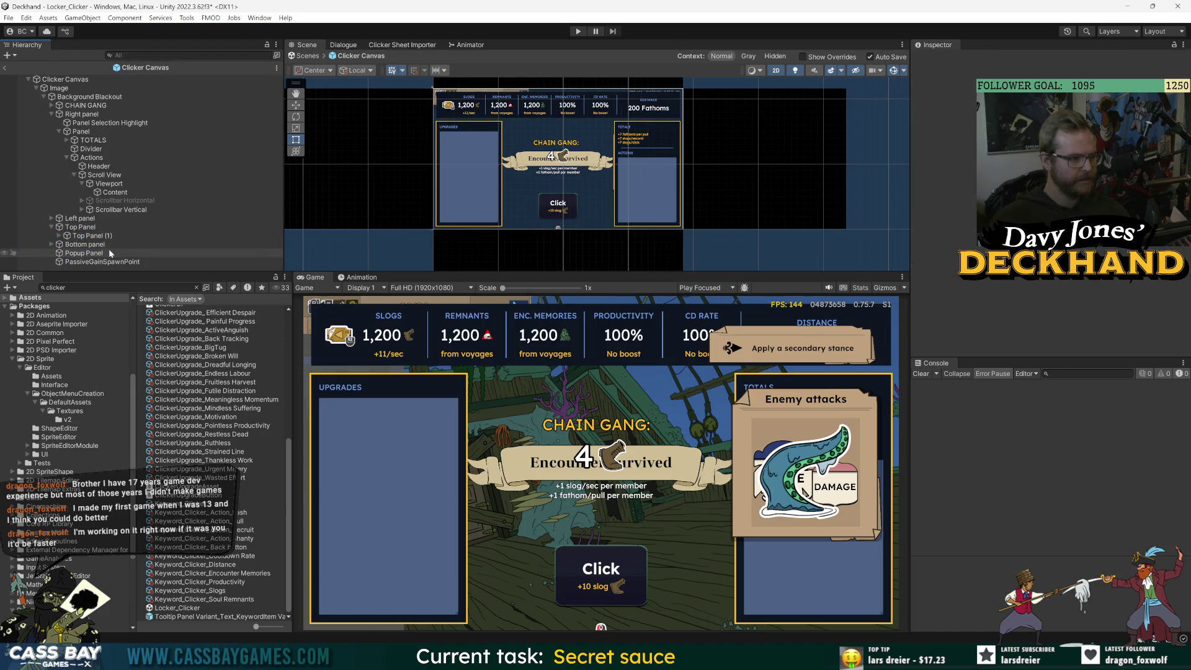
click(91, 236)
key(F2)
text(Top Panel Selection Highl)
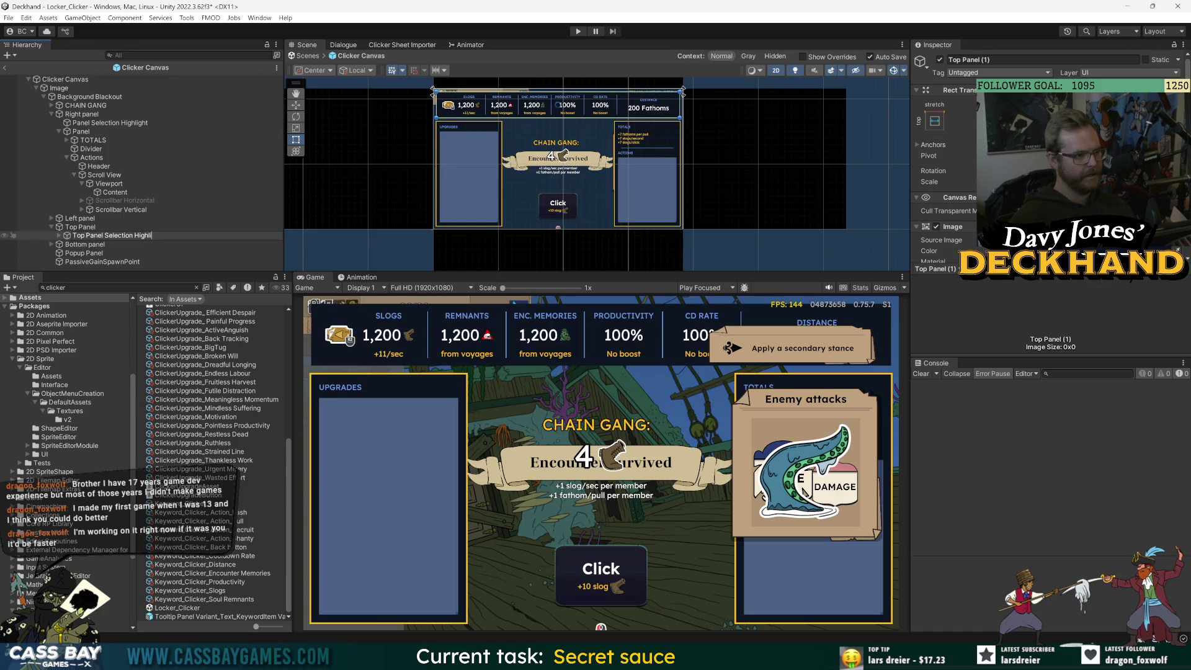
key(Escape)
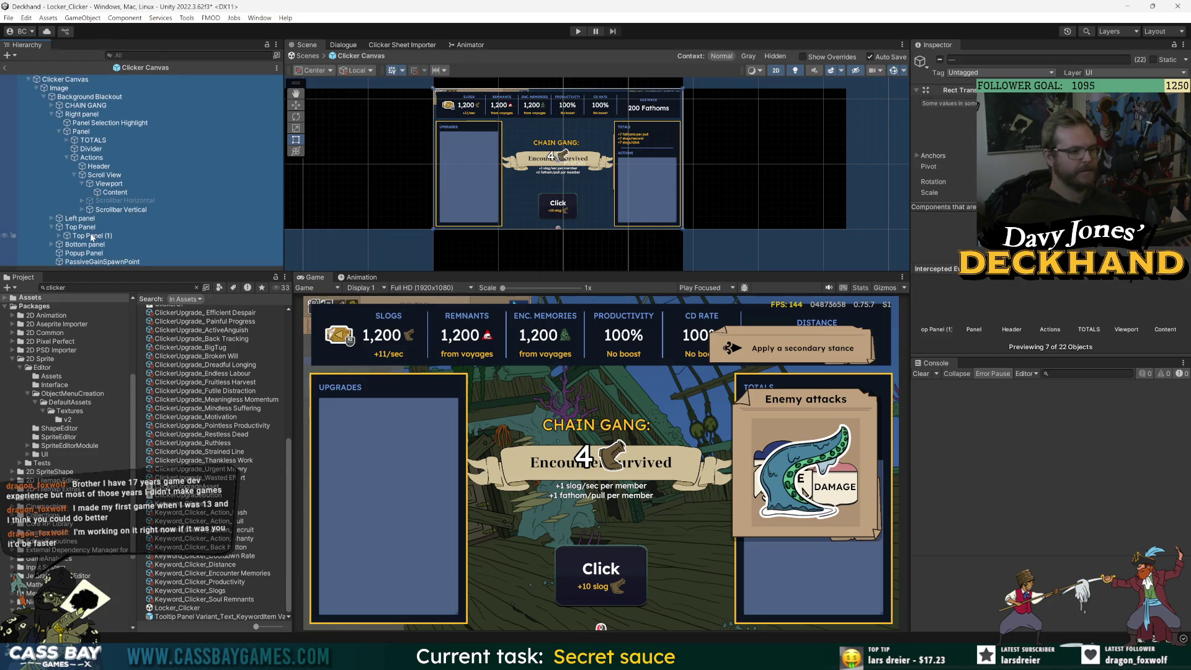
key(F2)
text(Paen)
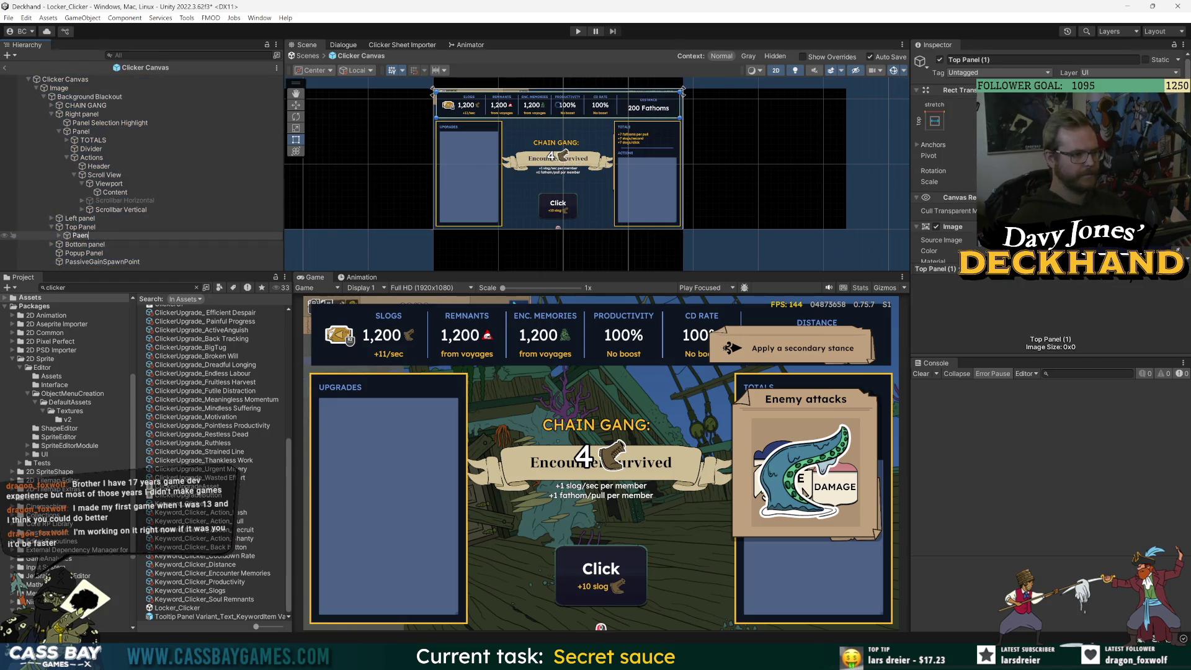
key(Return)
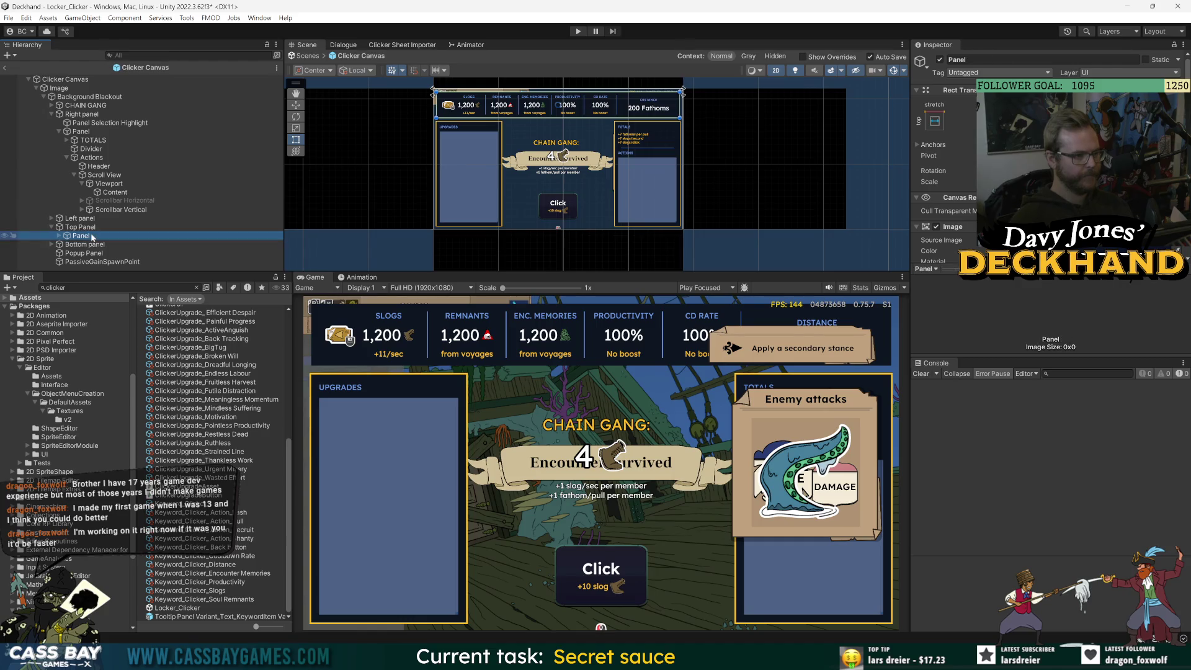
Add a UI Image named Top Panel Selection highlight above Panel, stretched across Top Panel, then return to the scene.
right_click(81, 227)
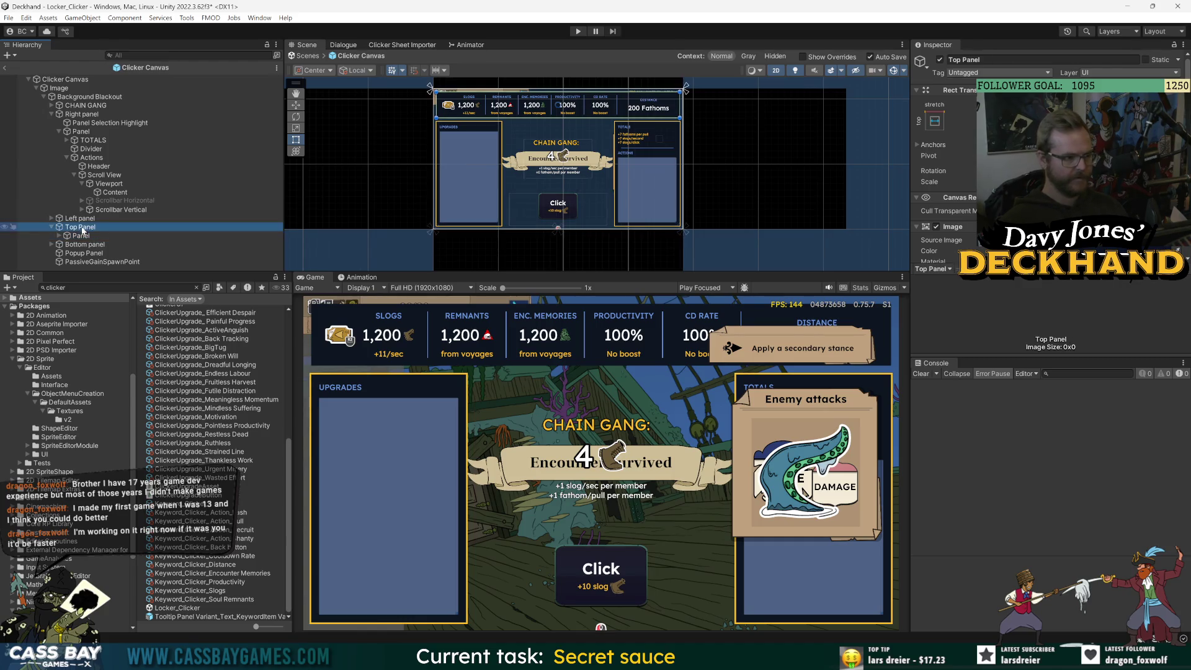
mouse_move(126, 471)
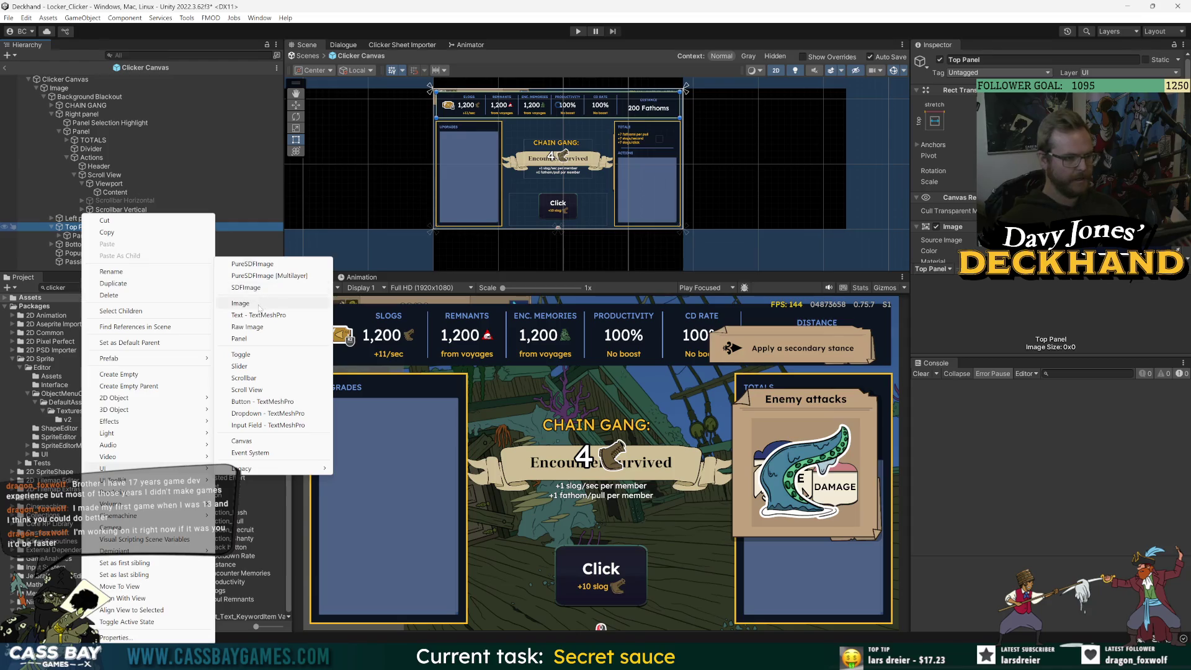
click(258, 304)
text(Top P)
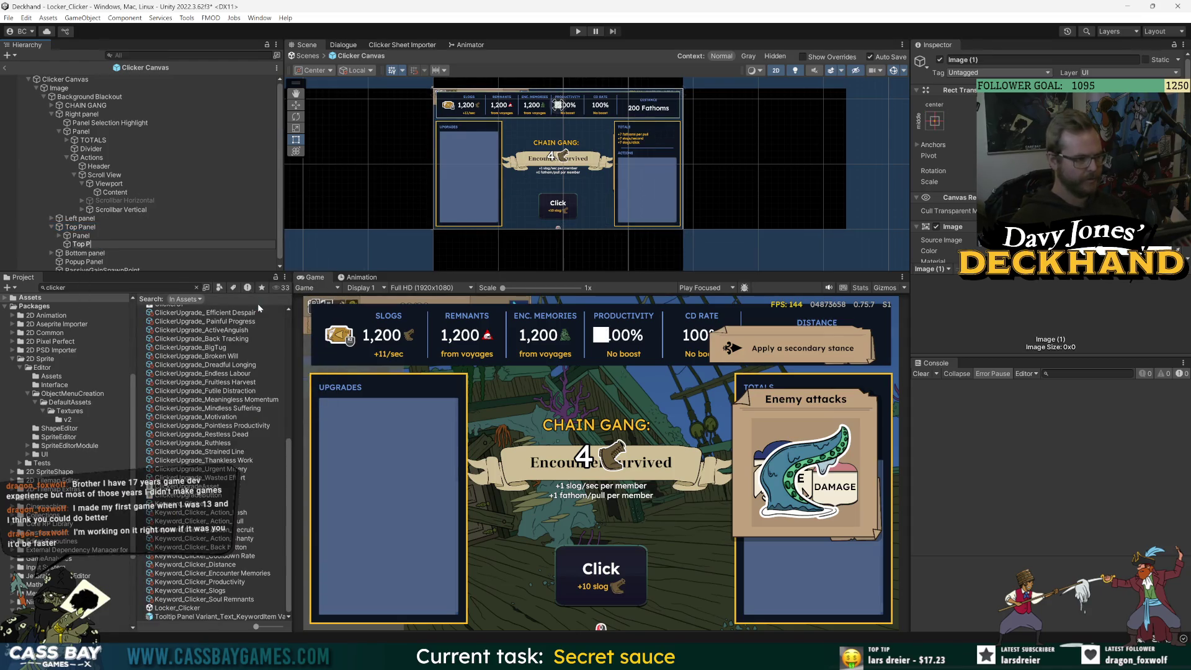
text(aenlnel Selection high)
text(light)
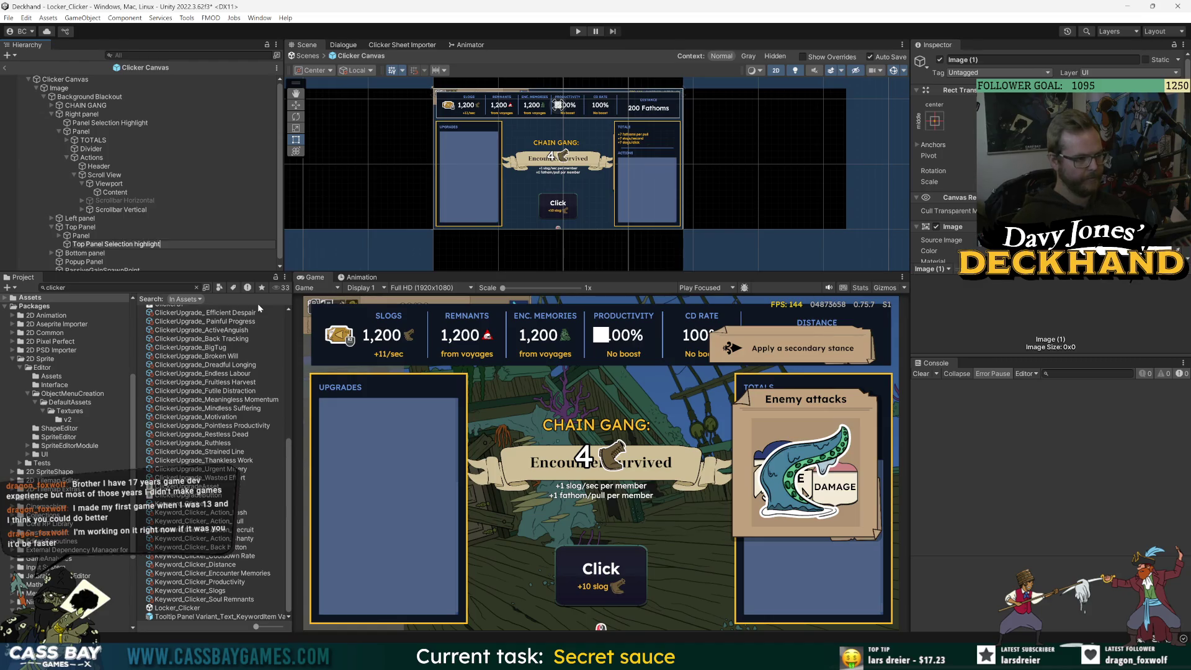
key(Return)
drag(78, 240, 78, 234)
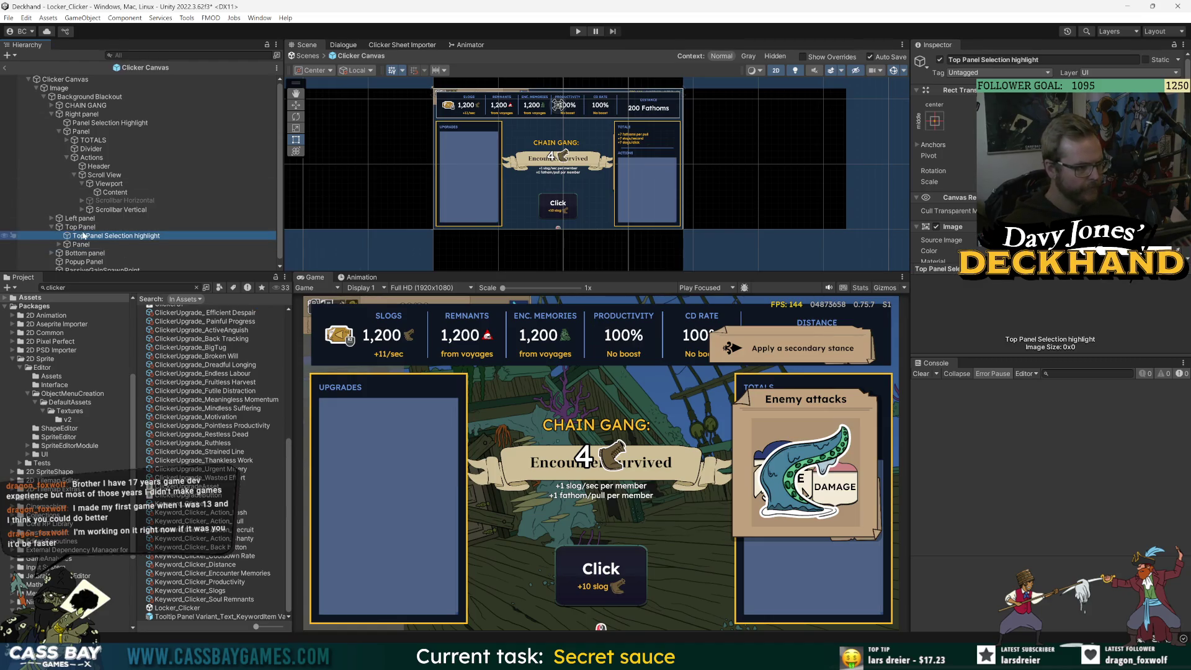
click(935, 120)
alt+shift+click(1051, 286)
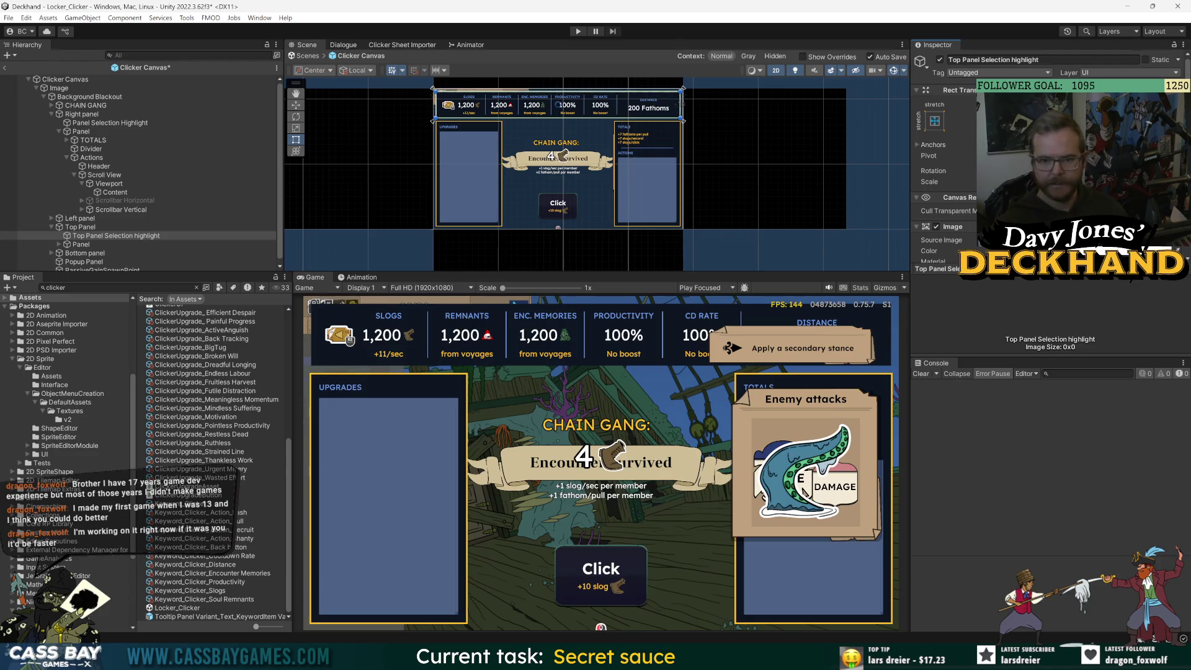
scroll(556, 91, up, 2)
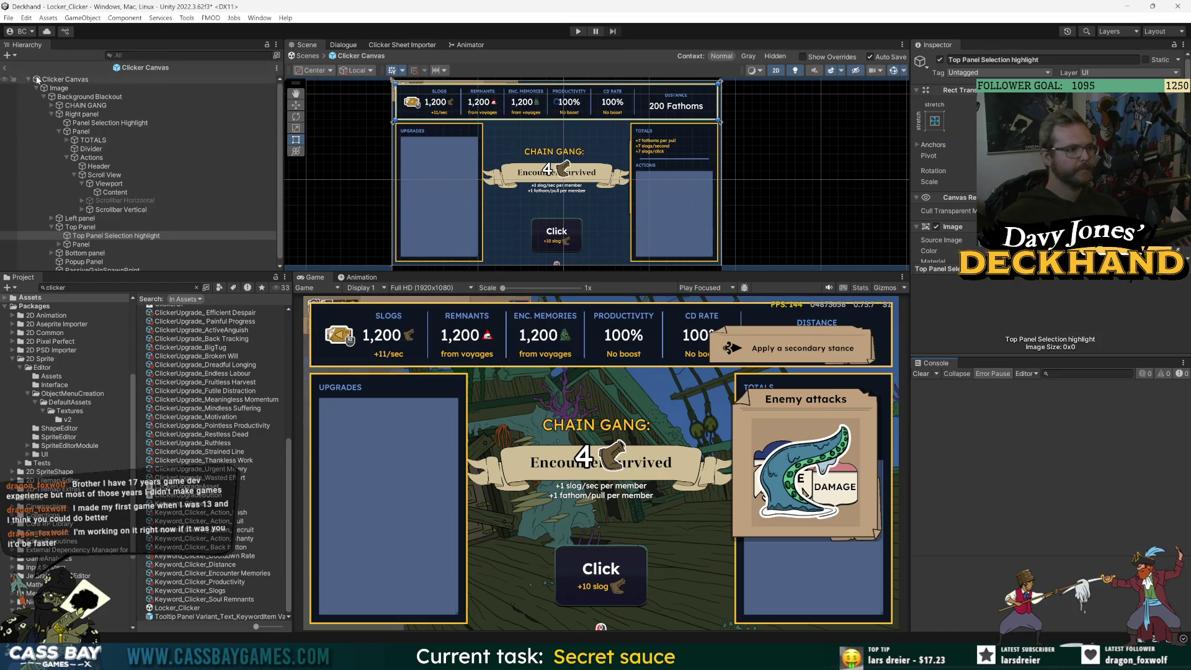
click(5, 67)
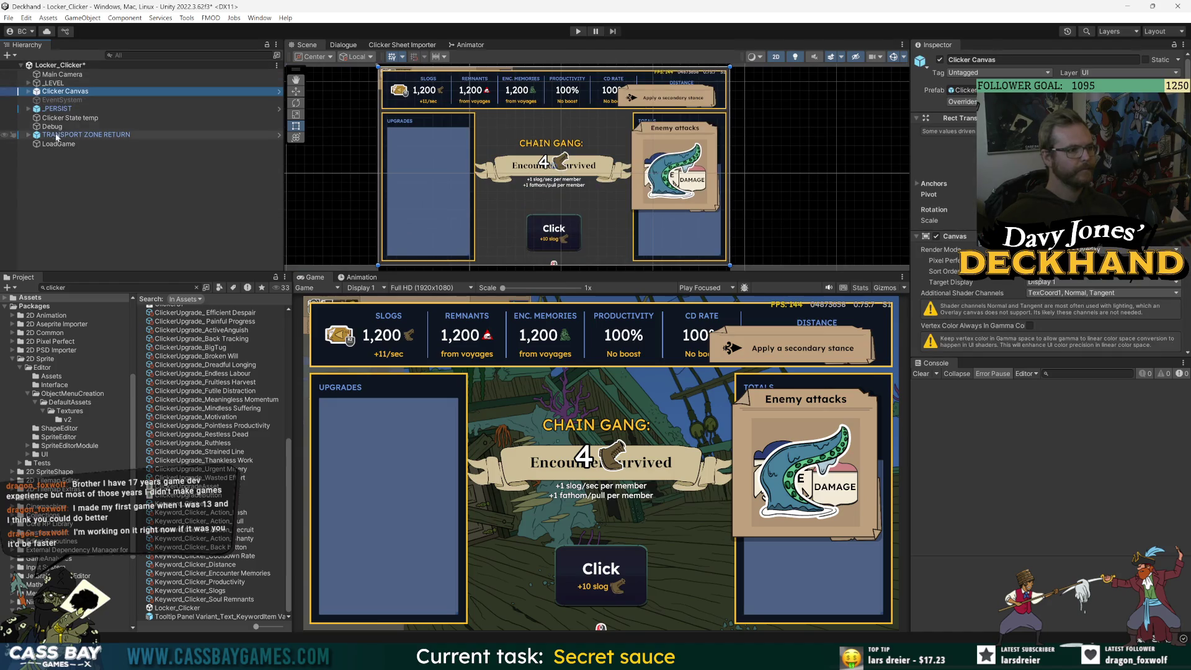
Hide and then show the _PERSIST objects in the scene, and inspect the _PERSIST object.
click(5, 109)
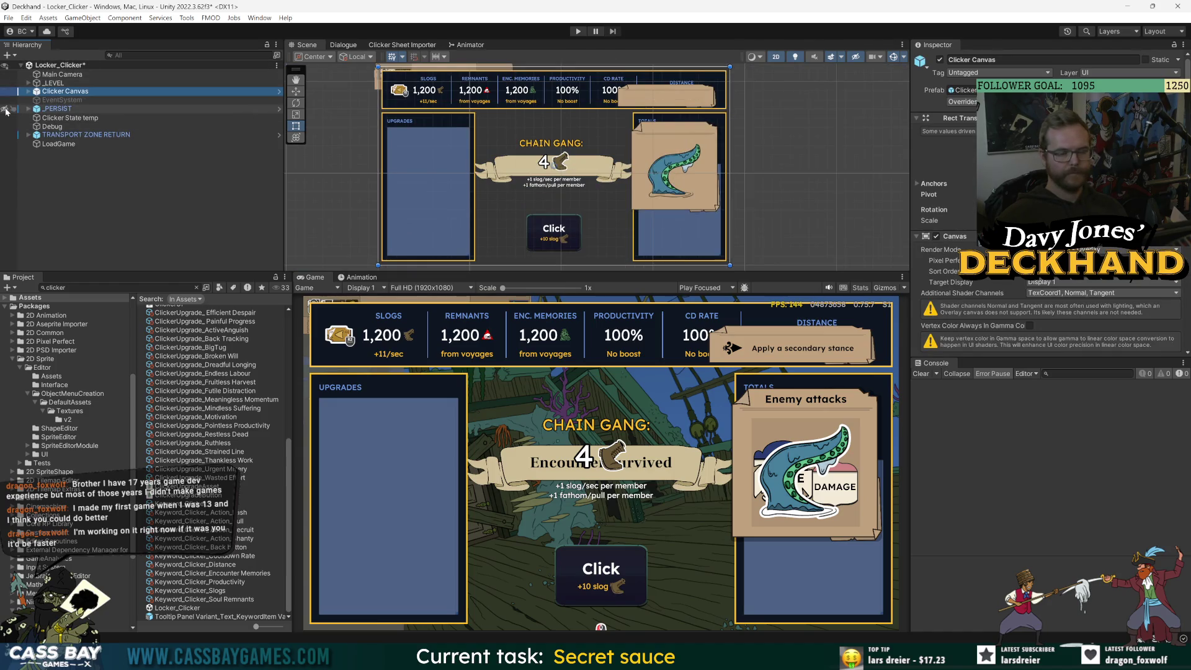
click(5, 109)
click(5, 109)
click(5, 109)
click(61, 112)
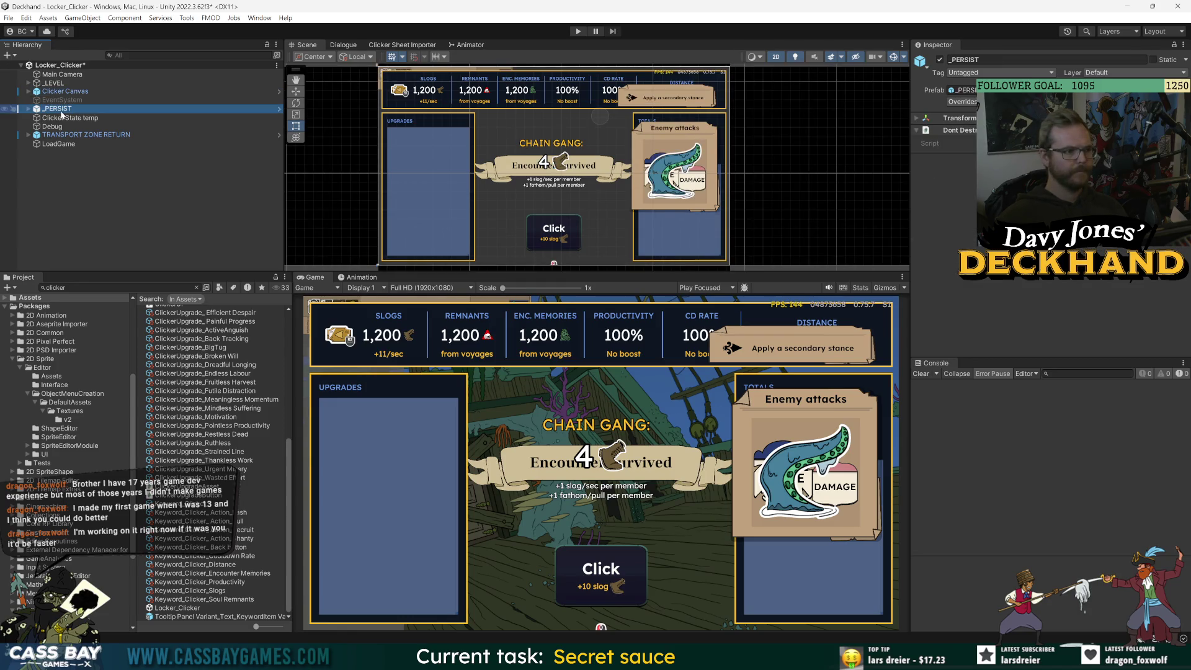
Open the Clicker Canvas prefab with Context set to Hidden, an enlarged Scene view and the canvas framed.
click(64, 91)
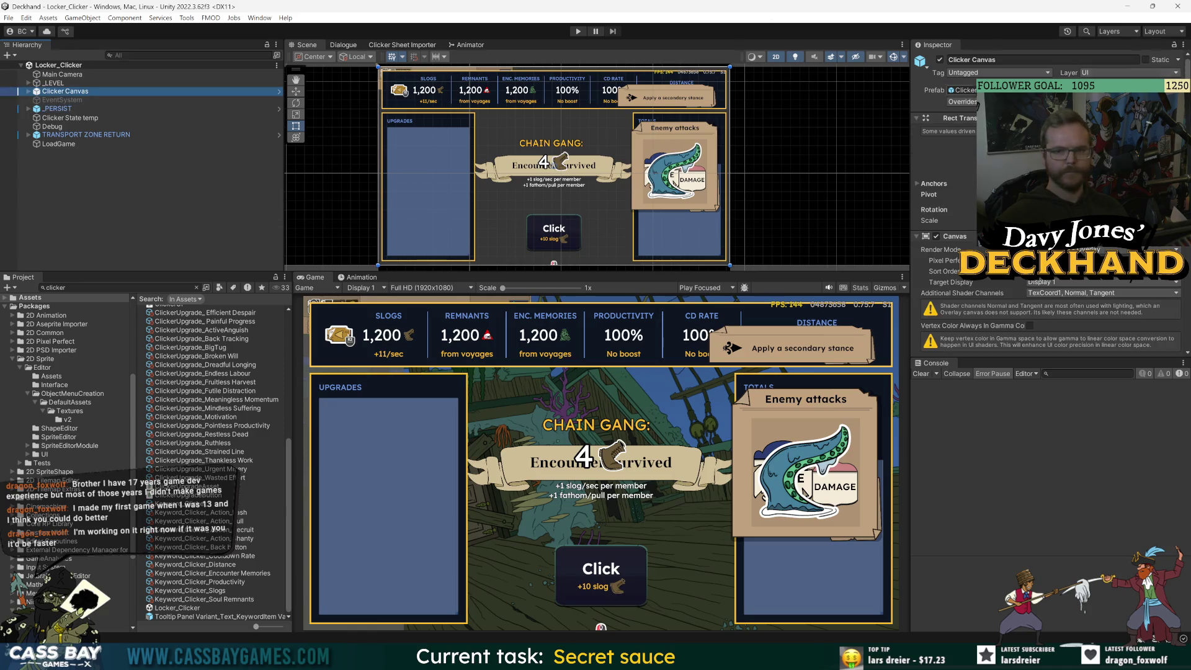
click(981, 90)
click(776, 56)
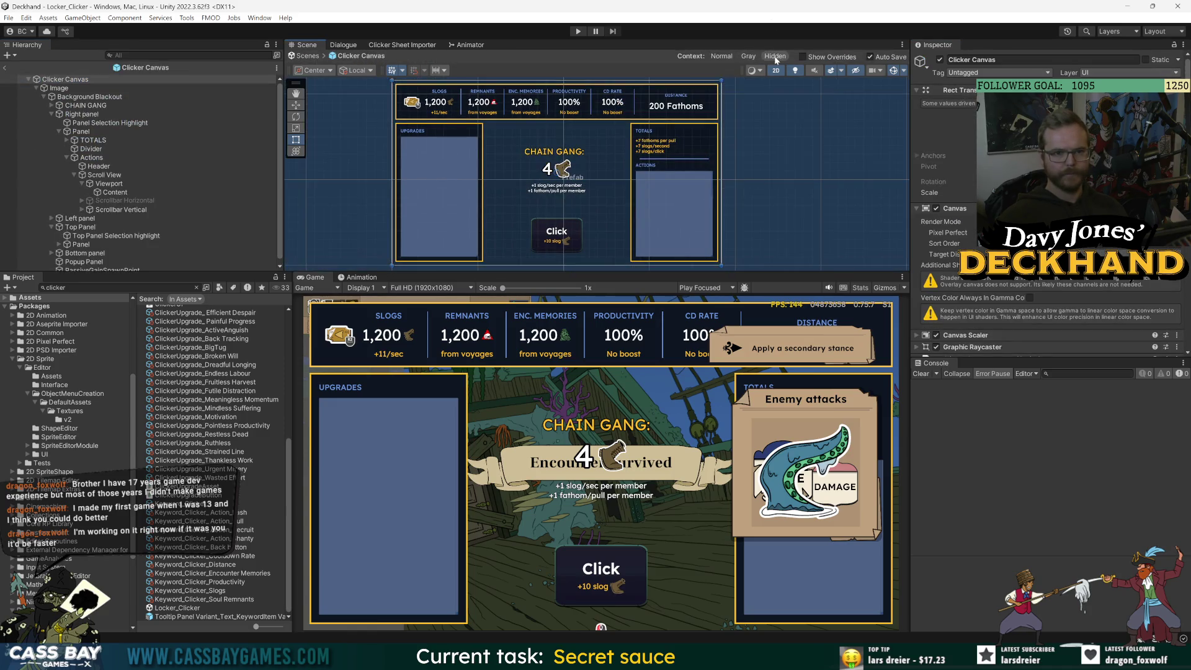
drag(658, 271, 659, 390)
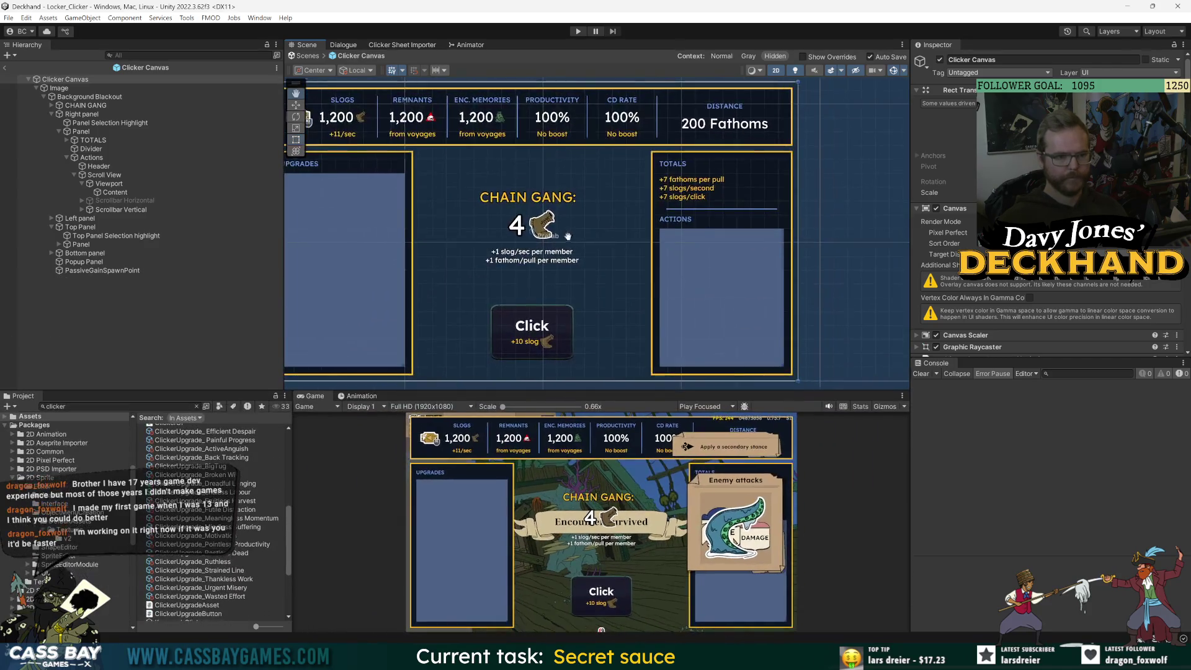
key(f)
click(214, 334)
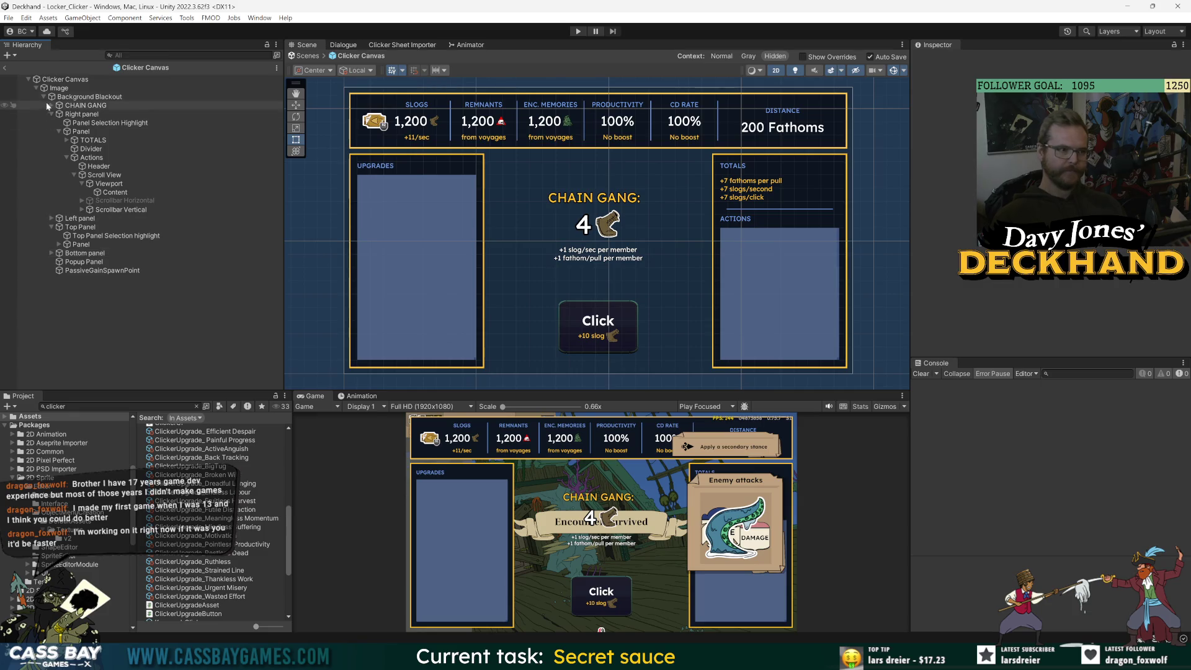
Select the Clicker Canvas root and collapse its Canvas and Clicker Game Manager components in the Inspector.
click(60, 80)
click(955, 209)
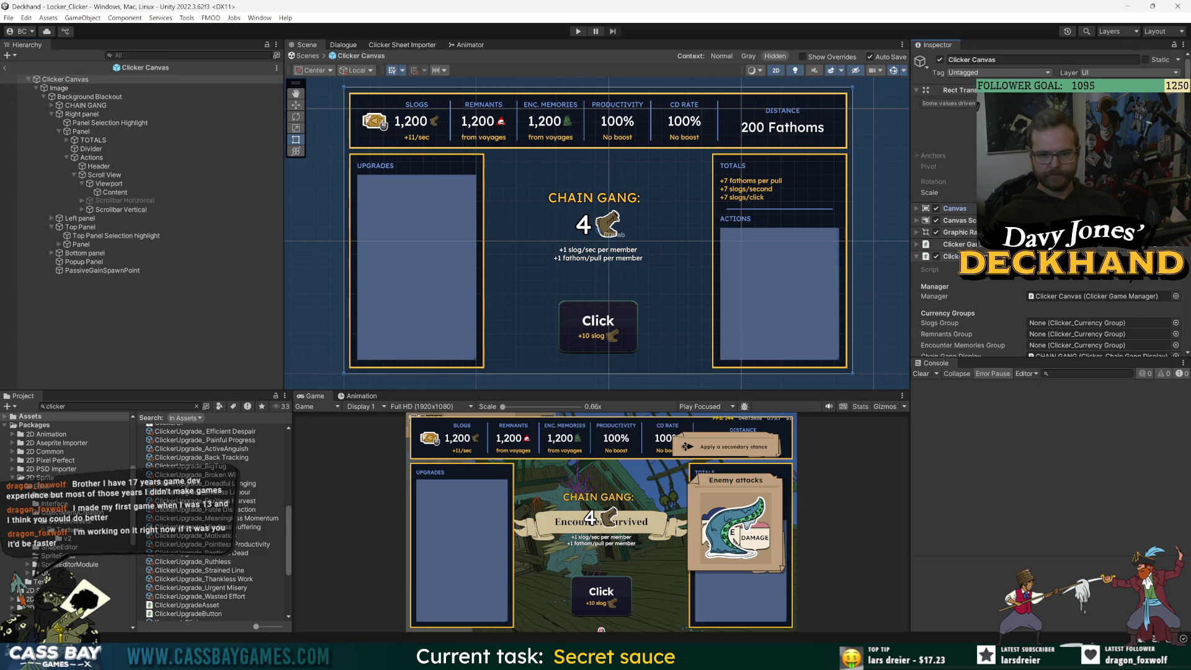
click(951, 256)
click(951, 256)
click(951, 256)
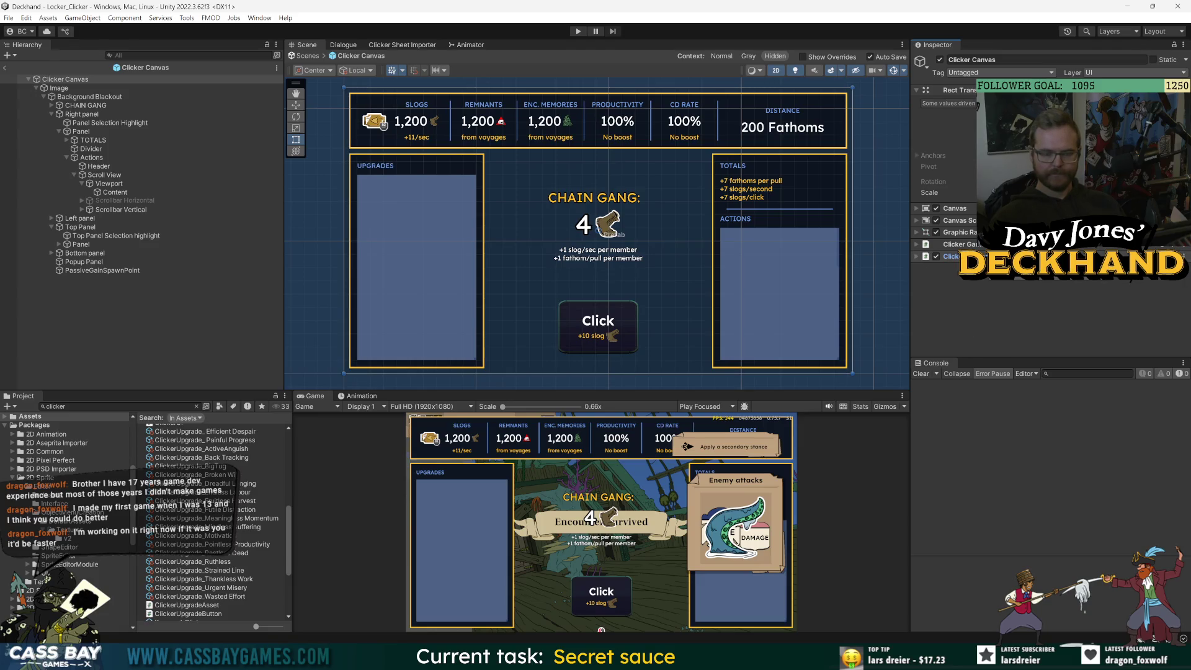
click(1061, 281)
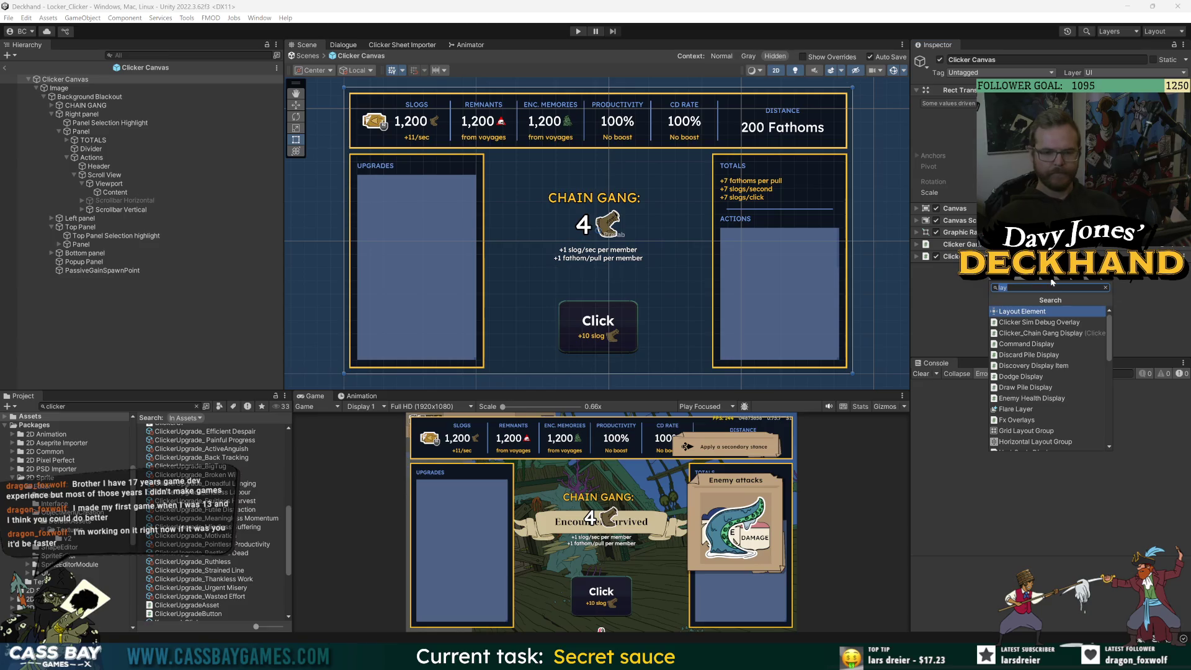
Create a new ClickerControllerNavigation script and attach it to the Clicker Canvas root.
text(Clicker)
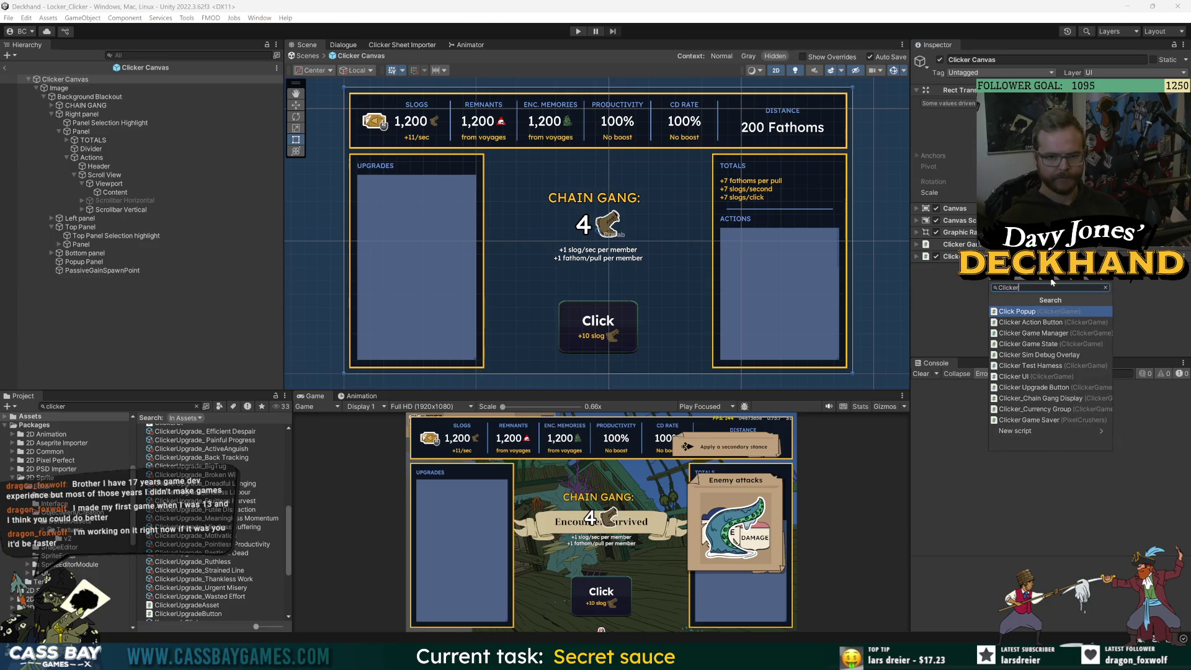
text(Contro)
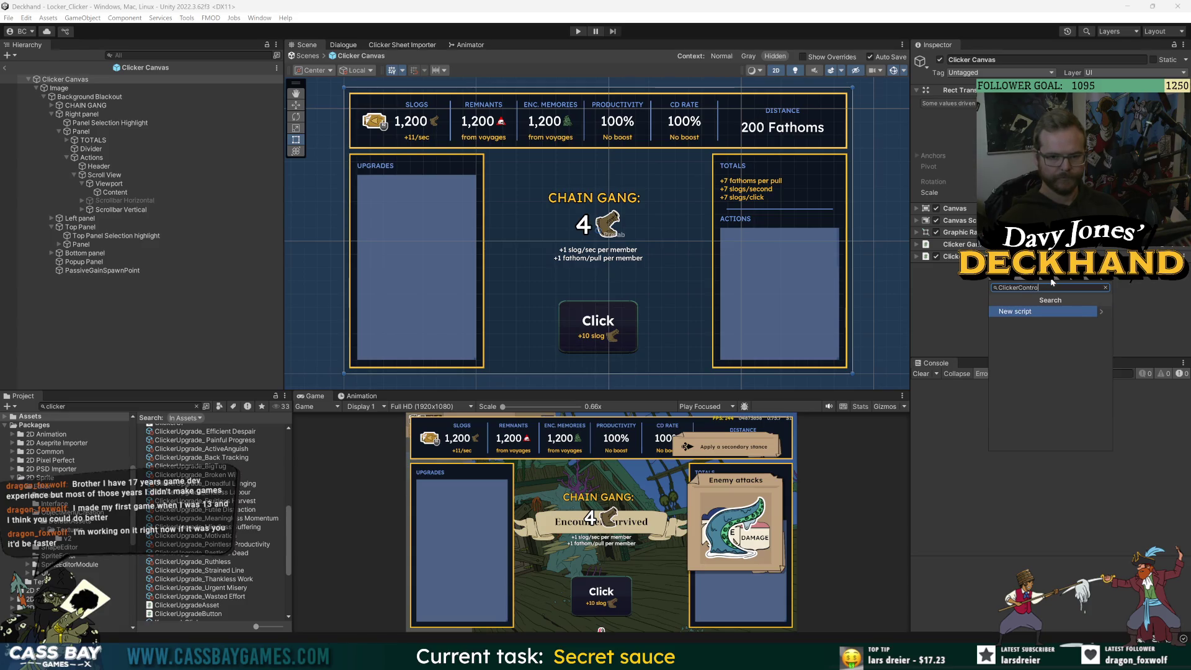
text(ion)
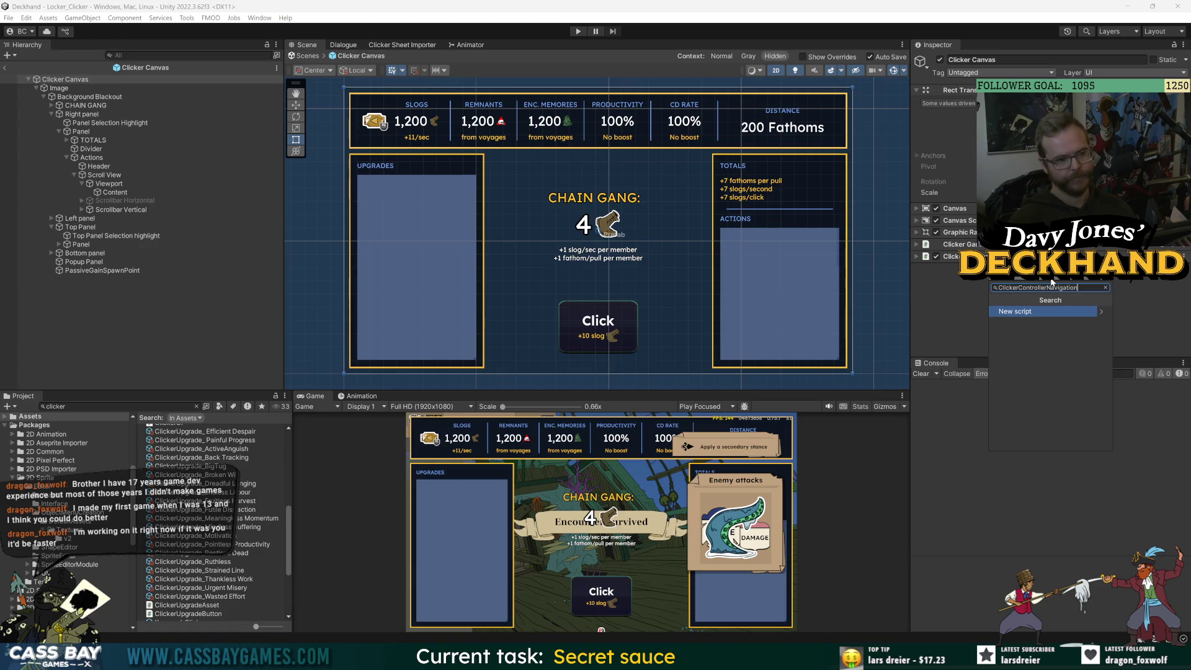
key(Return)
key(Return)
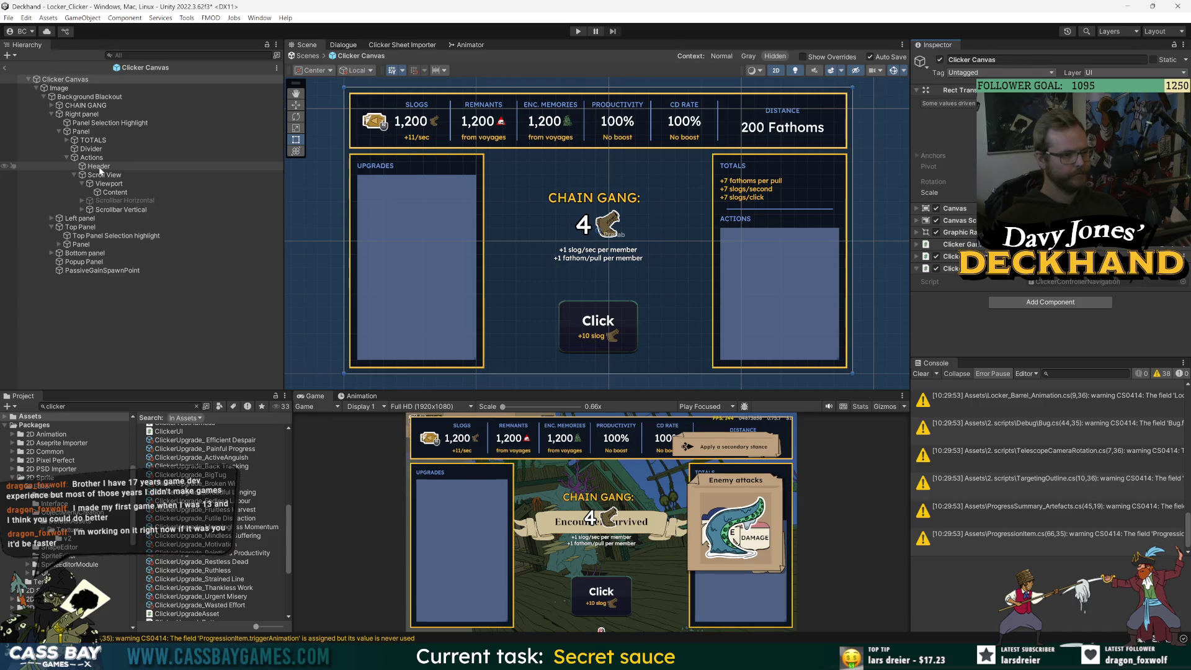
click(94, 132)
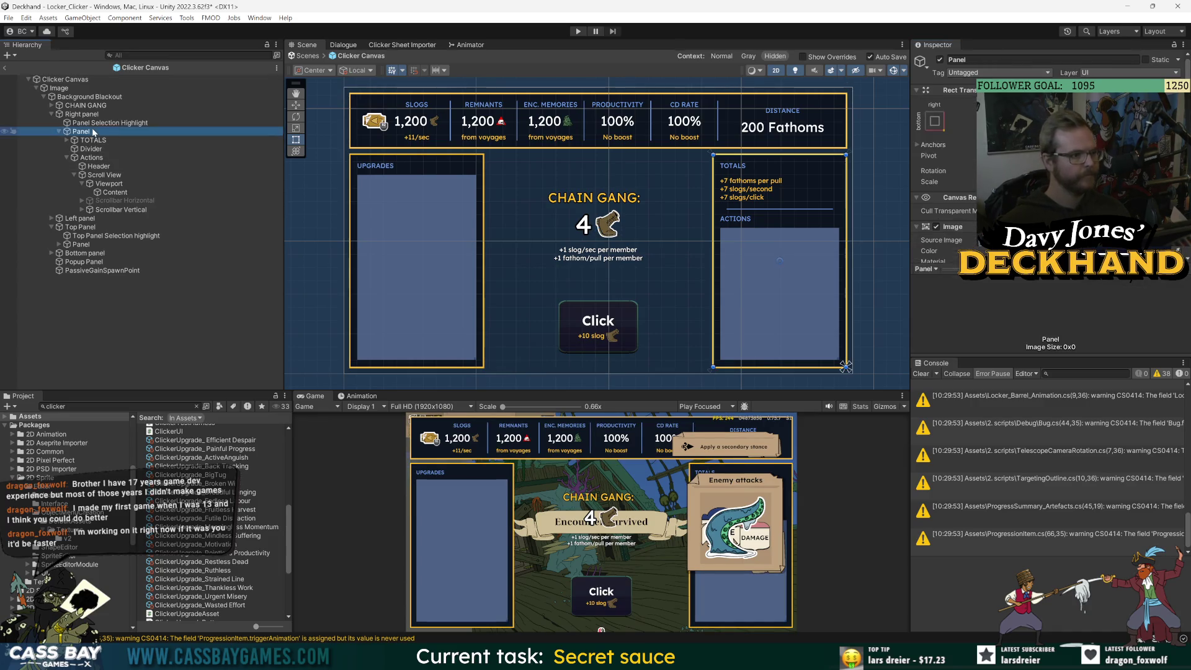
Create a new Clicker_Panel script and attach it to the Right panel.
click(60, 131)
click(82, 114)
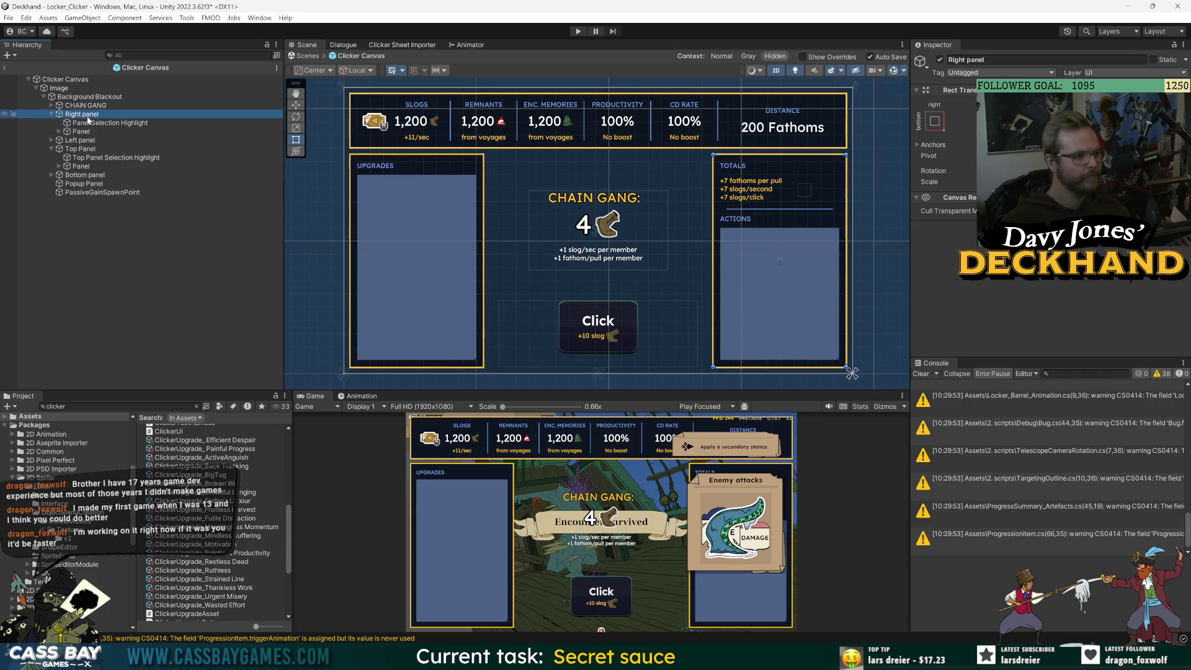
click(1050, 231)
text(clicker)
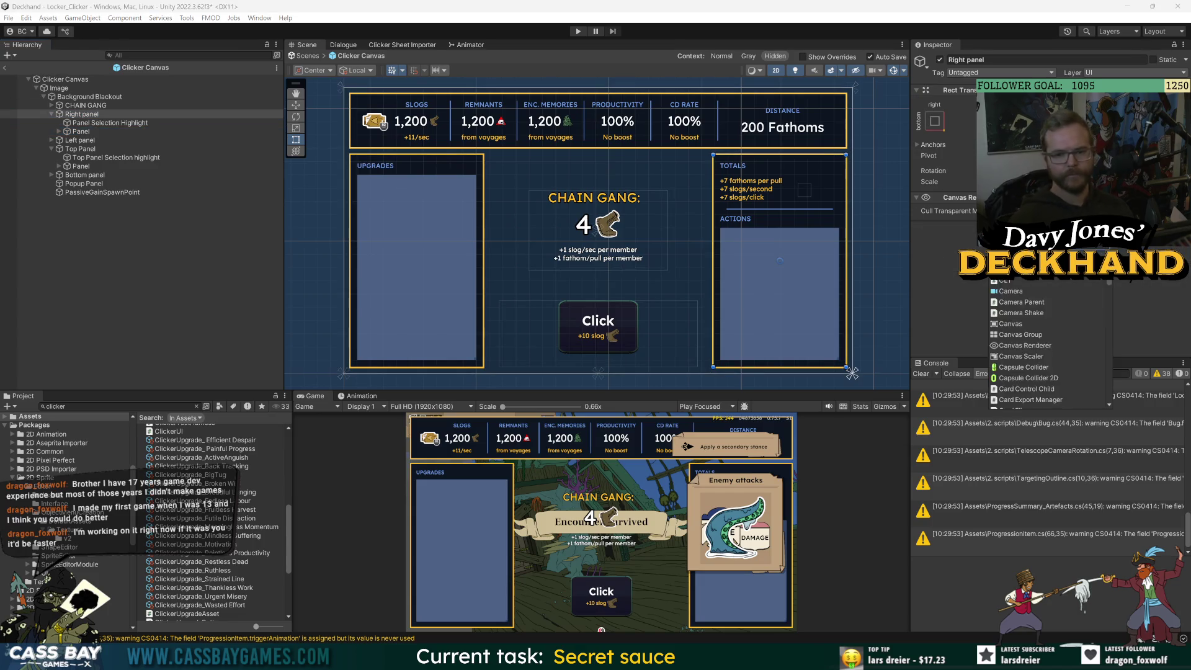
text(_Panel)
key(Return)
click(1059, 399)
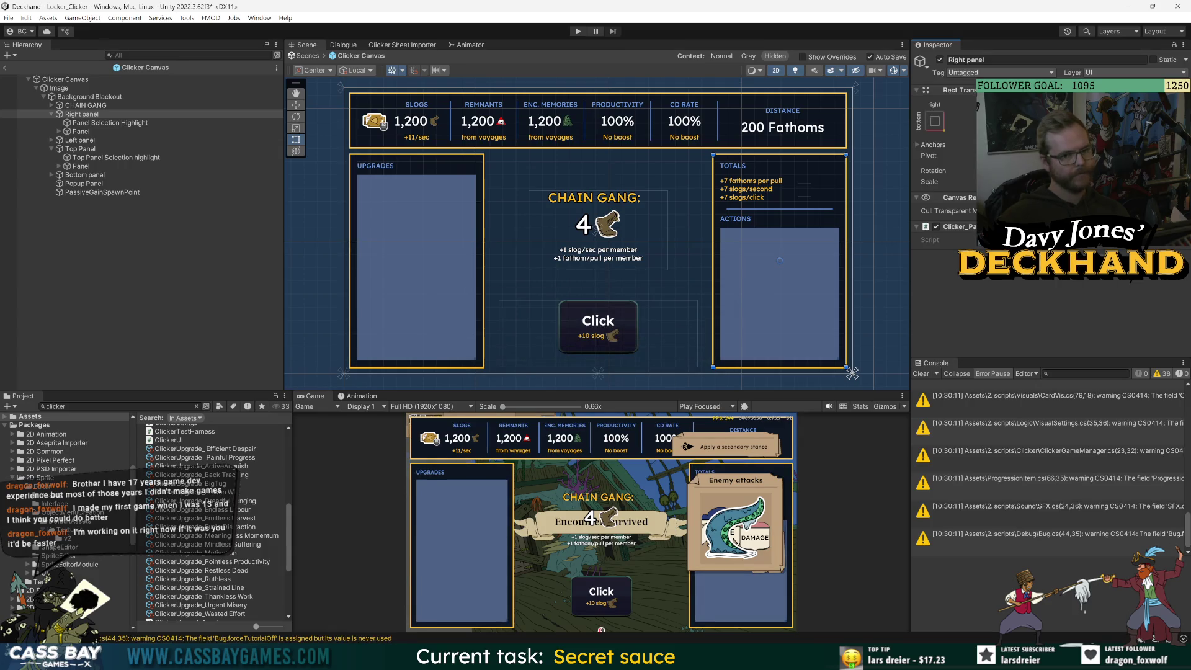
Check the Left and Top panels' components, then select the default Start and Update methods in Clicker_Panel.cs.
click(86, 141)
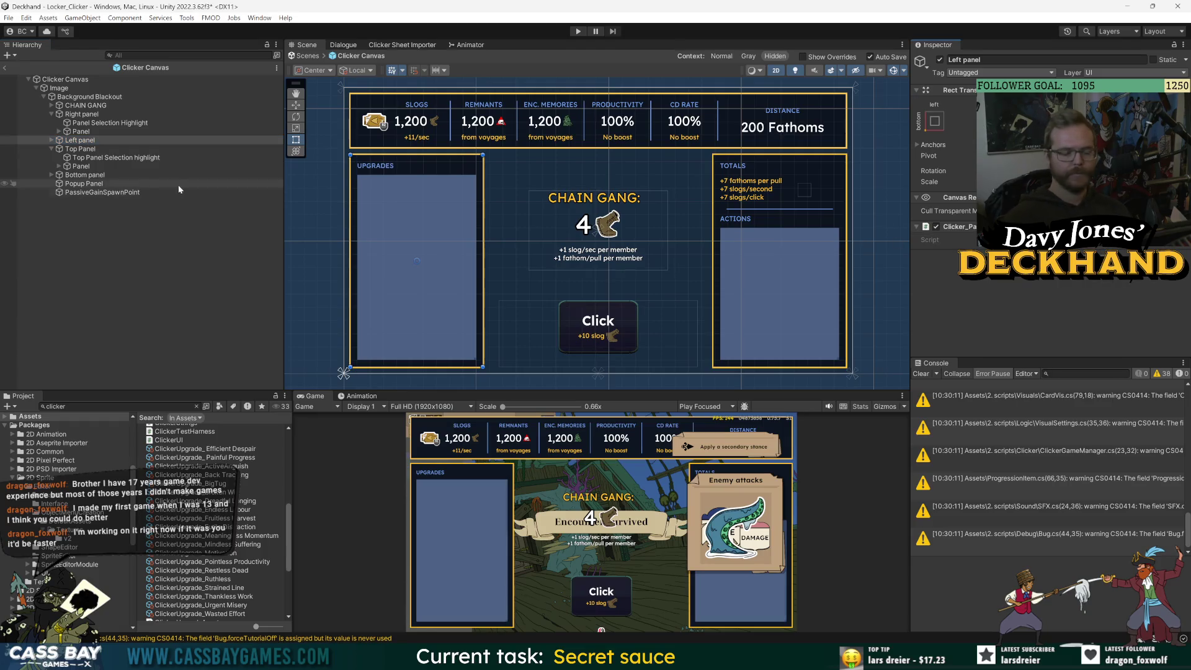
click(70, 150)
scroll(1032, 288, down, 3)
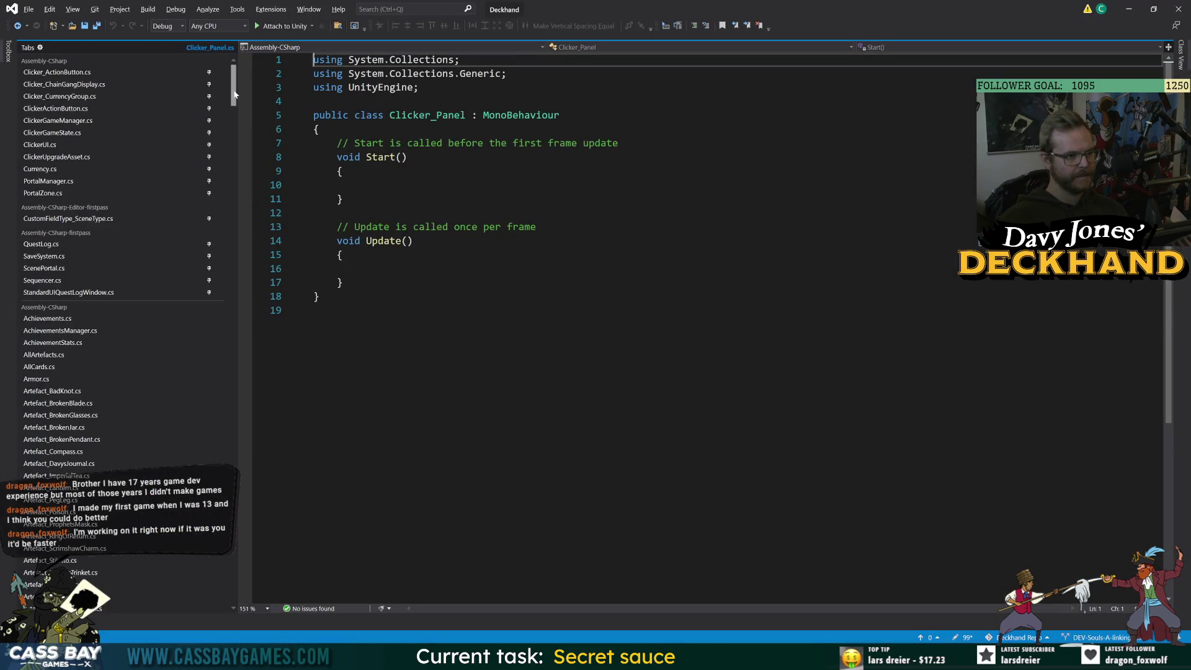
mouse_move(234, 93)
mouse_down()
mouse_move(236, 252)
mouse_move(233, 81)
mouse_up()
mouse_move(360, 283)
mouse_down()
mouse_move(348, 282)
mouse_move(343, 144)
mouse_up()
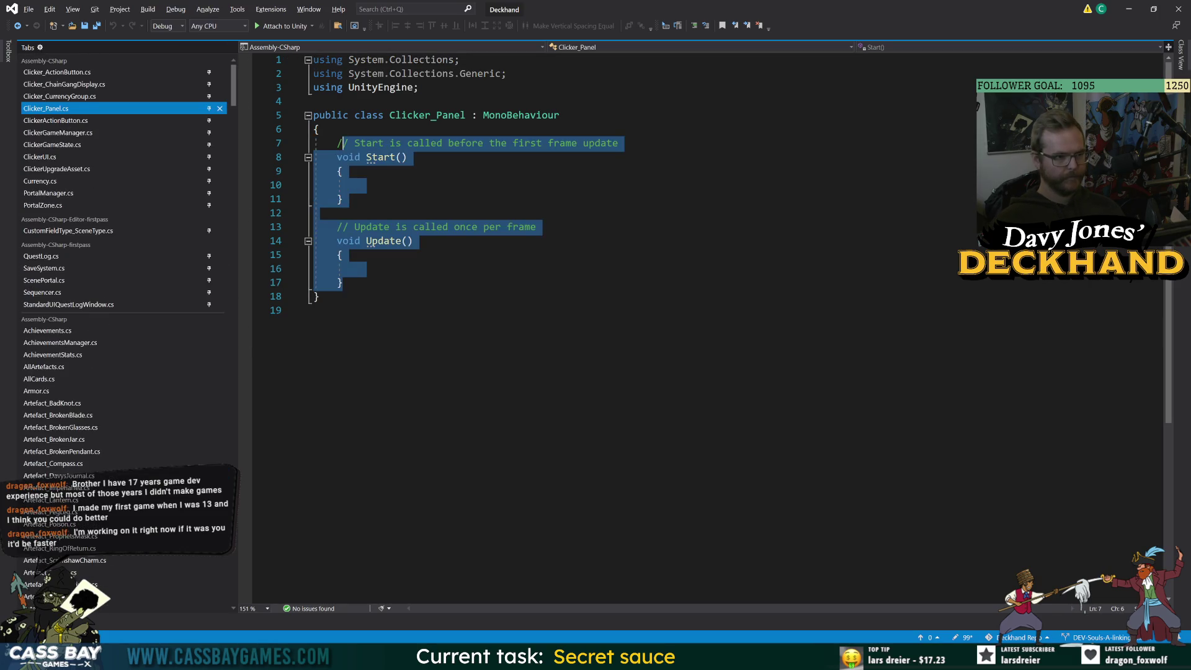
Replace the template methods with a public enum Panel { top, upgrades, actions } and save.
key(Delete)
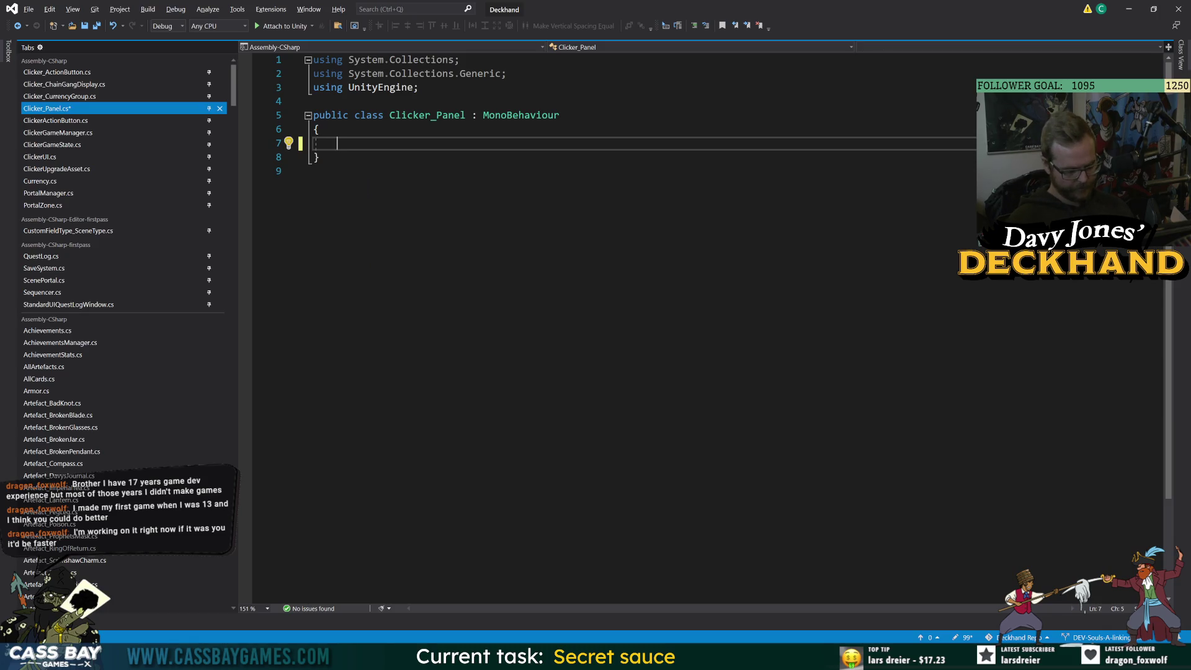
text(public enum Panel)
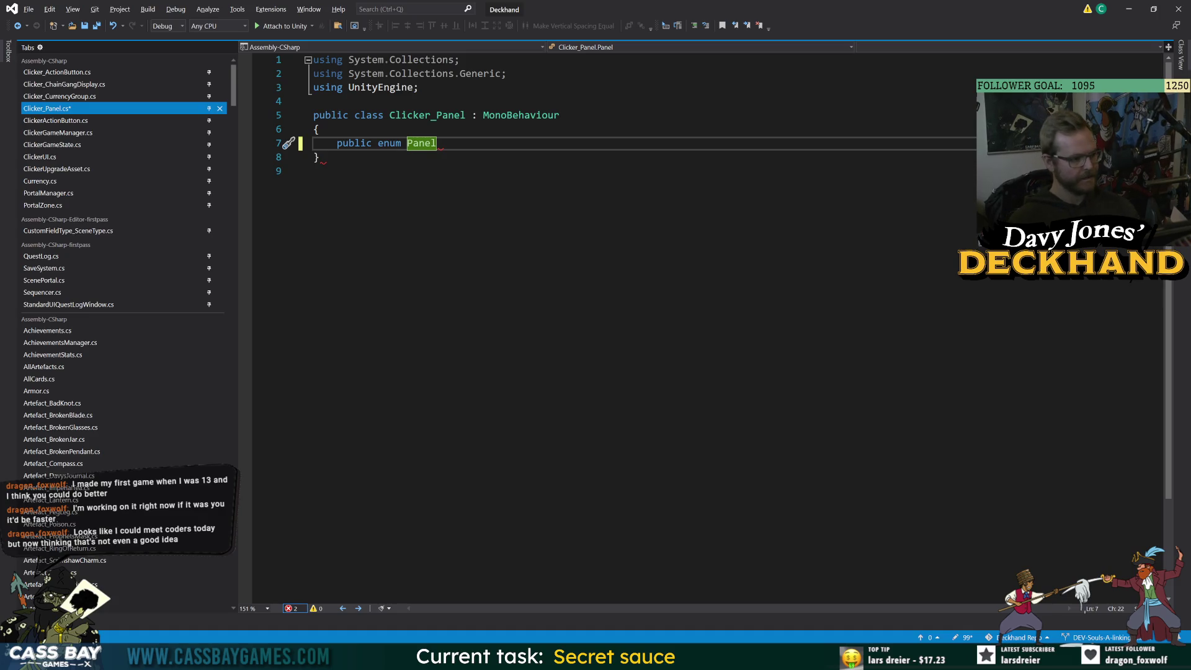
key(BackSpace)
key(BackSpace)
key(BackSpace)
text(Clicker)
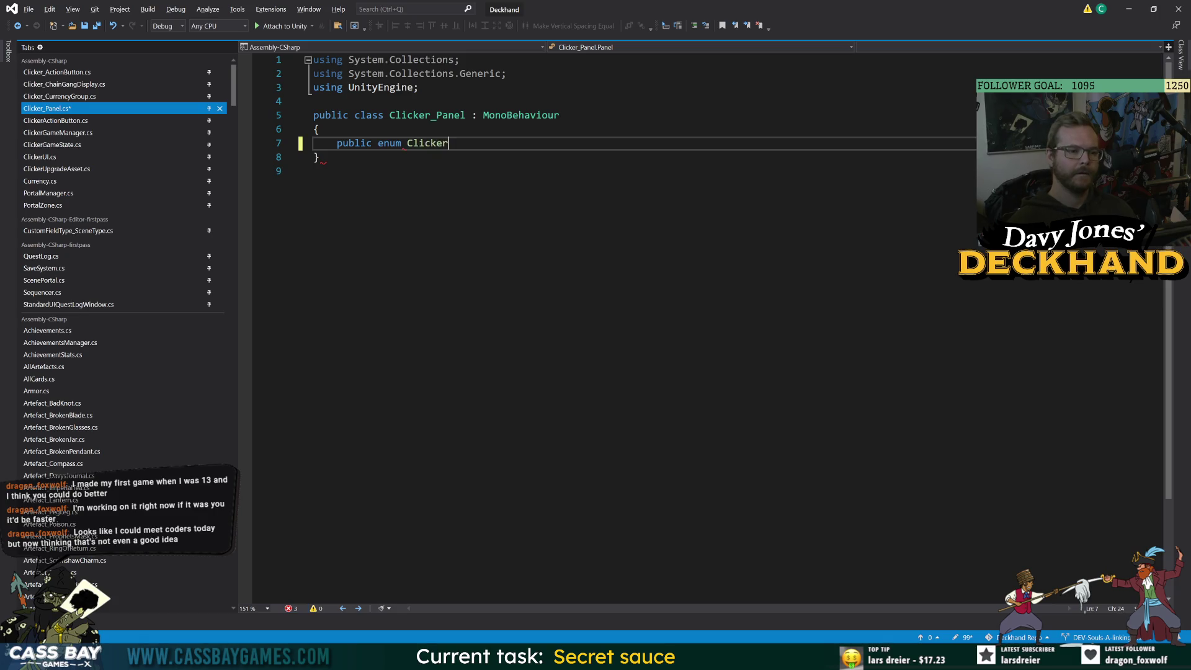
key(BackSpace)
key(BackSpace)
key(BackSpace)
key(BackSpace)
key(BackSpace)
key(BackSpace)
key(BackSpace)
text(Panel)
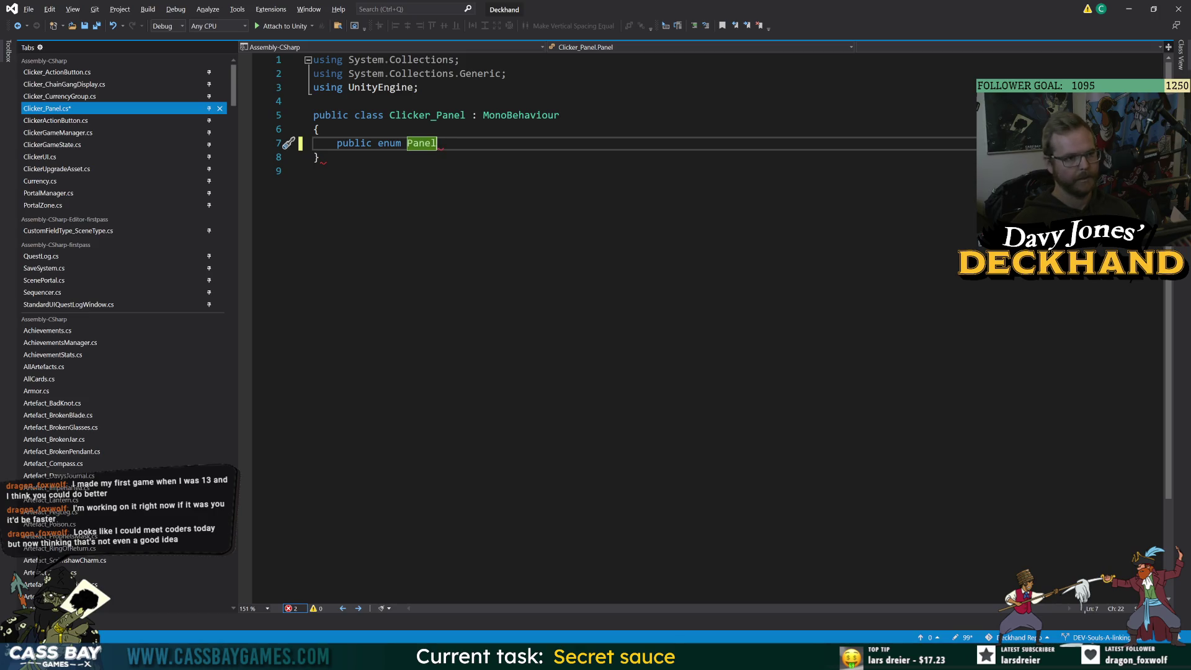
text( { )
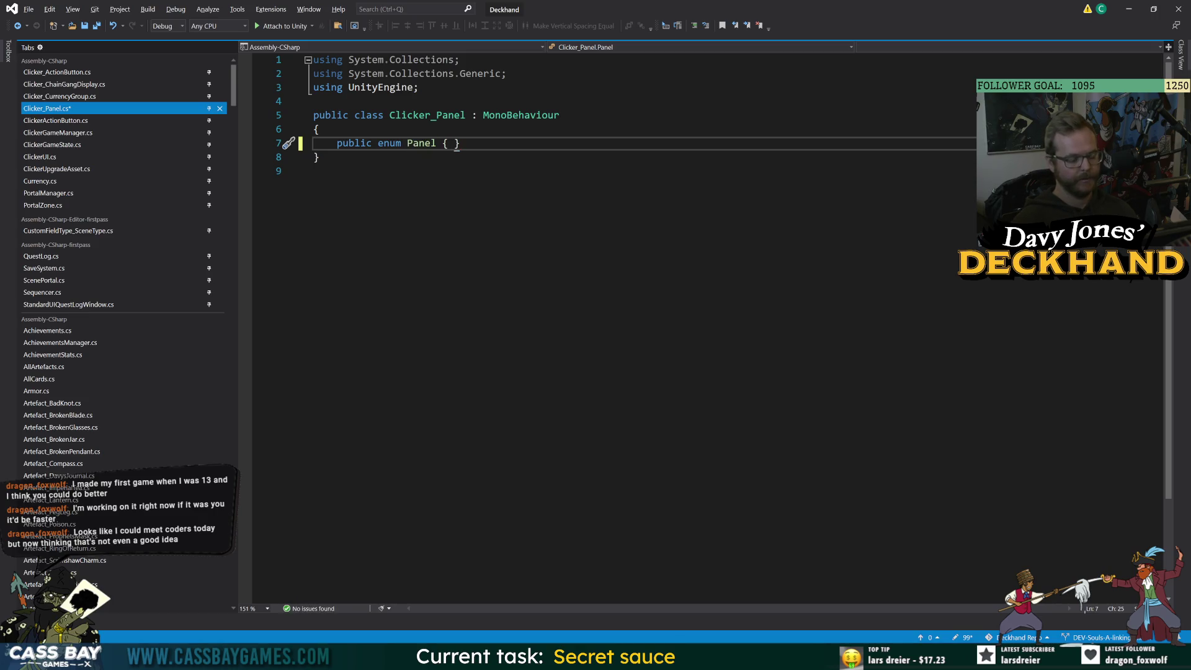
text(top, )
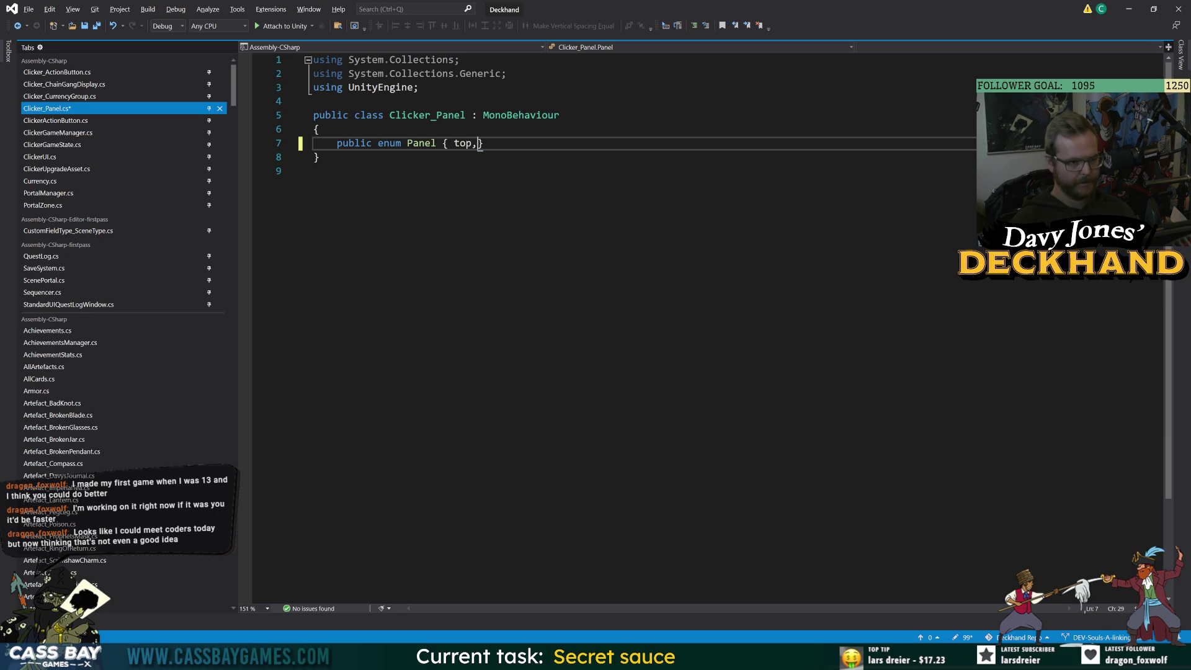
text(upgrades, action)
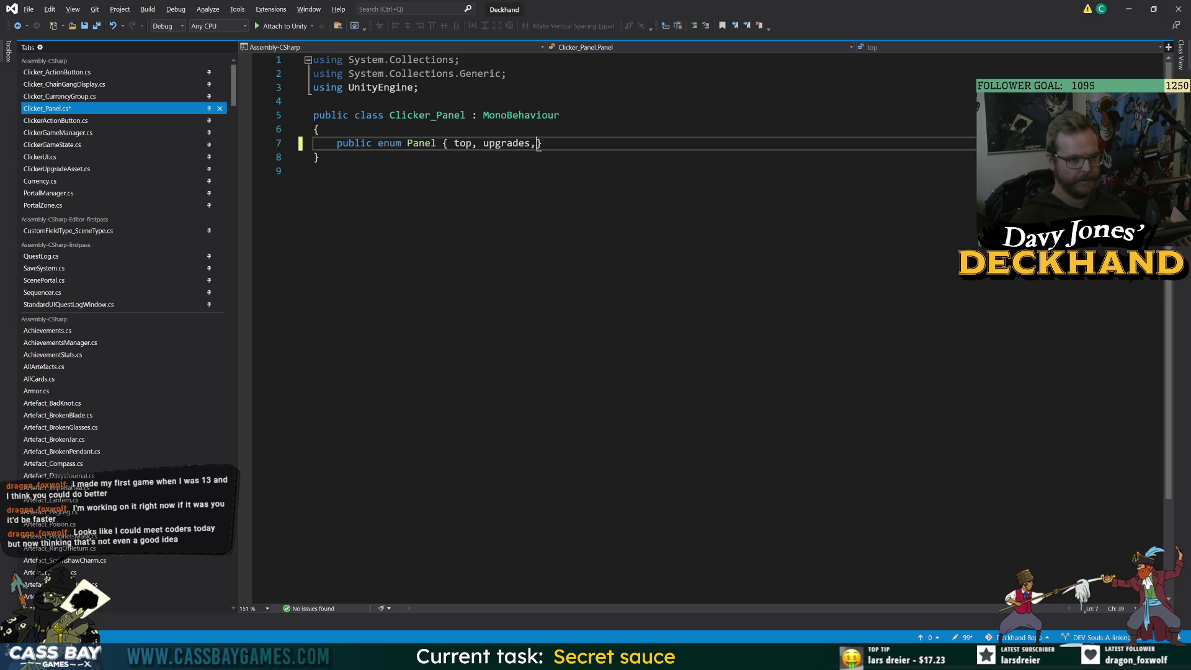
text(s)
key(ctrl+a)
click(592, 143)
key(ctrl+s)
Declare a public Panel field named panel below the enum and save.
key(Return)
key(Return)
text(public )
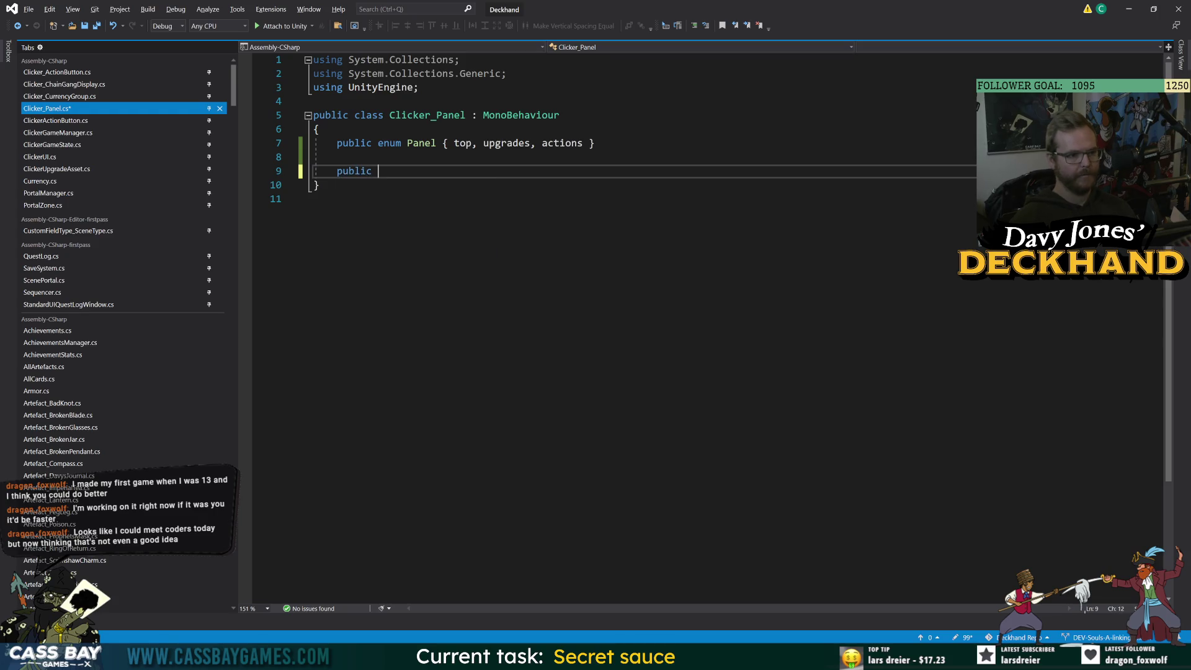
text(Panel panel;)
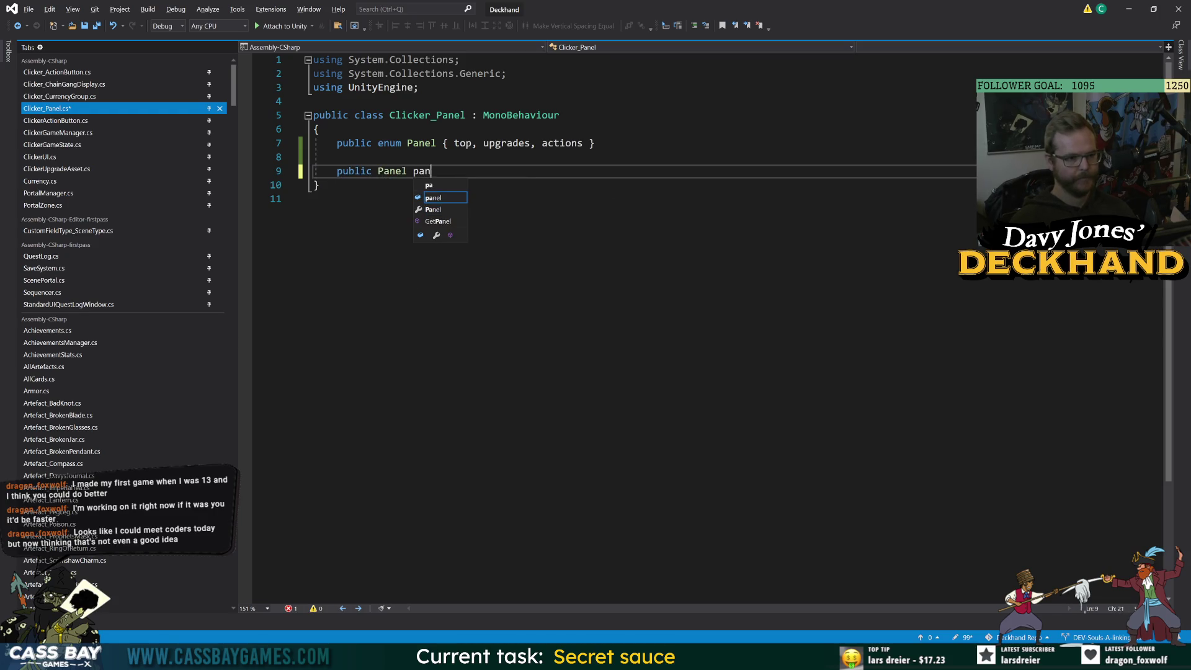
key(ctrl+s)
key(Return)
key(Return)
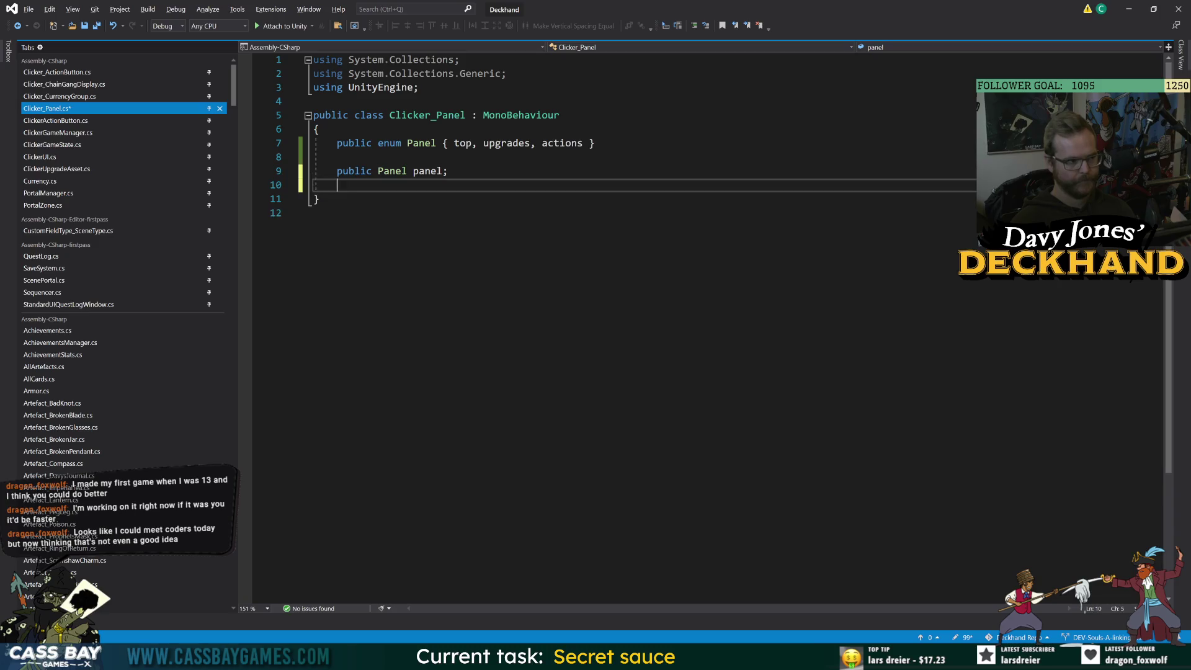
key(Up)
key(Up)
Change the panel field's public keyword to [SerializeField] private, save, and add blank lines below.
double_click(344, 173)
text([ser)
key(Tab)
text(] private)
key(ctrl+s)
click(439, 334)
click(554, 171)
key(Return)
key(Return)
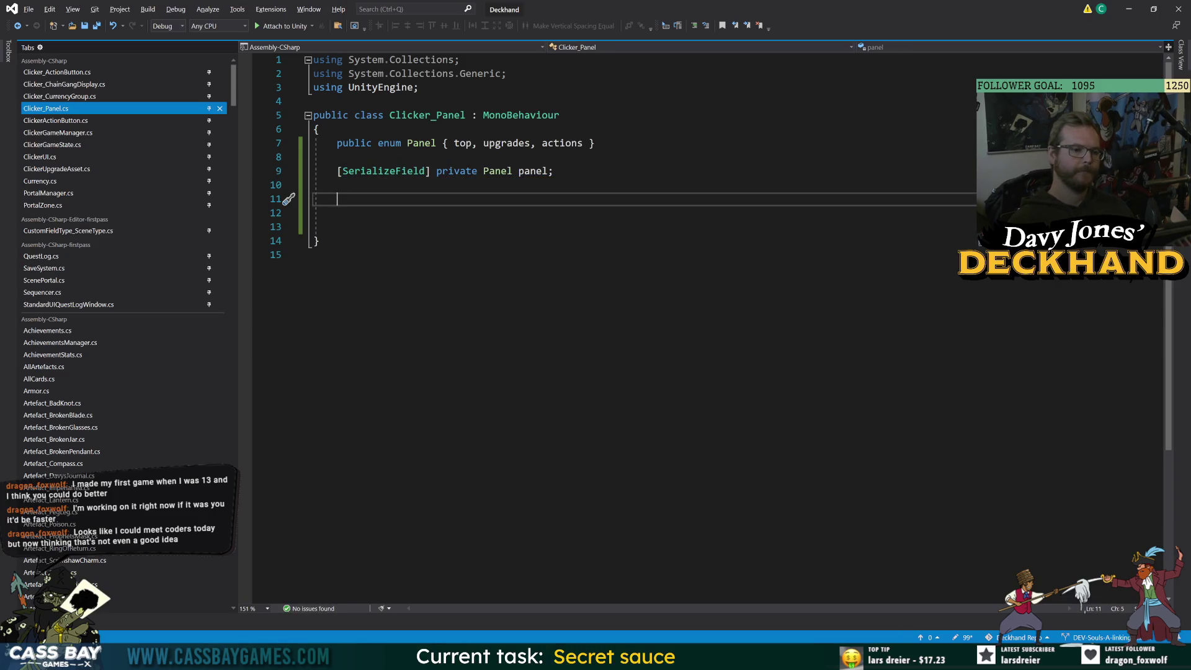
Add a [Header("MONITOR:")] attribute followed by a public bool isActive field, and save.
text([Header()
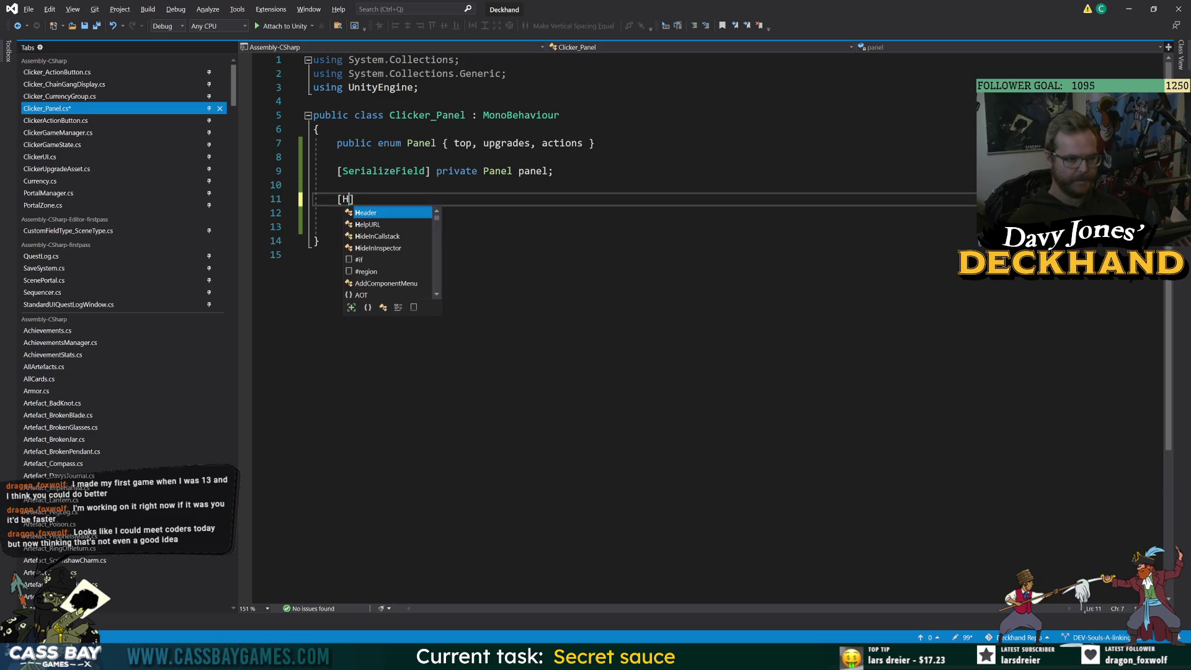
text("MONITOR:)
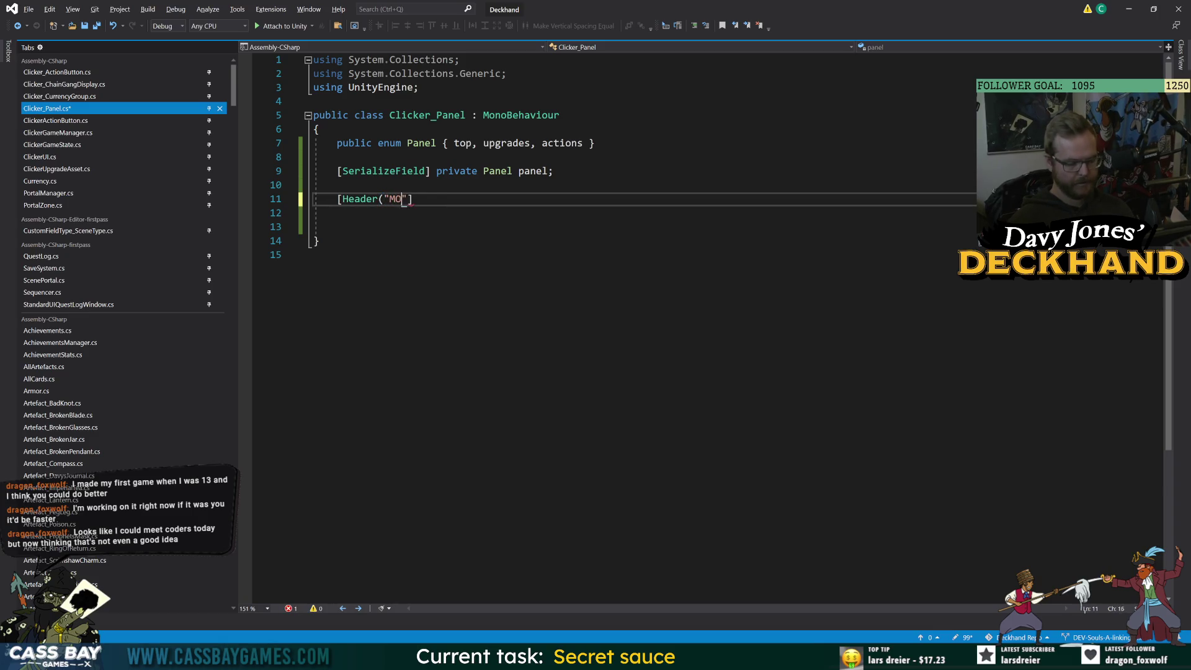
key(ctrl+s)
text(")])
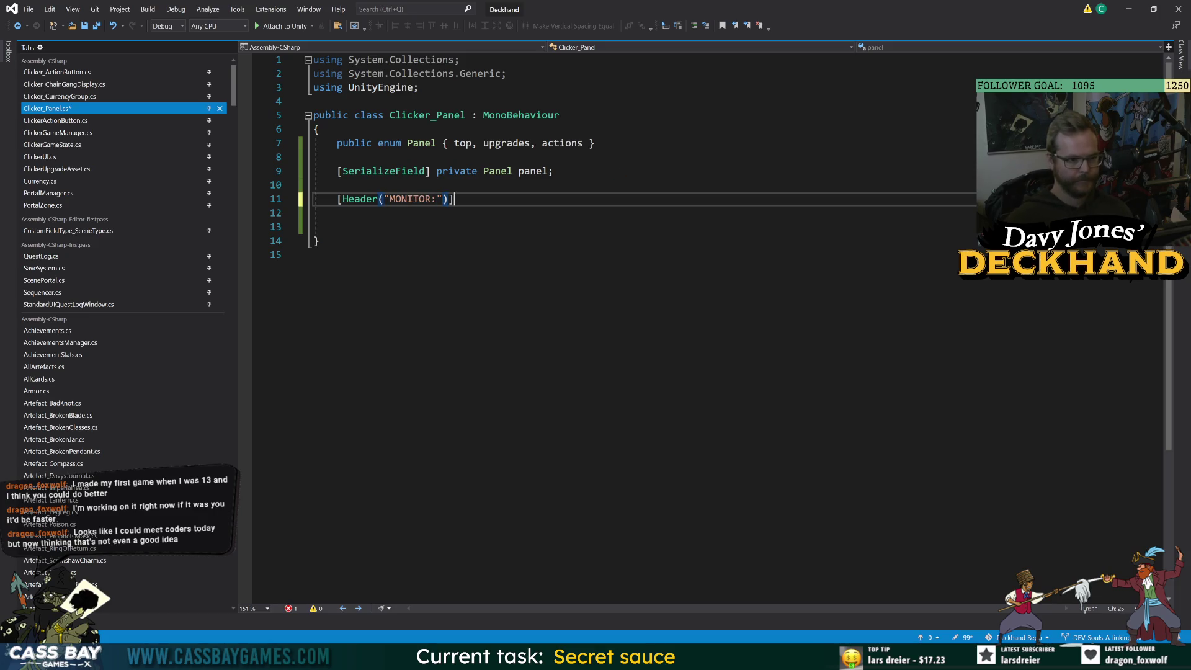
key(Return)
text(public )
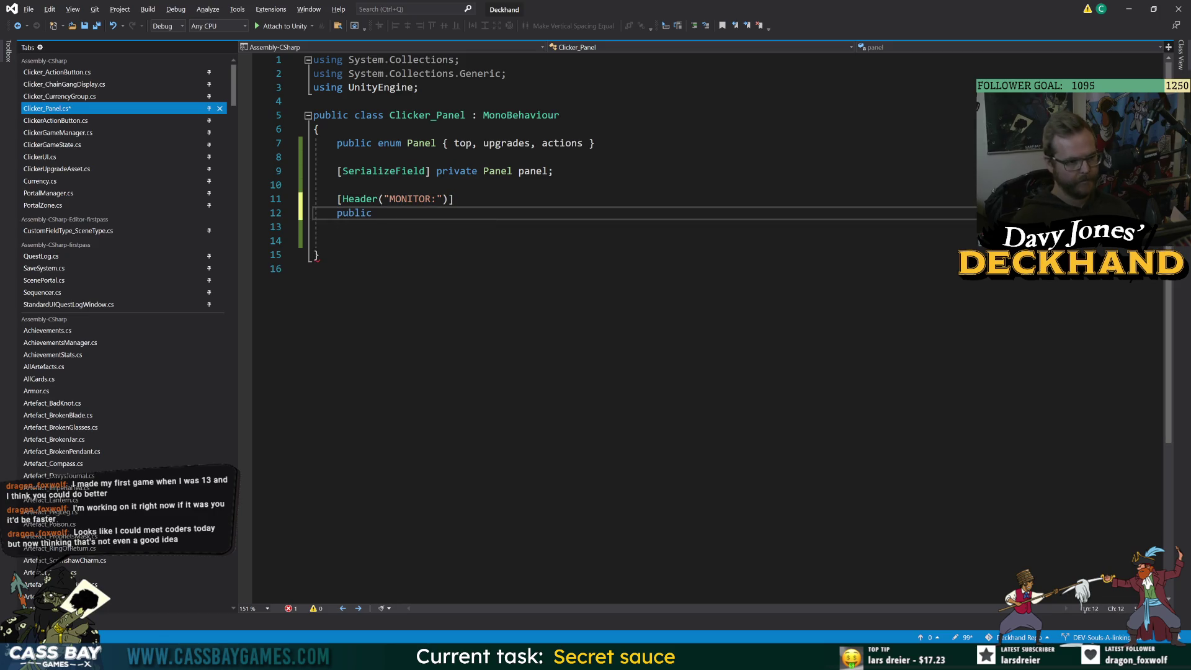
text(bool is)
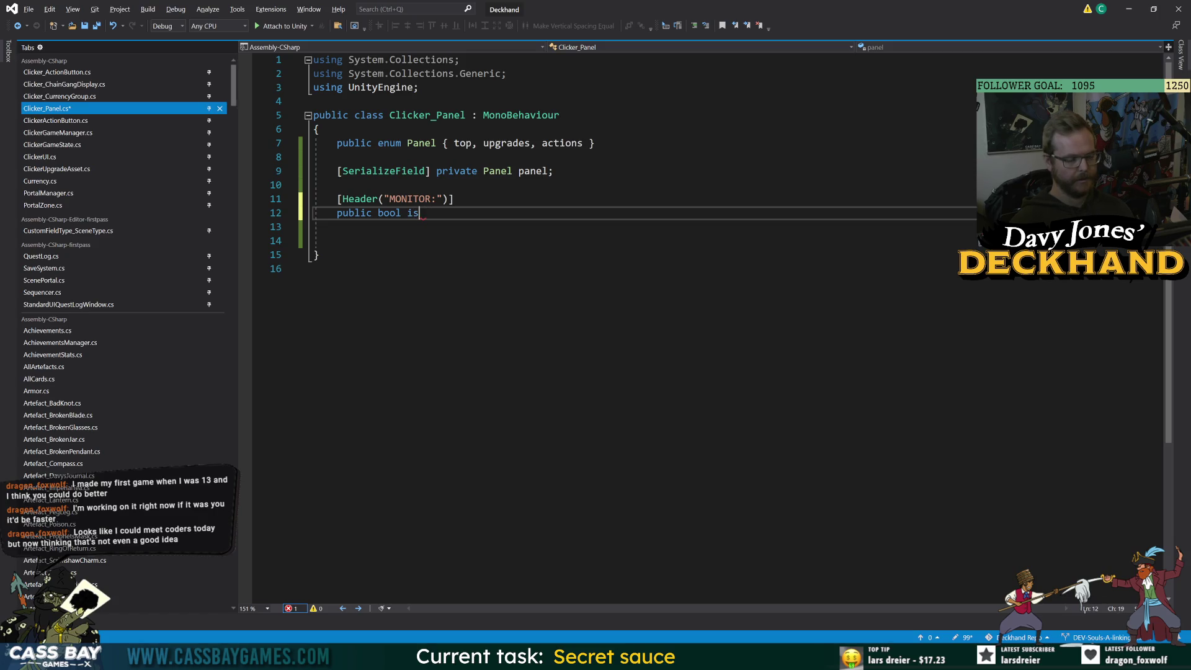
text(Active;)
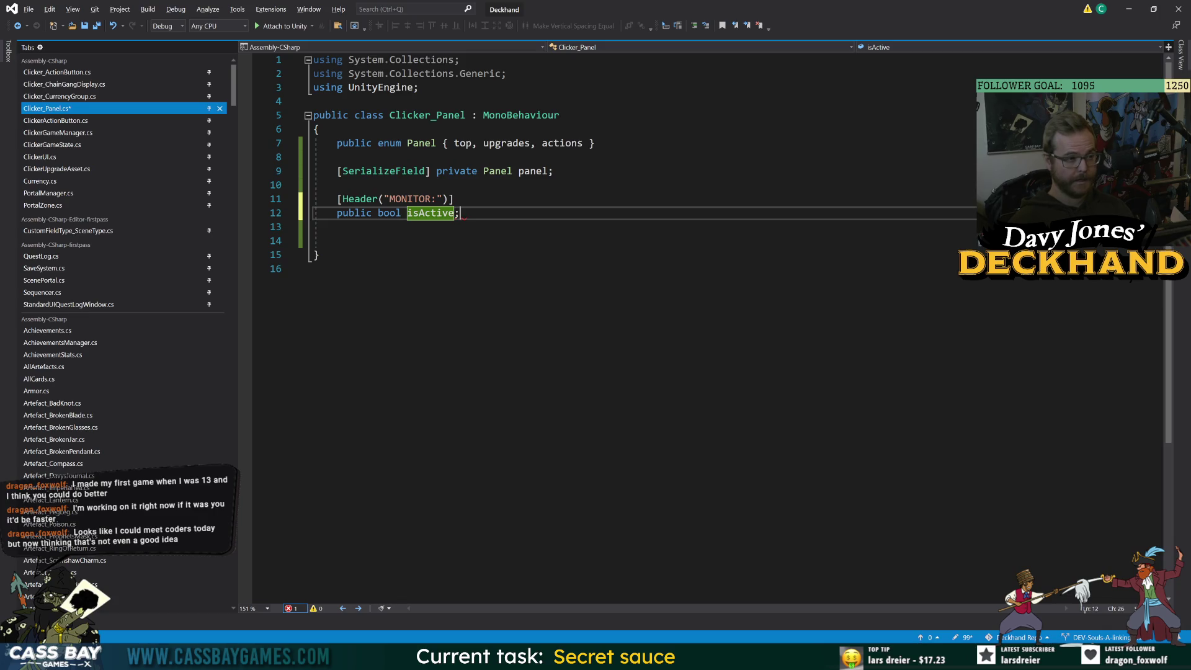
key(ctrl+s)
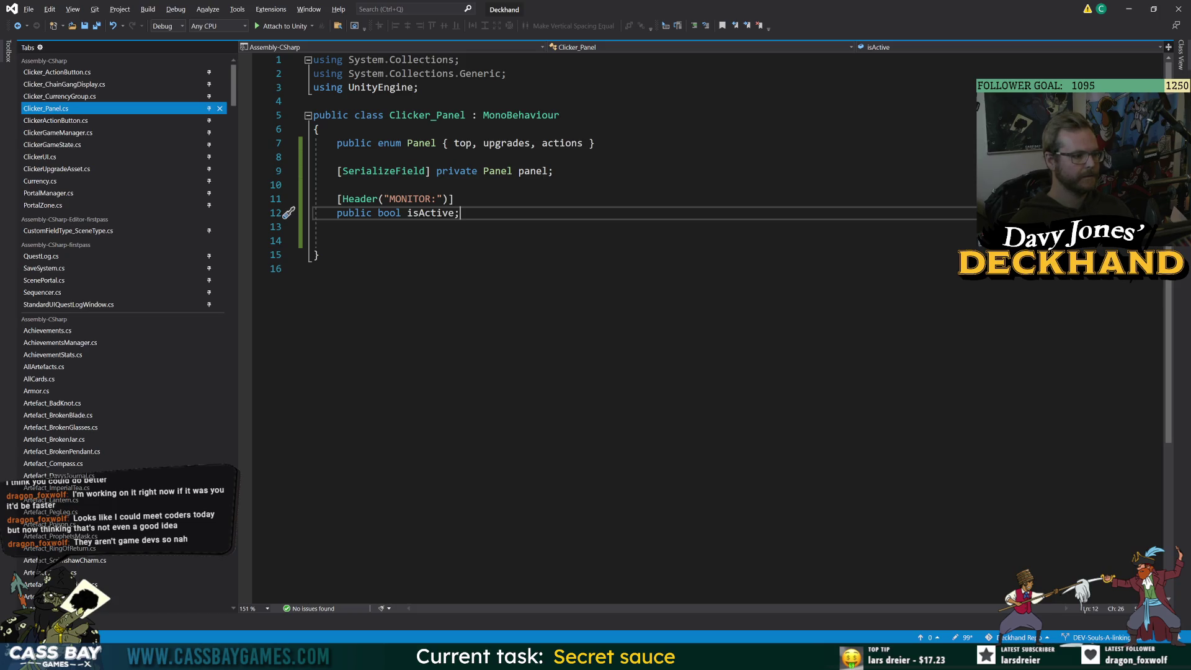
Rename the public field to isActive_Display, add a private bool isActive field, and save.
key(ctrl+r)
key(ctrl+r)
key(End)
text(_Displa)
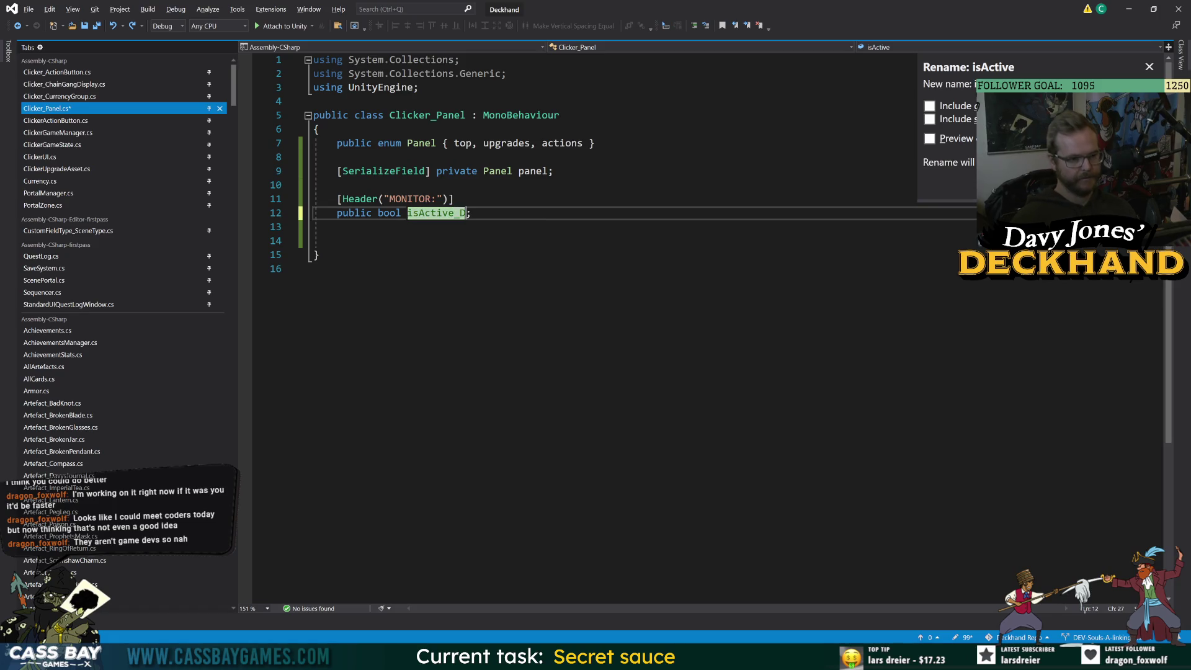
text(y)
key(Return)
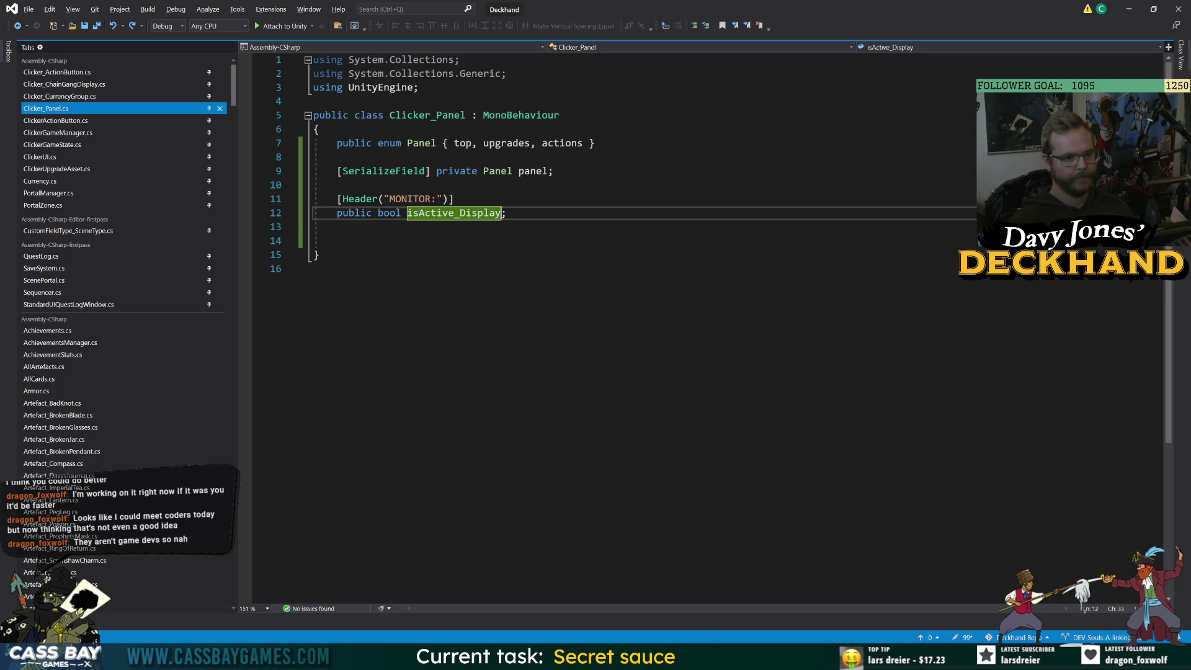
key(End)
key(Return)
key(Return)
text(private bn)
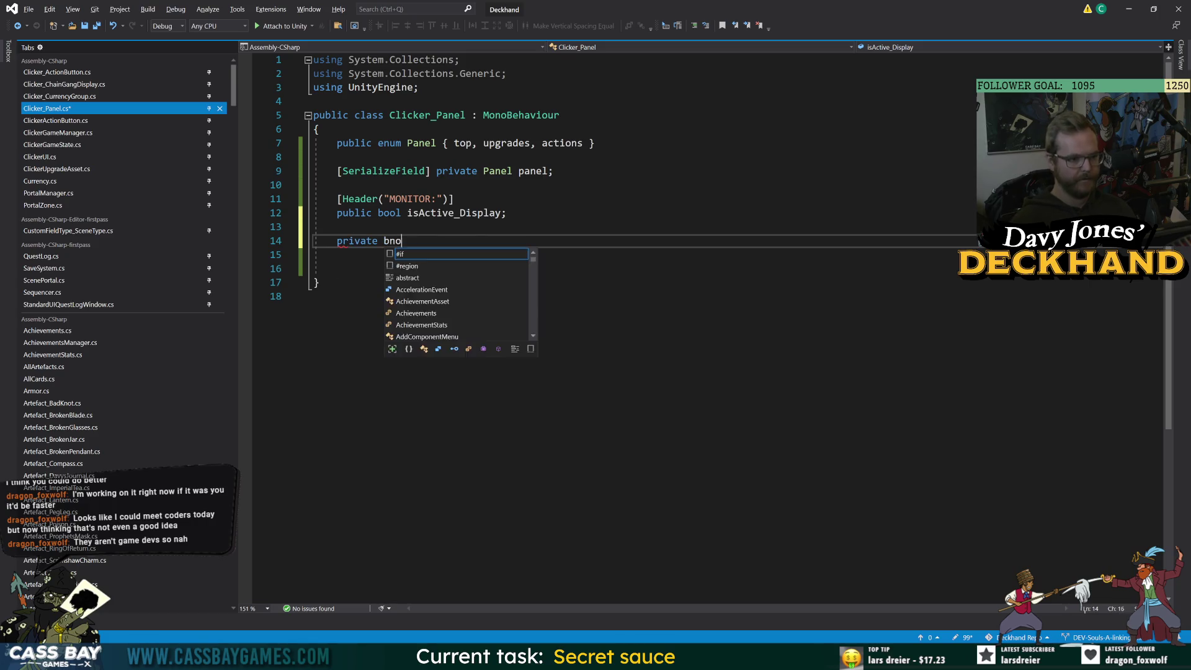
text(ol isActive)
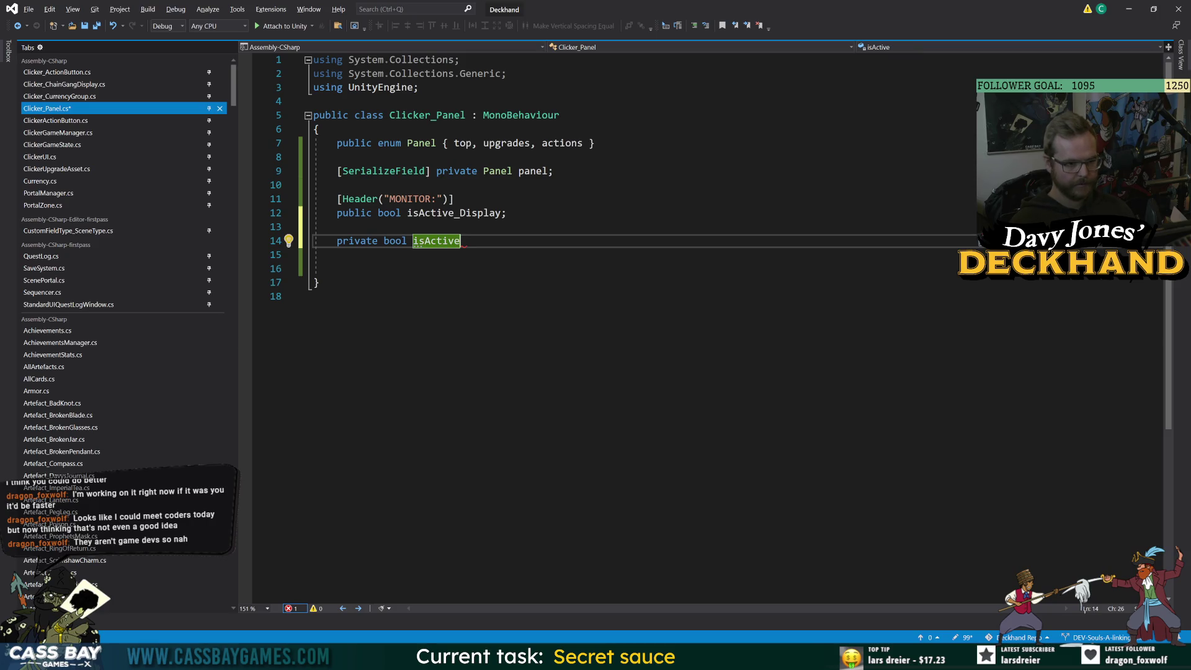
text(;)
key(ctrl+s)
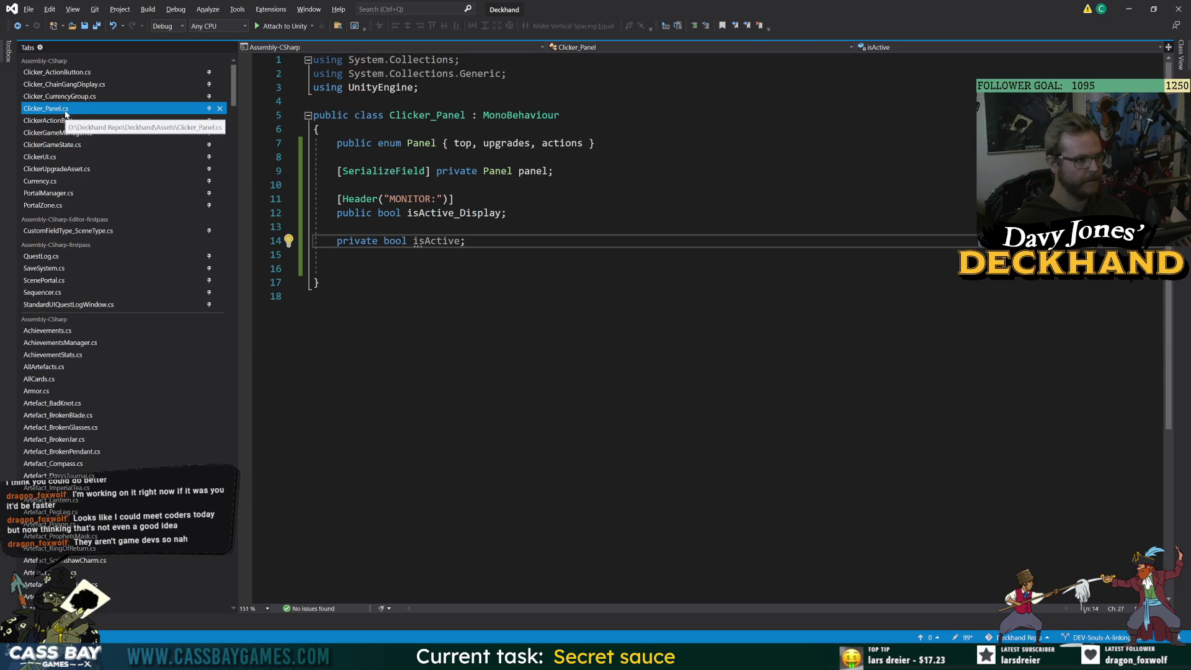
Back in Unity, open the ClickerControllerNavigation script from the Clicker Canvas Inspector.
key(alt+Tab)
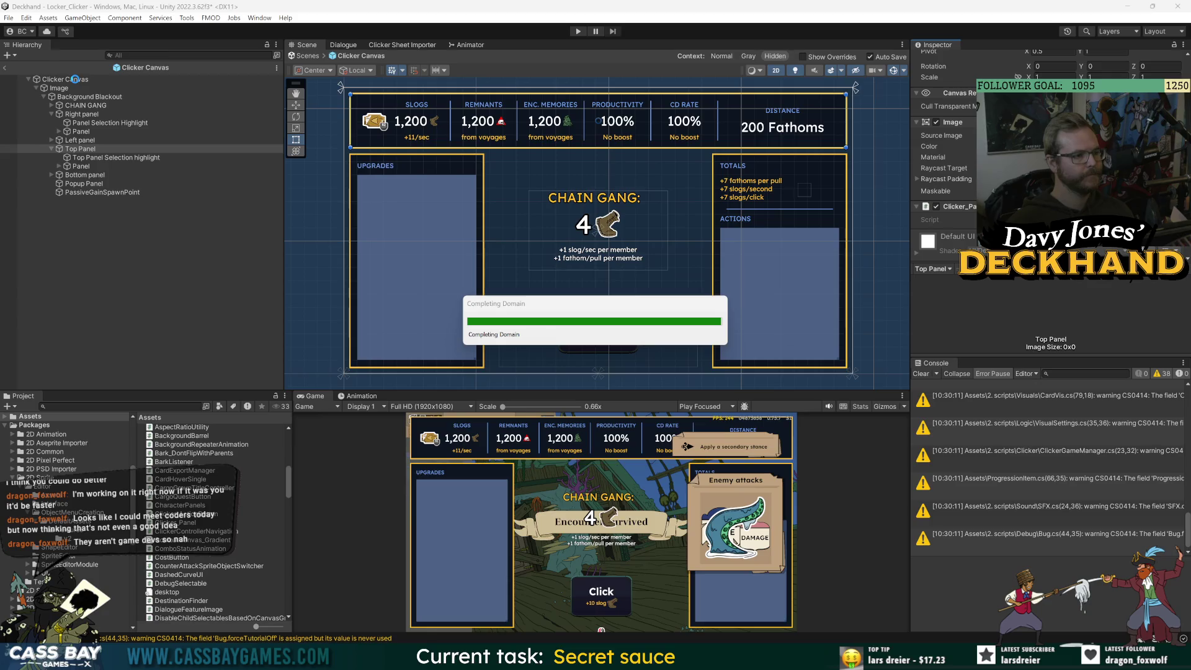
click(75, 79)
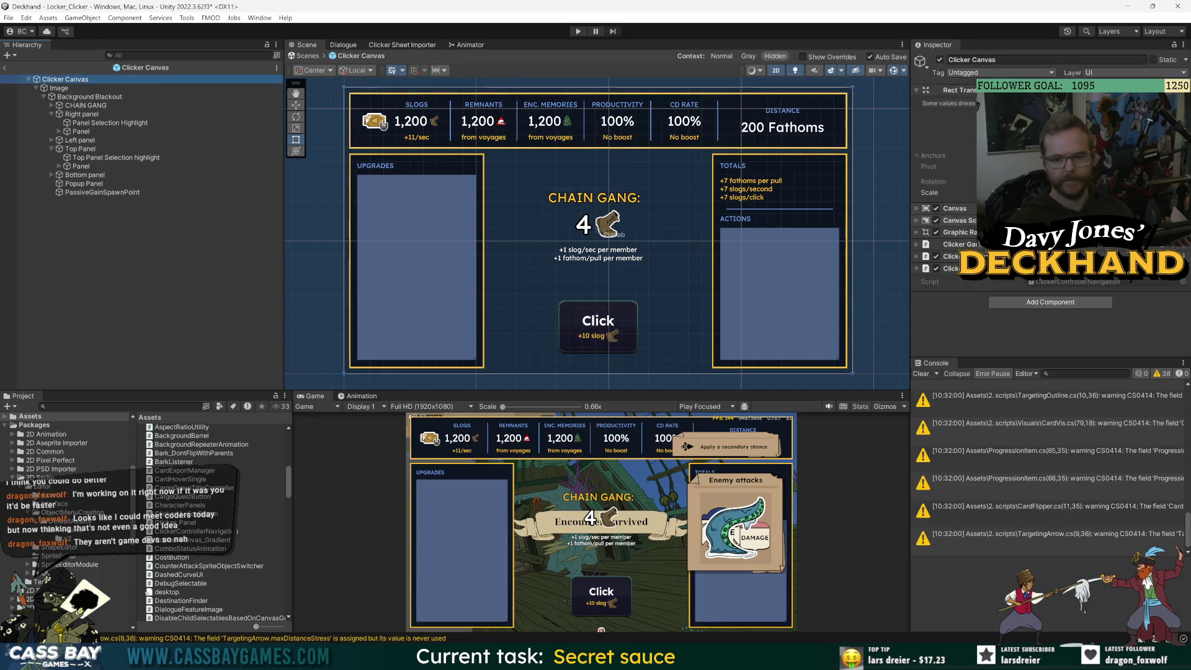
double_click(1066, 282)
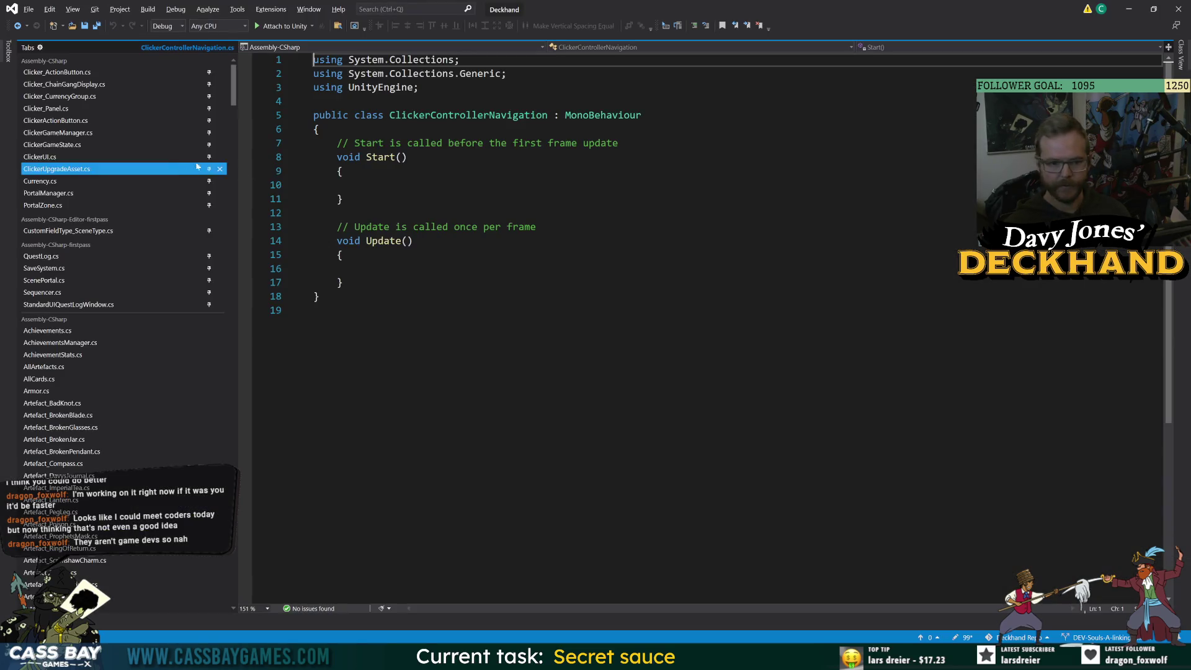
Replace the template Start and Update methods with a public static ClickerControllerNavigation instance field.
scroll(226, 270, down, 5)
scroll(226, 270, up, 20)
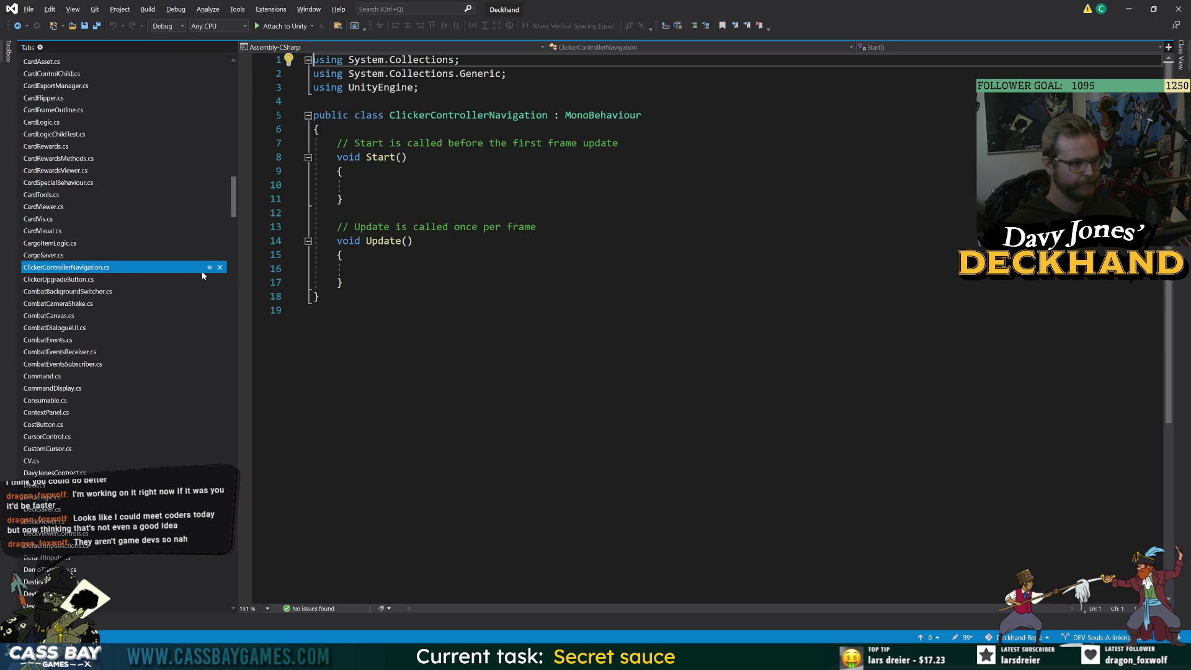
drag(232, 204, 233, 93)
mouse_move(343, 282)
mouse_down()
mouse_move(310, 171)
mouse_move(288, 144)
mouse_up()
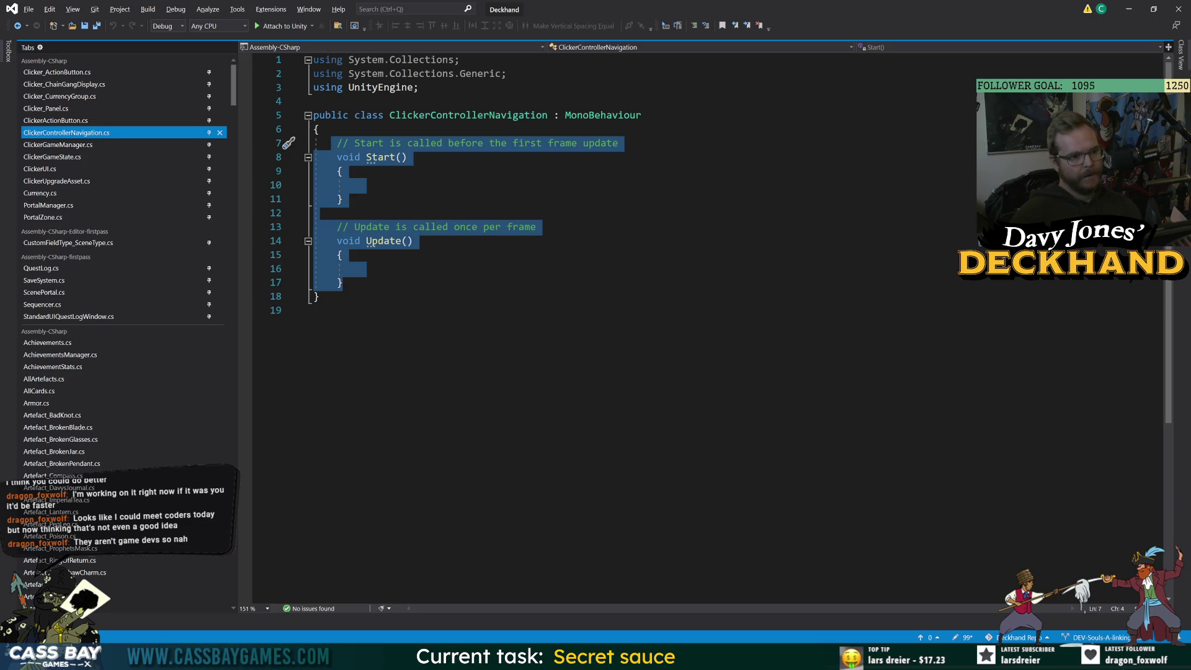
text(public)
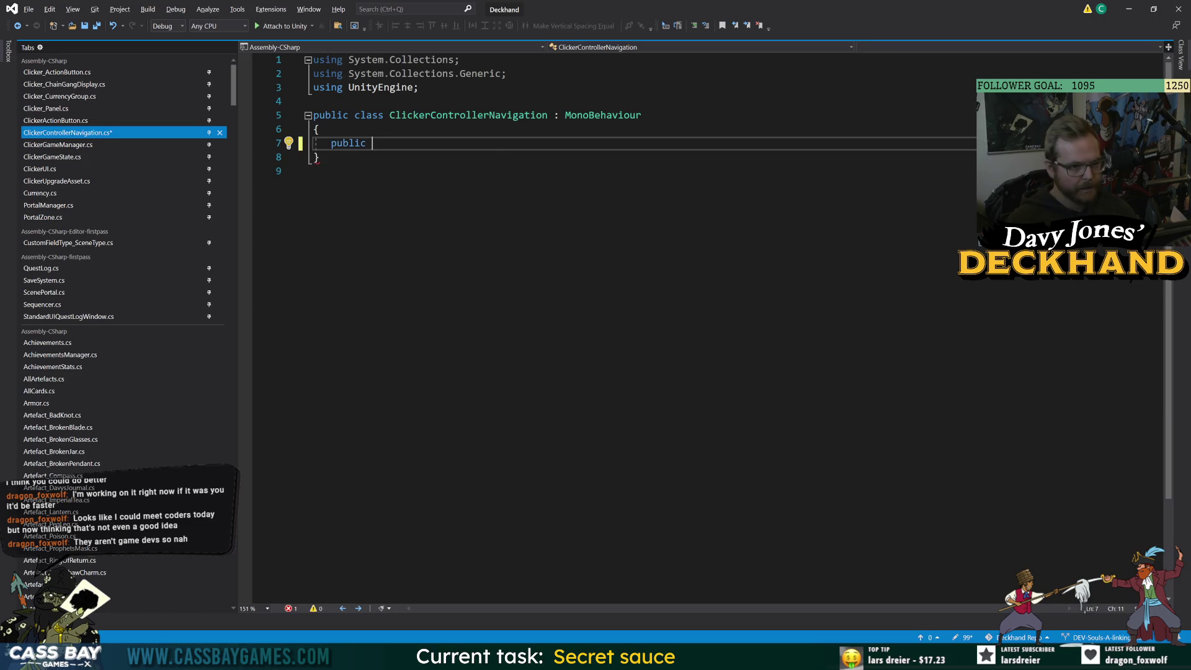
text(static Clic)
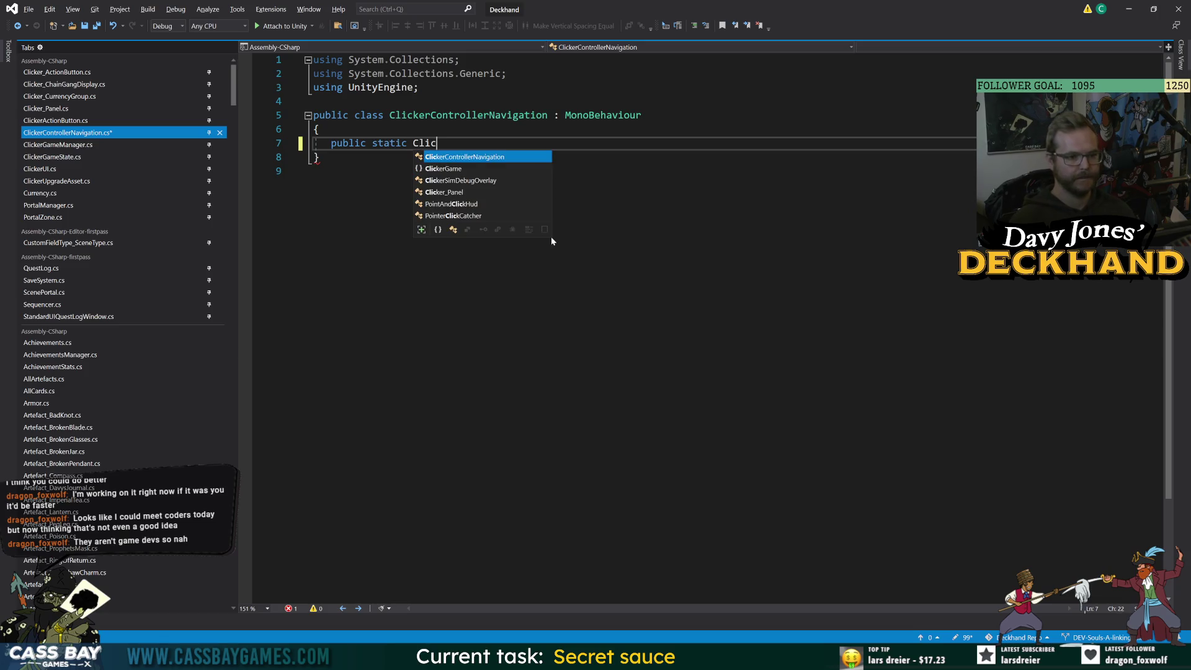
text( instance;)
key(Return)
key(Return)
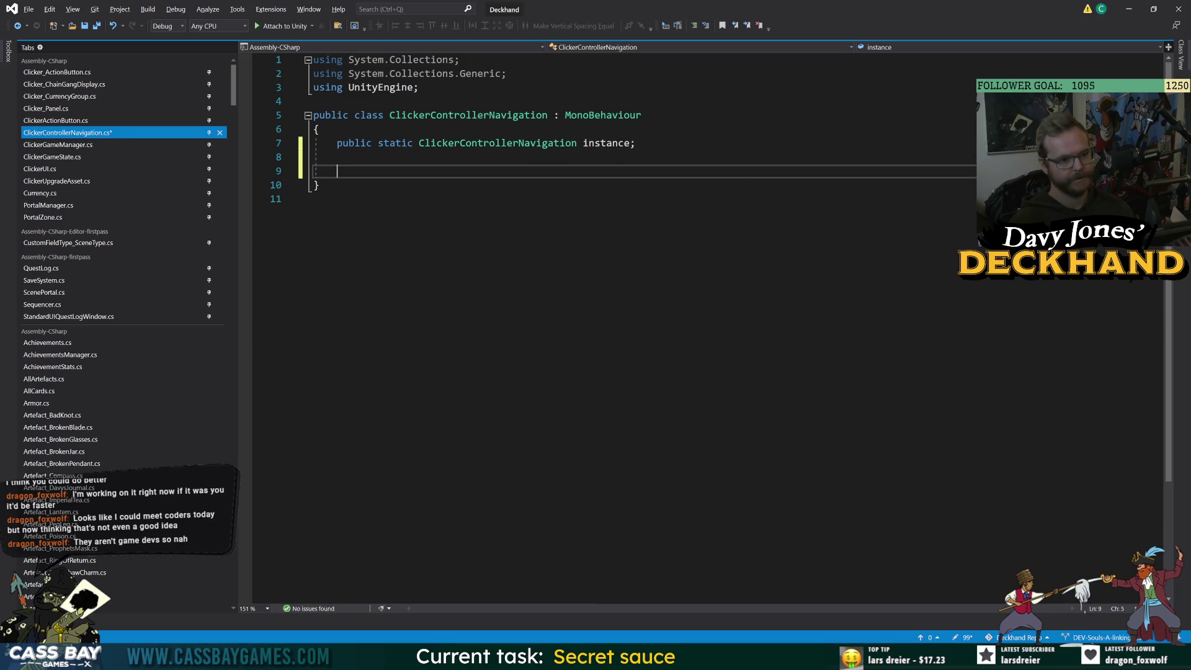
Add an OnEnable method setting instance = this when null, plus an Update method stub.
text(oOnEn)
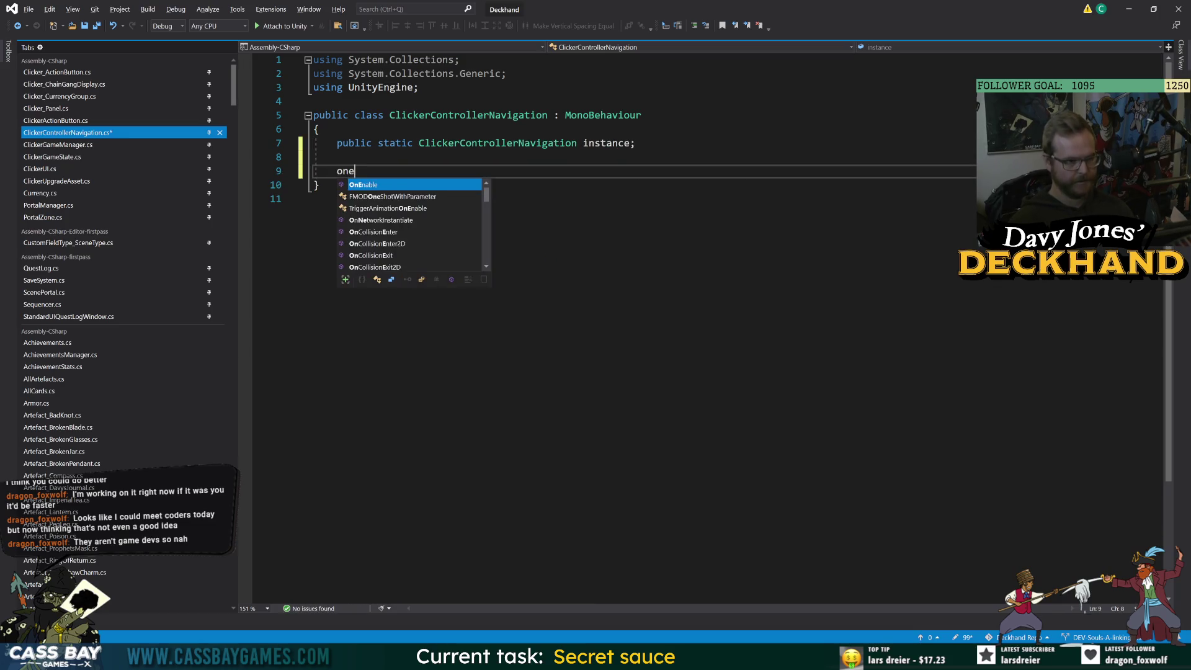
key(Tab)
text(if (in)
text(stance == null))
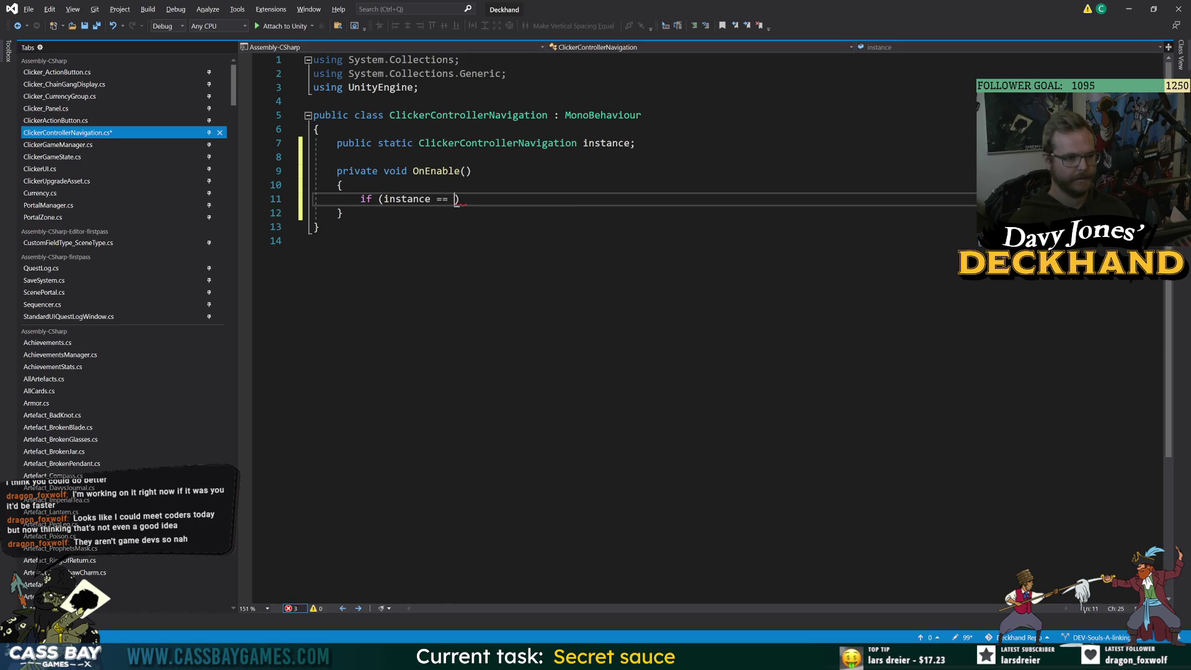
text( { instance = this;)
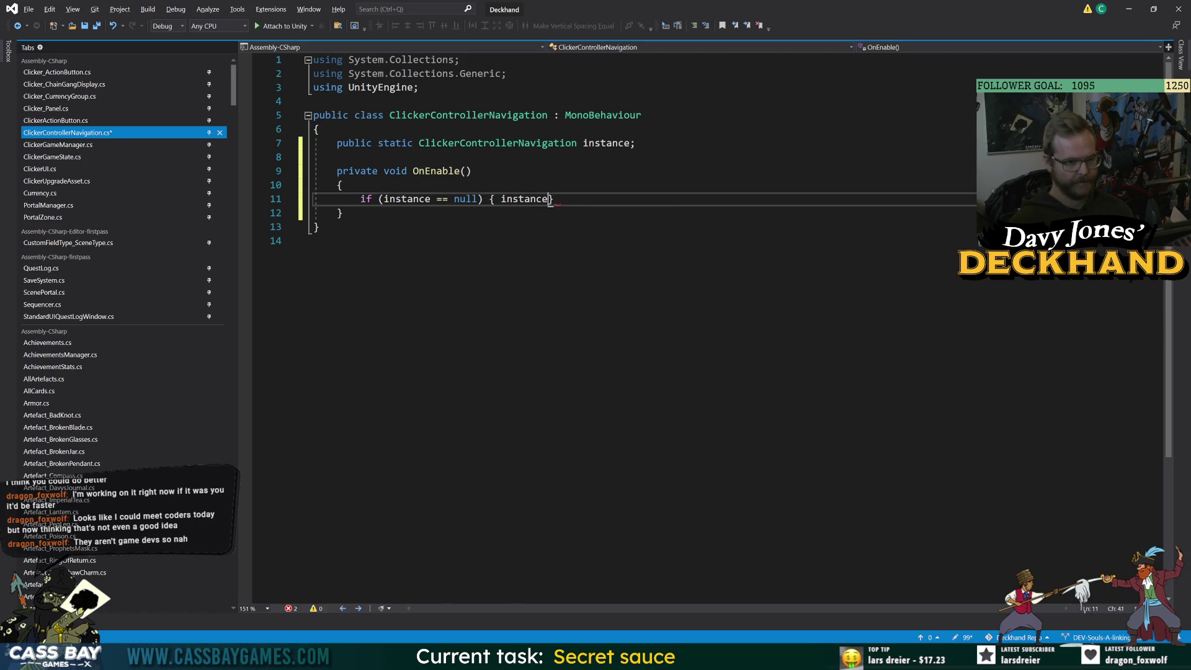
click(343, 213)
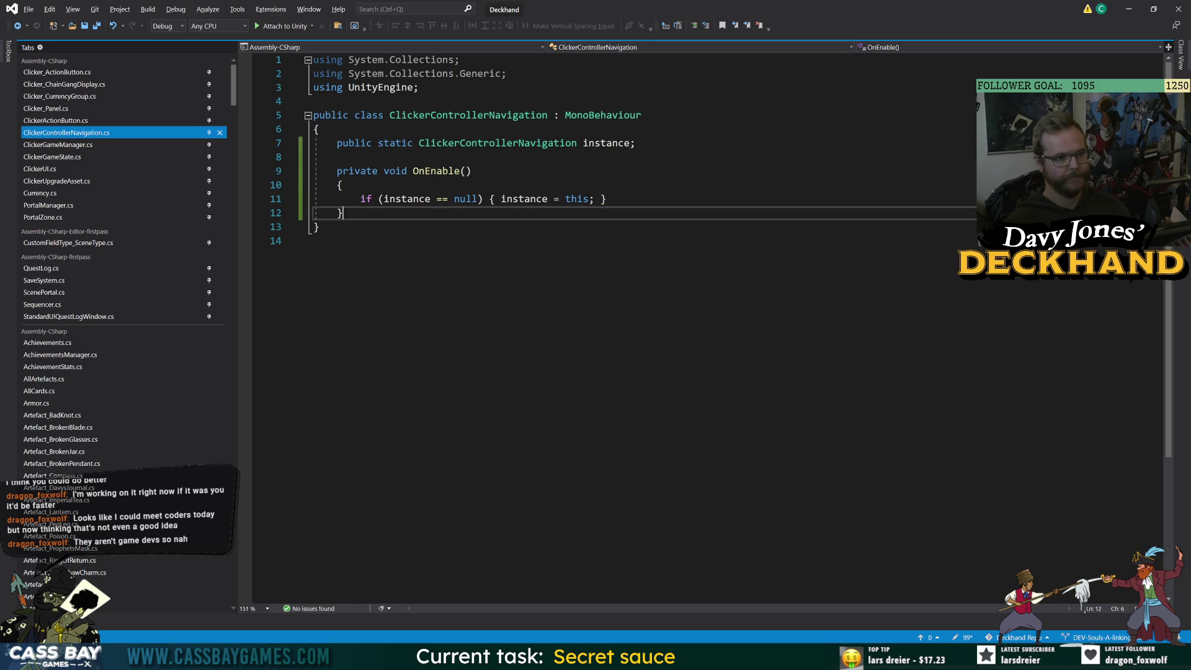
key(Return)
key(Return)
text(Update)
key(Return)
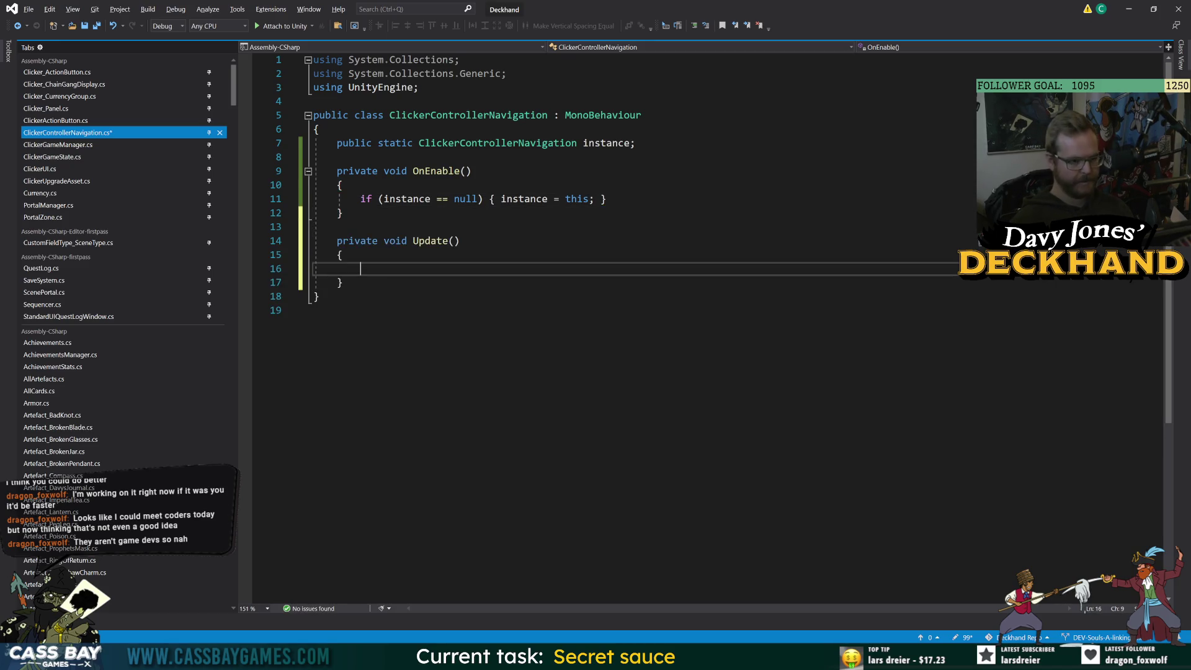
drag(606, 198, 349, 199)
Copy the instance null-check into the Update method as well.
key(ctrl+c)
click(347, 268)
key(ctrl+v)
click(373, 310)
click(343, 282)
Start a new public bool field below the static instance field.
click(635, 142)
key(Return)
key(Return)
text(public bool)
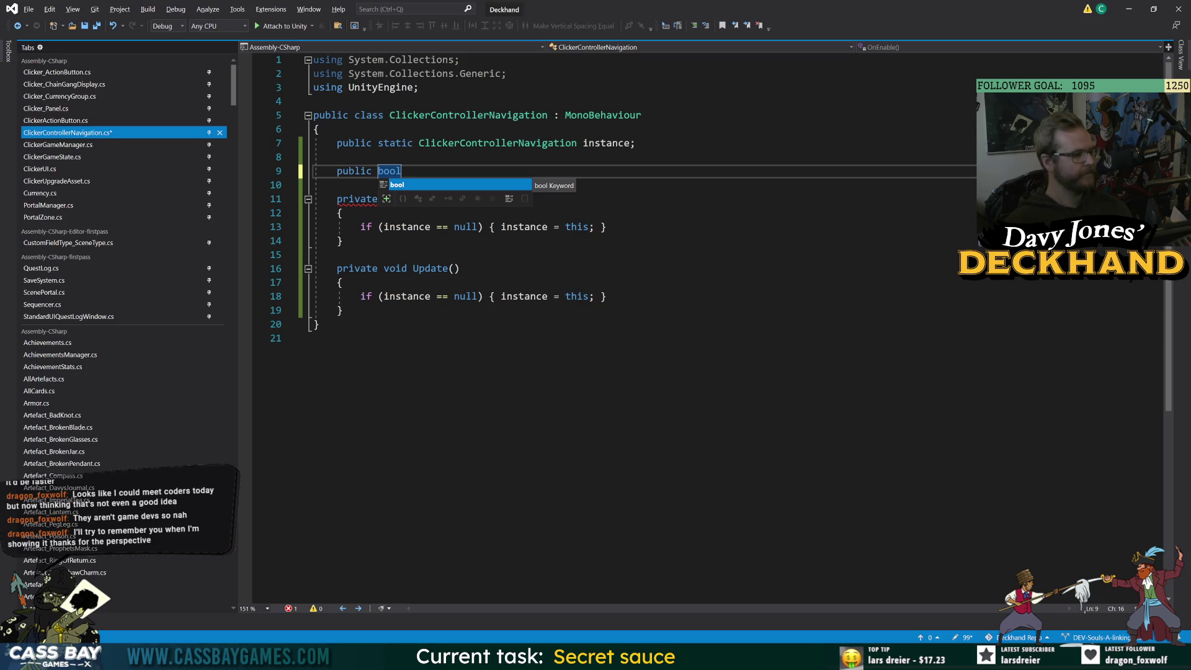
click(314, 338)
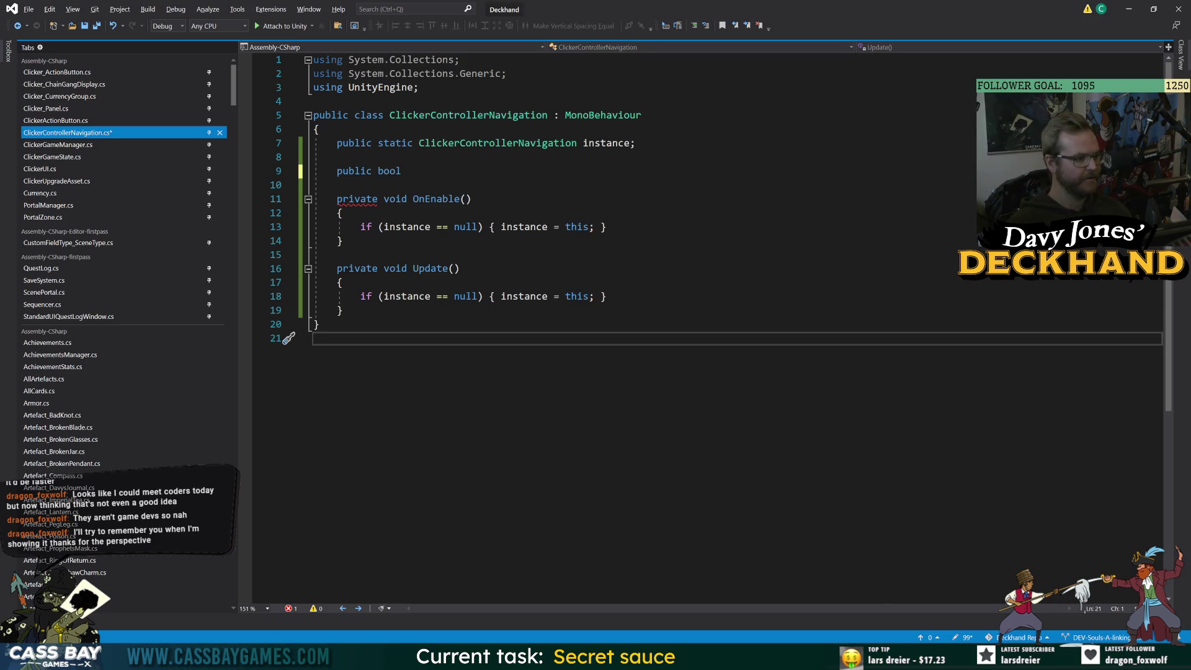
click(459, 199)
click(402, 172)
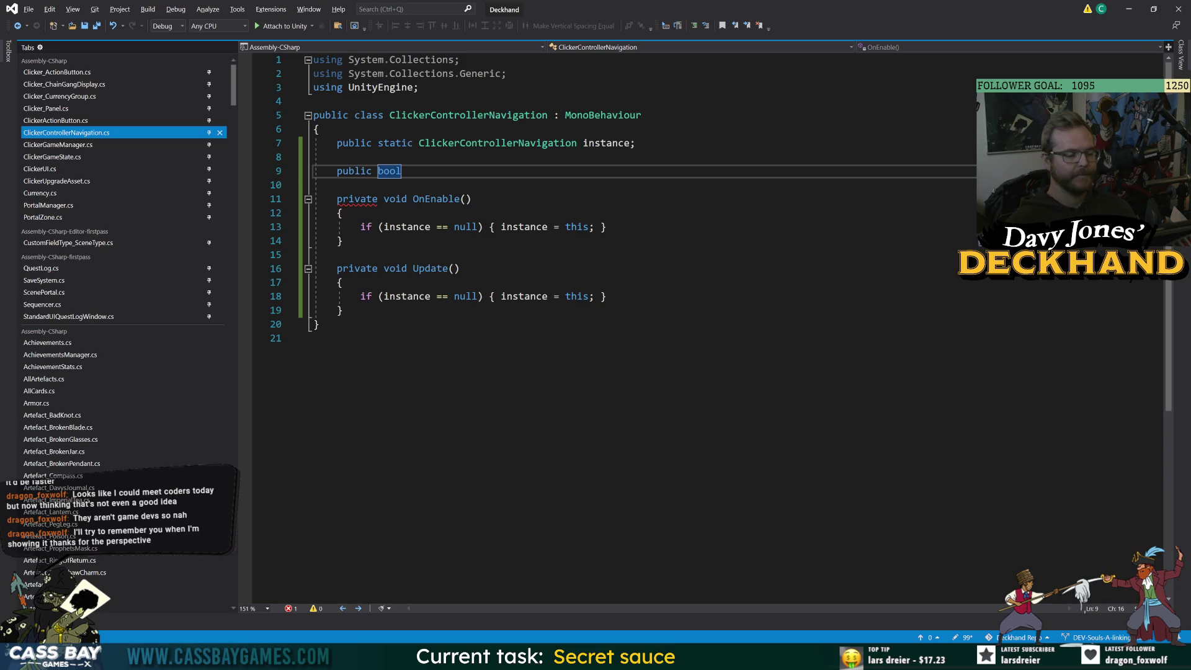
click(314, 184)
click(401, 171)
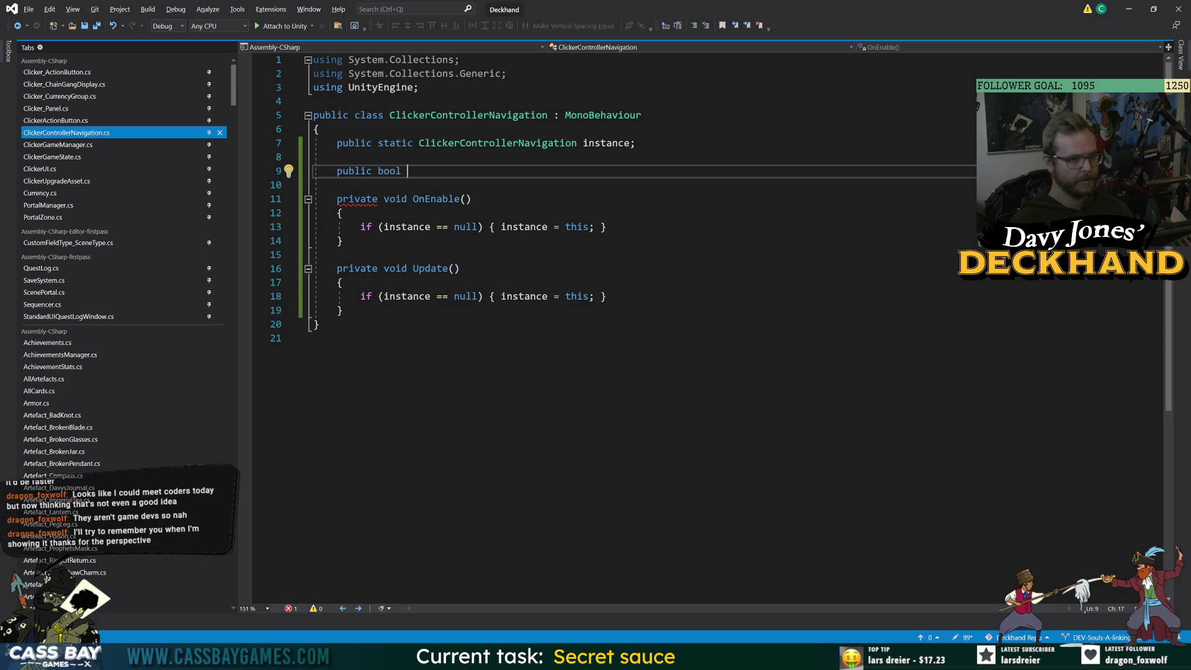
Change the new field to public Clicker_Panel currentPanel and save the script.
key(BackSpace)
key(BackSpace)
key(BackSpace)
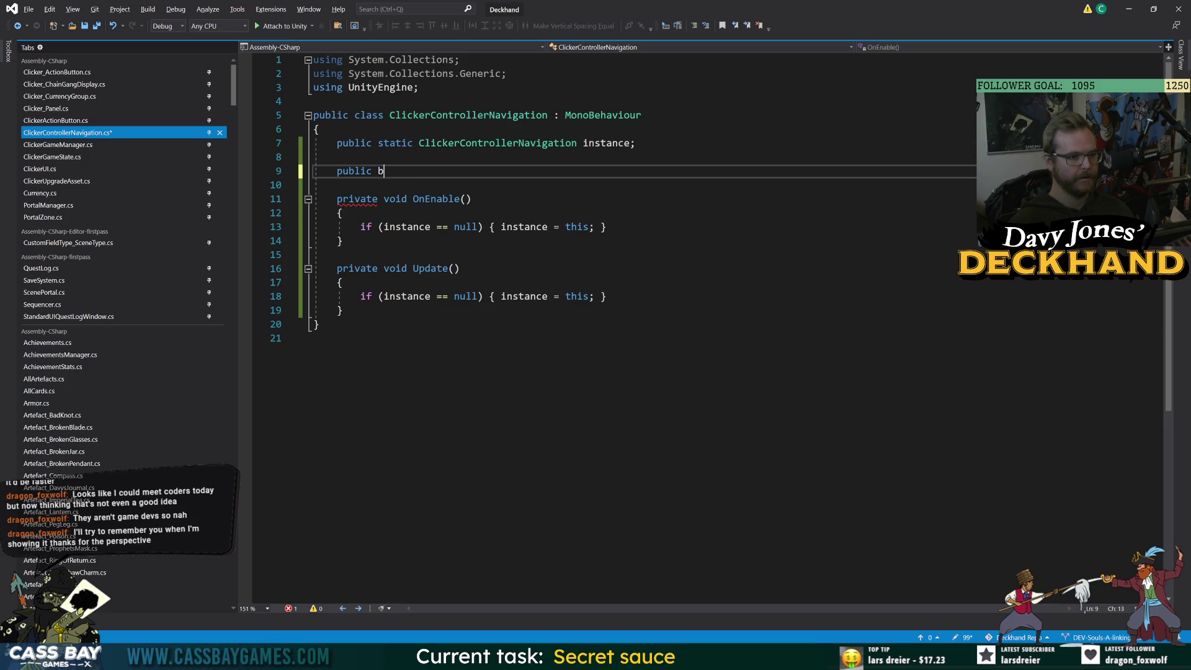
text(Pa)
key(BackSpace)
text(Cli)
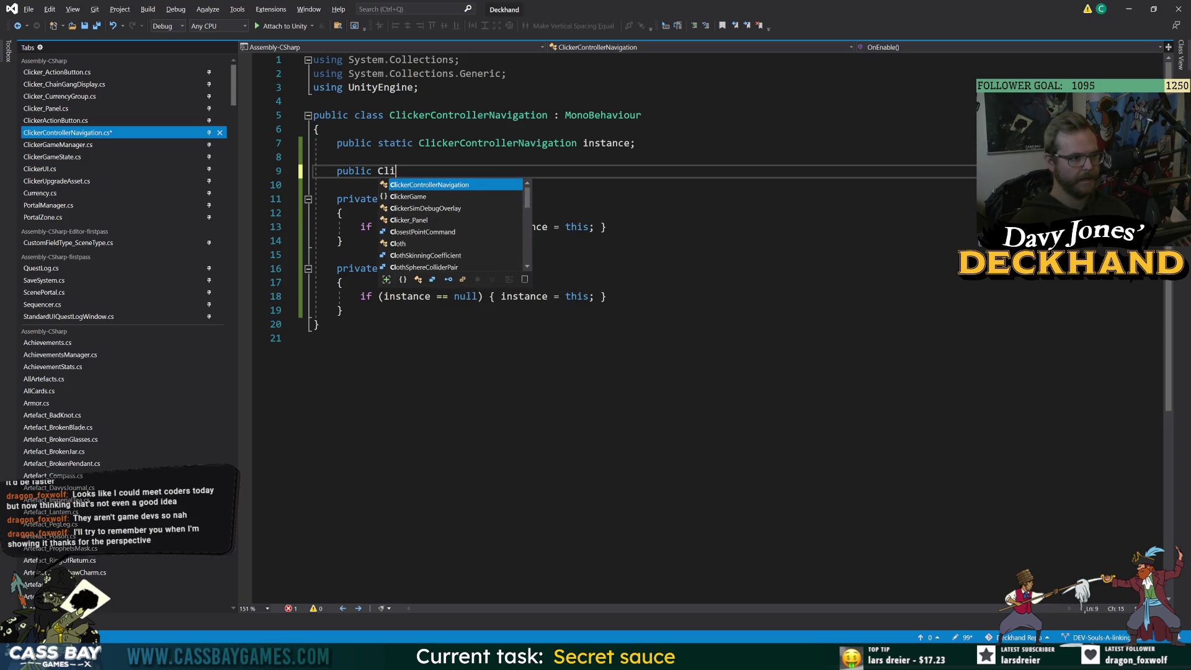
text(cker_P)
key(space)
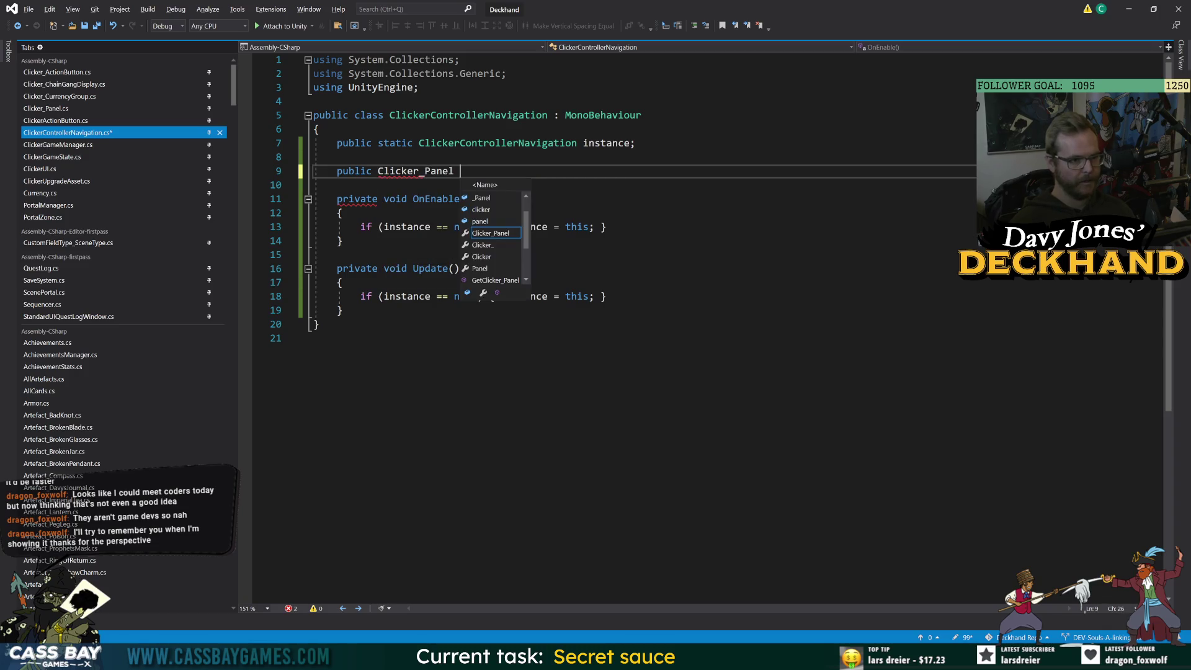
text(currentPanel;)
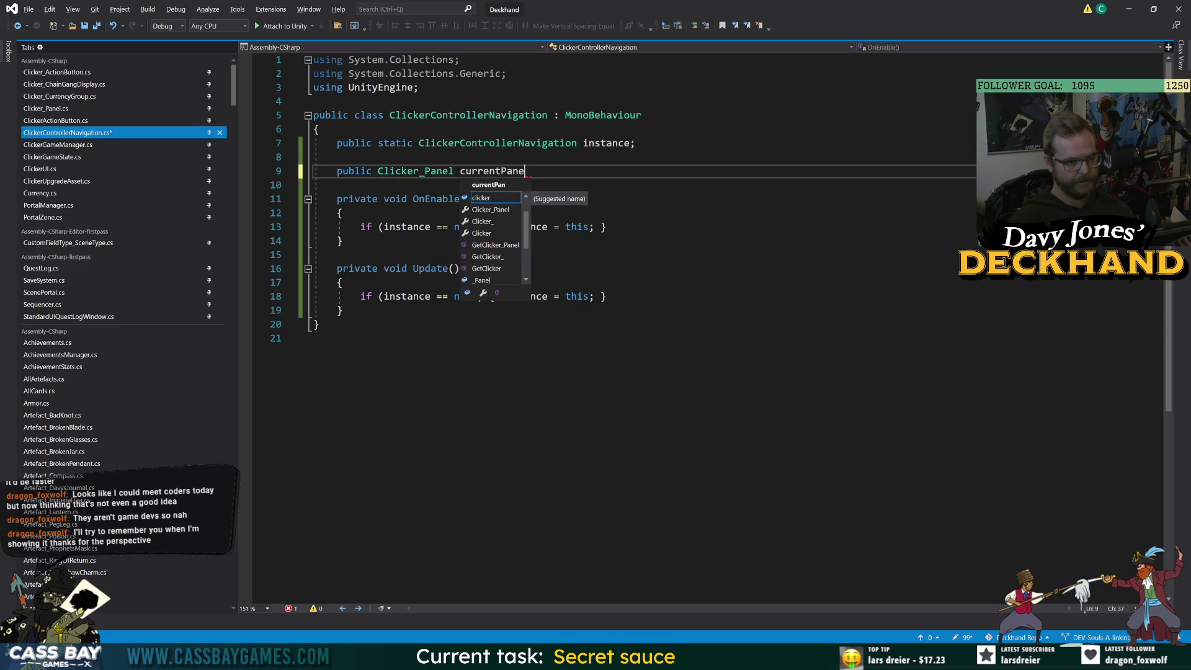
key(ctrl+s)
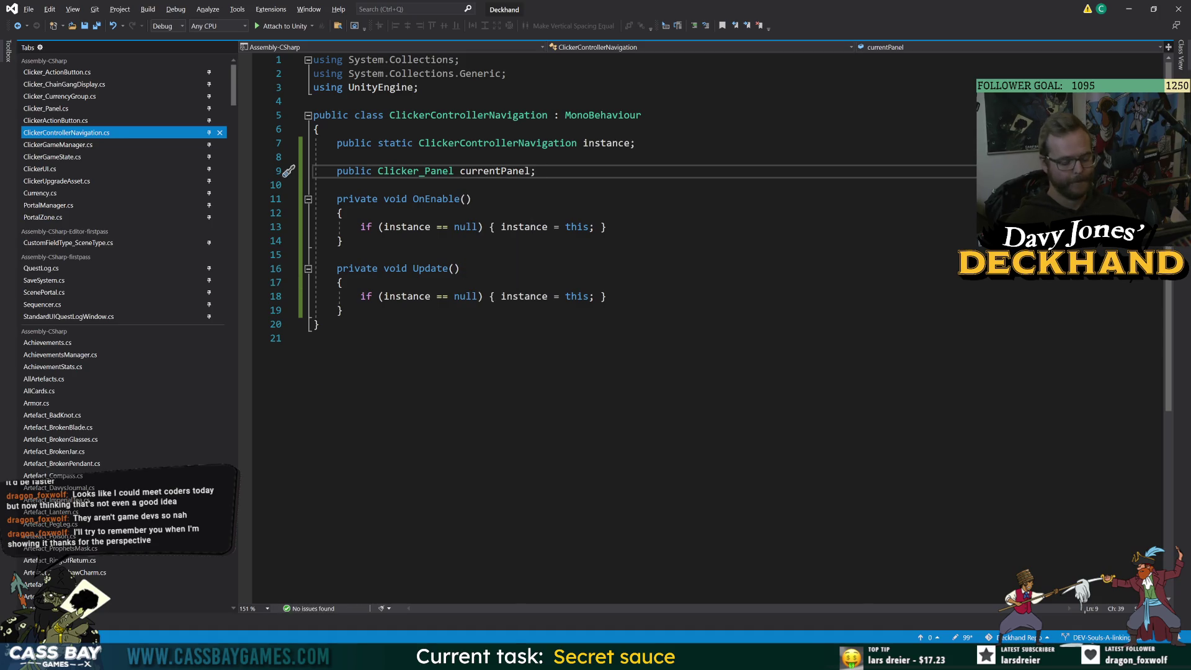
click(416, 170)
Add a 'none' entry to Clicker_Panel's Panel enum.
key(F12)
click(455, 143)
text(none, top, upgrades, actions })
click(338, 254)
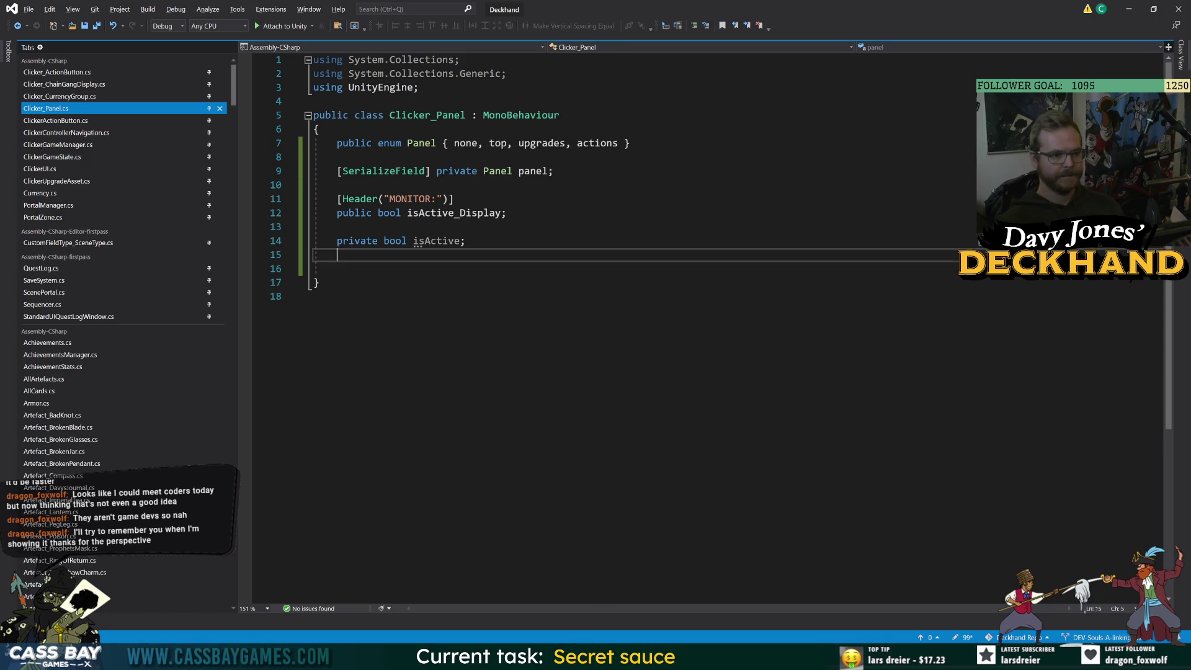
Give ClickerControllerNavigation's currentPanel a default value of Clicker_Panel.Panel.none.
click(95, 131)
click(535, 171)
key(BackSpace)
key(BackSpace)
key(BackSpace)
key(BackSpace)
text(= non)
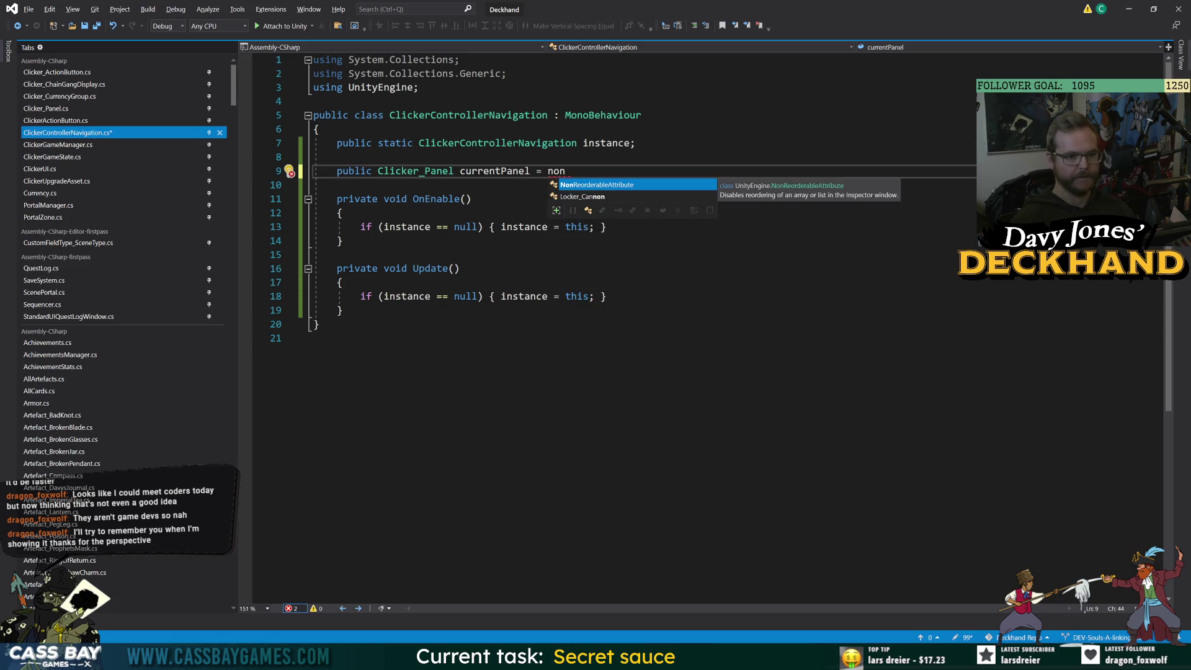
key(BackSpace)
key(BackSpace)
key(BackSpace)
text(Clic)
key(Tab)
text(.Pa)
key(Tab)
text(.no)
key(Tab)
text(;)
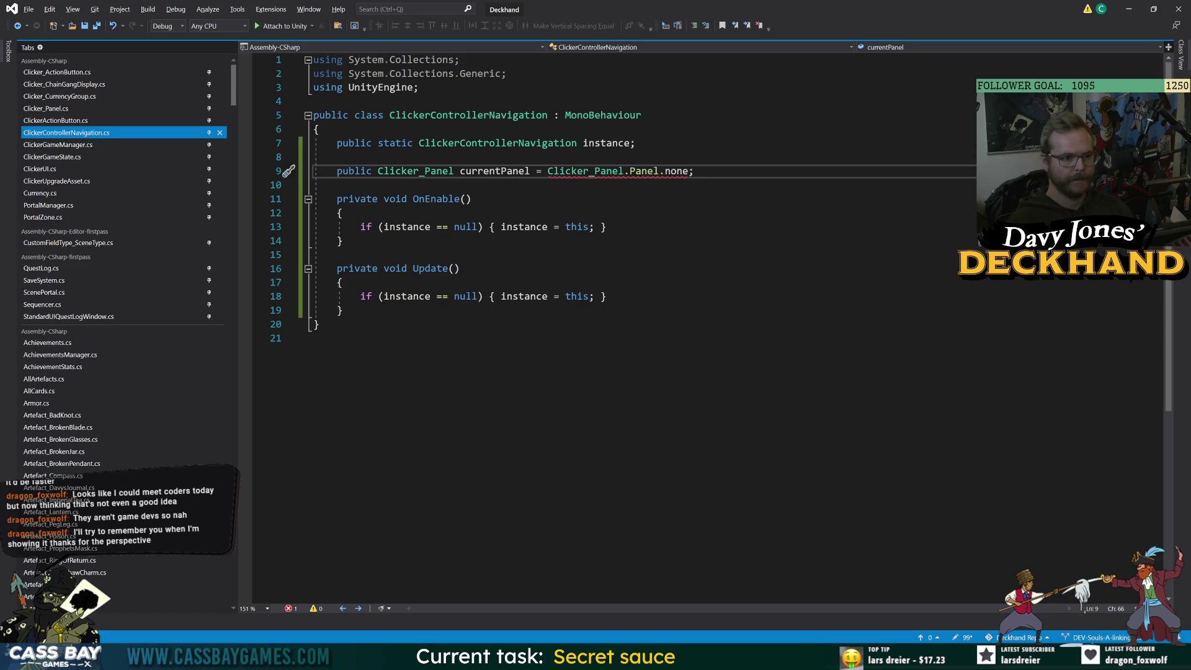
text(.)
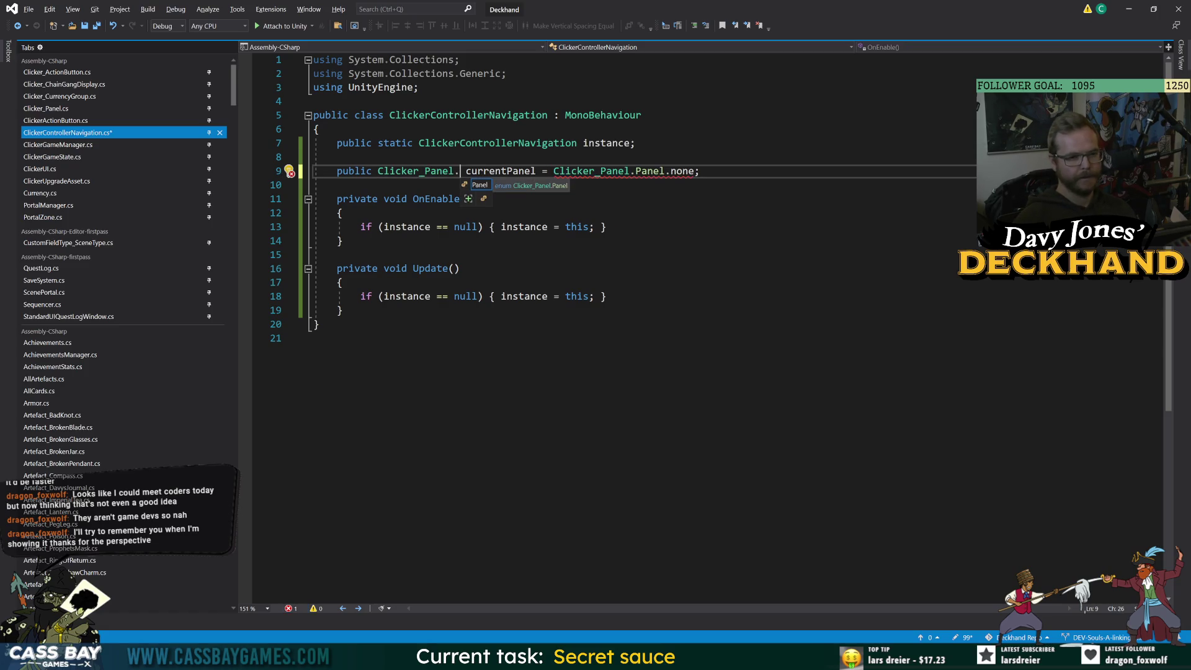
Delete the currentPanel default value again and save the navigation script.
key(BackSpace)
key(Down)
key(Down)
key(Up)
key(Up)
key(End)
key(shift+ctrl+Left)
key(shift+ctrl+Left)
key(shift+ctrl+Left)
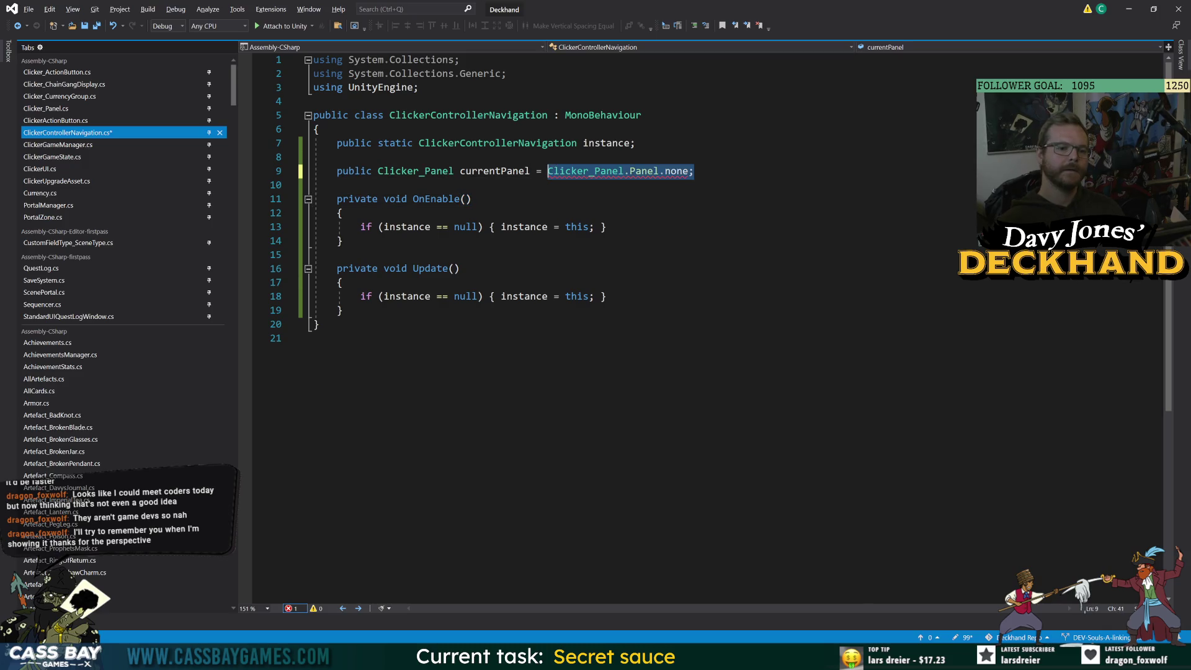
key(BackSpace)
key(BackSpace)
key(BackSpace)
key(ctrl+s)
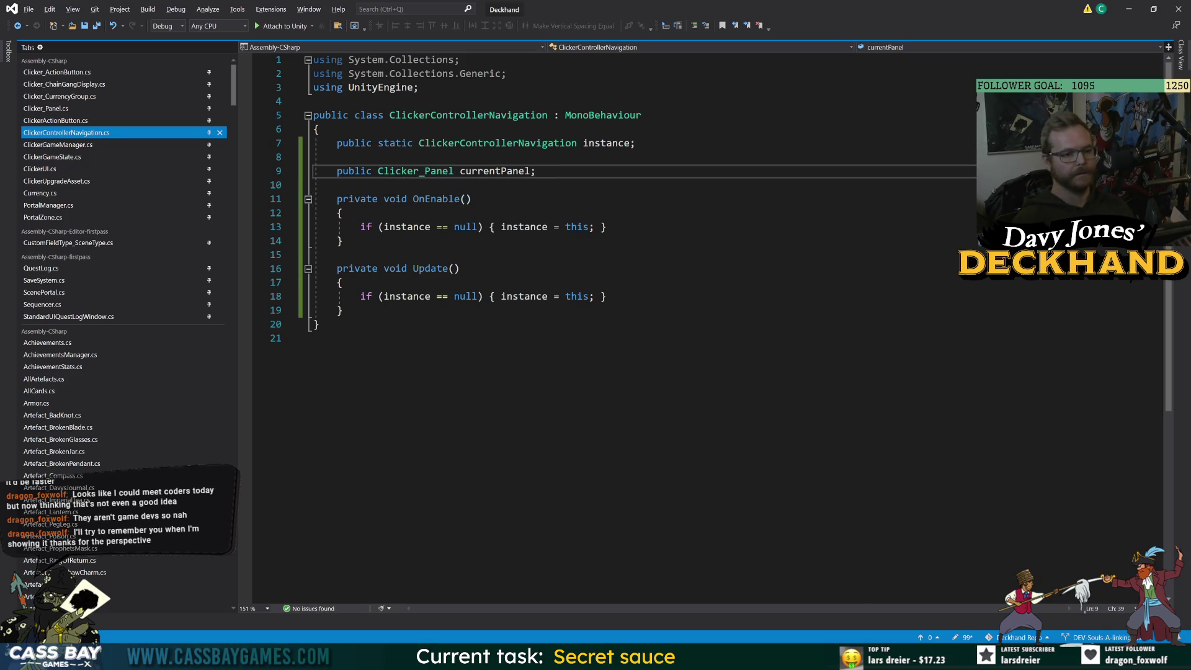
Remove 'none' from the Panel enum in Clicker_Panel and save it.
double_click(404, 171)
key(F12)
click(466, 145)
key(Delete)
key(Delete)
key(Delete)
click(373, 282)
key(ctrl+s)
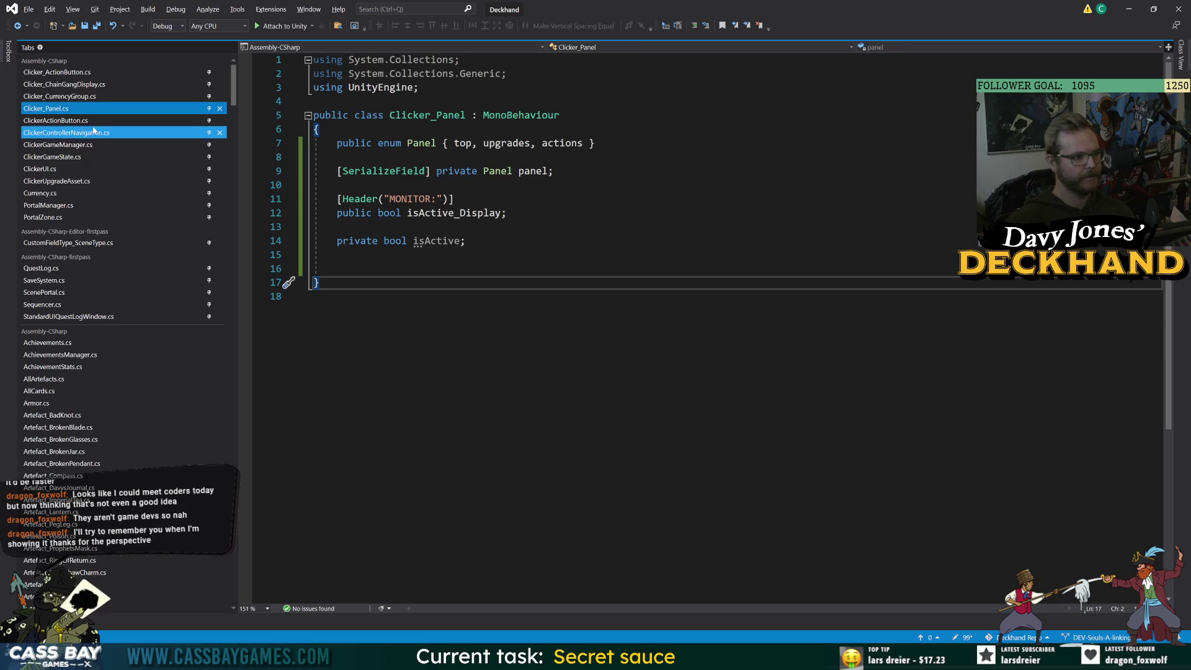
Add [Header("MONITOR:")] above currentPanel in ClickerControllerNavigation and save.
click(93, 132)
click(536, 171)
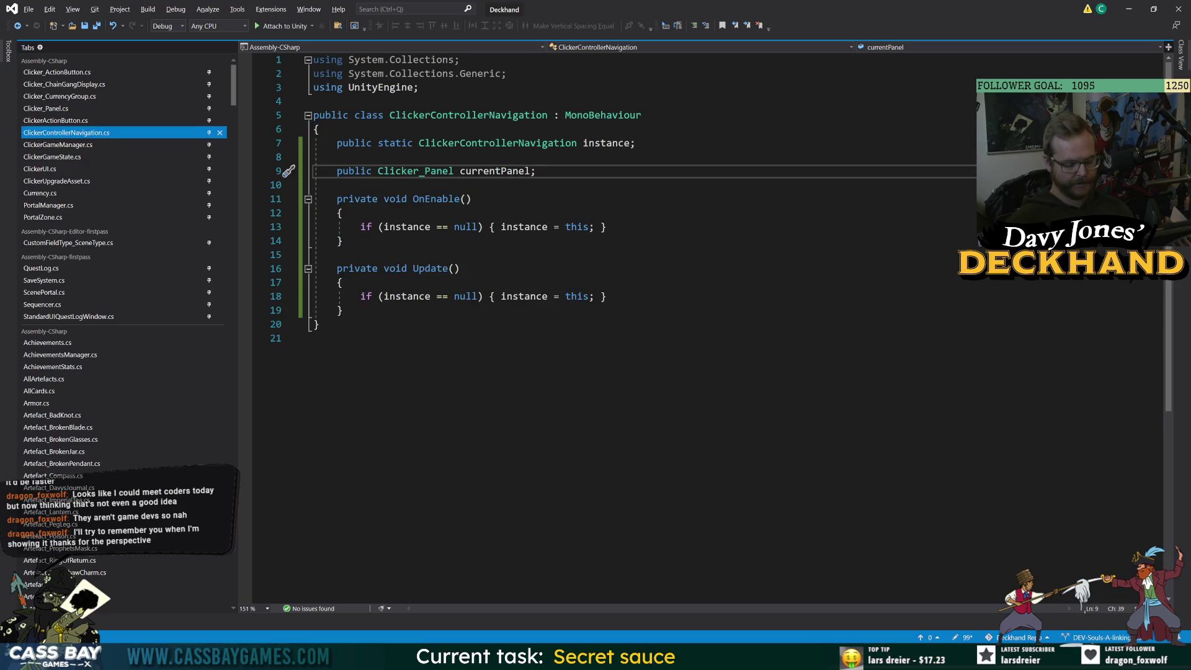
click(372, 310)
key(Return)
key(Return)
click(348, 157)
key(Return)
text([Header("MONITOR:)
key(ctrl+s)
Glance at ClickerActionButton.cs, then bring up the Clicker_Panel script.
click(840, 377)
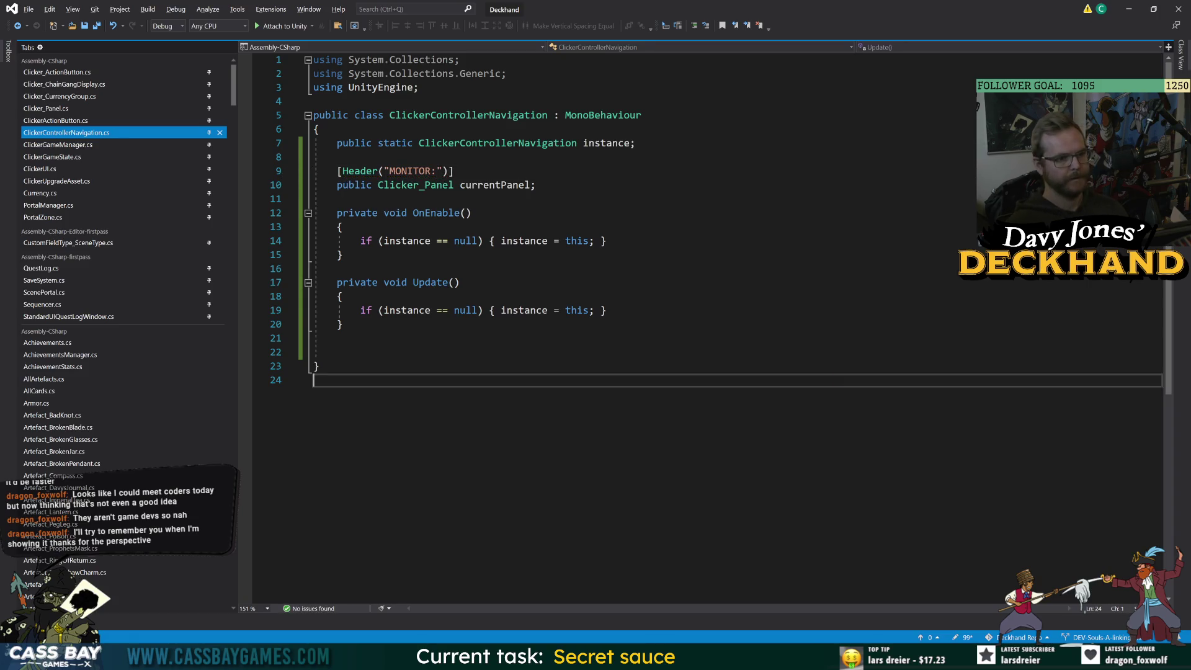
key(Up)
key(Up)
key(Up)
key(Down)
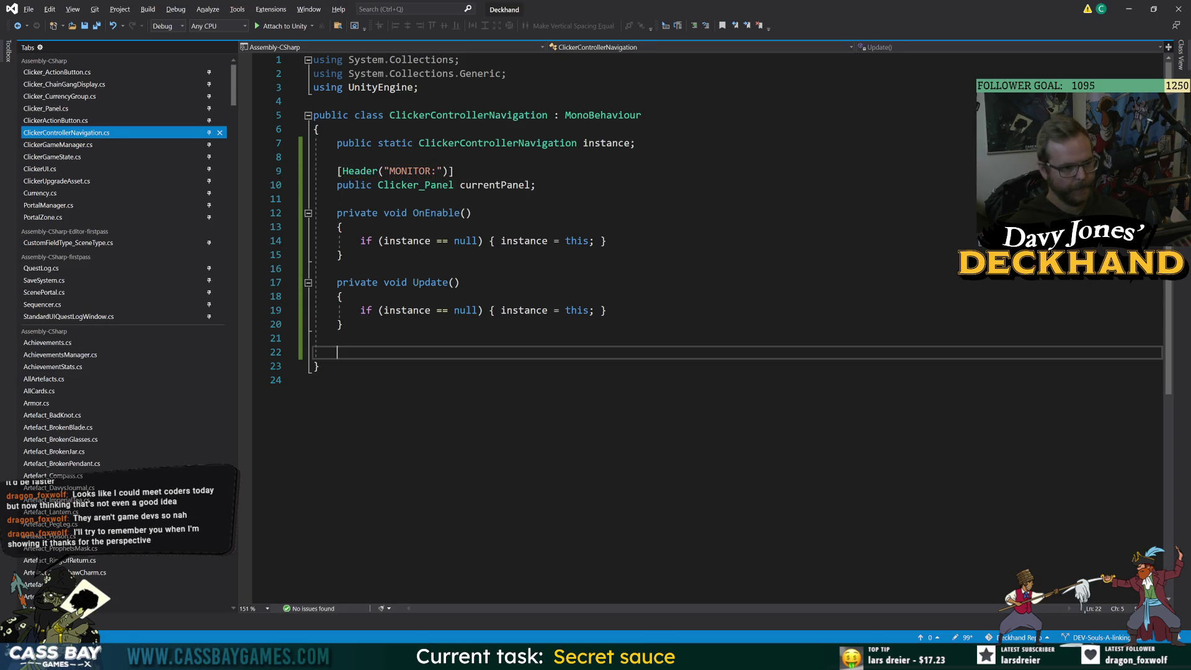
click(114, 122)
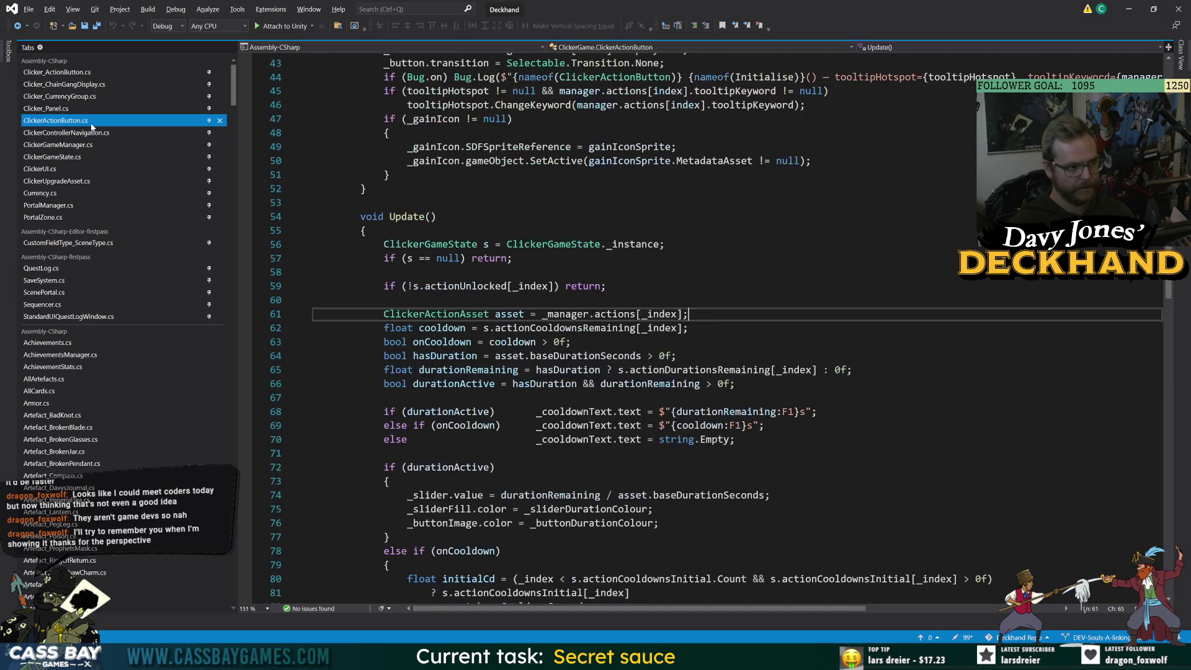
click(75, 135)
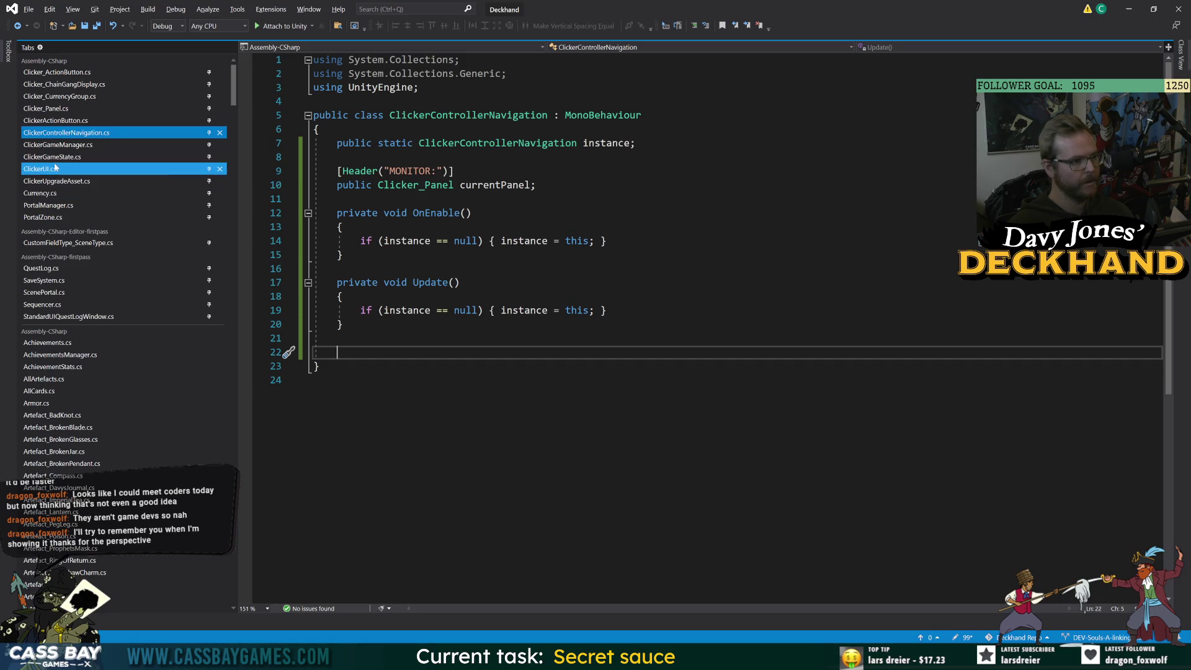
click(54, 110)
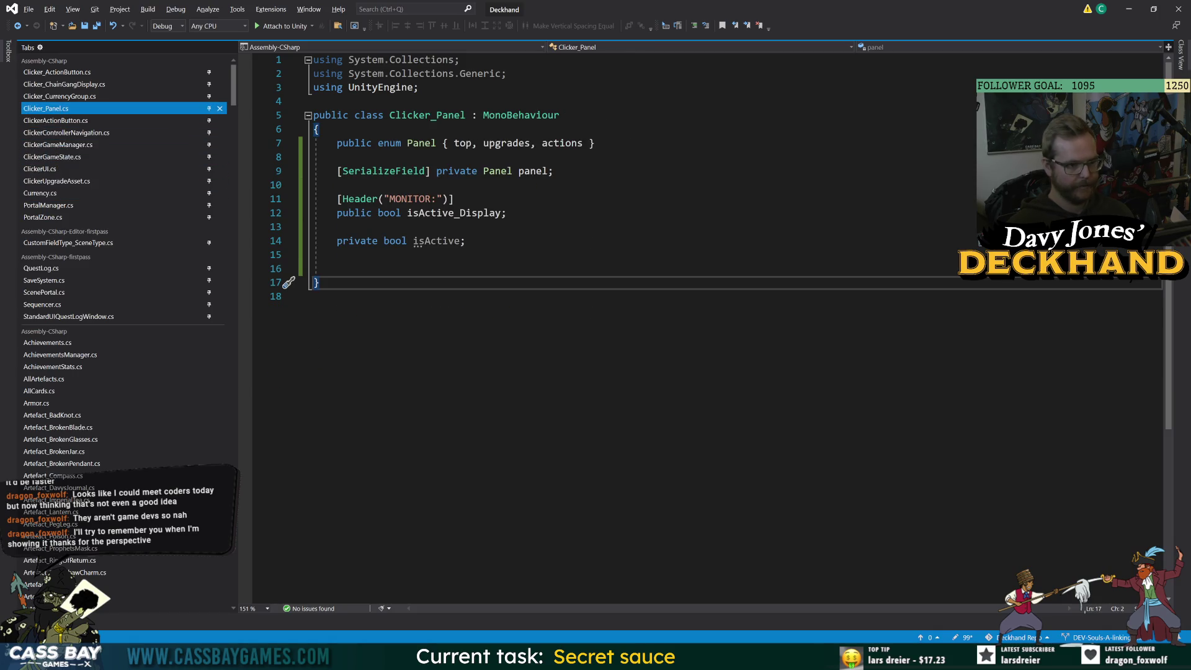
Make isActive a getter returning ClickerControllerNavigation.instance.currentPanel == this.
click(465, 240)
key(BackSpace)
text({ get=)
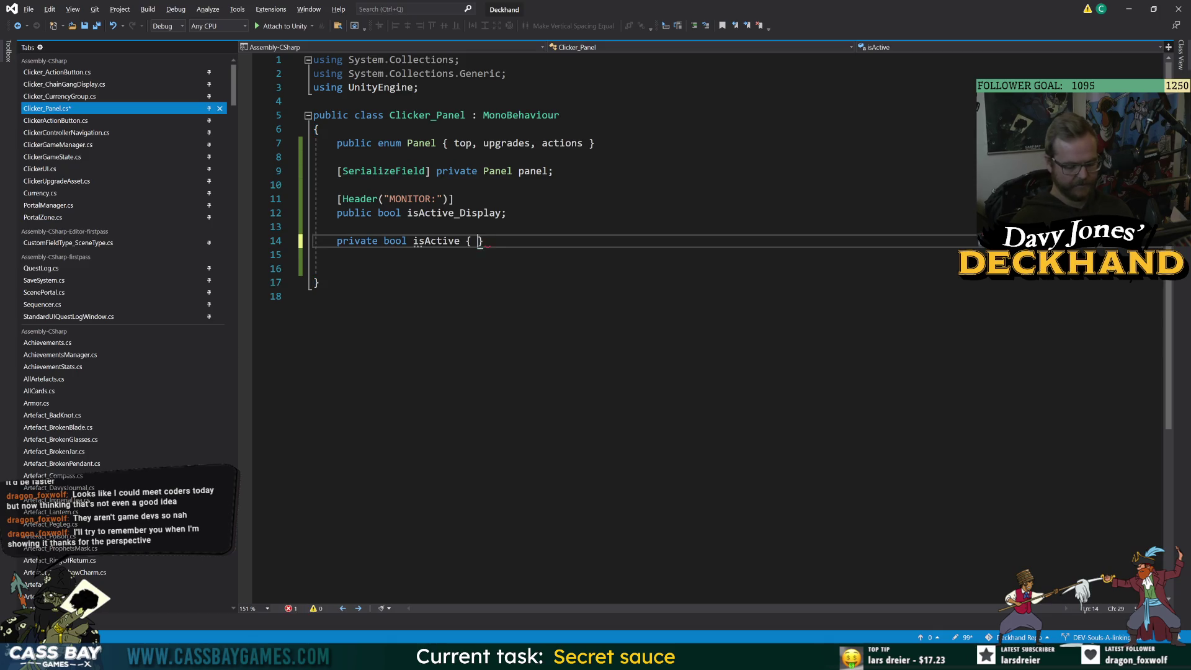
text(> ClickerC)
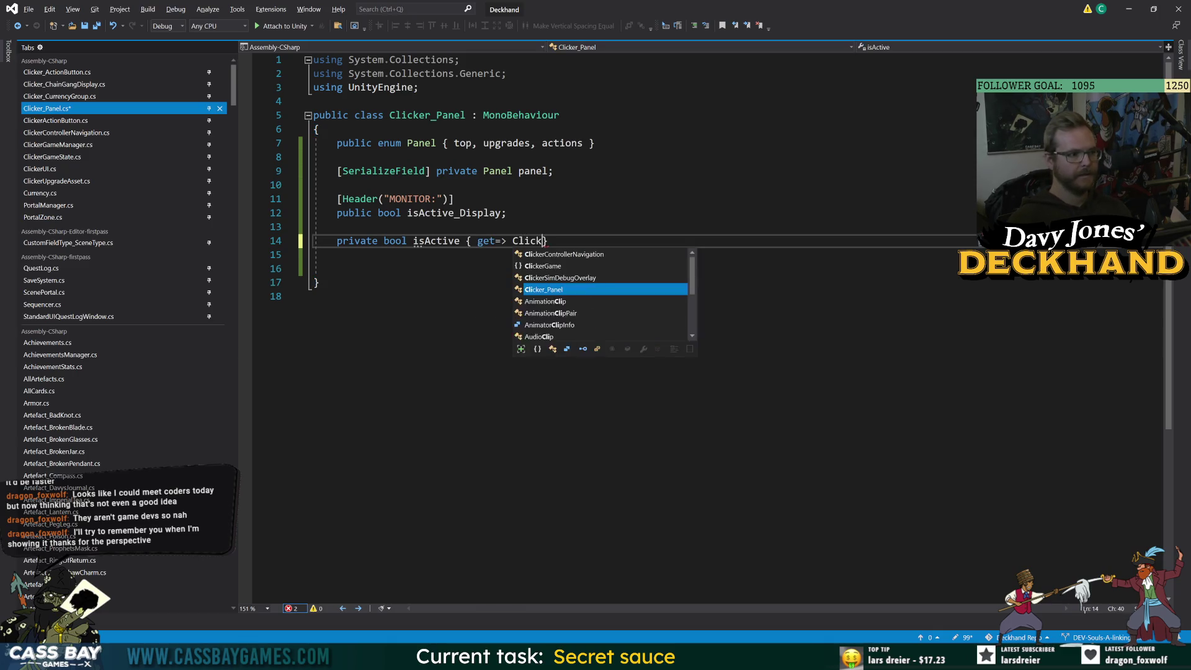
text(on)
key(Tab)
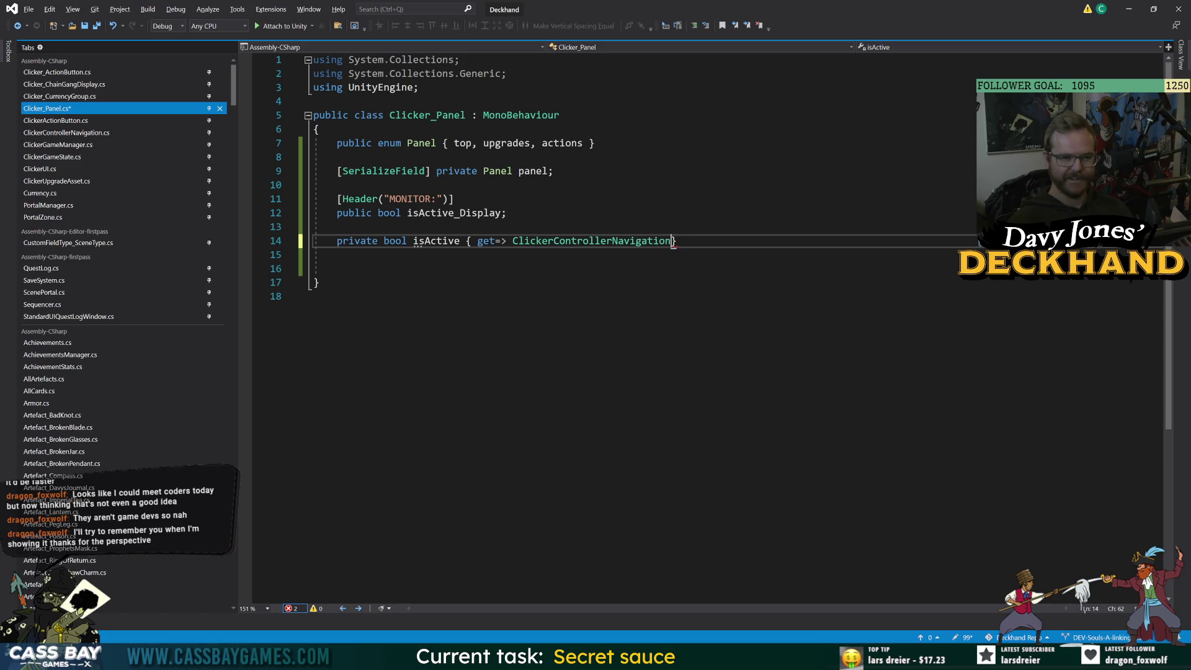
click(337, 254)
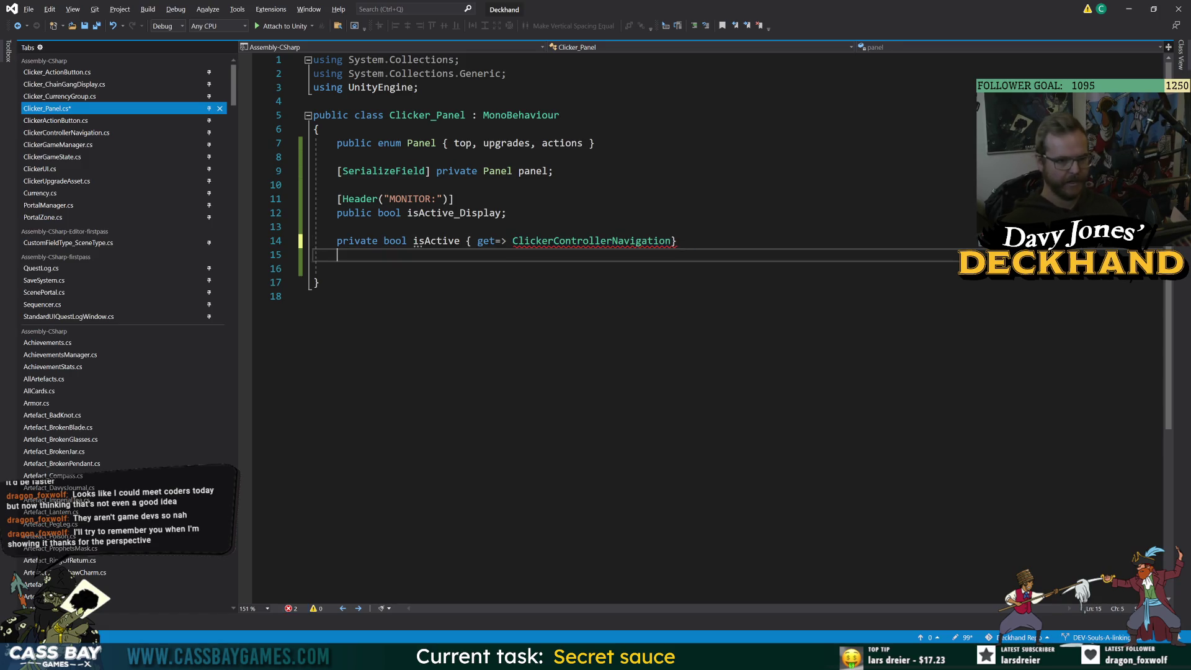
click(671, 240)
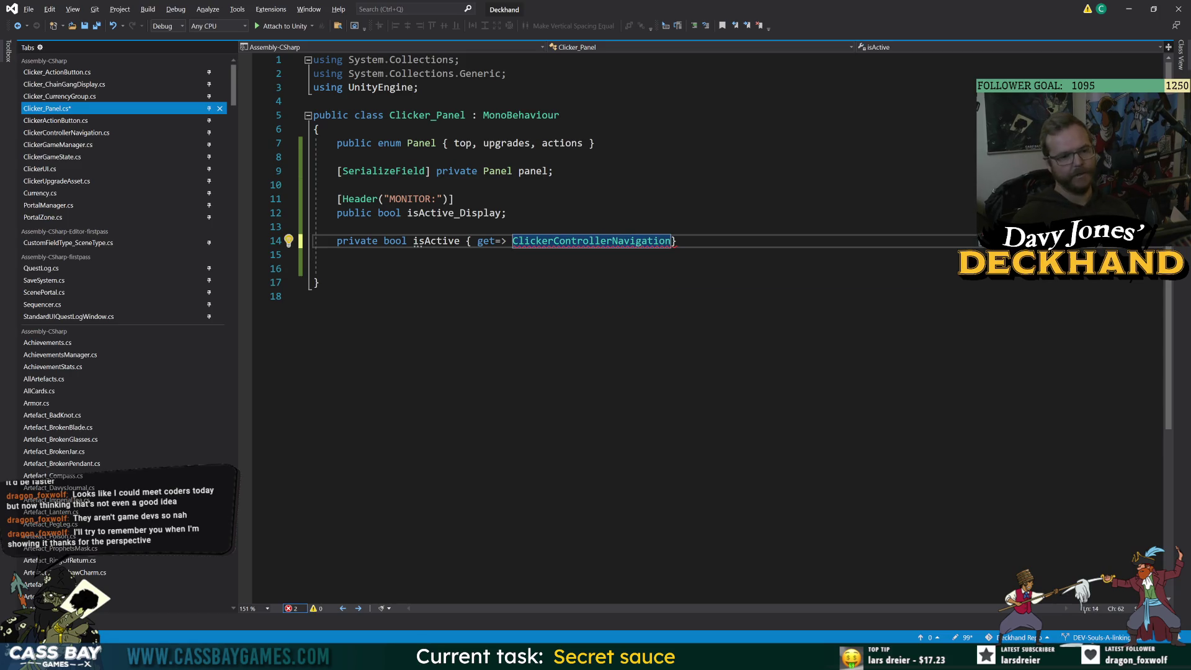
text(.instance.enabled'p)
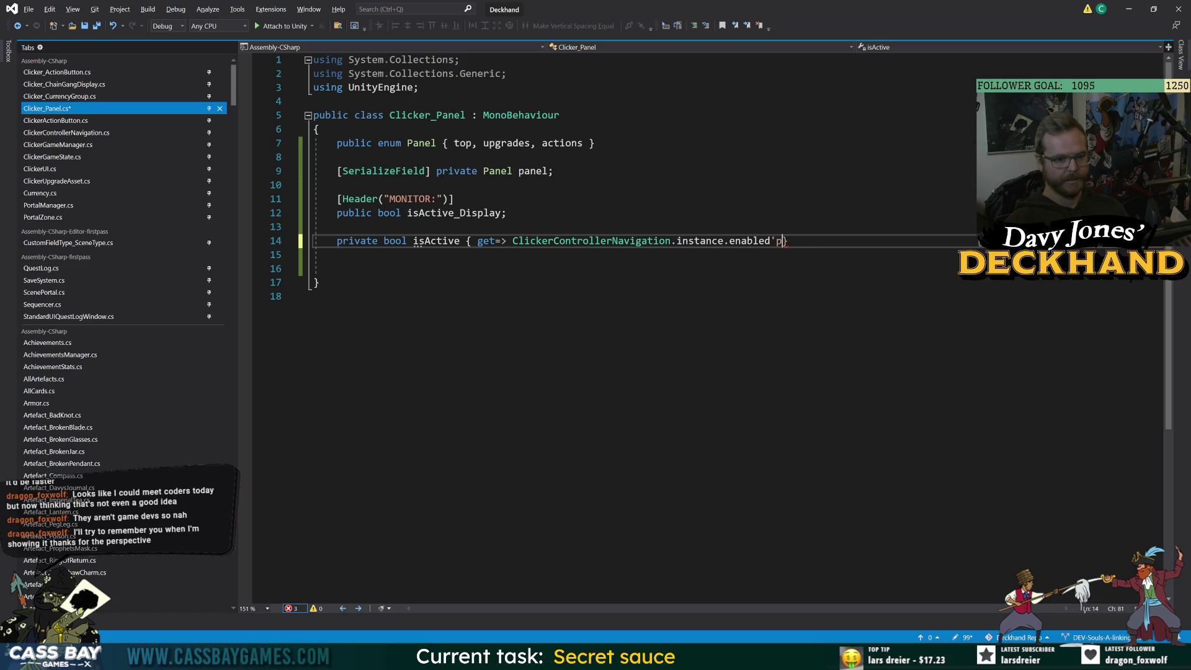
key(BackSpace)
key(BackSpace)
key(BackSpace)
text(cur)
key(Tab)
text(== this;)
click(315, 296)
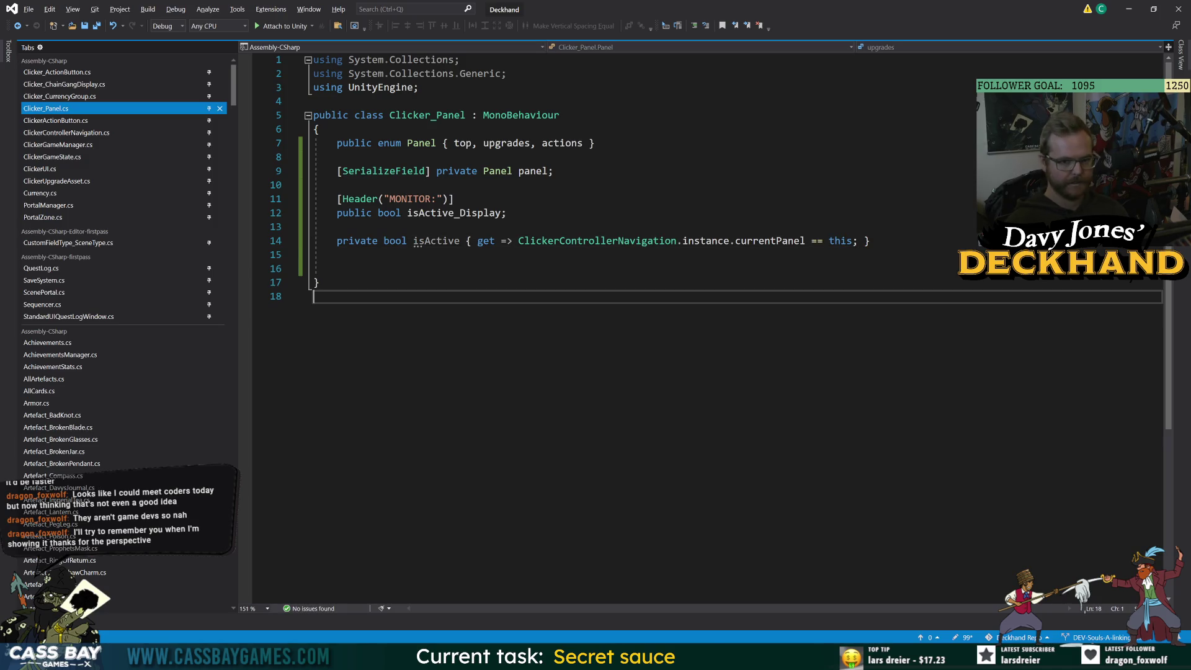
Rename the isActive property to _isActive and save Clicker_Panel.
click(460, 241)
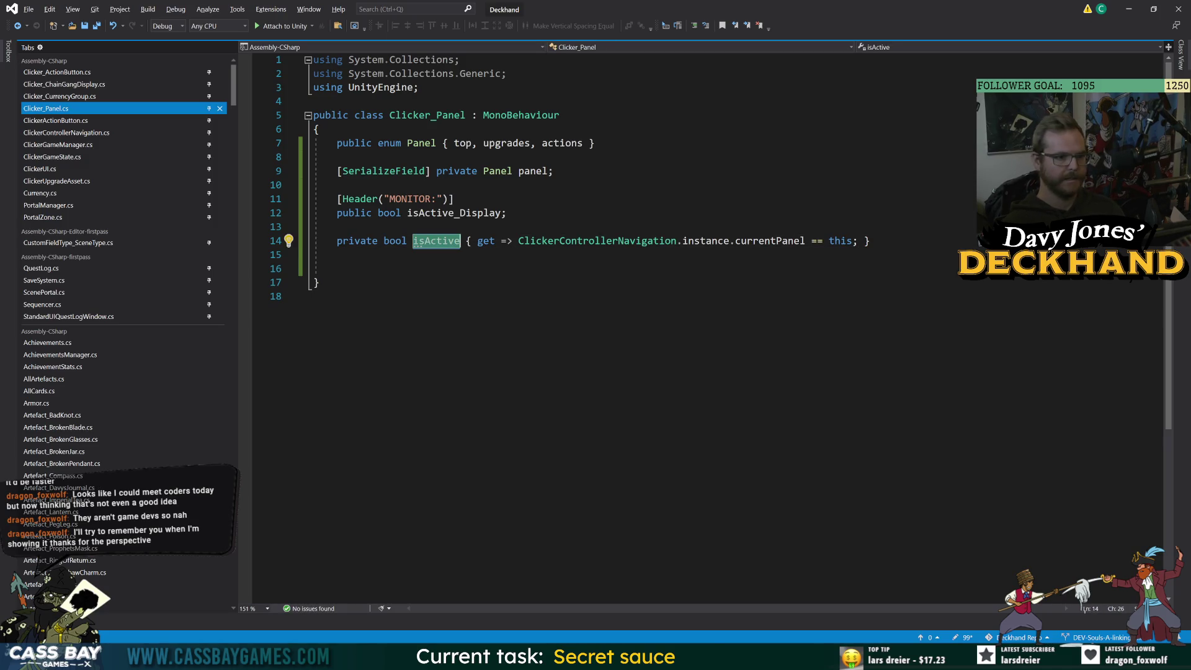
key(ctrl+r)
key(ctrl+r)
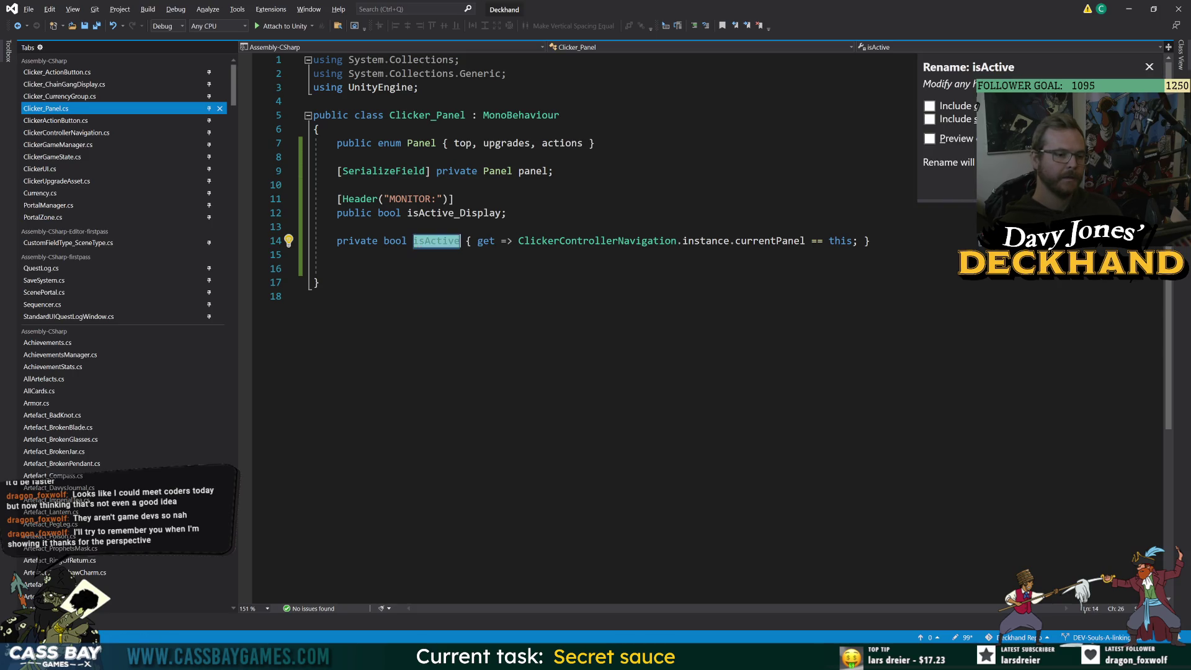
key(Home)
text(_)
key(Return)
click(315, 296)
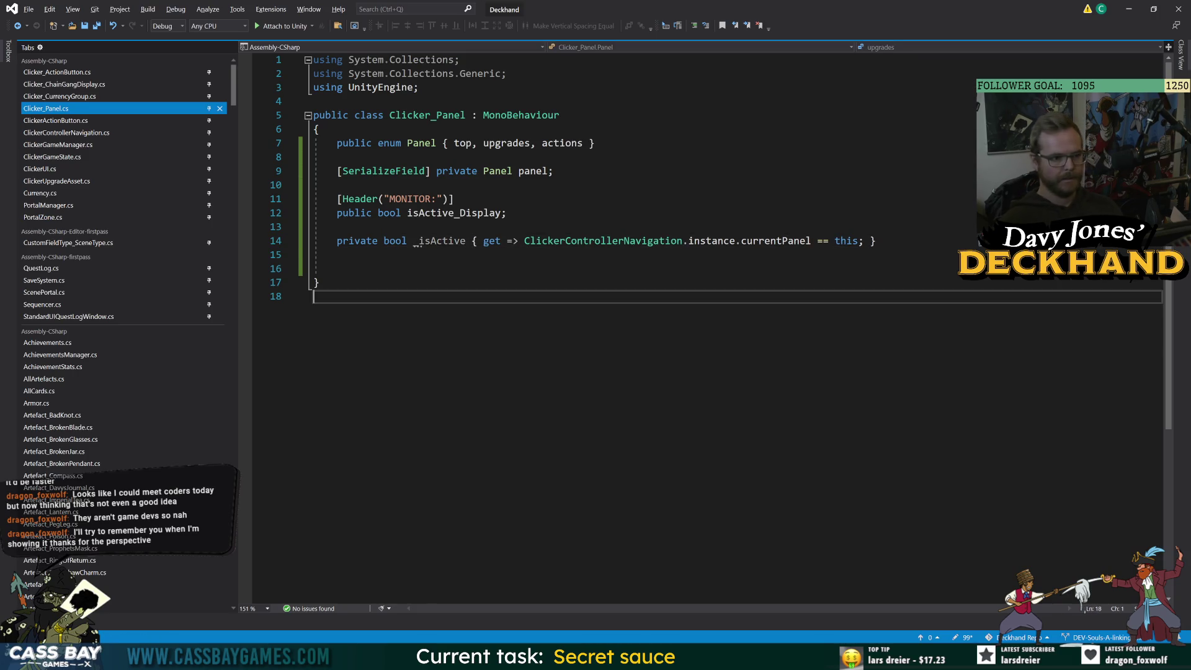
click(347, 254)
key(Return)
key(ctrl+s)
Insert an empty Update method, clear the stray text and extra lines, and save.
text(upd)
key(Tab)
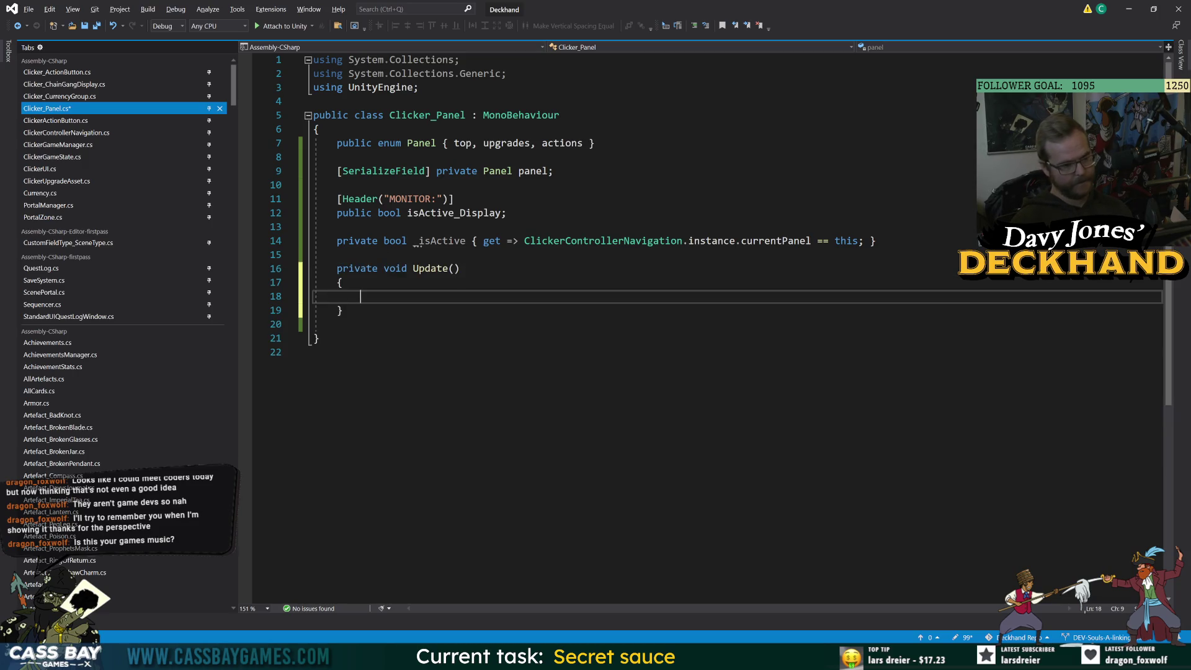
key(Down)
key(Return)
key(Return)
text(priva)
key(ctrl+t)
text(Deb)
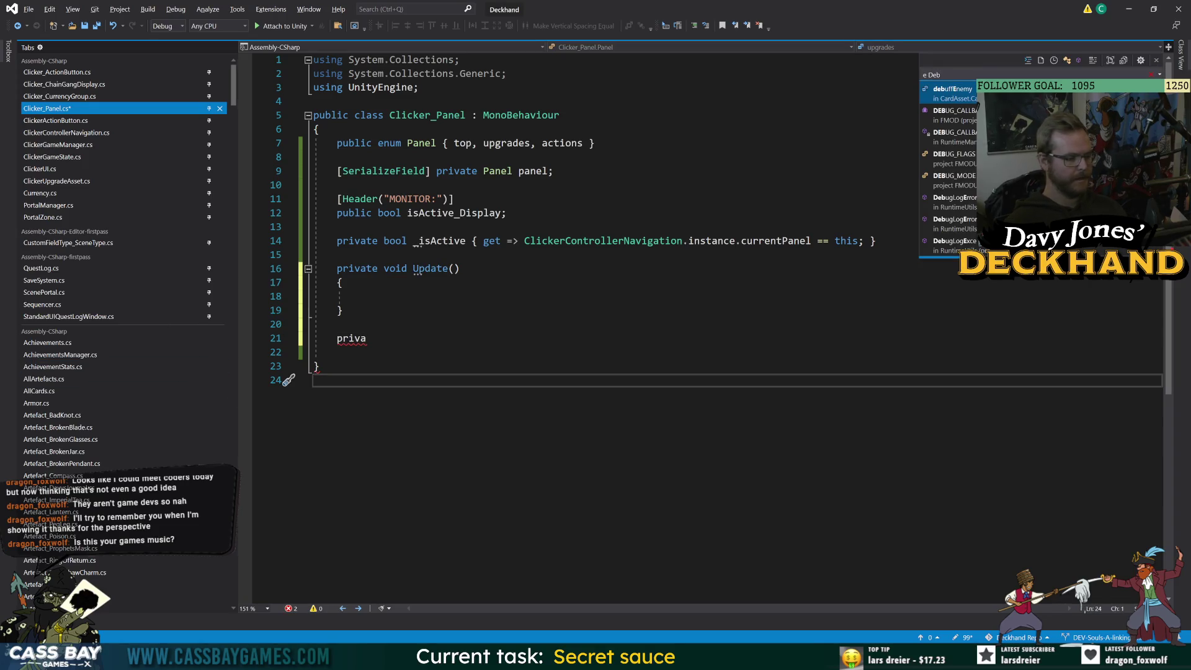
key(Up)
key(Up)
key(Up)
key(shift+End)
key(BackSpace)
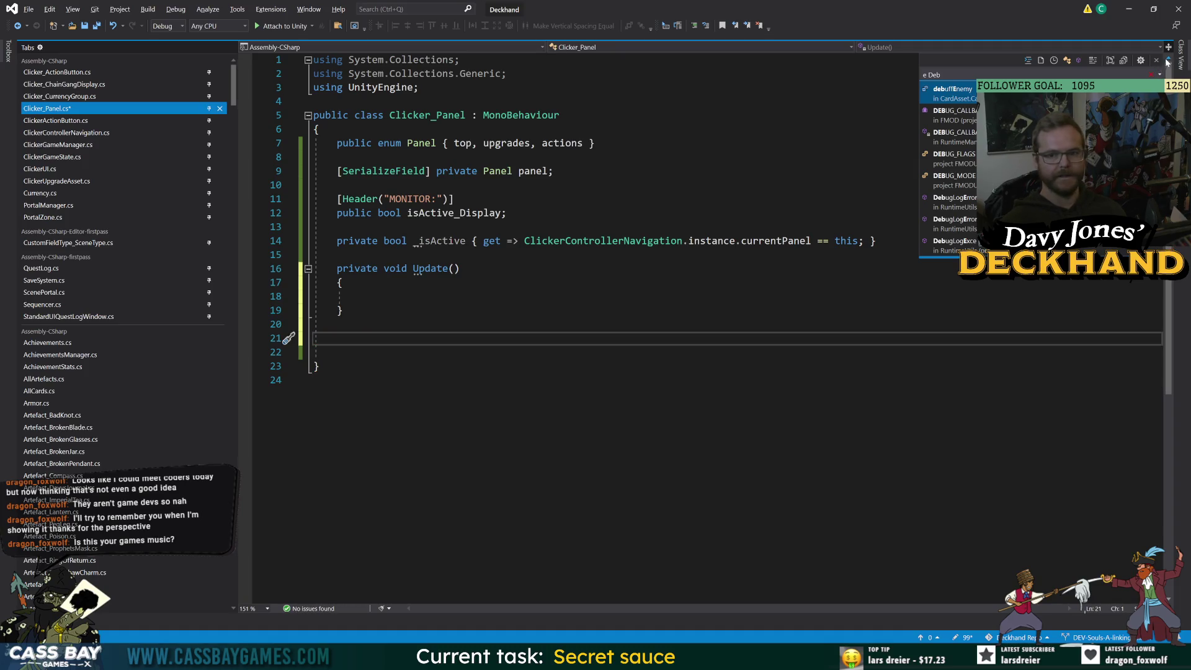
click(1167, 59)
key(BackSpace)
key(BackSpace)
key(ctrl+s)
key(Up)
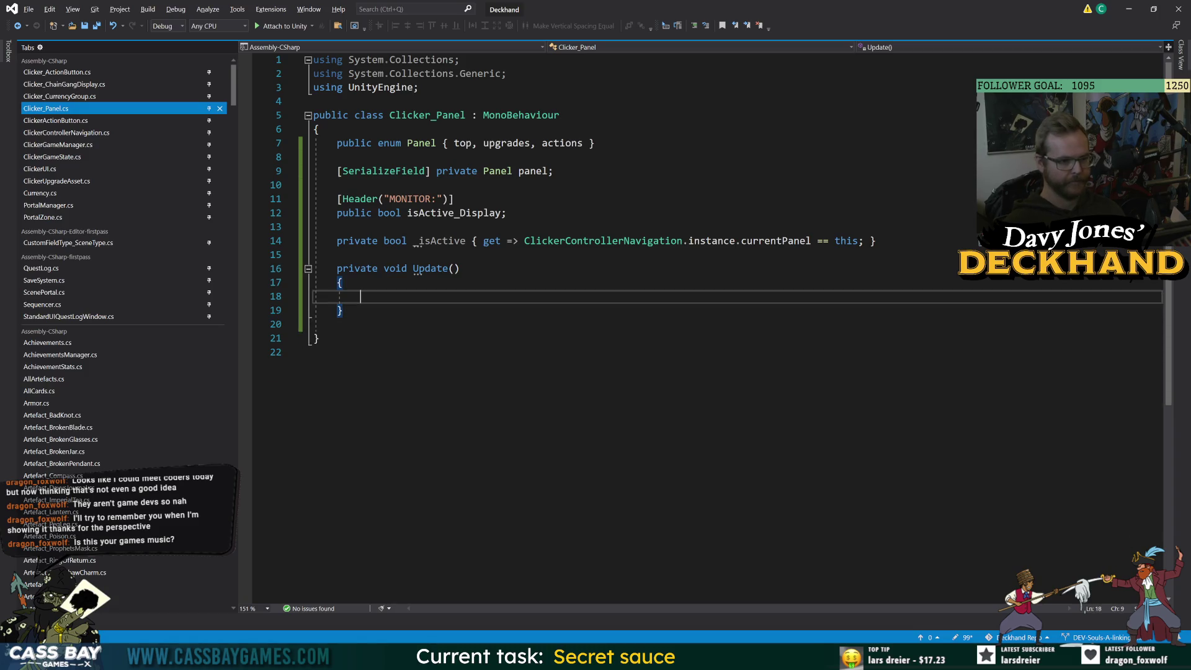
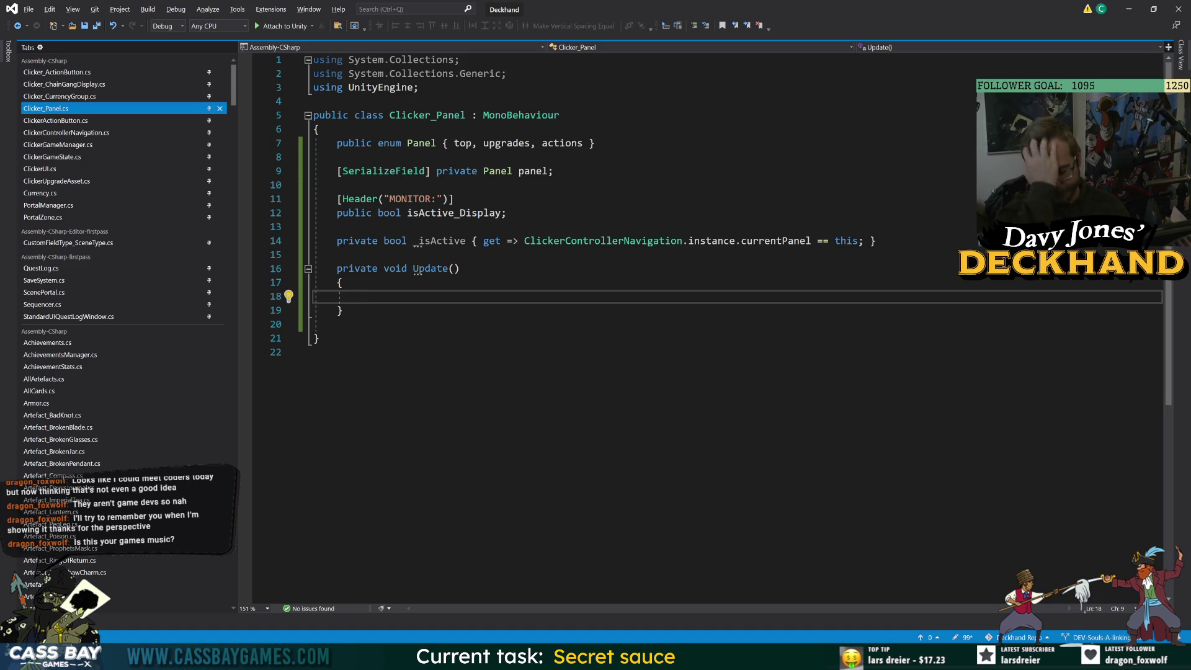
Add a private void DebugMonitor() method header below Update in Clicker_Panel.
key(Down)
key(Down)
key(Down)
key(Up)
key(Up)
key(Up)
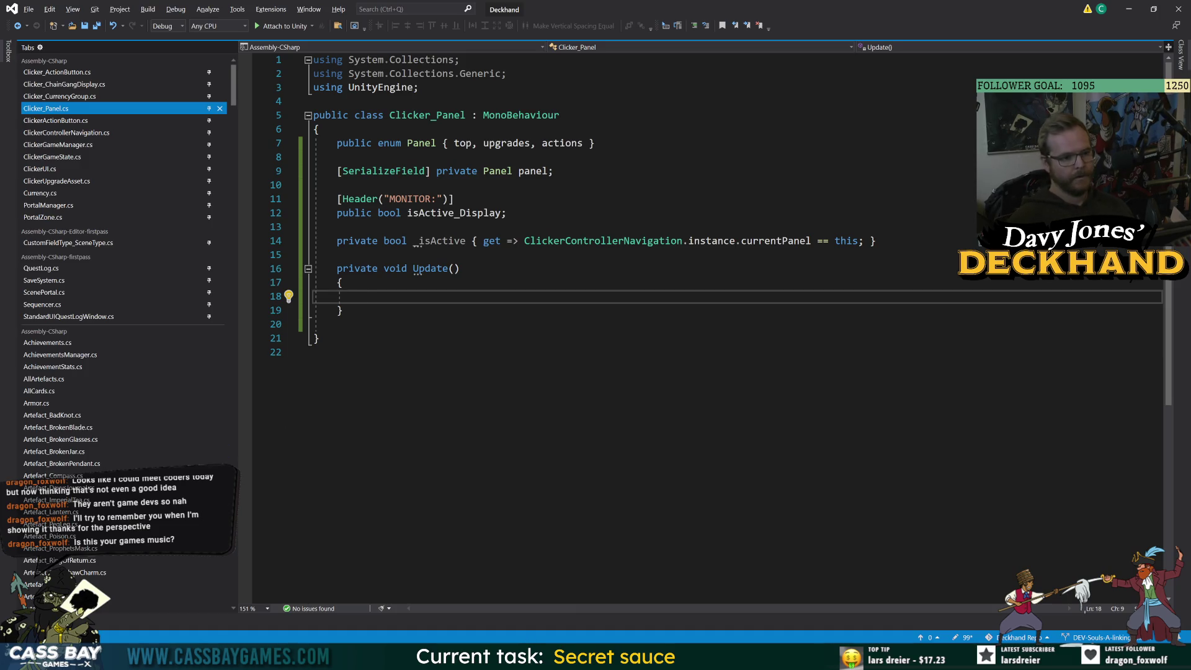
click(348, 310)
key(Return)
key(Return)
text(priavte)
key(BackSpace)
key(BackSpace)
key(BackSpace)
text(iavte )
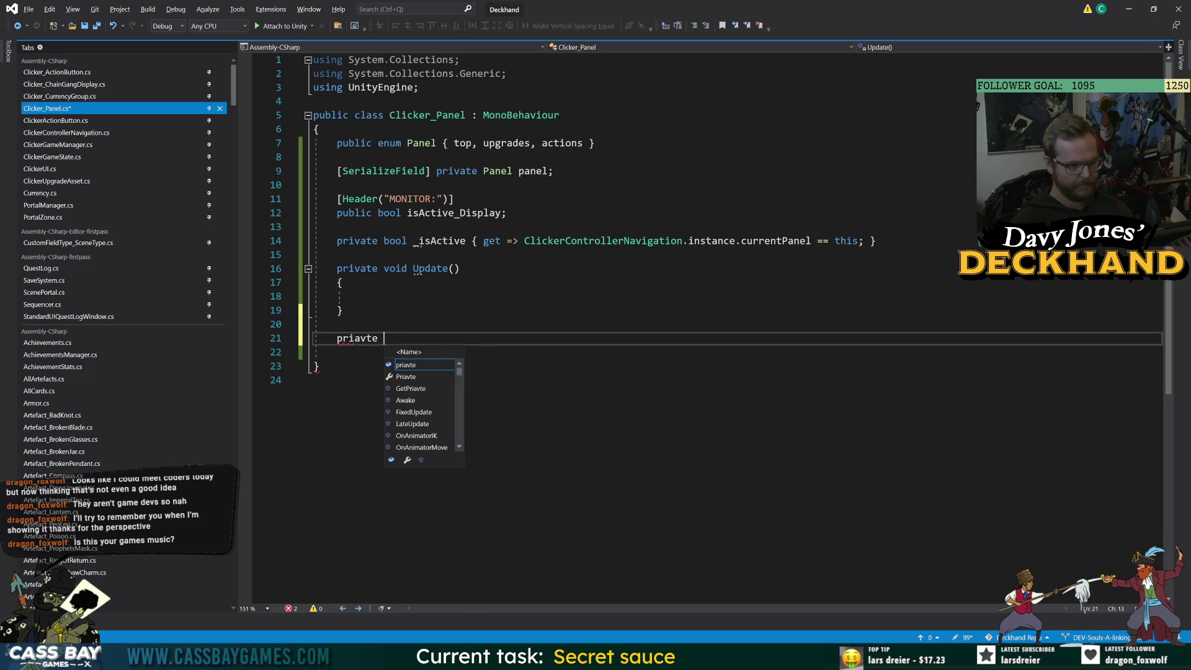
text(void Deb)
click(366, 338)
key(BackSpace)
key(BackSpace)
text(va)
key(End)
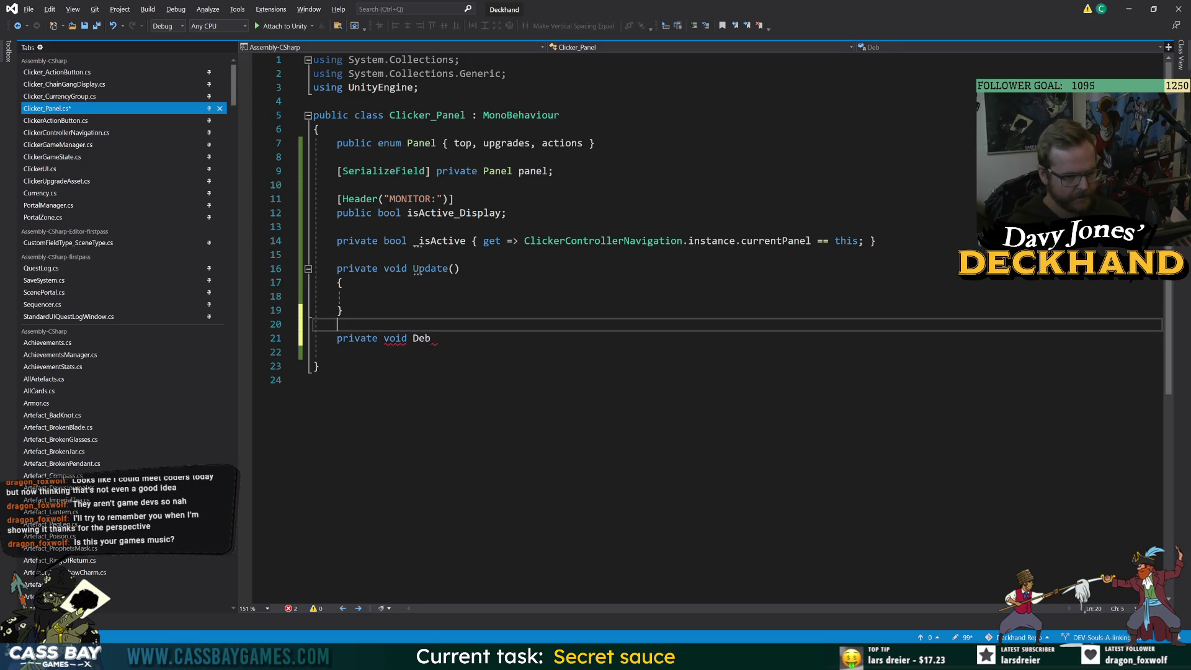
text(ugMont)
text(itor())
key(Return)
Give DebugMonitor an if (!Bug.on) return guard and isActive_Display = _isActive, then save.
text({)
key(Return)
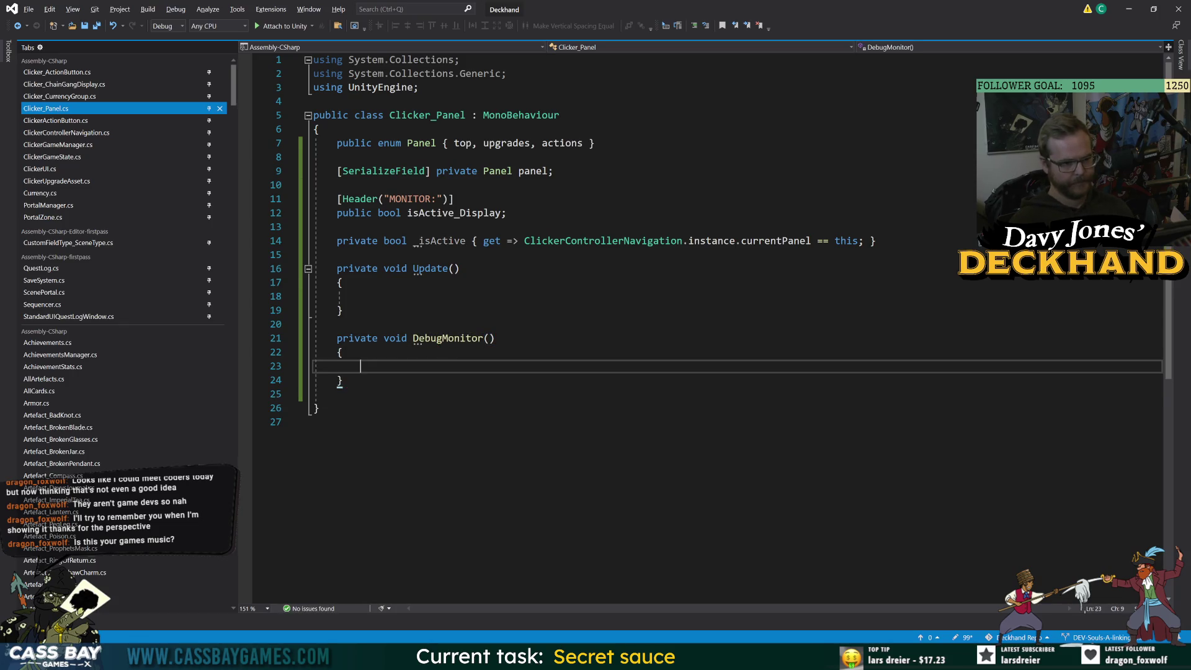
text(isA)
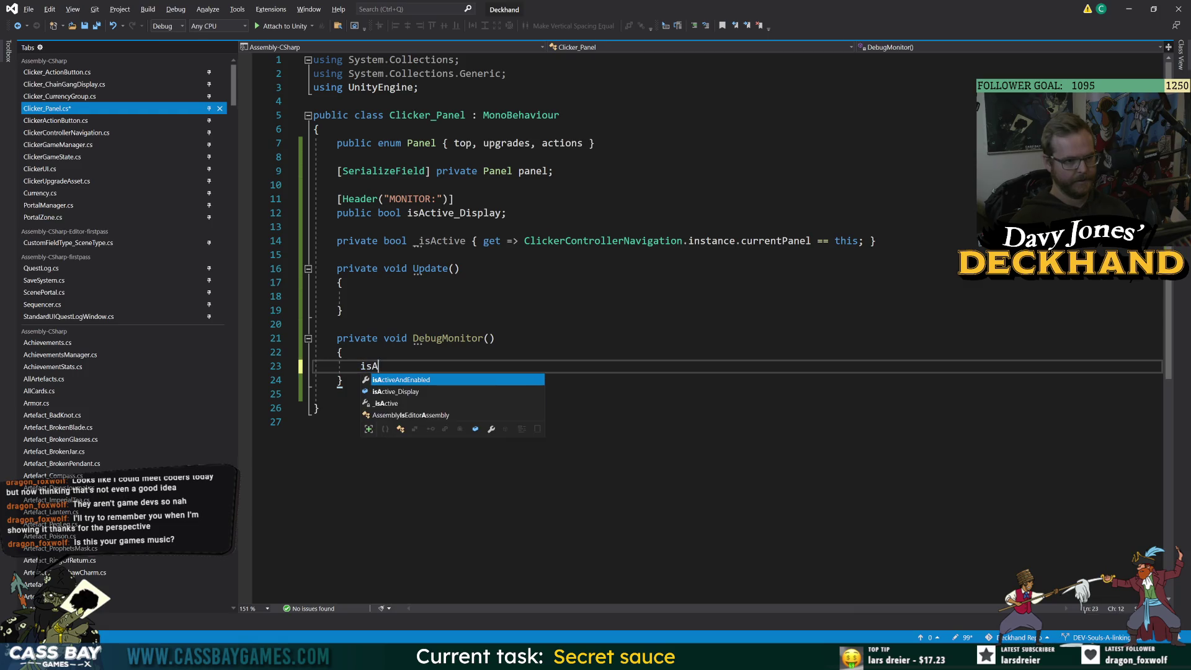
text(ctive_Display = _is)
key(Tab)
text(;)
key(ctrl+Return)
text(if (!Bug.on) { Return;)
key(ctrl+s)
Call DebugMonitor() from Update, save, and collapse the DebugMonitor body.
click(361, 296)
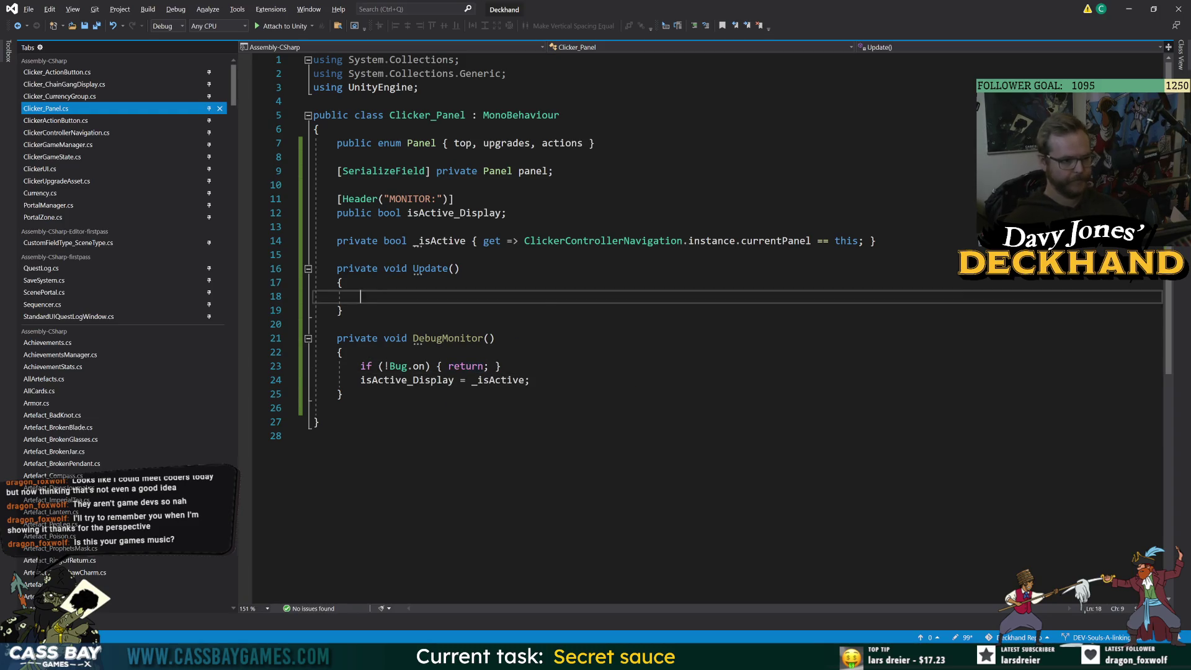
text(DebugM)
key(Tab)
text(();)
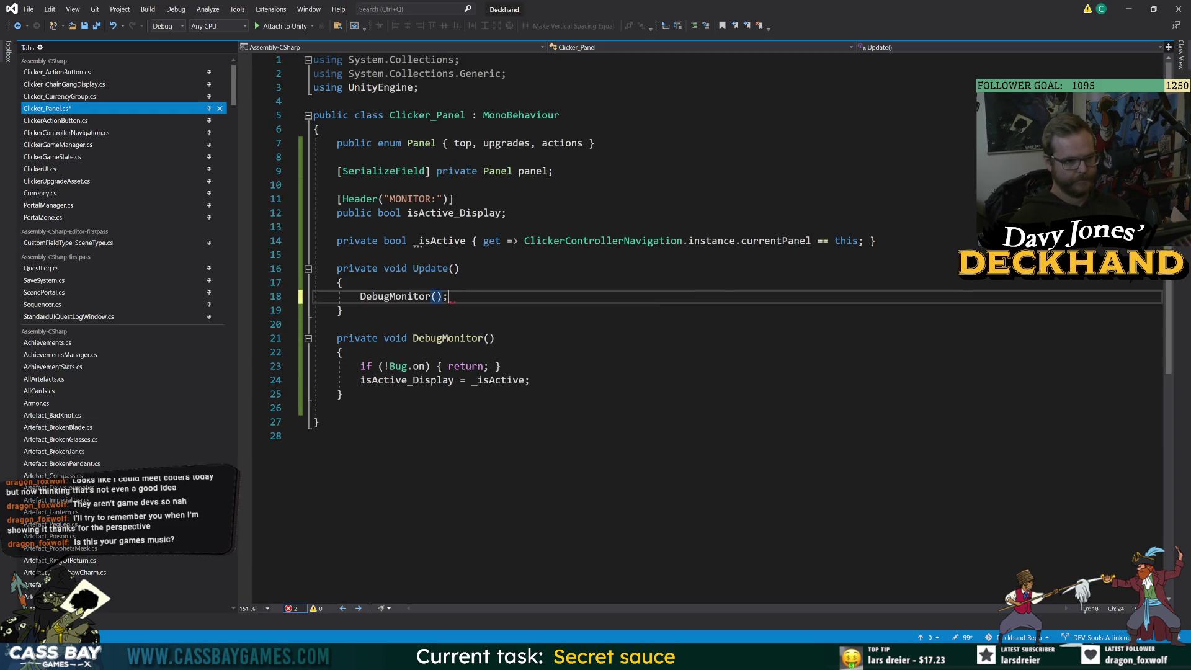
click(317, 435)
click(501, 366)
key(Return)
click(317, 450)
key(ctrl+s)
key(Up)
key(Up)
key(Up)
key(ctrl+m)
key(ctrl+m)
key(Up)
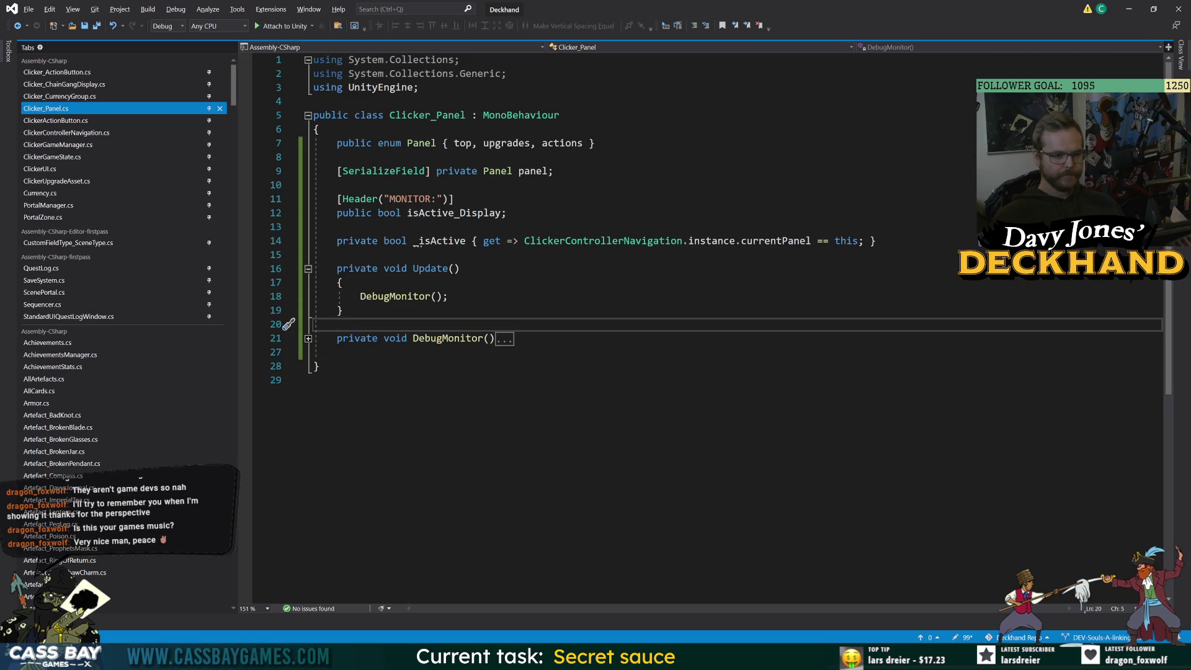
click(465, 116)
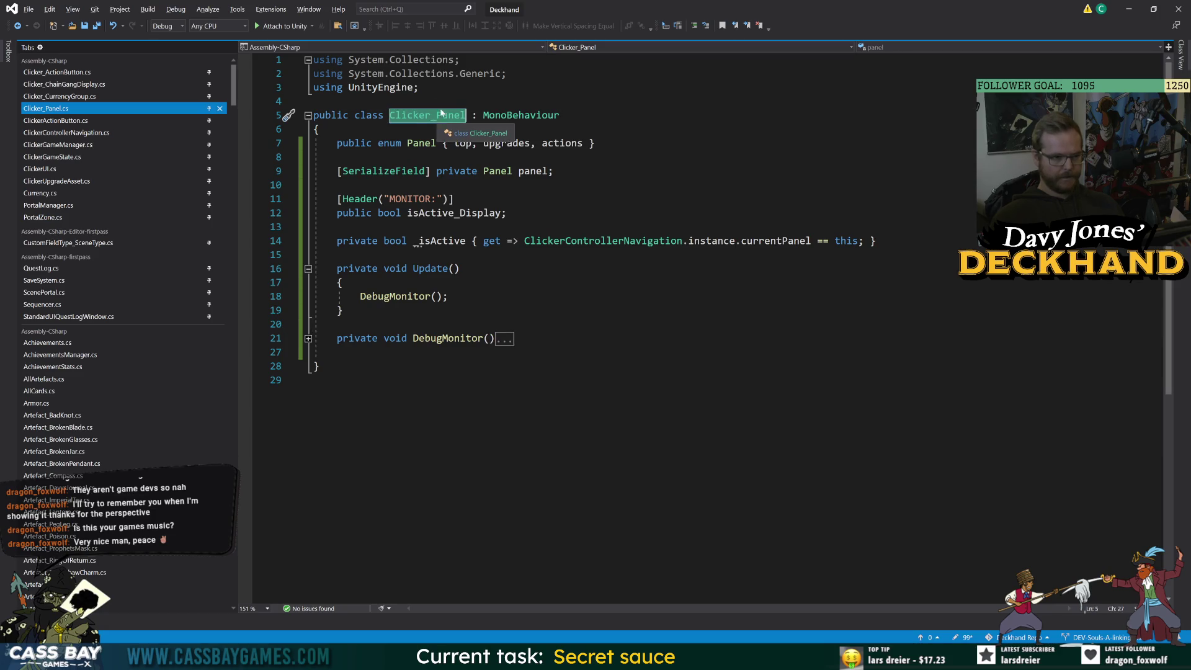
Rename the ClickerControllerNavigation class to ClickerNavigation with Ctrl+R.
click(338, 185)
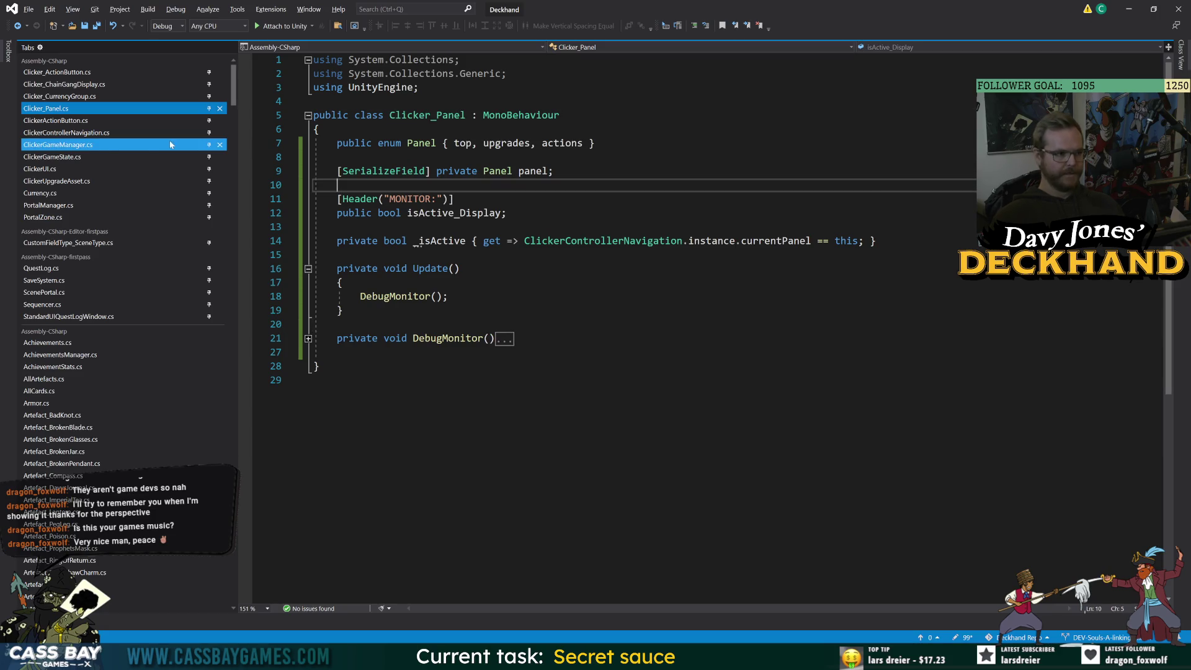
click(104, 133)
click(435, 116)
key(ctrl+r)
key(ctrl+r)
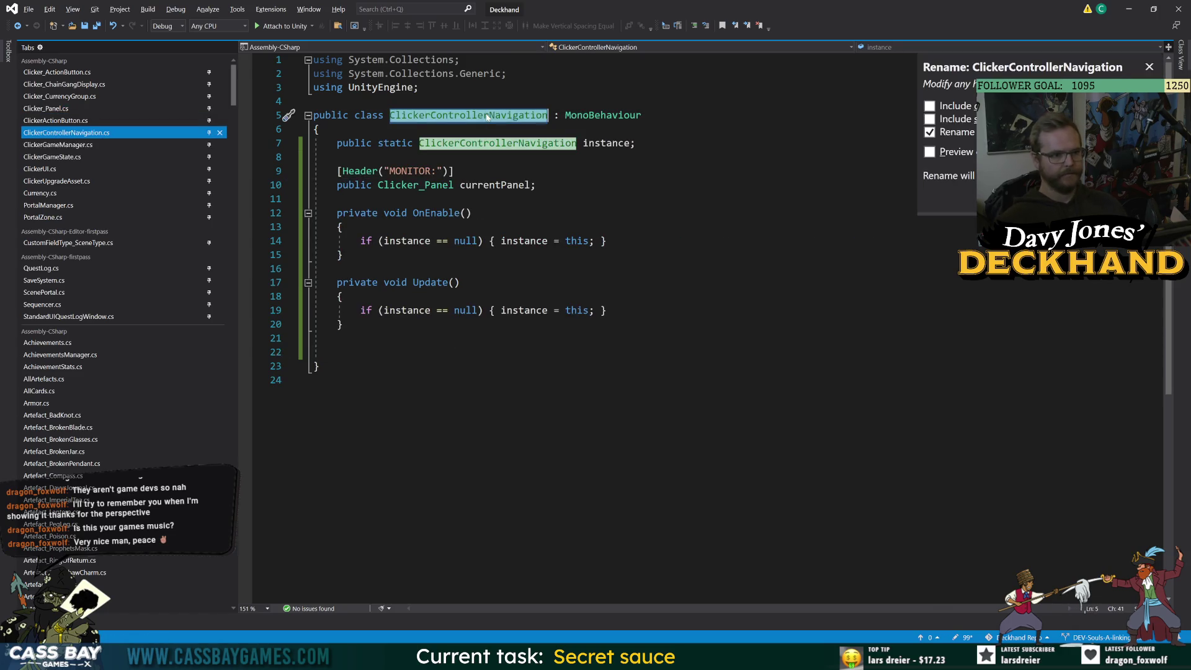
text(ClickerNam)
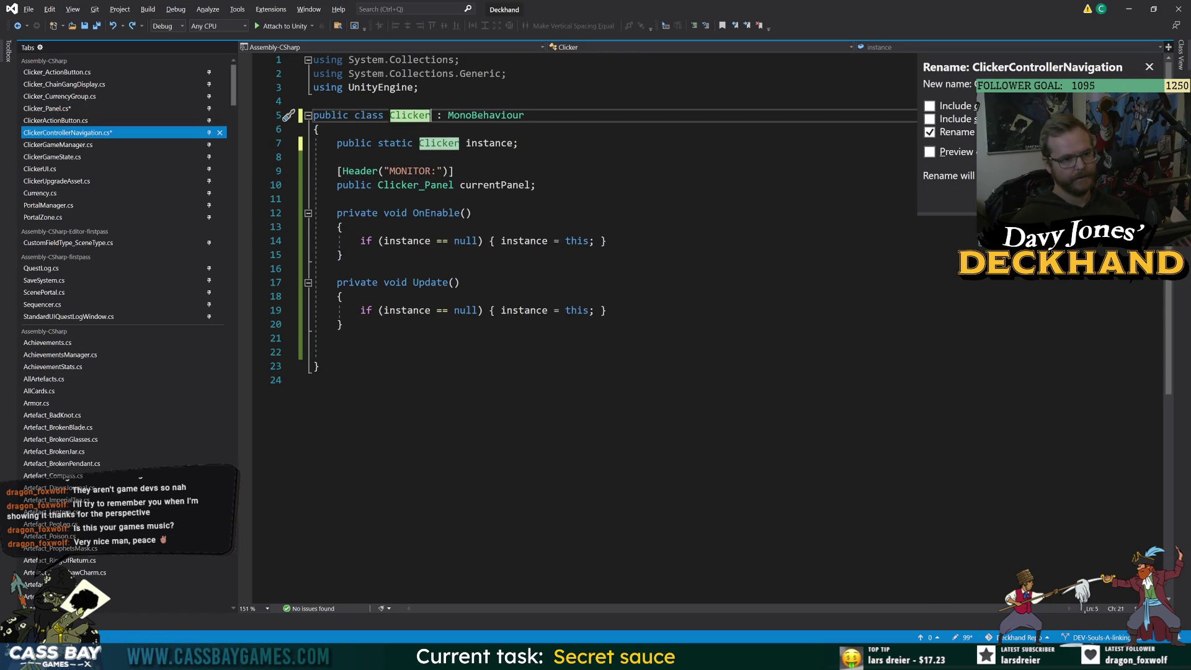
key(BackSpace)
text(vi)
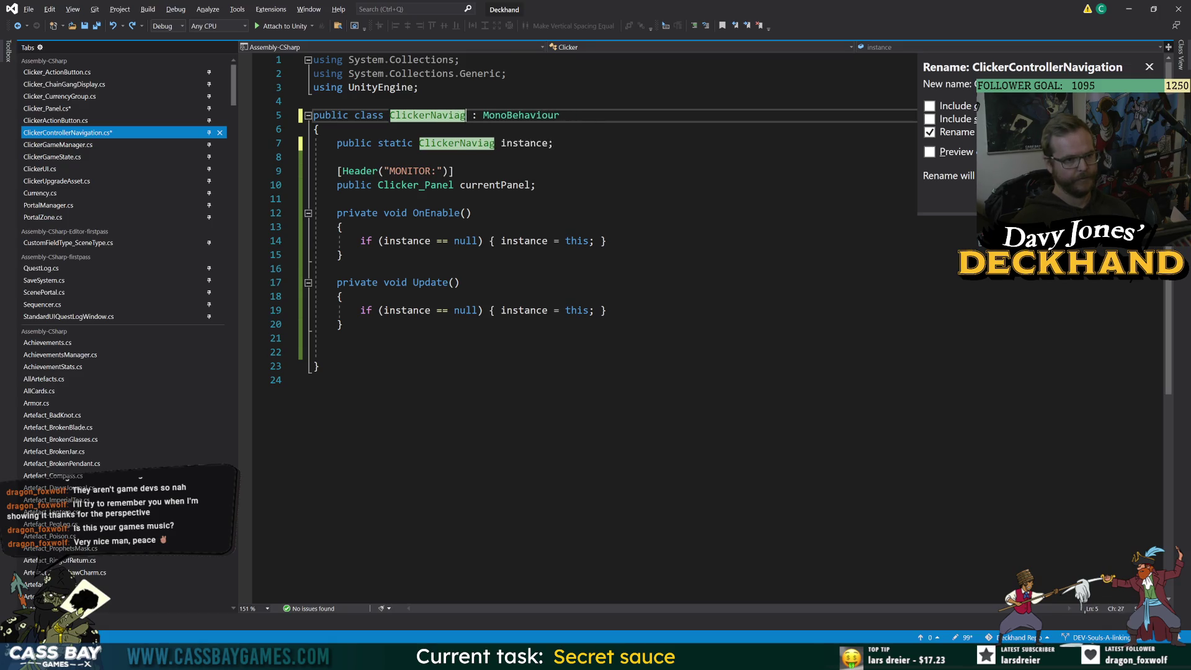
text(gation)
key(Return)
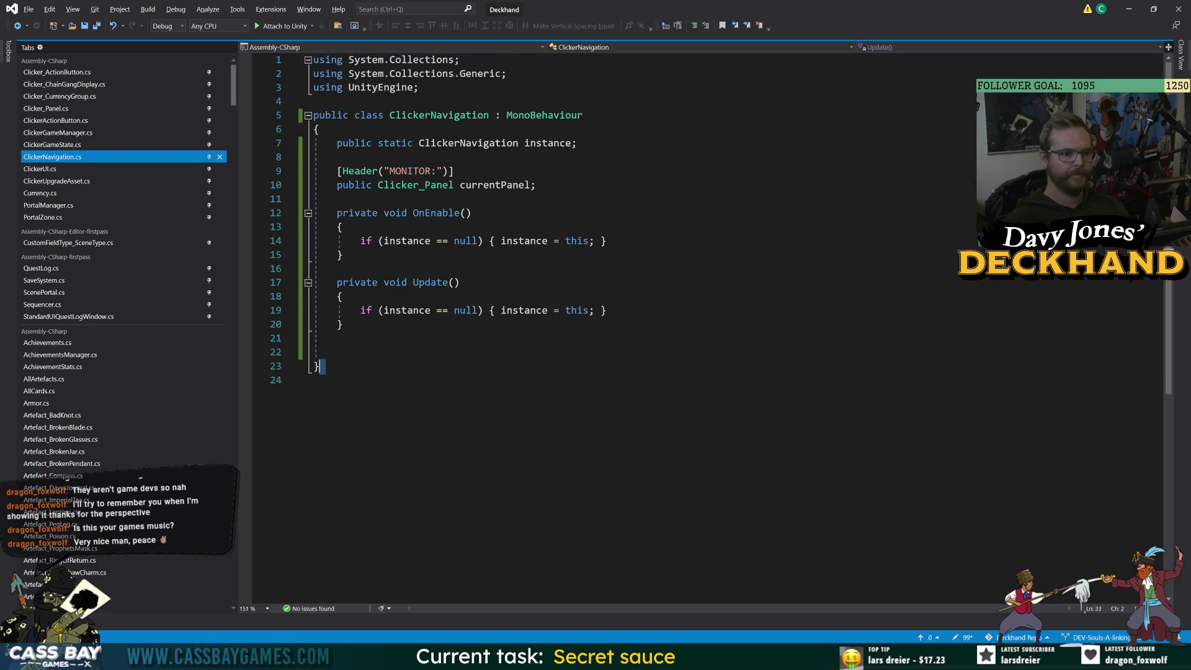
Discard an unfinished method line below Update and save the ClickerNavigation script.
click(341, 296)
key(Down)
key(Down)
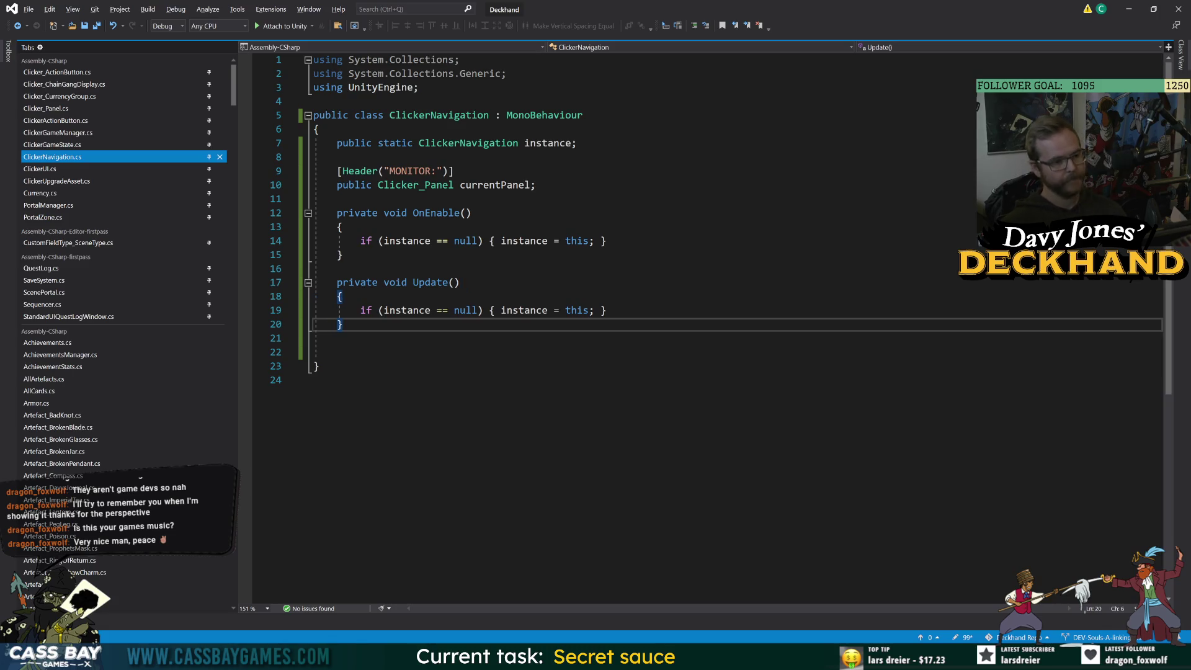
key(Return)
key(Return)
text(pri)
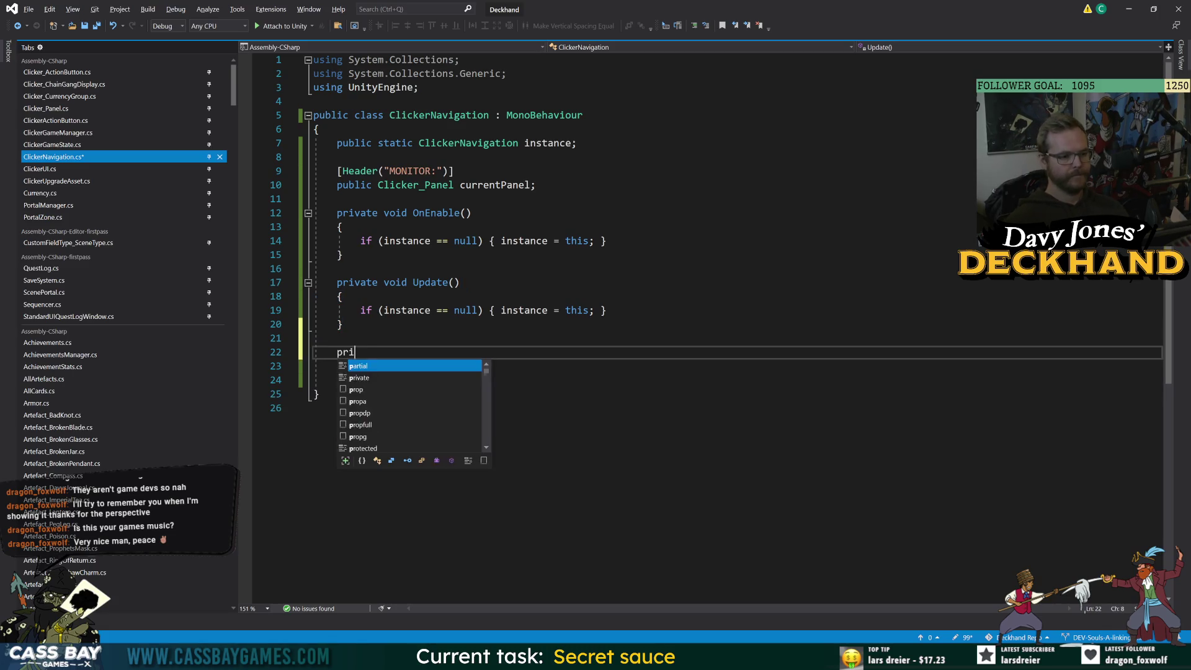
text(vate void)
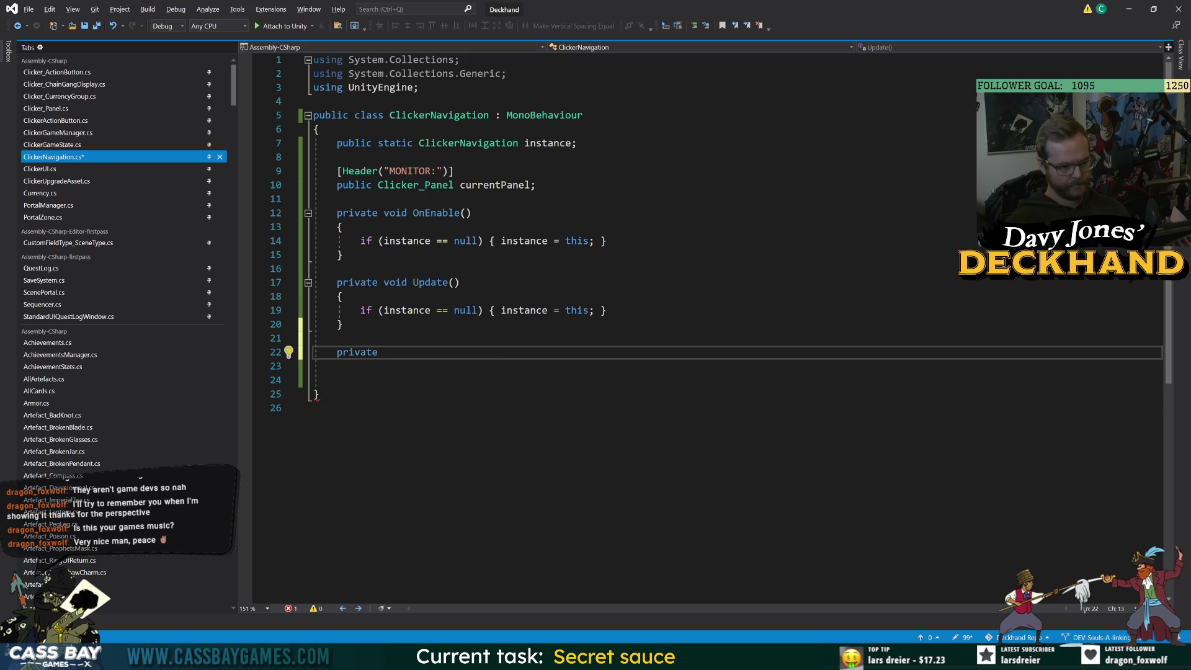
key(ctrl+BackSpace)
key(ctrl+BackSpace)
key(ctrl+s)
key(ctrl+End)
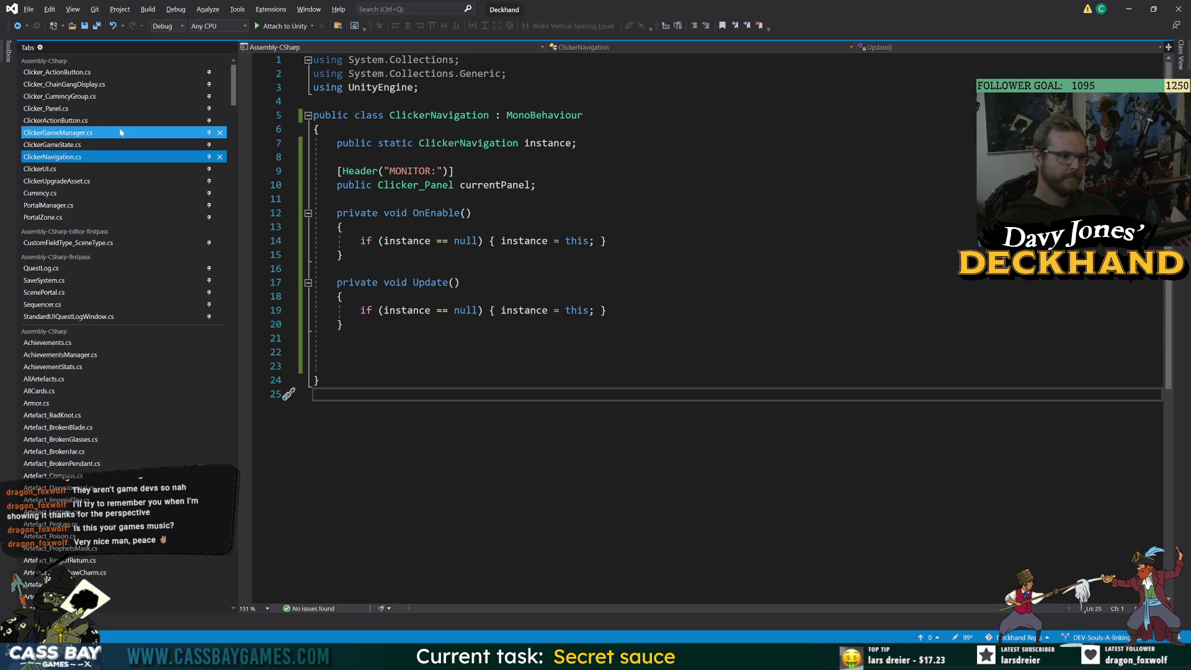
Open the ClickerUpgradeAsset and ClickerUI scripts, then switch to Unity to recompile.
click(69, 179)
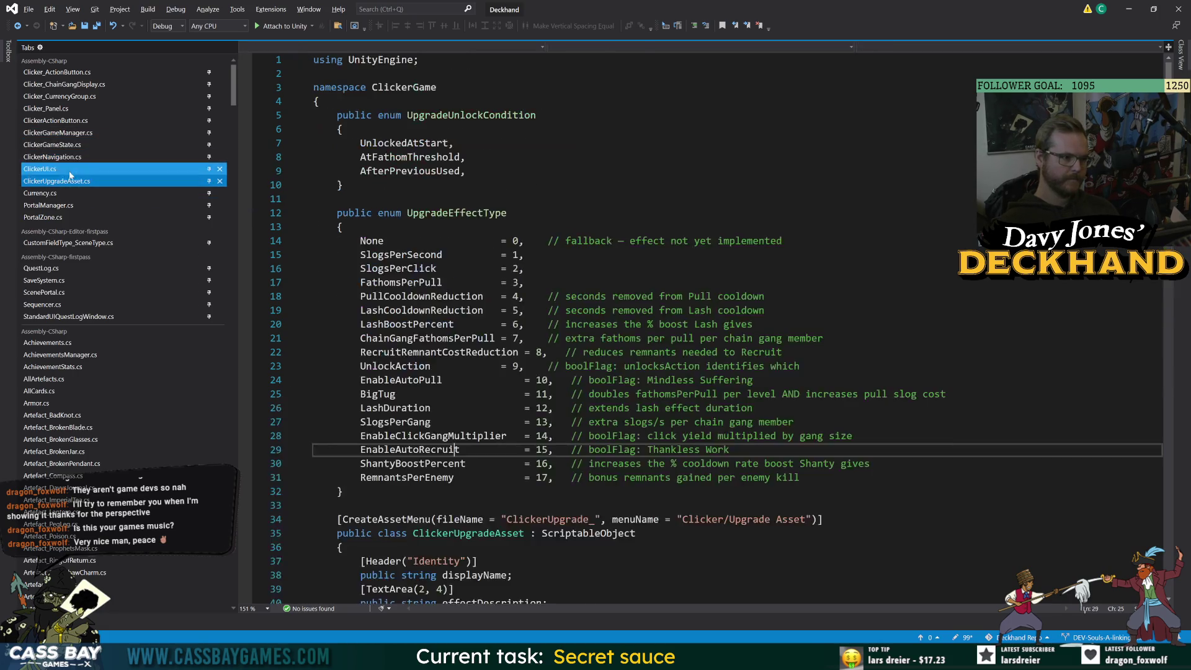
click(68, 173)
key(alt+Tab)
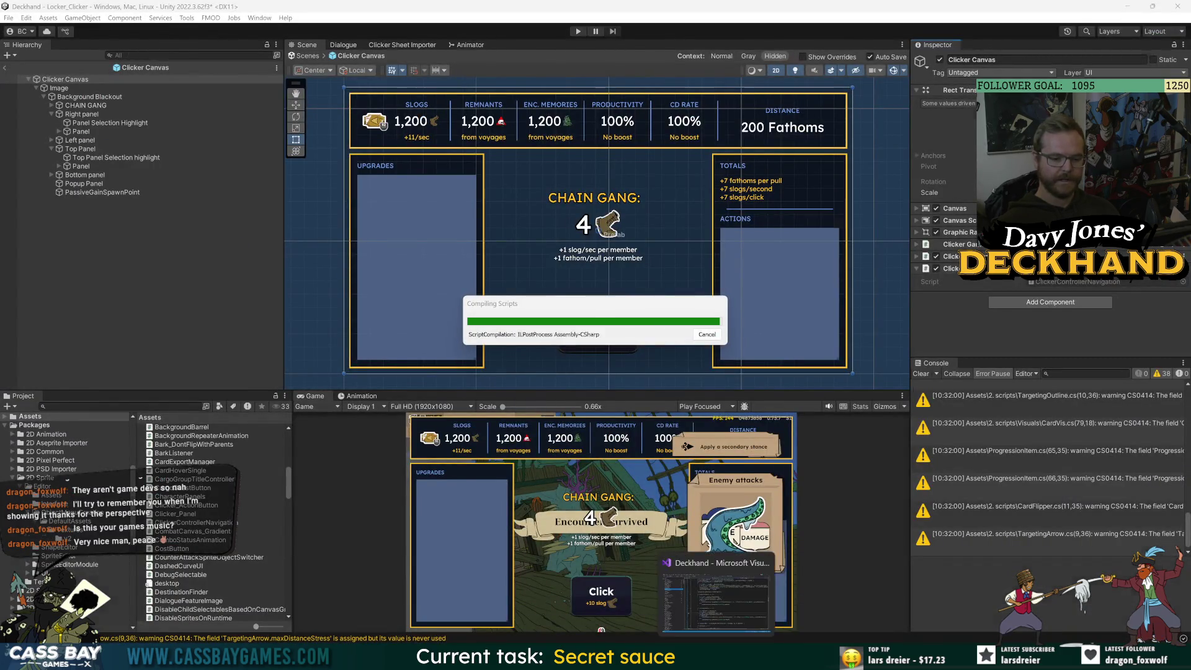
Return to Visual Studio after recompiling and bring up Clicker_Panel.cs.
key(alt+Tab)
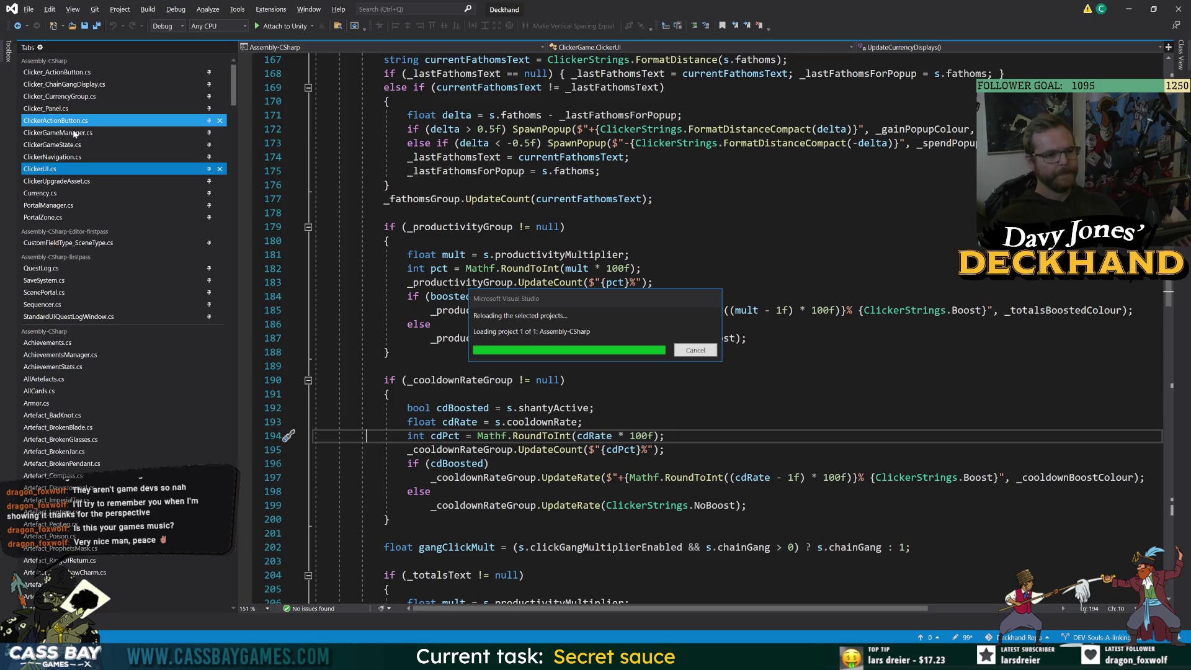
click(46, 109)
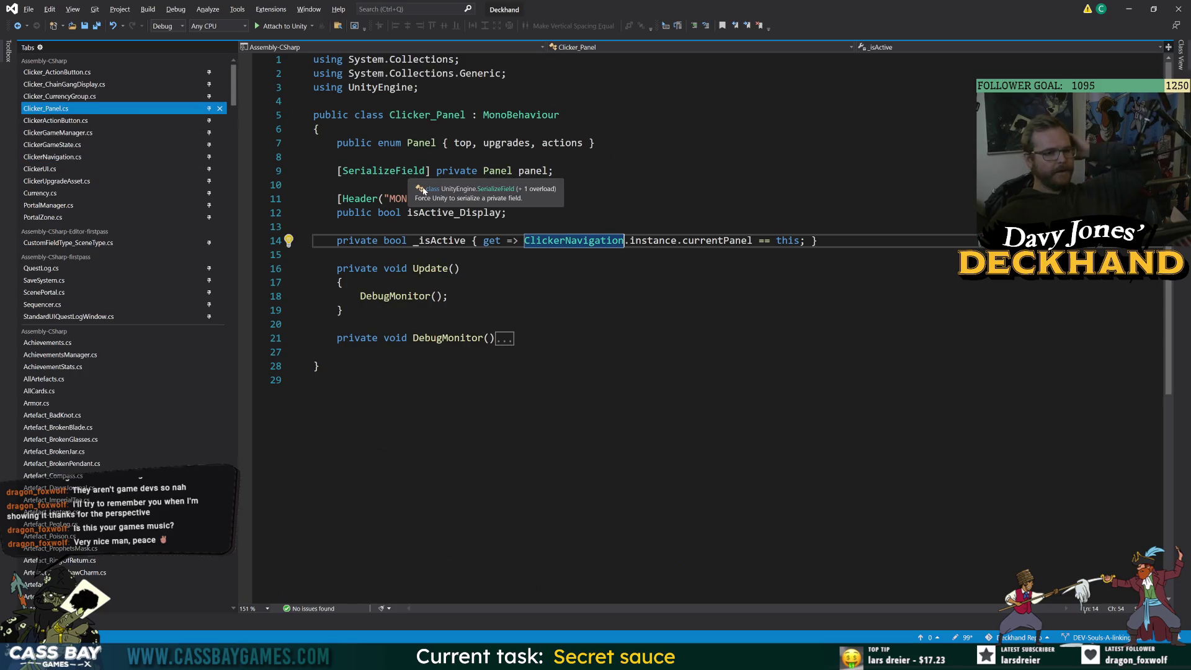
Replace Clicker_Panel's MonoBehaviour base class with PointerChecker and inspect its definition.
click(290, 324)
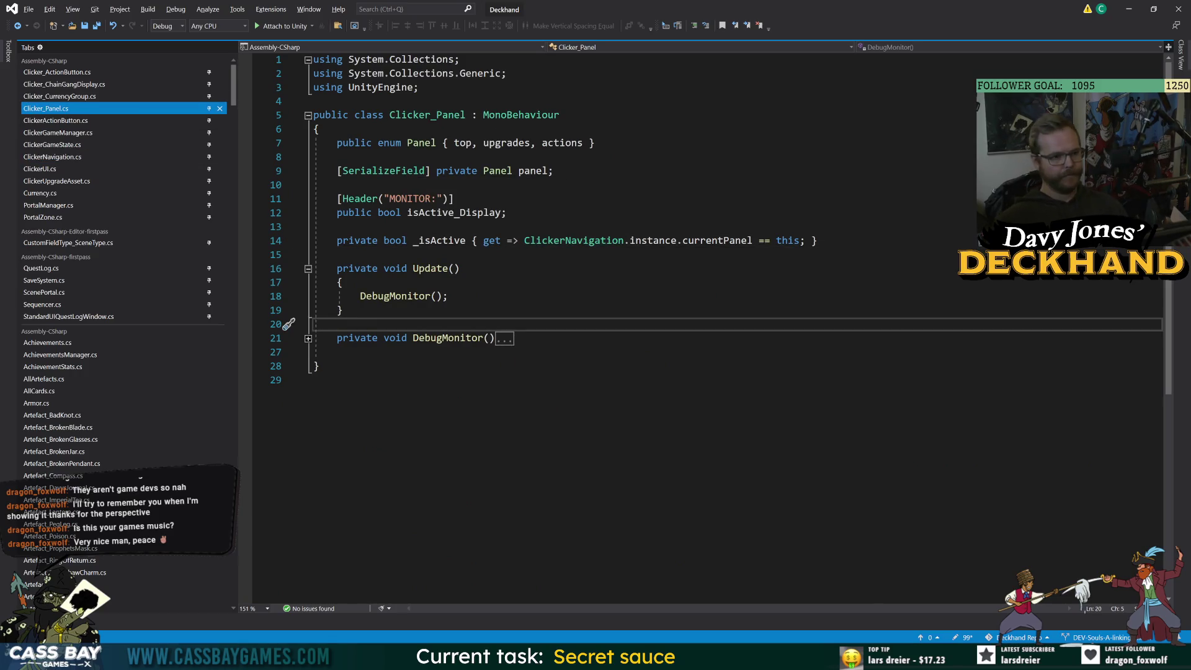
double_click(544, 114)
text(Click)
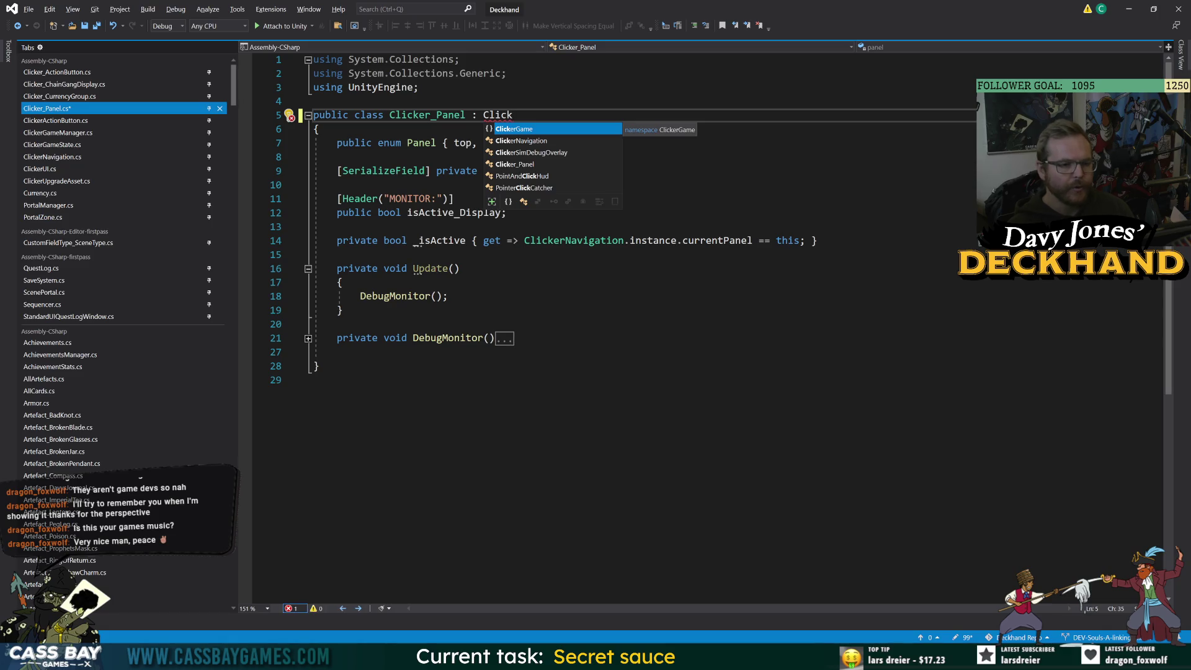
key(BackSpace)
key(BackSpace)
key(BackSpace)
key(BackSpace)
key(BackSpace)
text(Point)
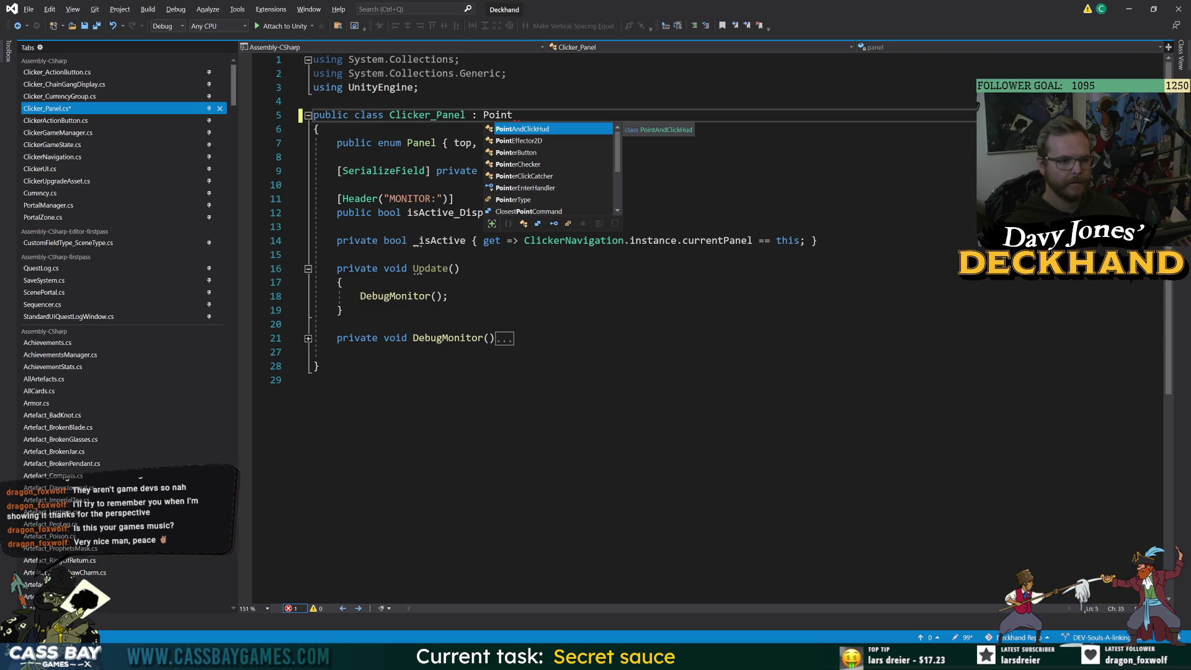
key(Down)
key(Down)
key(Down)
key(Tab)
double_click(515, 118)
key(F12)
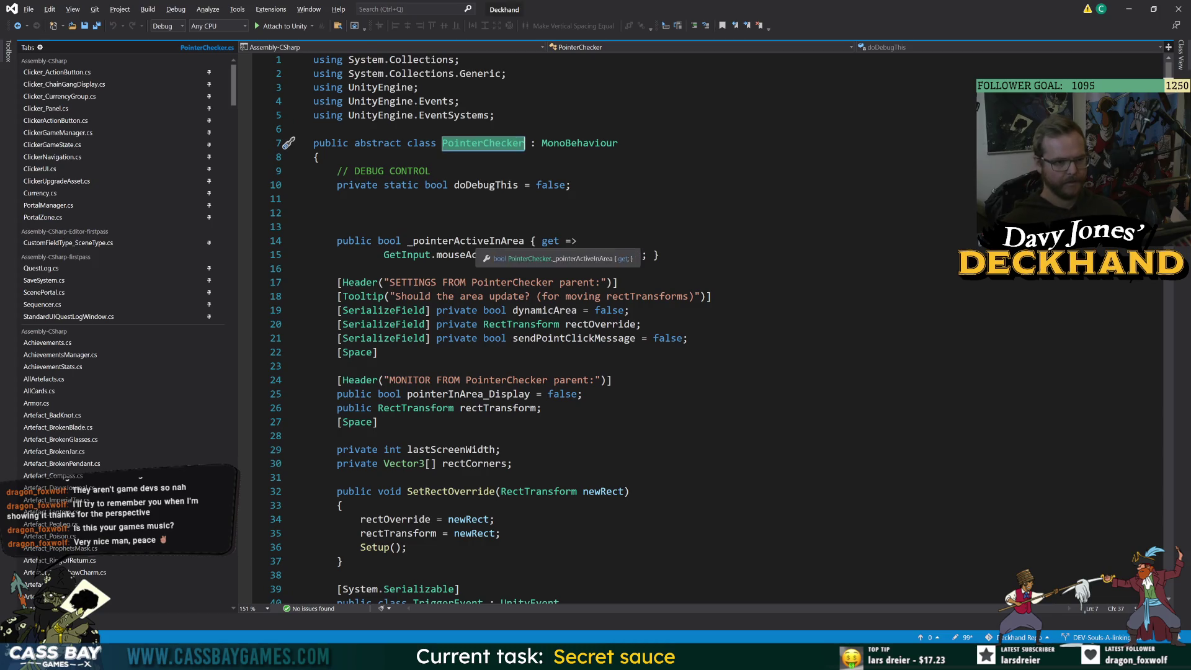
Back in Clicker_Panel, add a blank line below the DebugMonitor method.
click(62, 109)
click(317, 380)
click(447, 296)
click(342, 311)
click(373, 351)
key(Return)
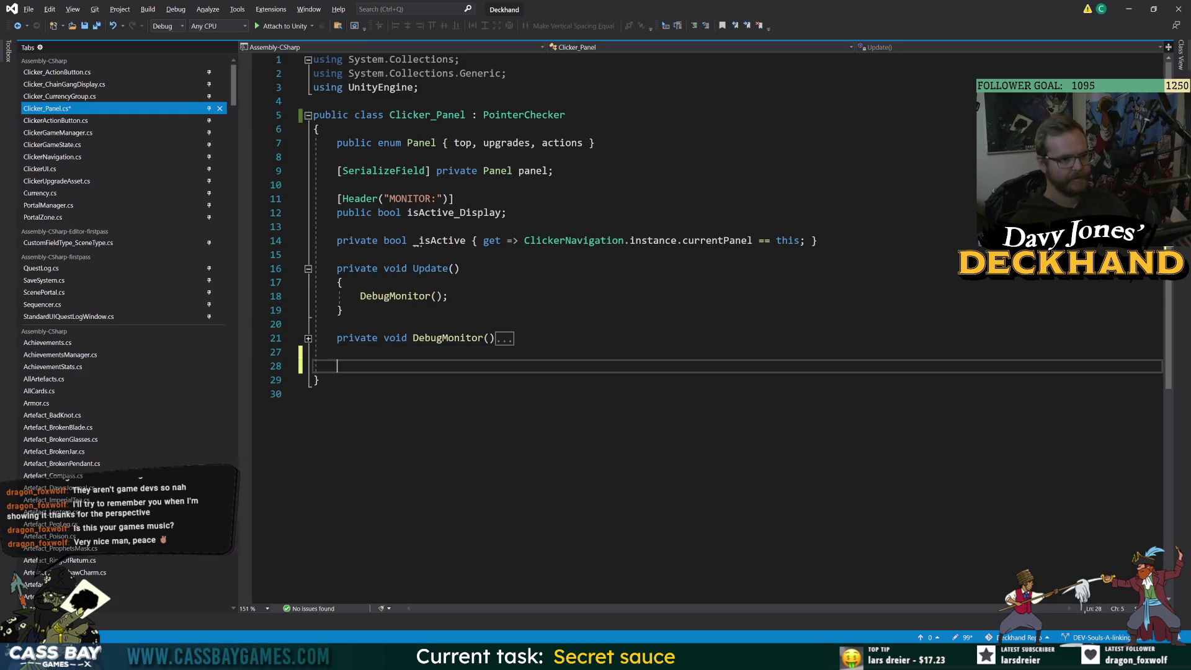
Add an empty private void HandleMouse() method and save.
text(private )
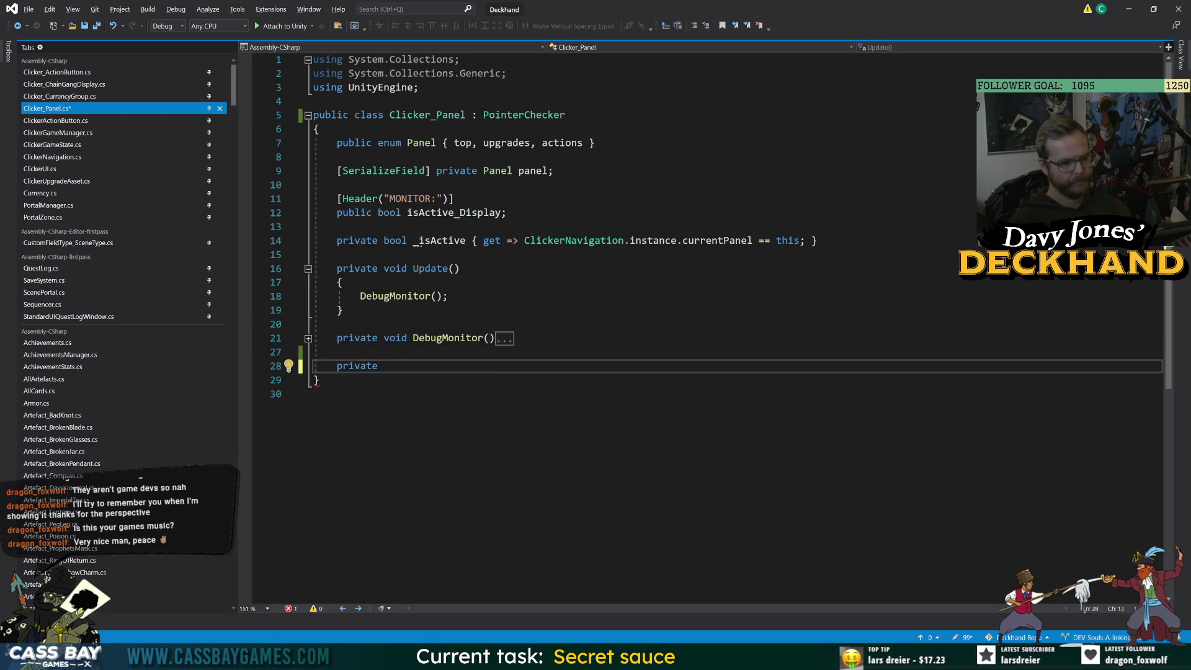
text(void )
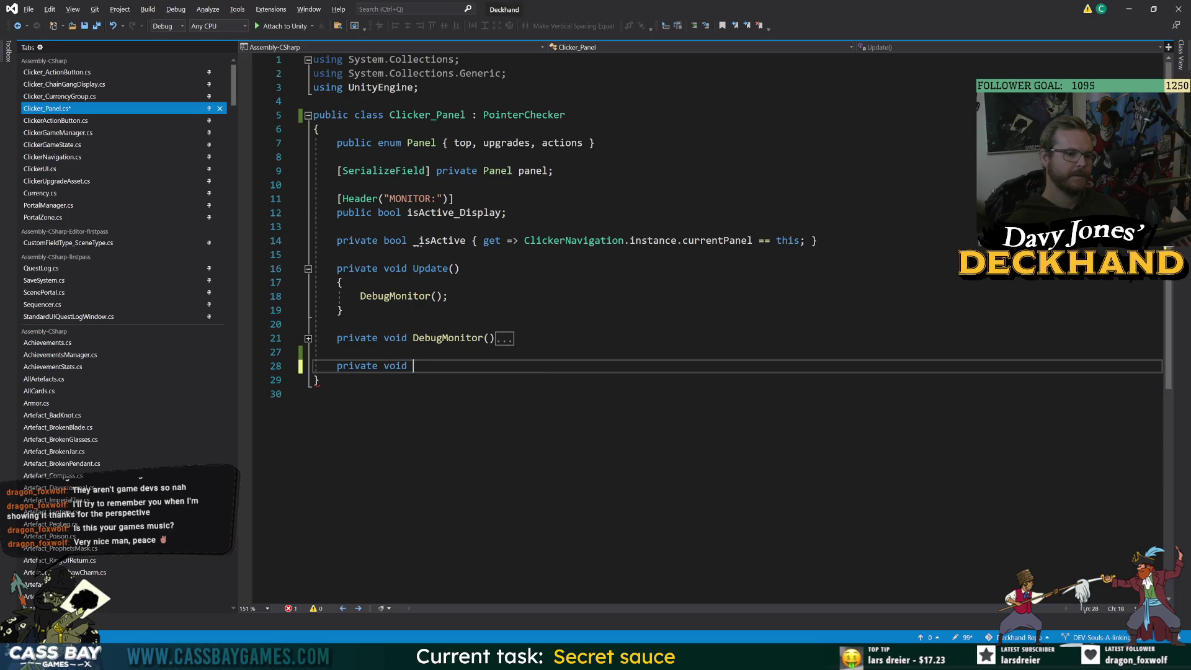
text(HandleMouse())
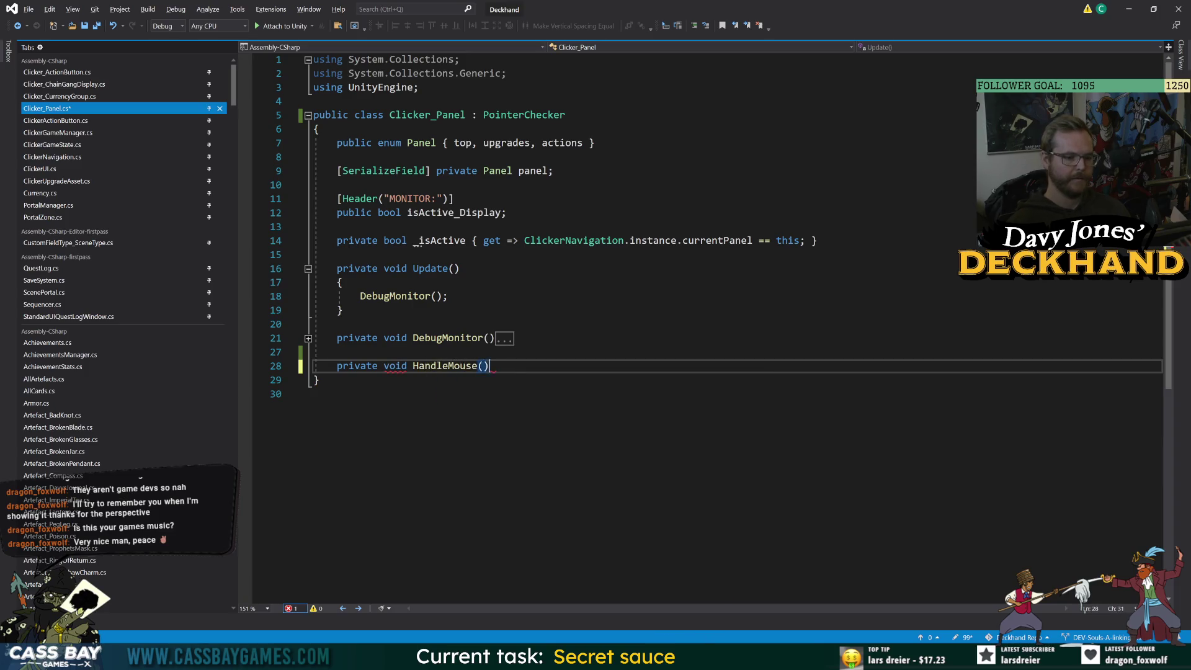
key(Return)
text({)
key(Return)
key(ctrl+s)
click(448, 296)
In Update, call HandleMouse() inside if (GetInput.mouseActive) and save.
key(Return)
text(if ()
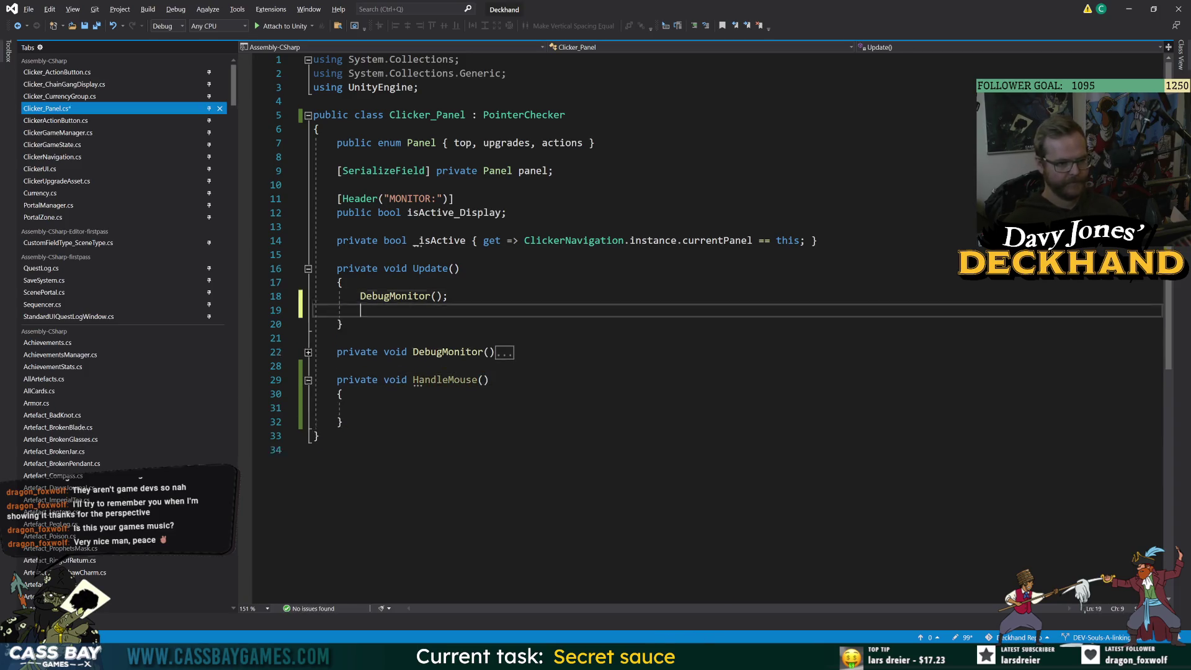
text(GetInput')
key(Return)
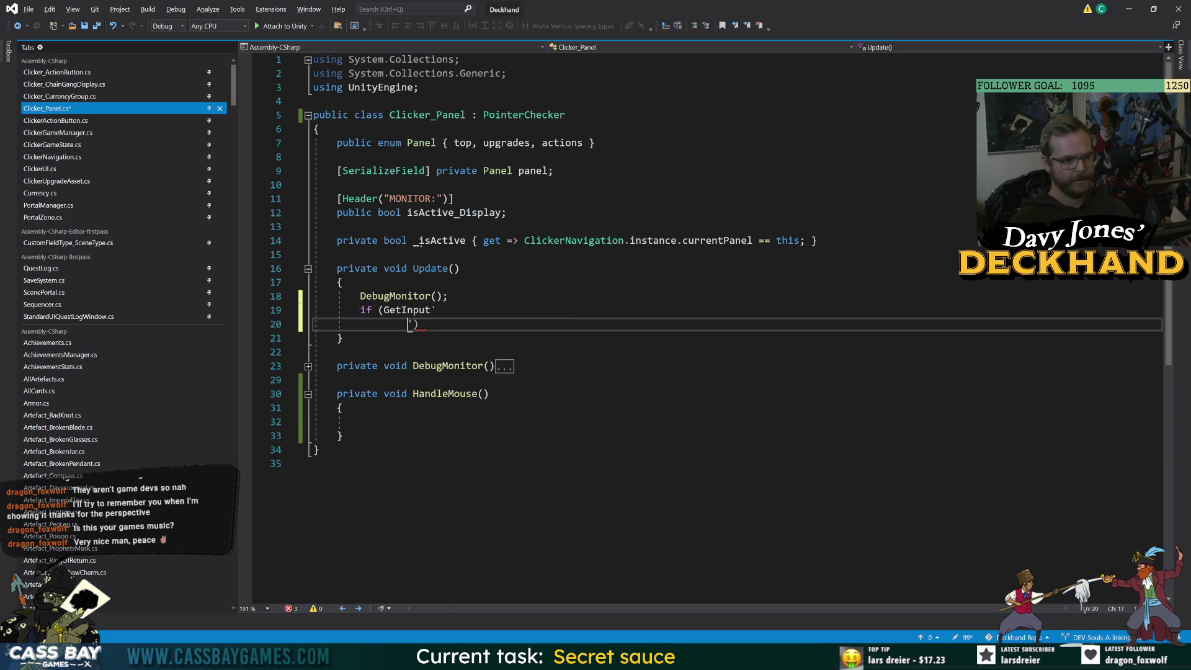
key(BackSpace)
key(BackSpace)
key(BackSpace)
text(.mou)
key(Tab)
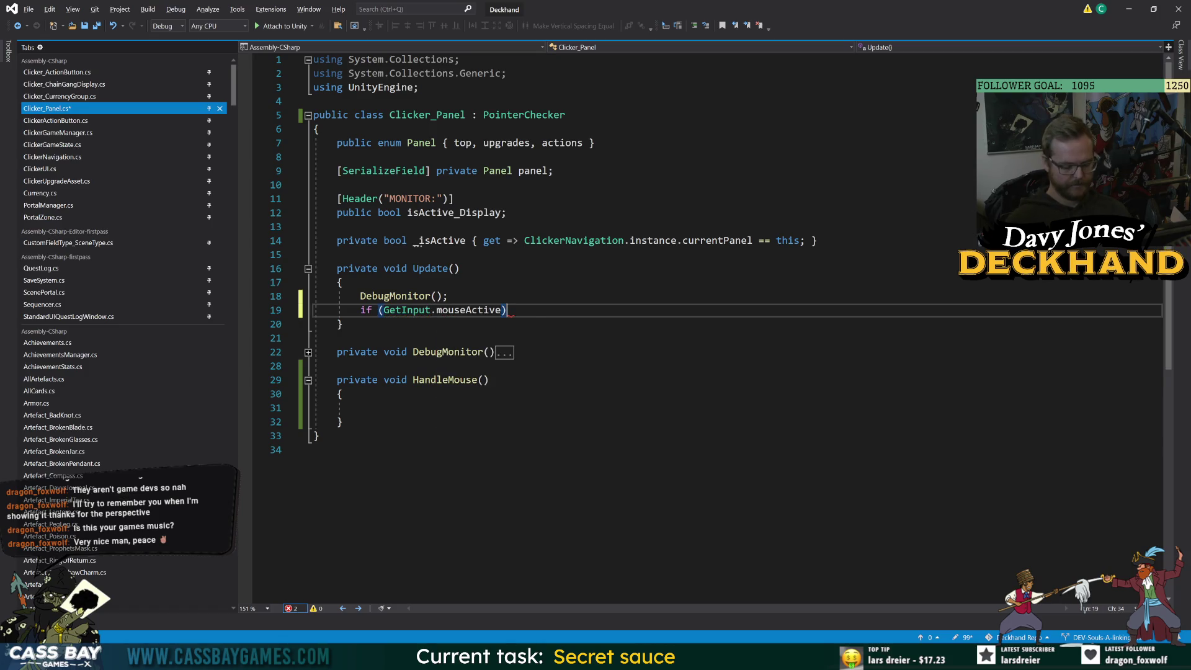
key(Return)
text({)
key(Return)
text(Hand)
key(Tab)
key(BackSpace)
key(BackSpace)
key(BackSpace)
text(se();)
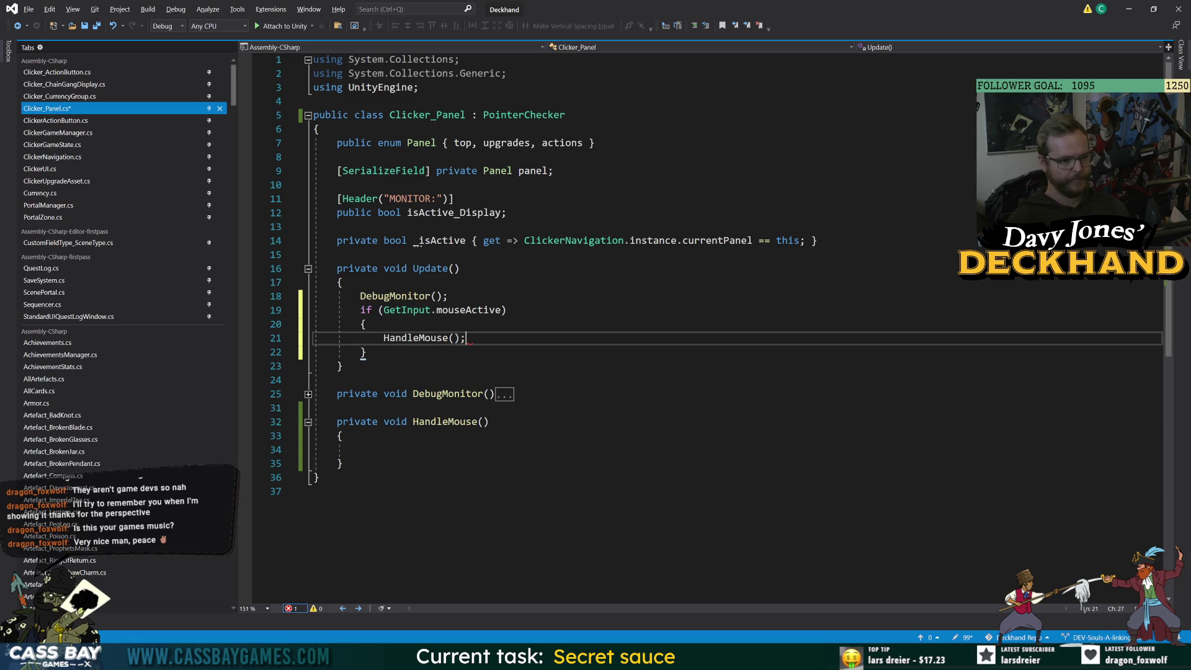
key(ctrl+s)
In HandleMouse, add an if (_pointerActiveInArea && !_isActive) block and save.
click(361, 449)
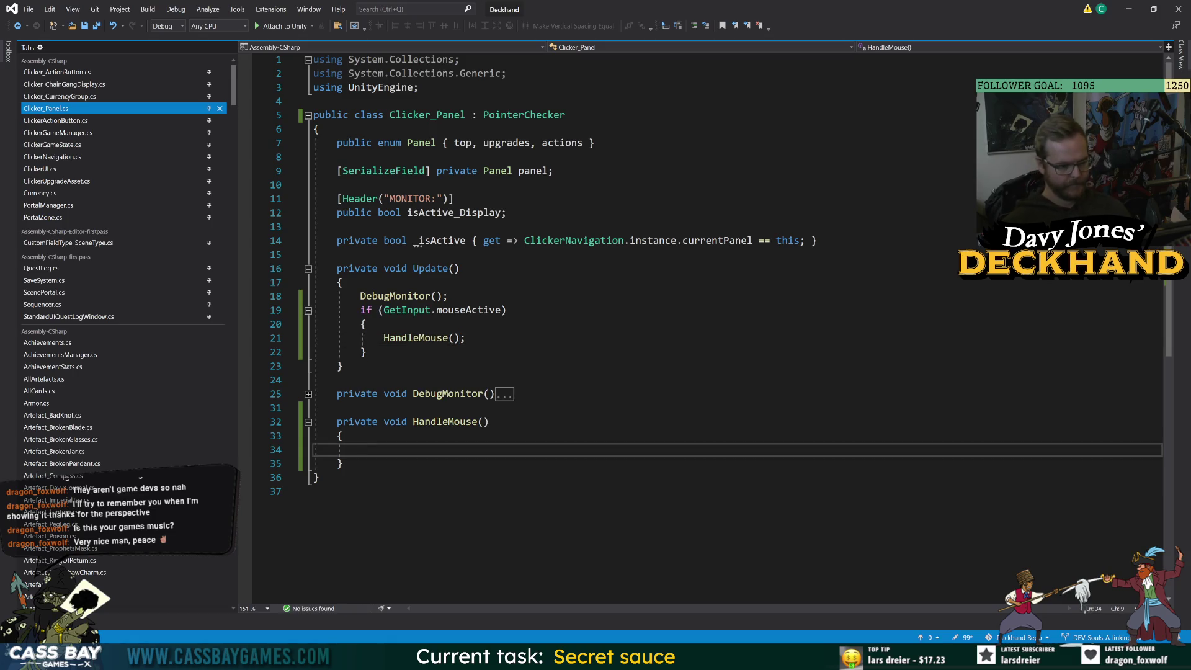
text(if (_pointeri)
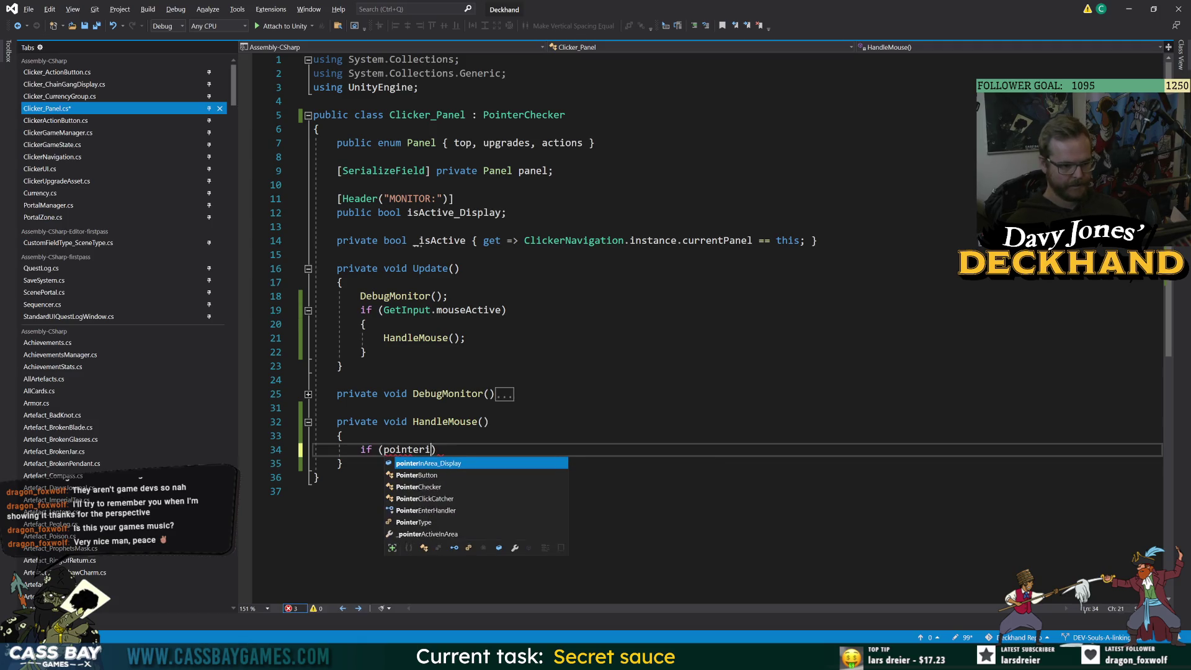
text(Active)
key(Tab)
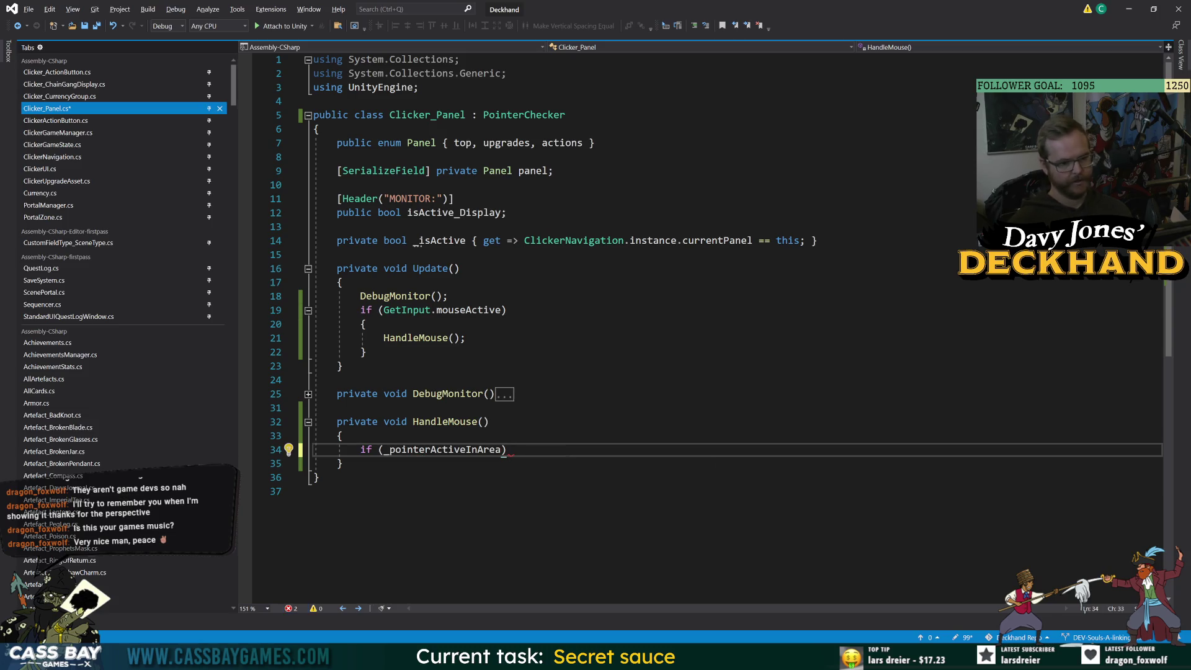
text(&& )
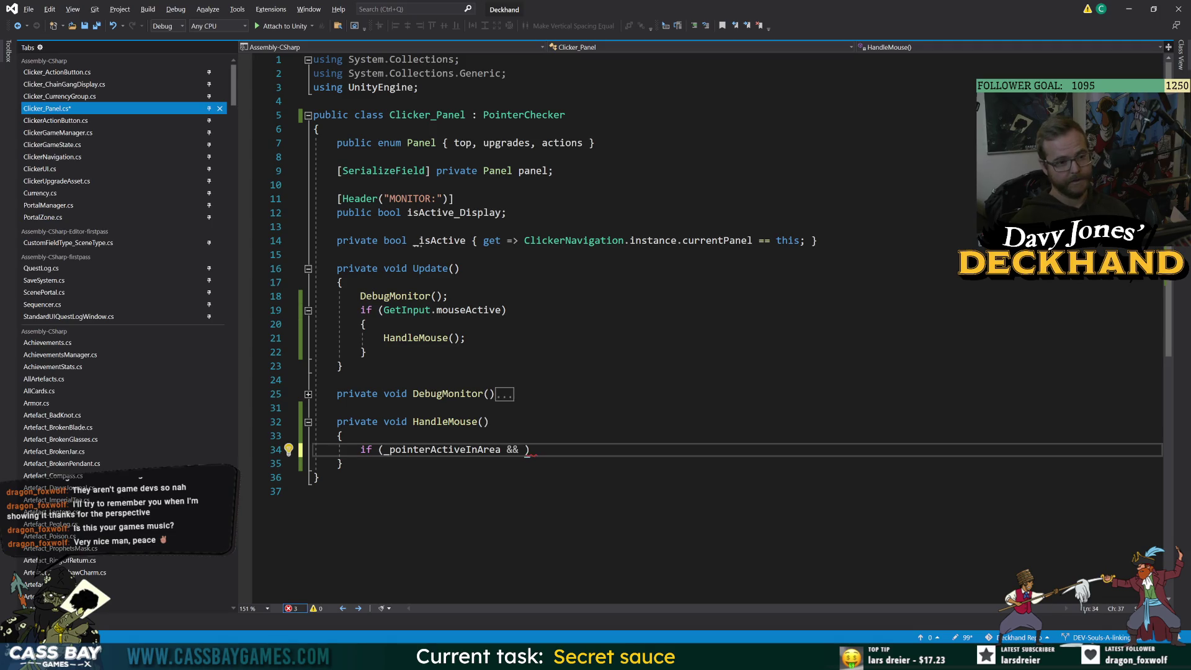
text(!)
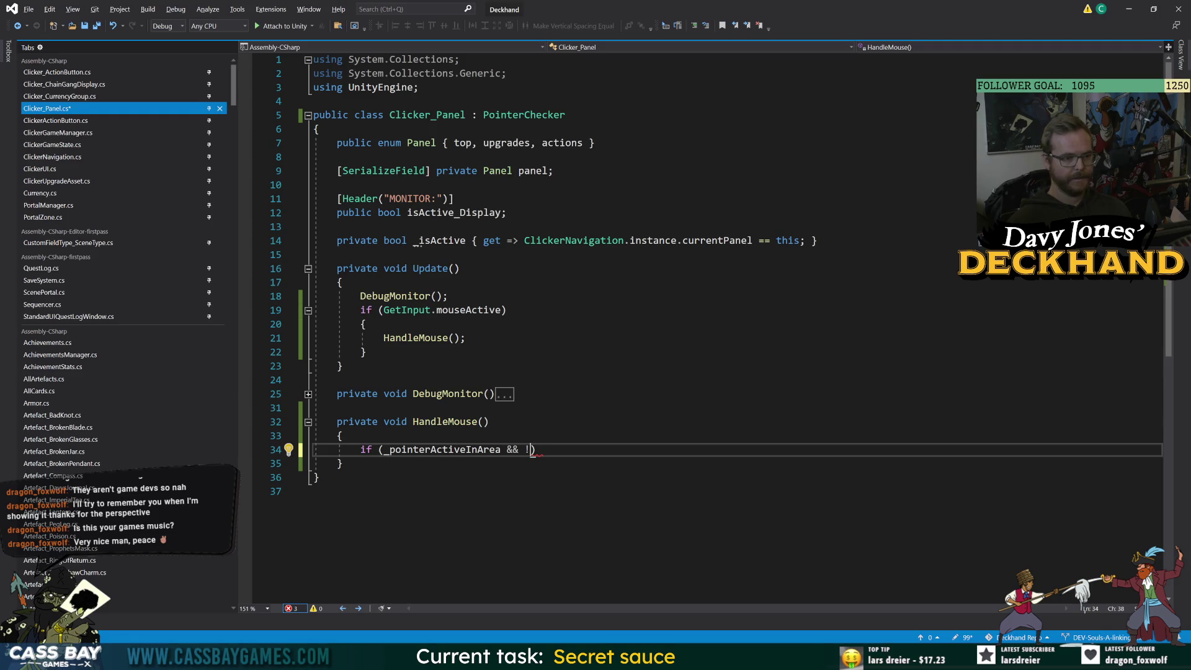
text(_isActive))
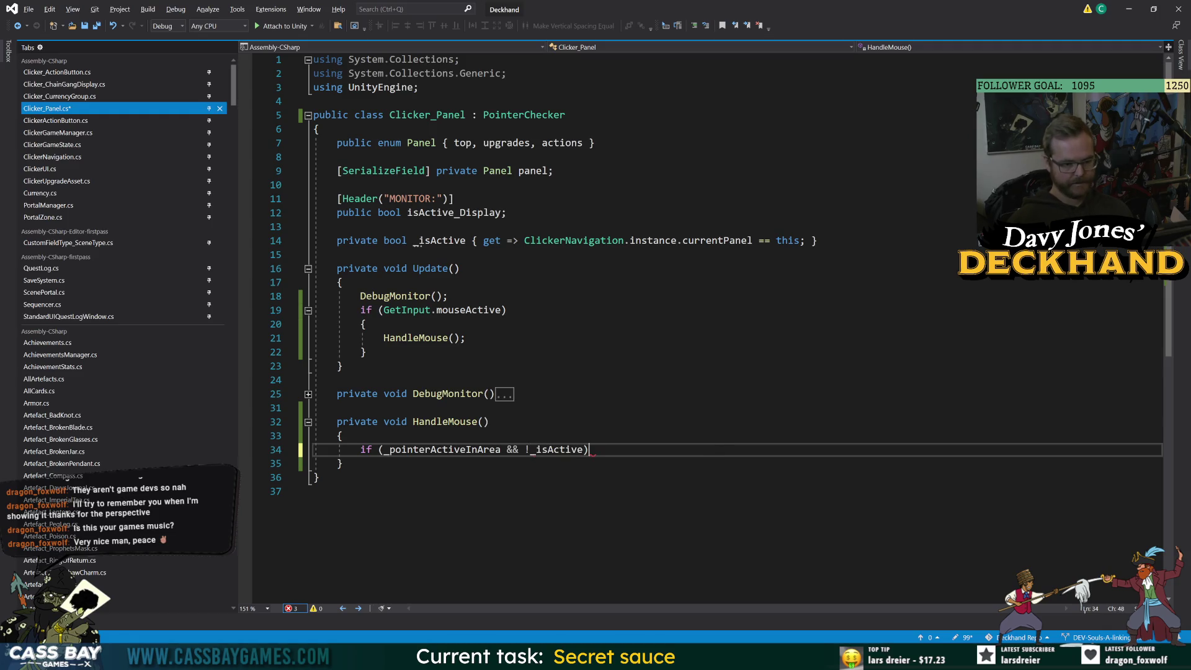
key(Return)
text({)
key(Return)
key(ctrl+s)
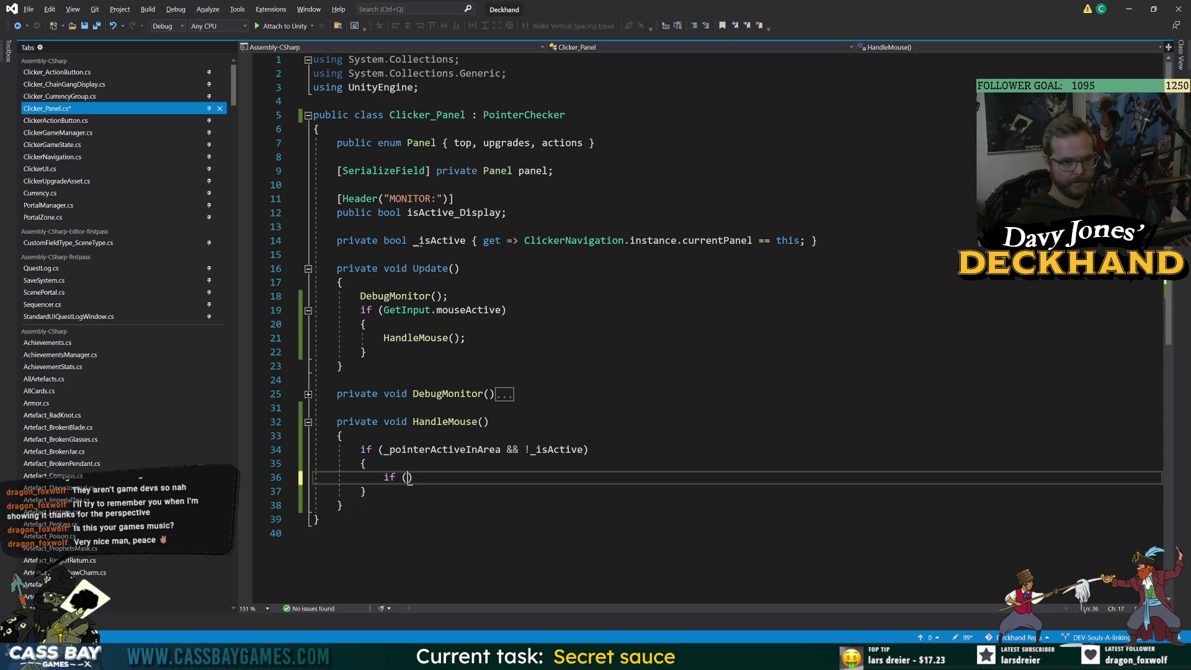
Nest a ClickerNavigation.instance != null check inside that block.
text(ClickerNavigation.instance != null)
key(Return)
text({)
key(Return)
click(583, 241)
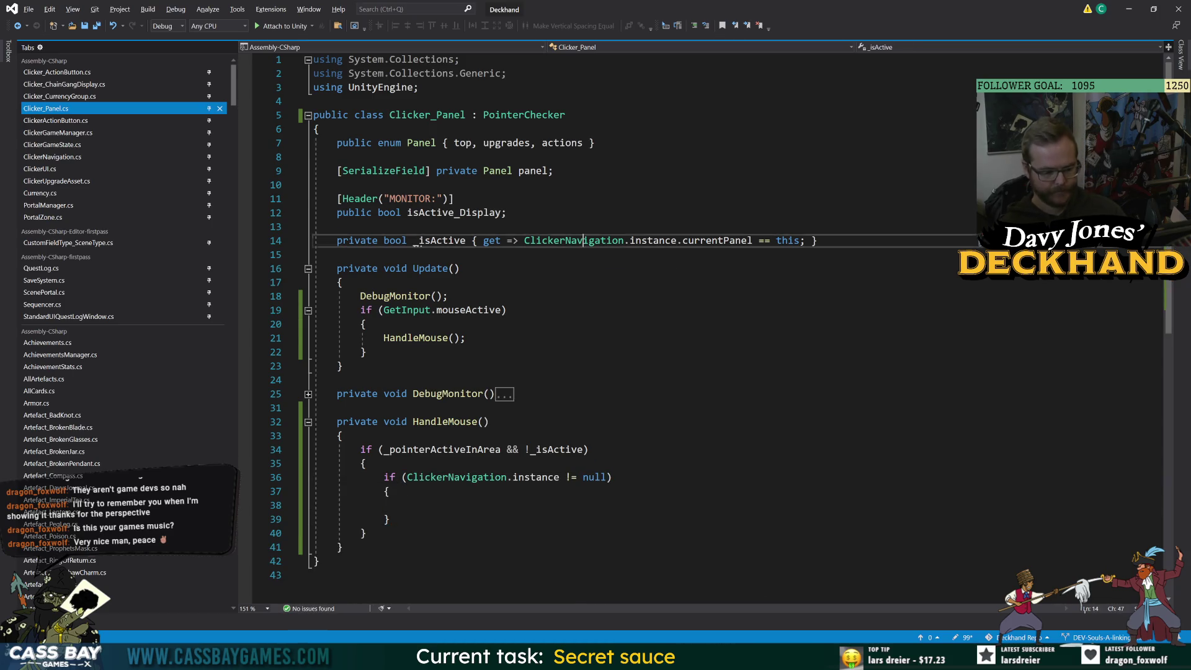
In ClickerNavigation, add a public void SwitchPanel(Clicker_Panel newPanel) method below currentPanel.
key(F12)
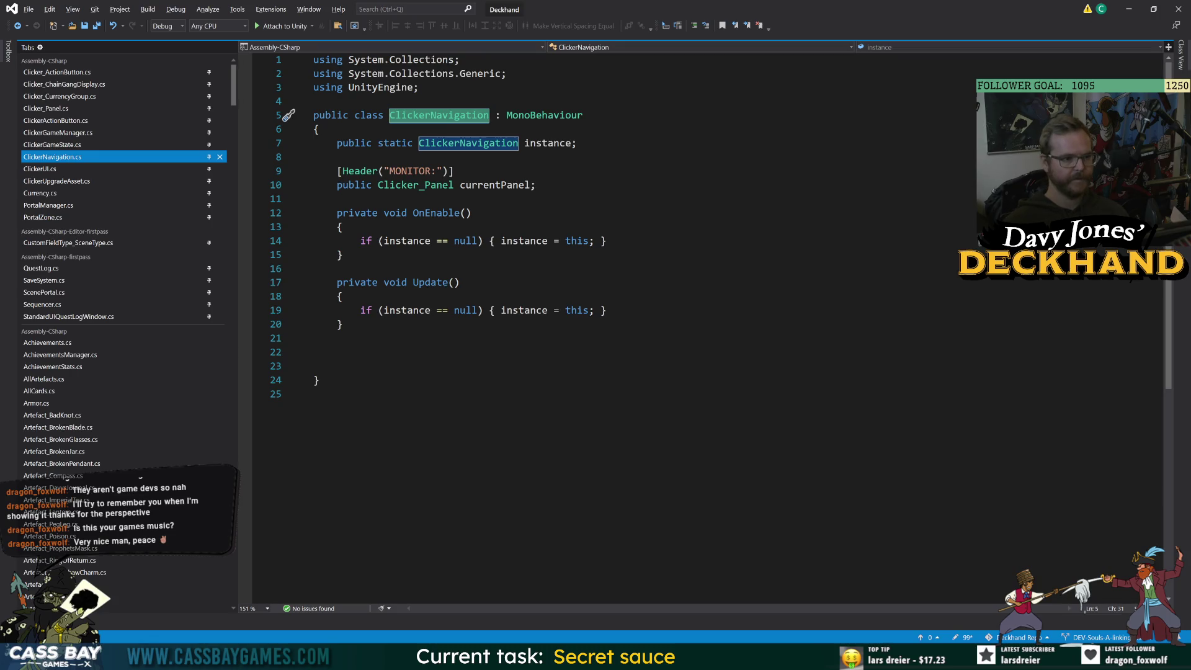
click(535, 185)
key(Return)
key(Return)
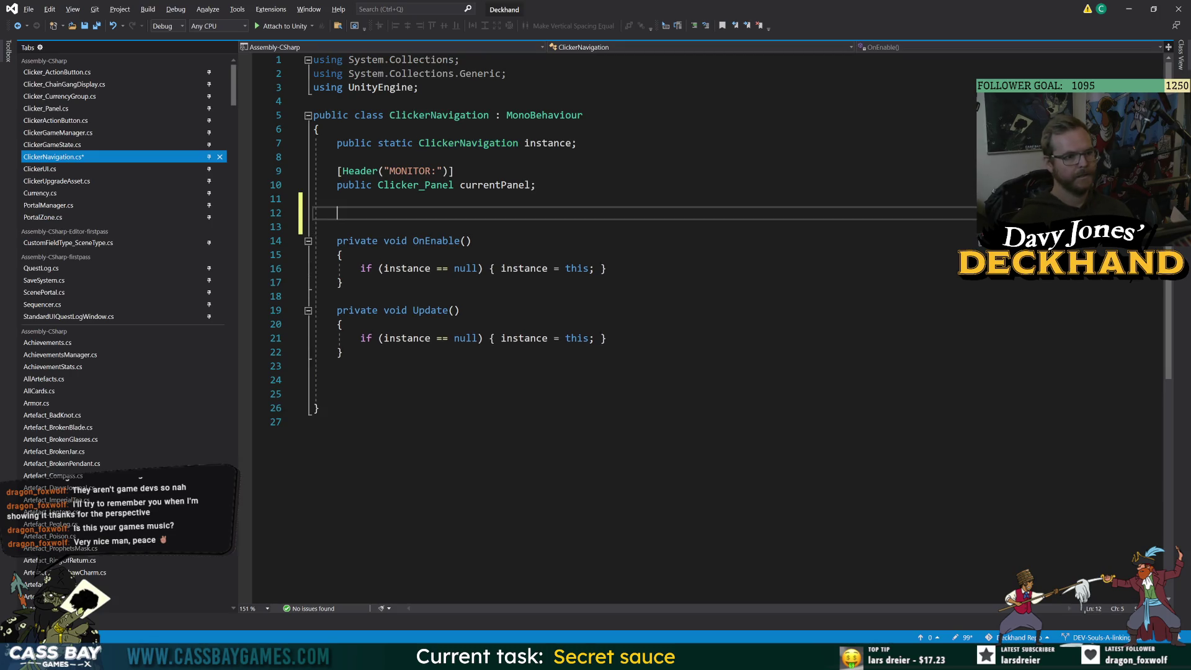
text(public void )
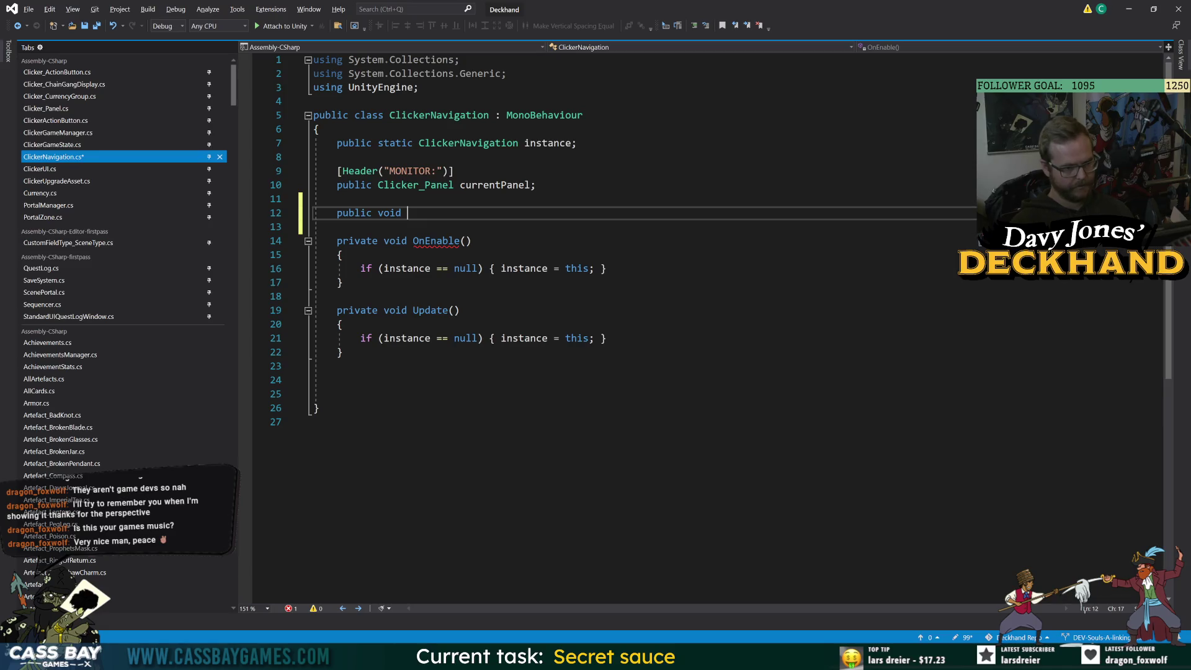
text(Swit)
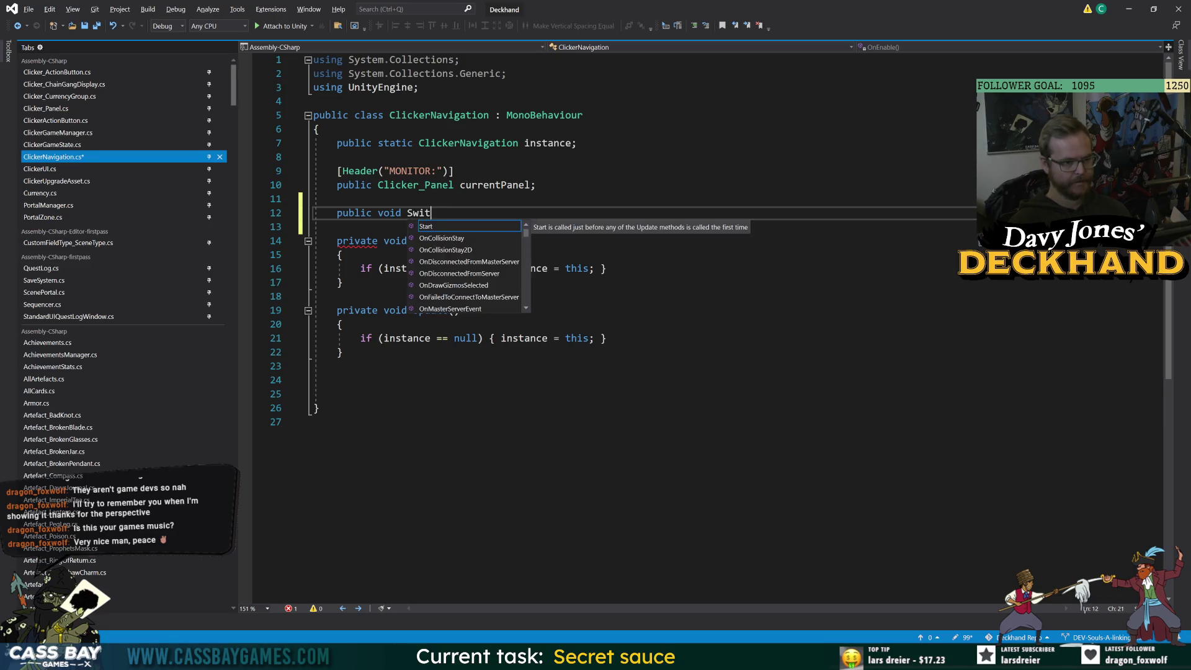
text(chPanel(ClickerP)
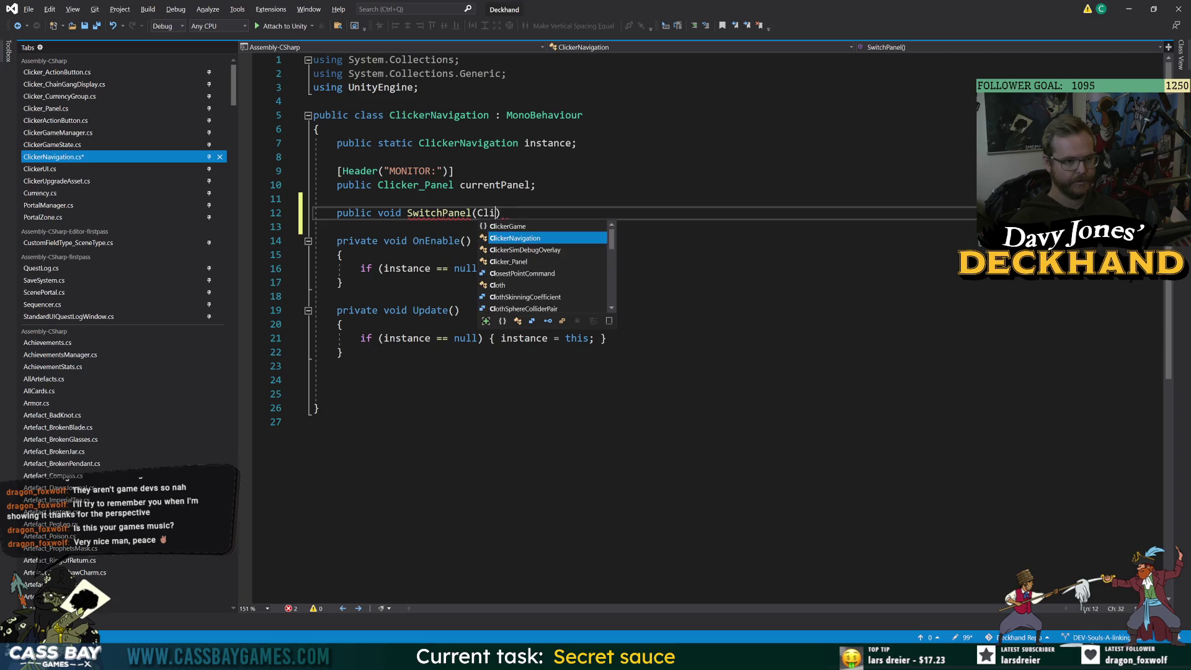
key(Tab)
text(newPanel))
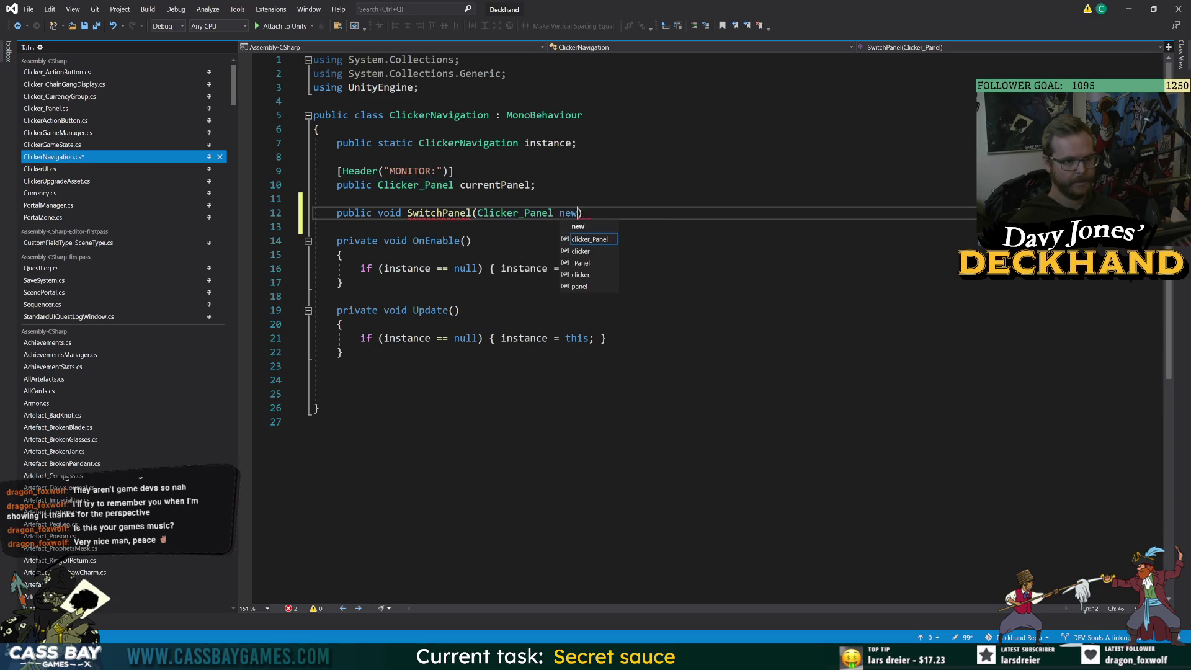
key(Return)
text({)
key(Return)
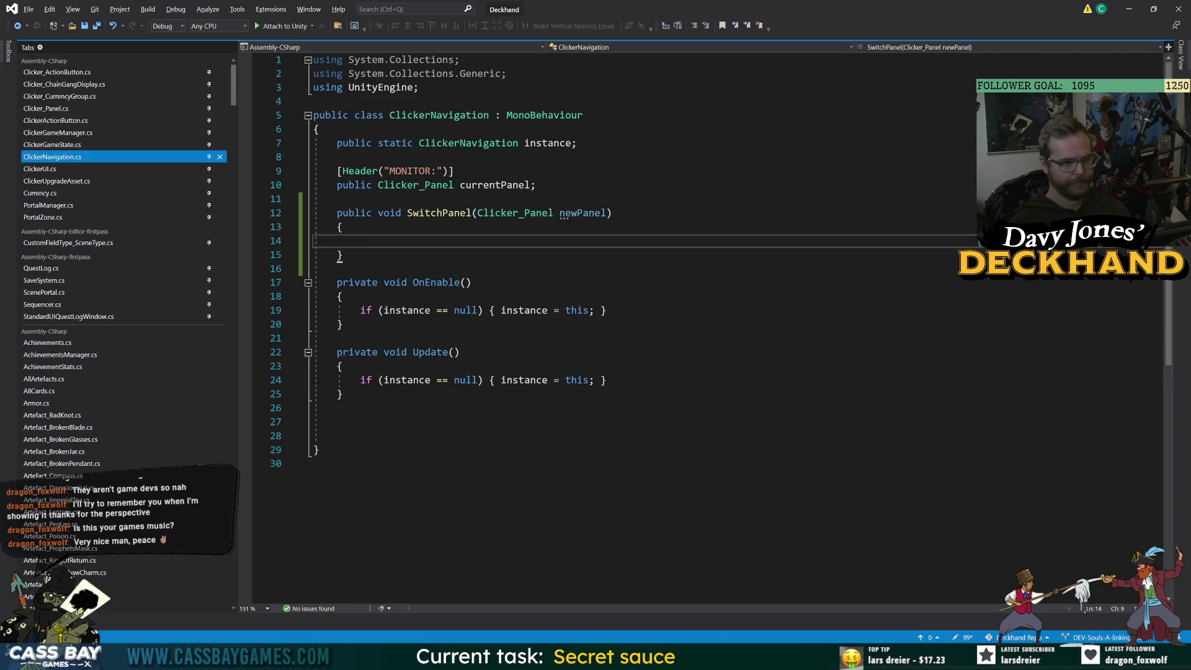
Make SwitchPanel set currentPanel = newPanel after a Bug.Log of ClickerNavigation and SwitchPanel names; save.
text(currentPanel = new)
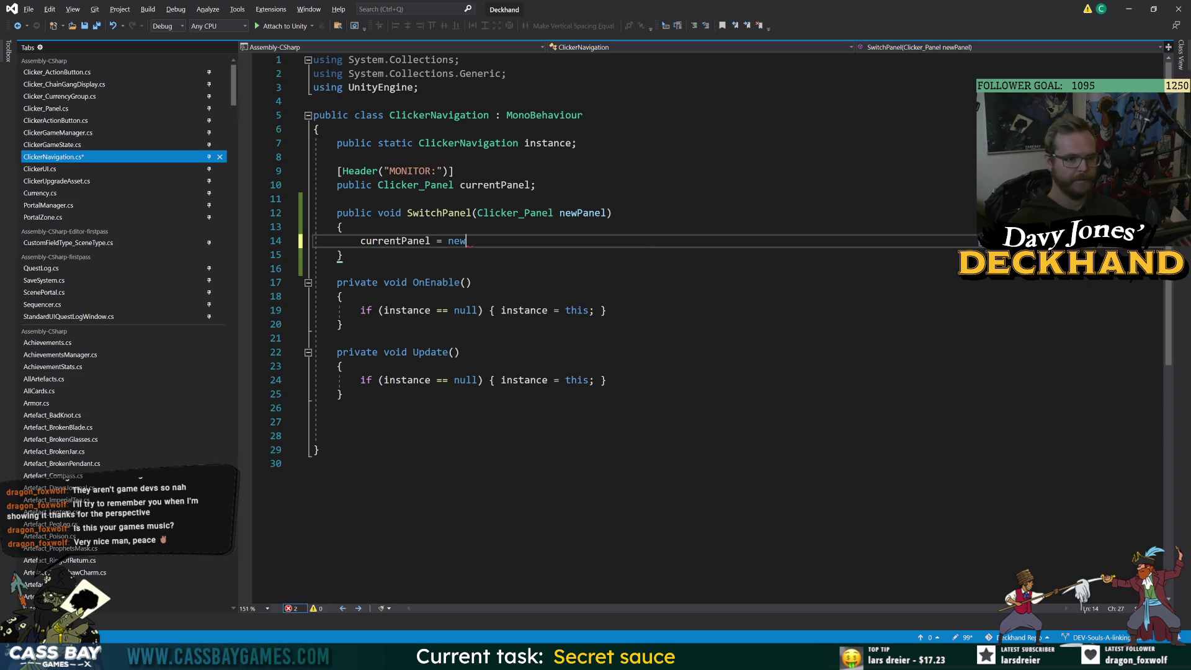
text(Panel;)
key(ctrl+Return)
text(if (Bug.on) { Bug.Log()
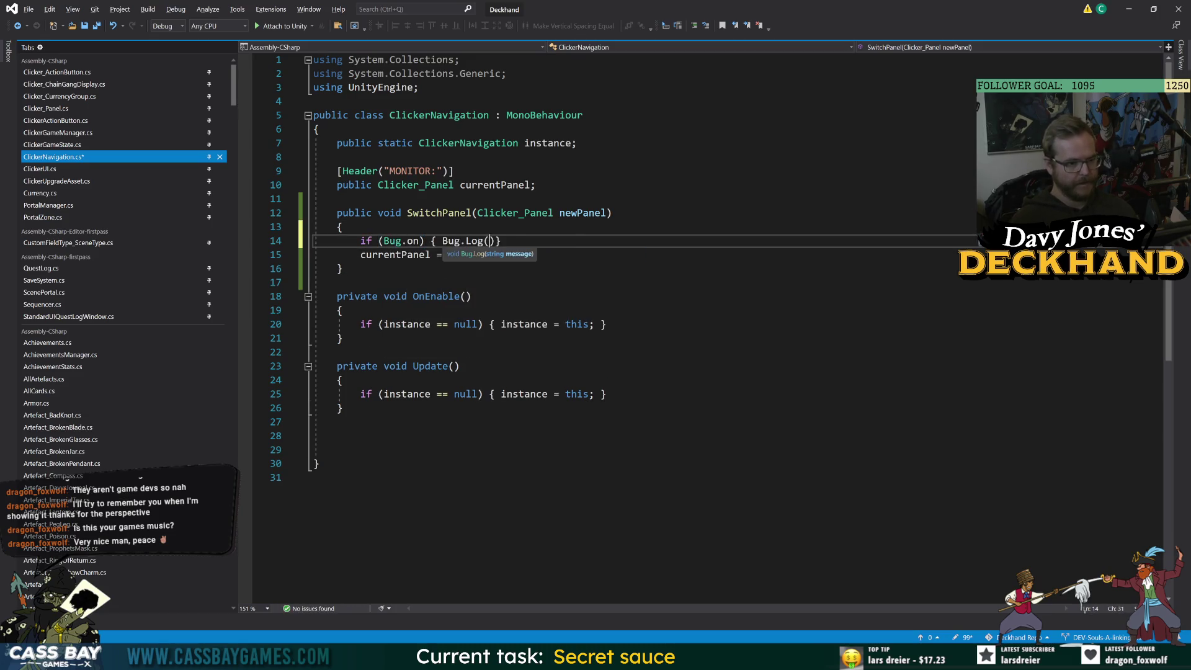
text($"{nameof(ClickerN)
key(Tab)
text()} {nameof(Sw)
key(Tab)
text()}"); })
key(ctrl+s)
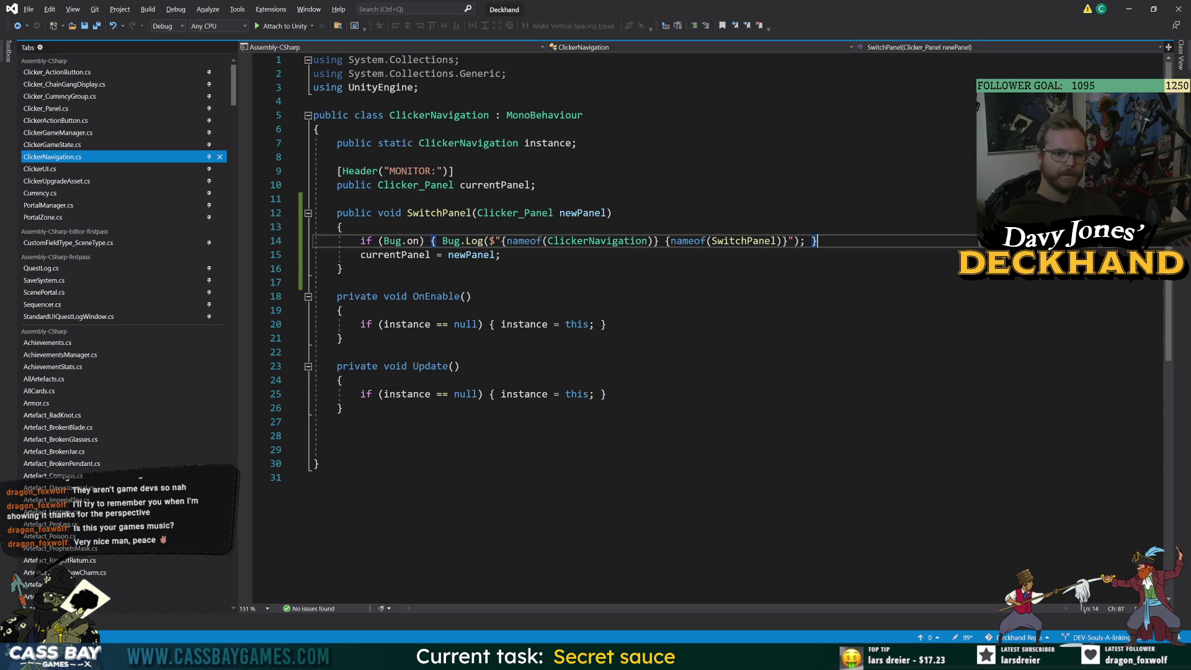
Extend the log message with 'to: {newPanel.panel' and jump to the panel field definition.
click(797, 240)
text(to:)
text(newPanel{)
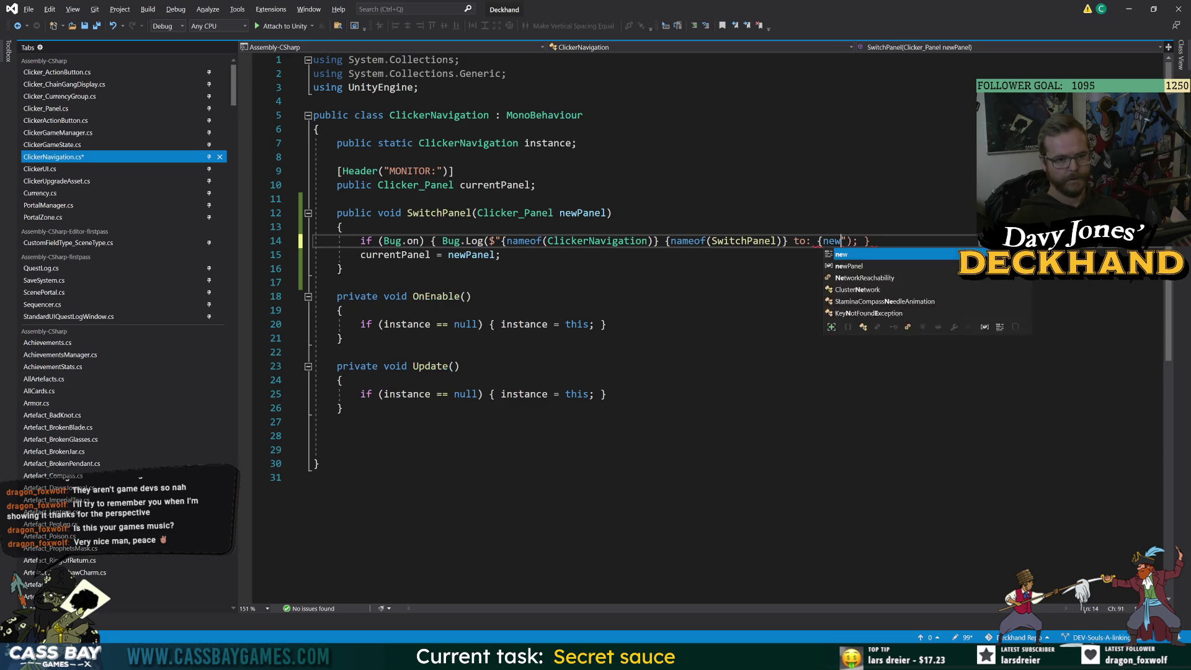
text(.panel)
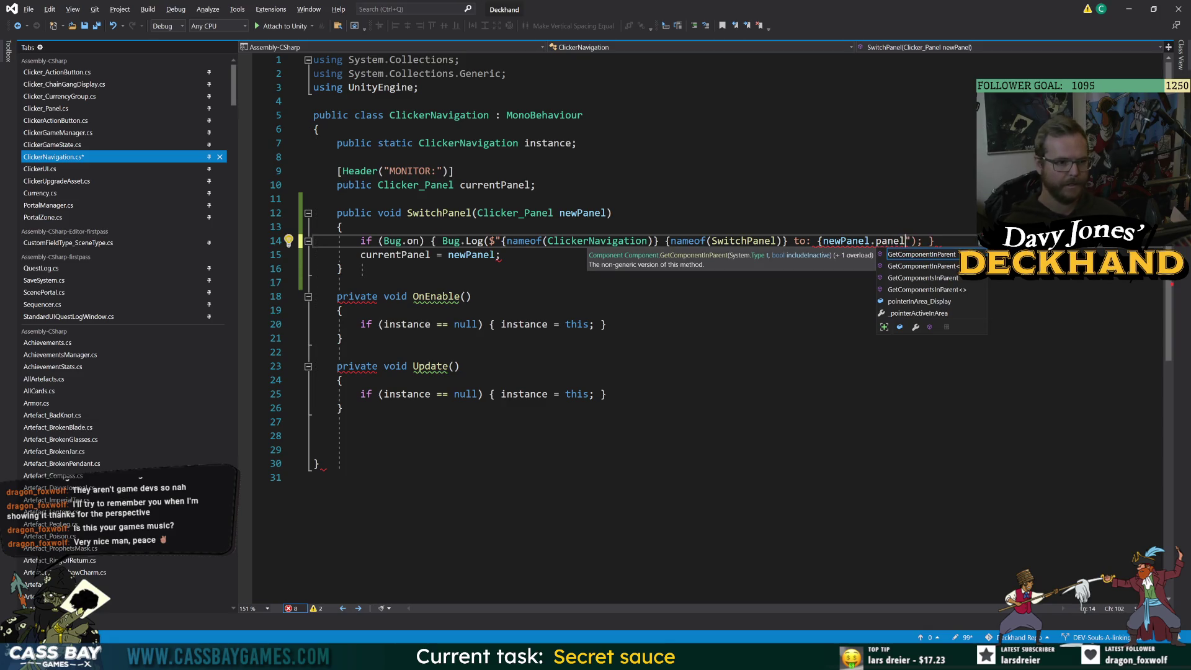
key(F12)
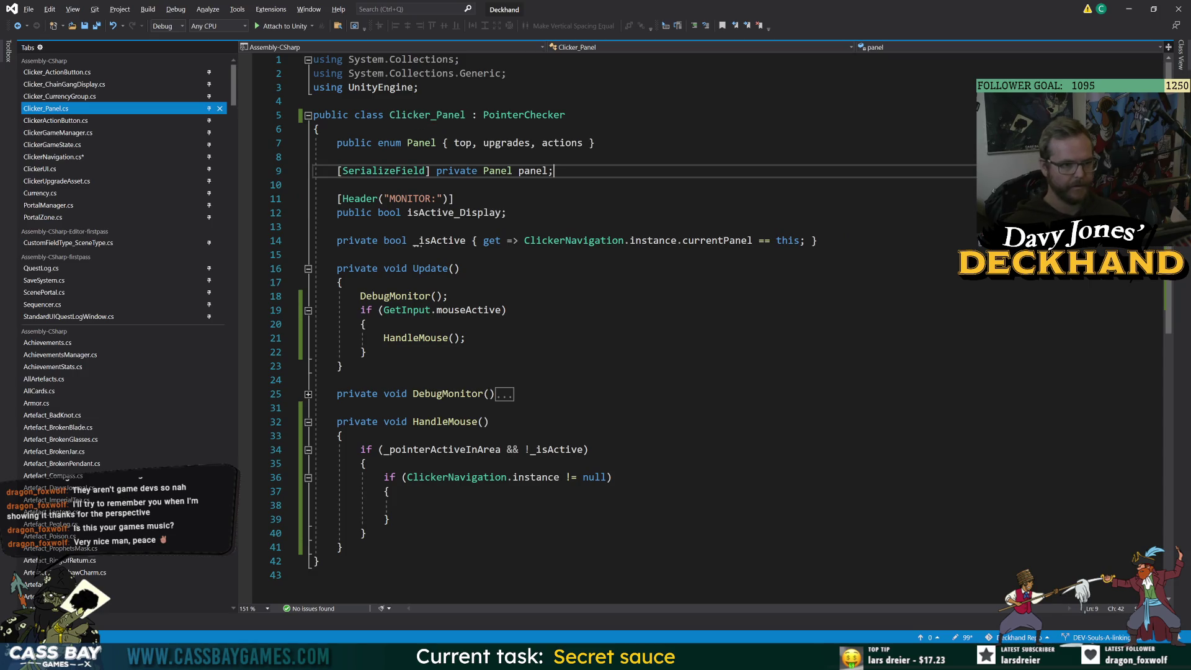
Add a public Panel _panel getter returning panel, and log newPanel._panel in SwitchPanel.
key(Return)
text(public Pane)
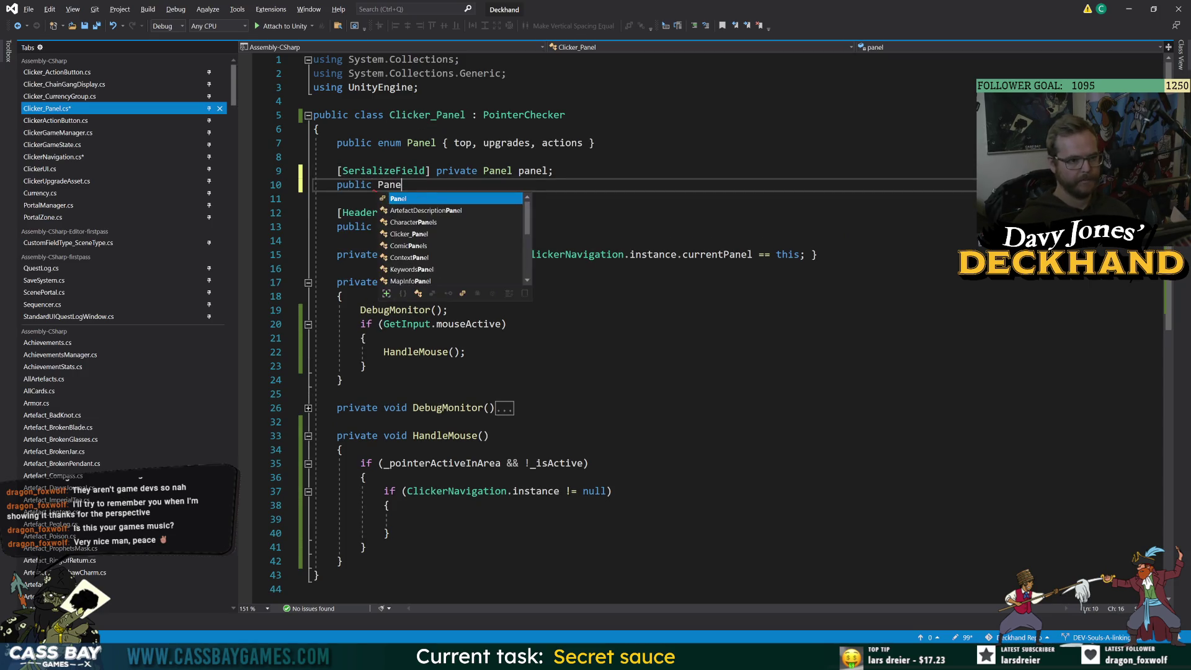
text(l _panel { get =>)
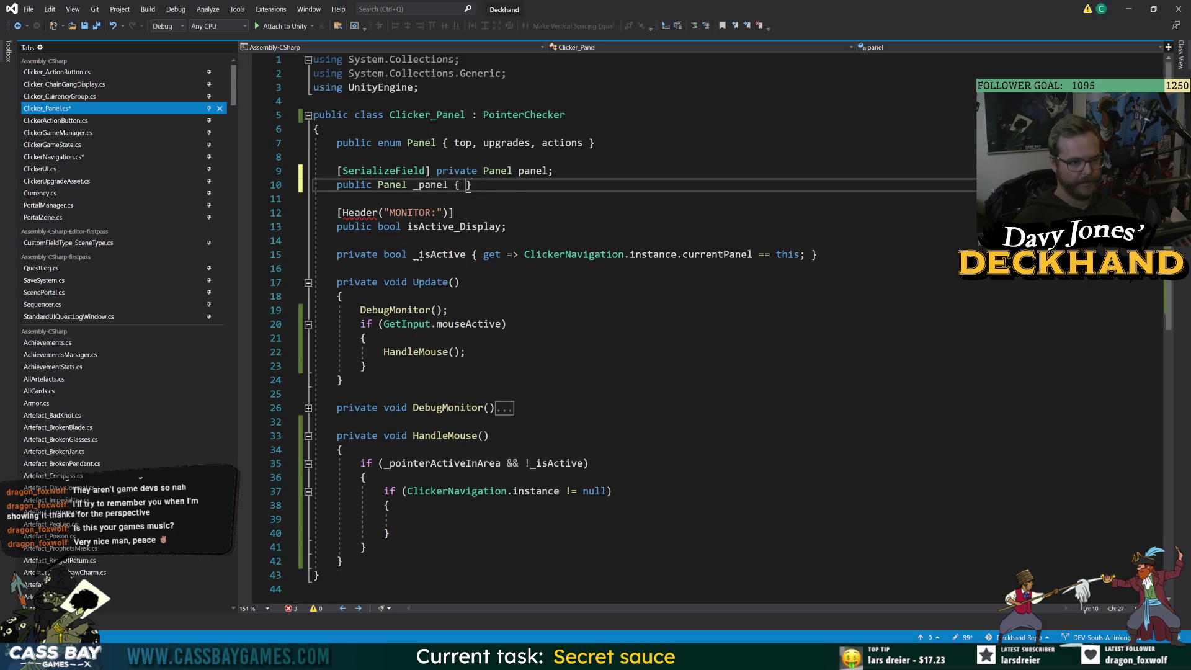
text( panel;)
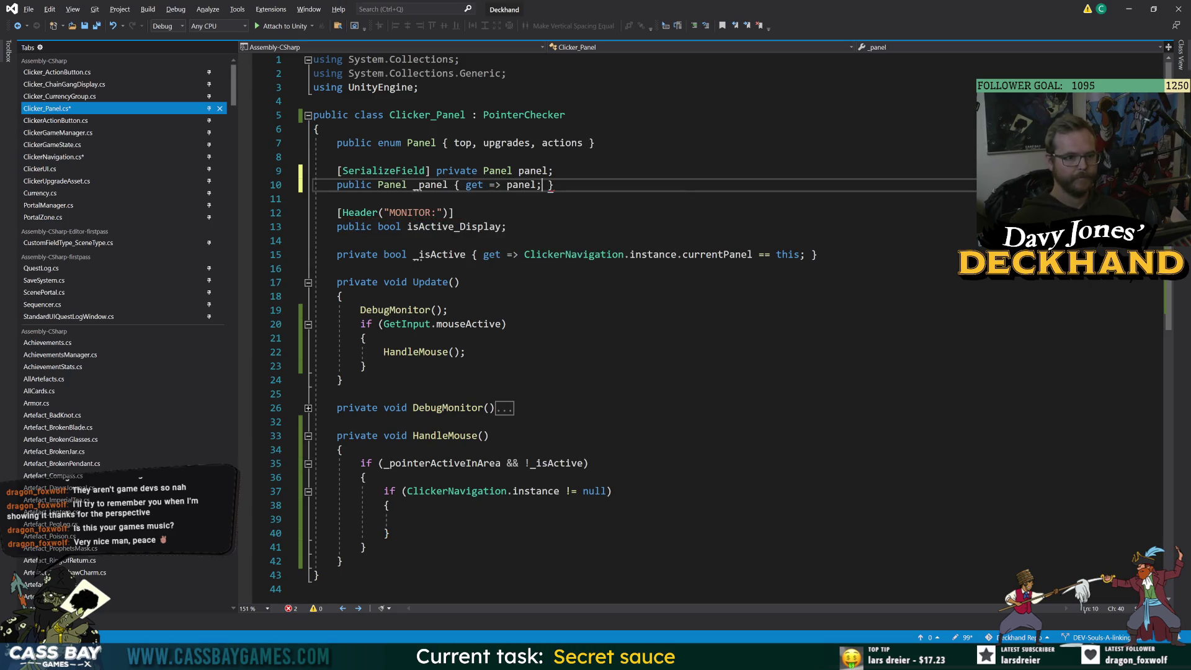
click(515, 408)
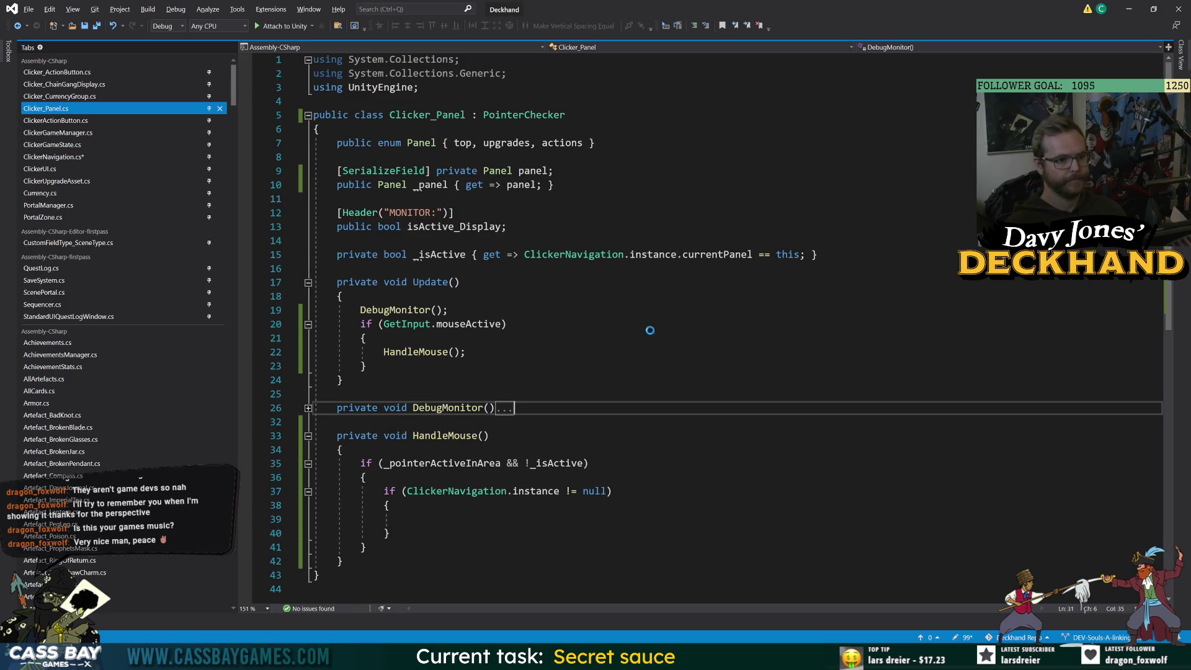
click(18, 27)
click(19, 27)
click(19, 27)
double_click(891, 240)
text(_panel)
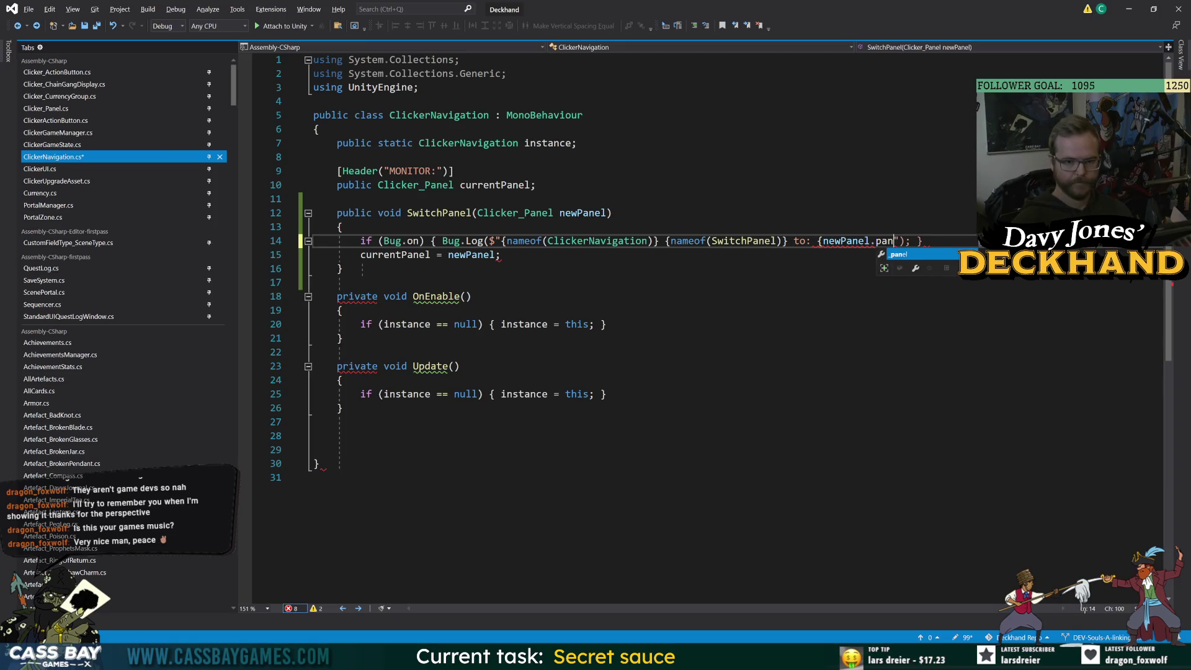
text(})
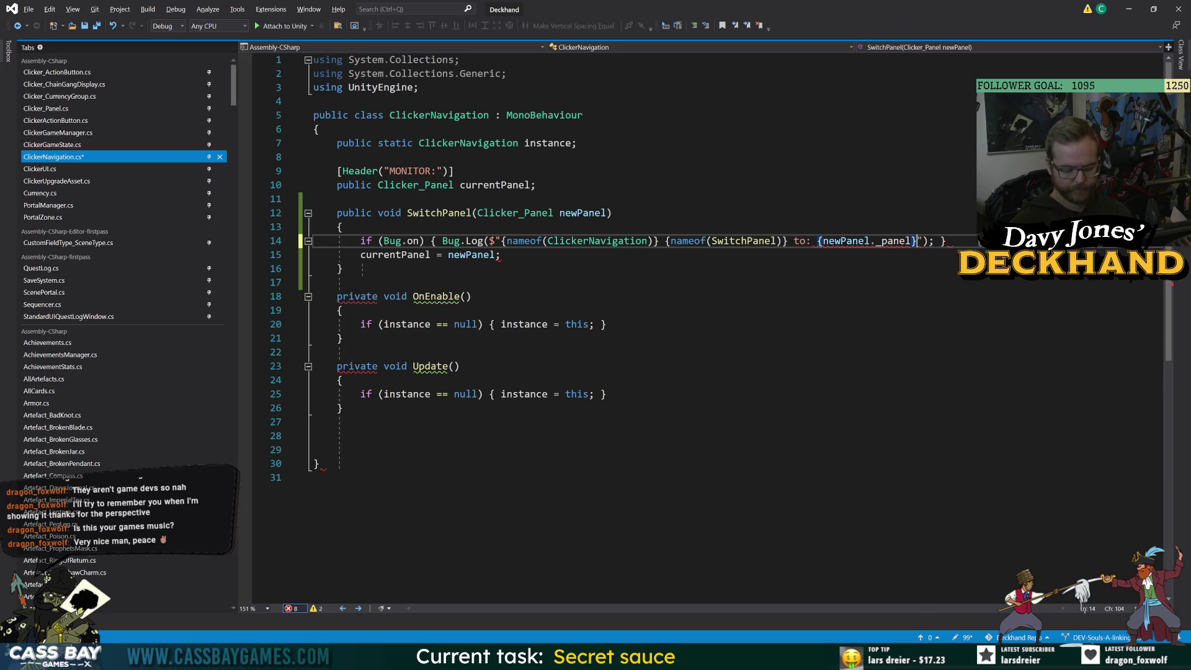
Go to Clicker_Panel and close the ClickerActionButton, ClickerGameManager and ClickerGameState files.
click(342, 380)
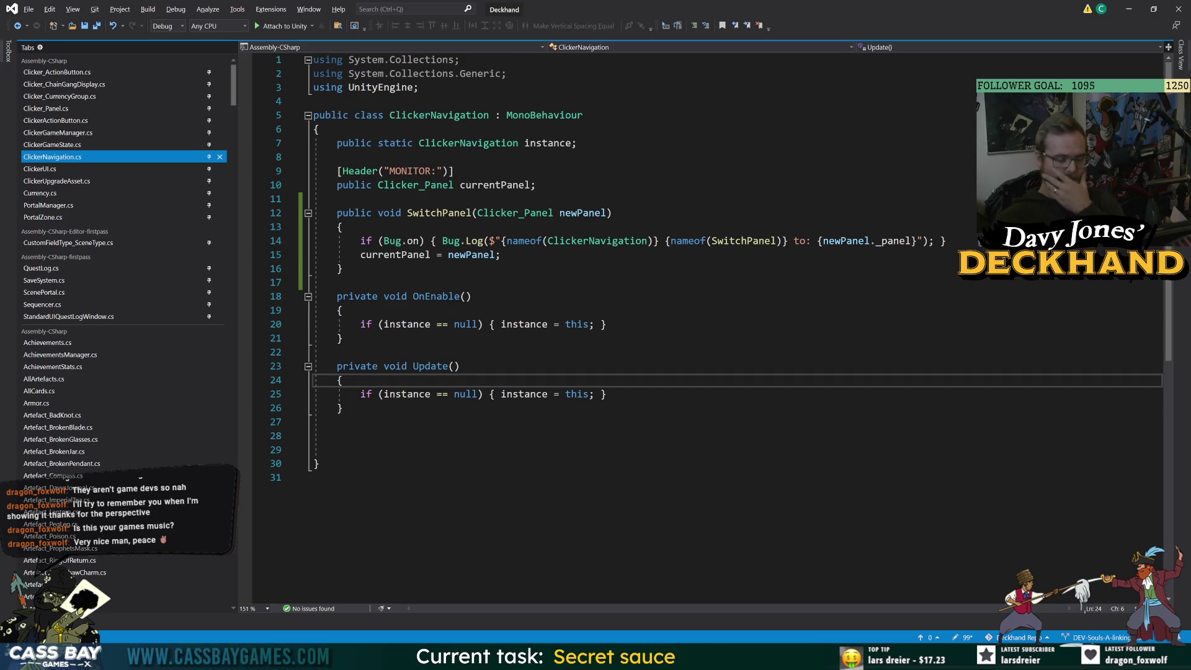
click(342, 268)
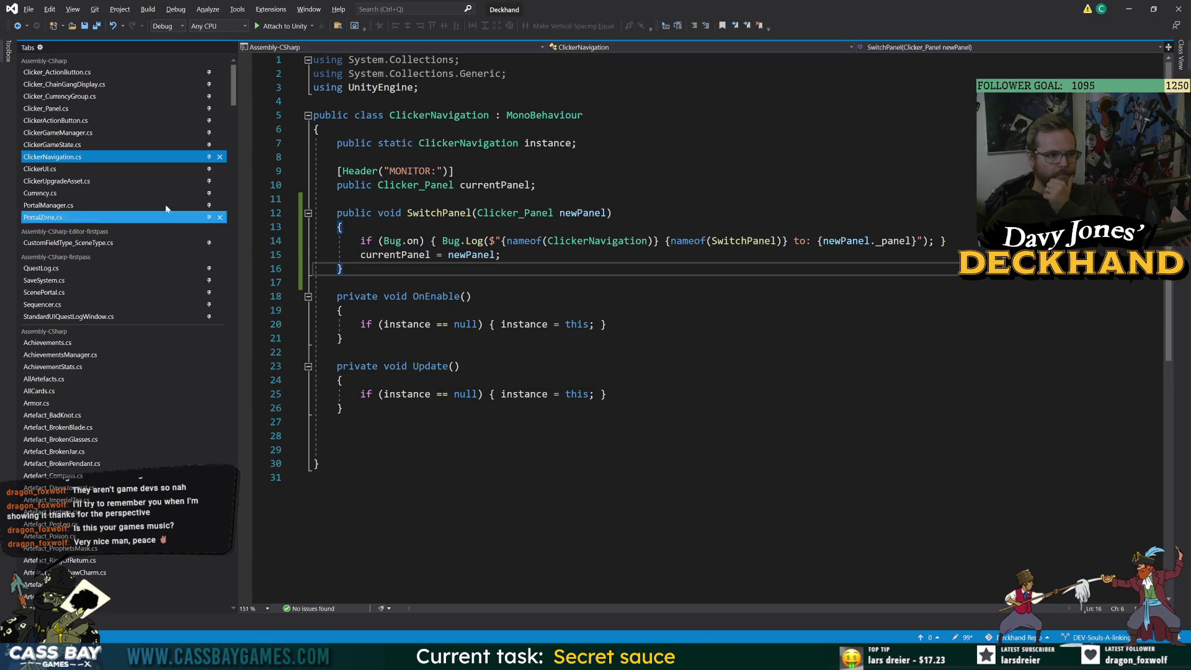
ctrl+click(515, 213)
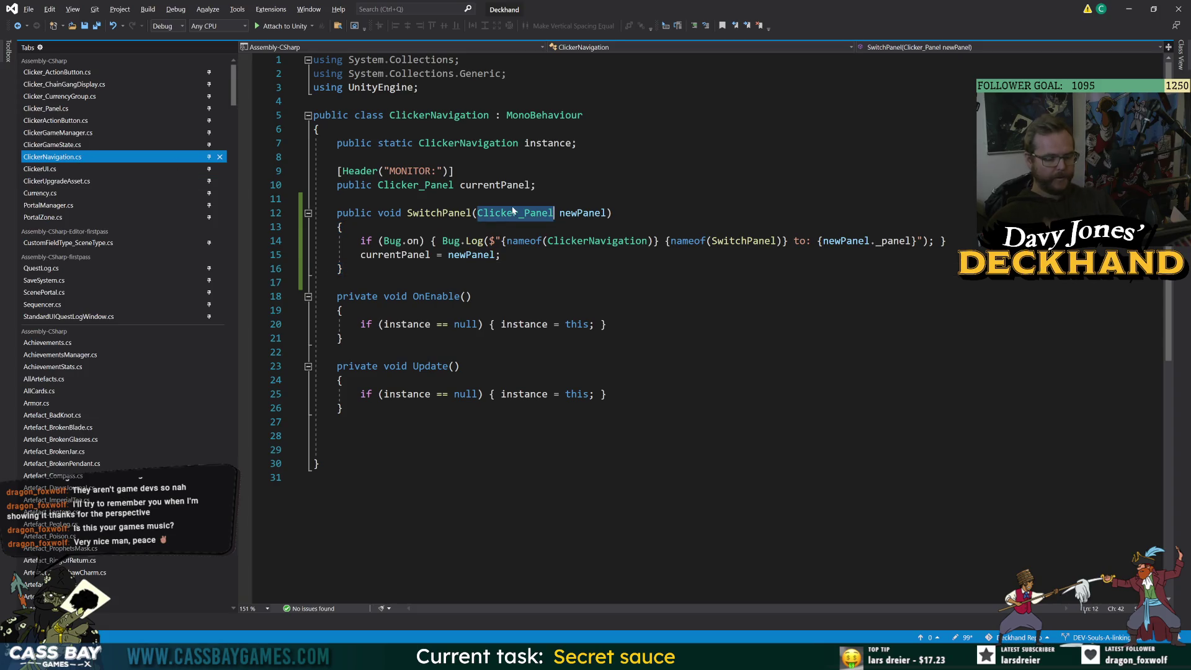
middle_click(210, 122)
middle_click(210, 122)
middle_click(210, 122)
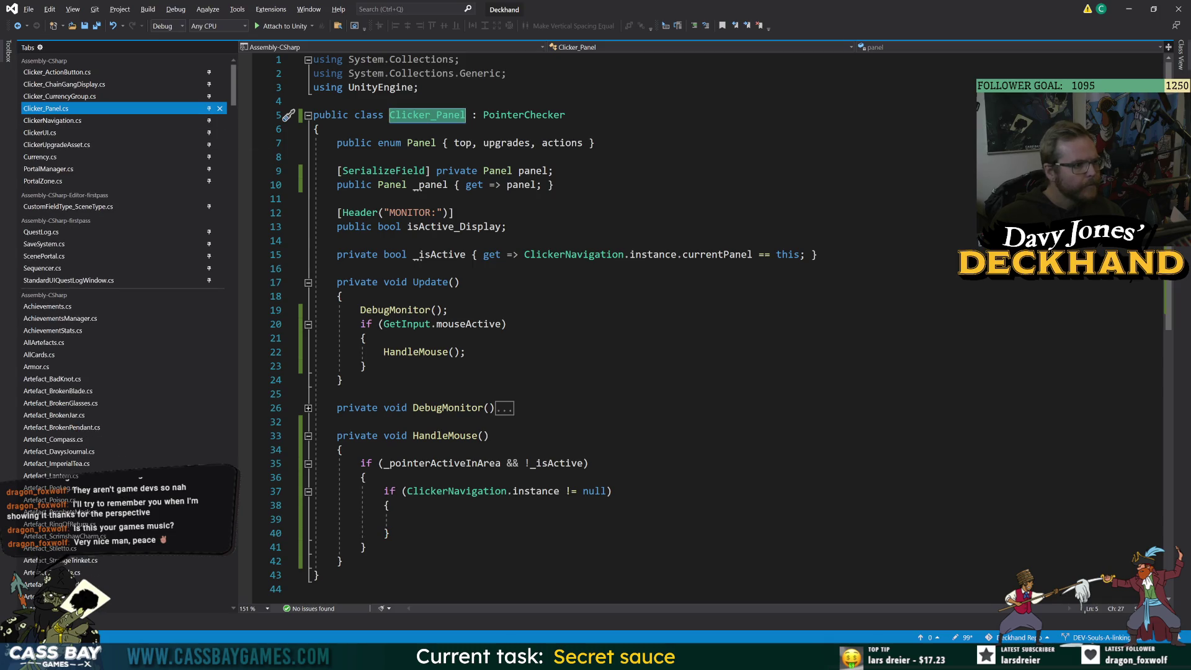
click(345, 379)
Inside HandleMouse's null-check, add ClickerNavigation.instance.SwitchPanel(this);.
click(407, 519)
text(Cl)
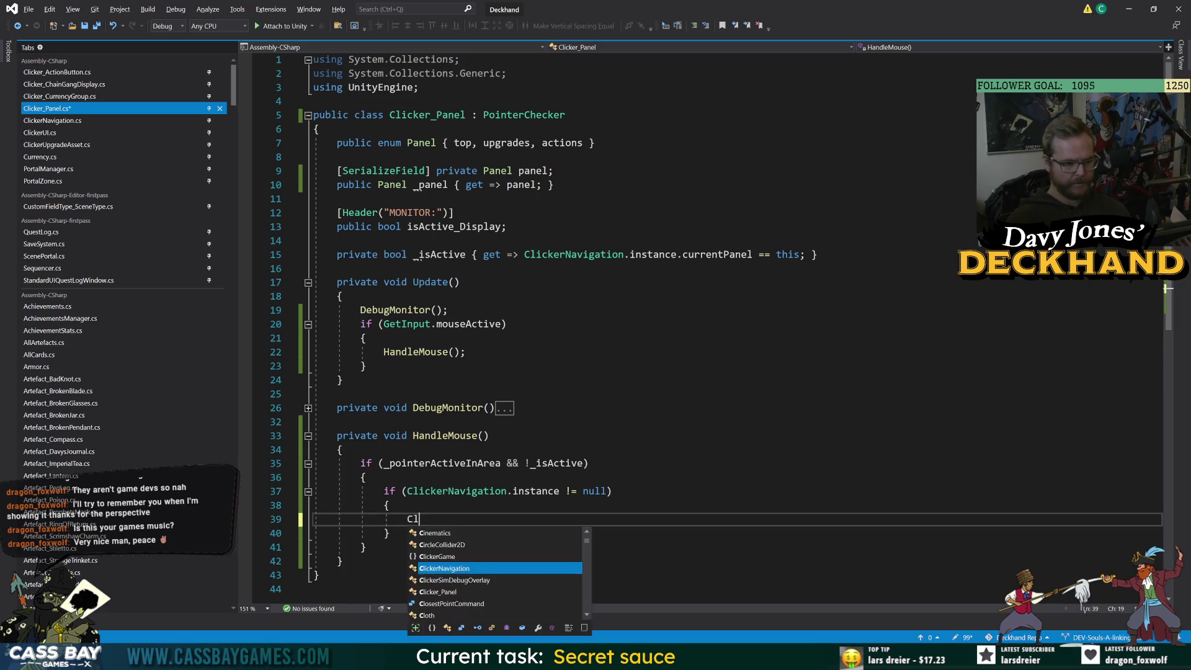
text(ickerNavigation.instance.)
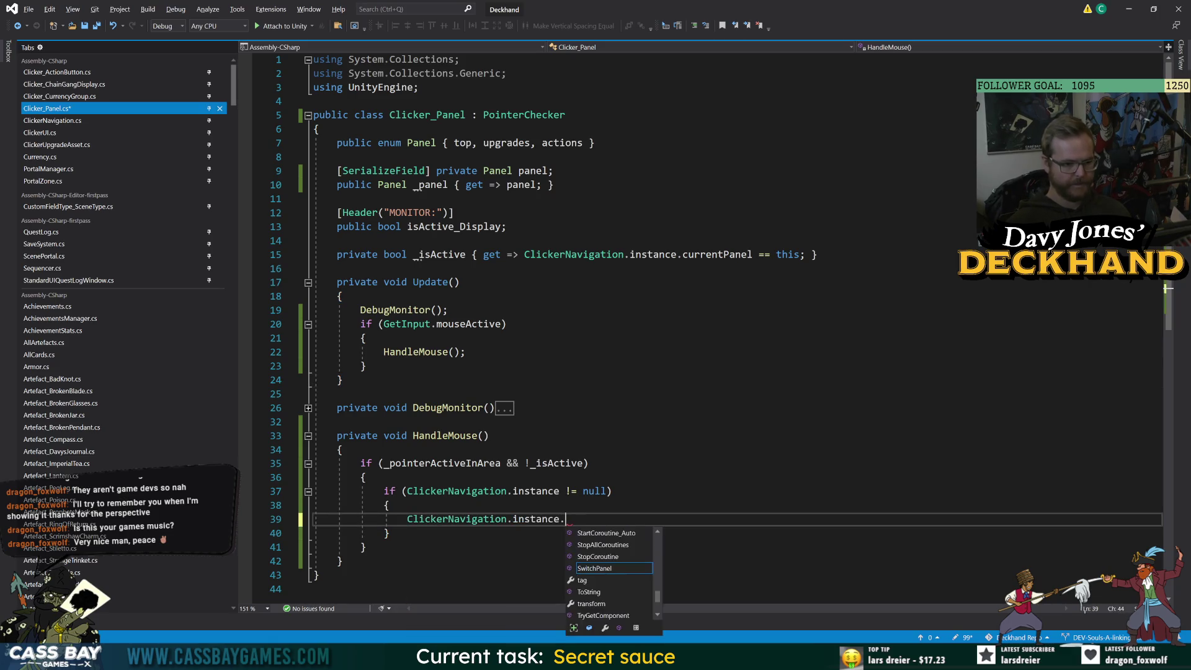
text(set)
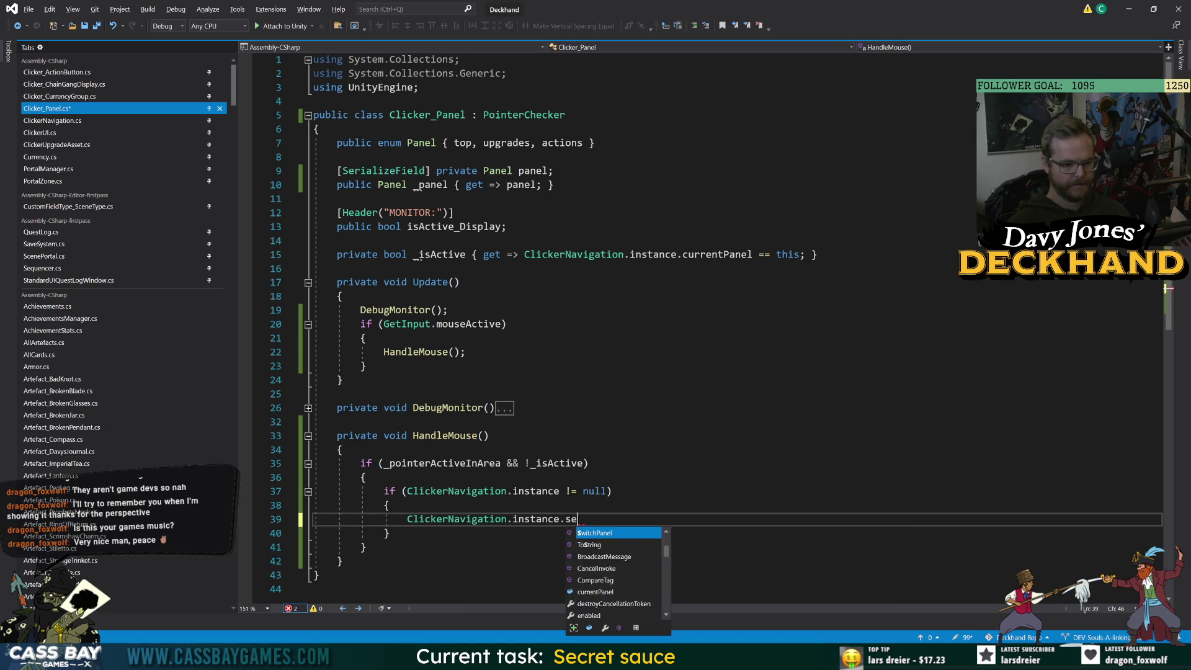
key(BackSpace)
key(BackSpace)
key(BackSpace)
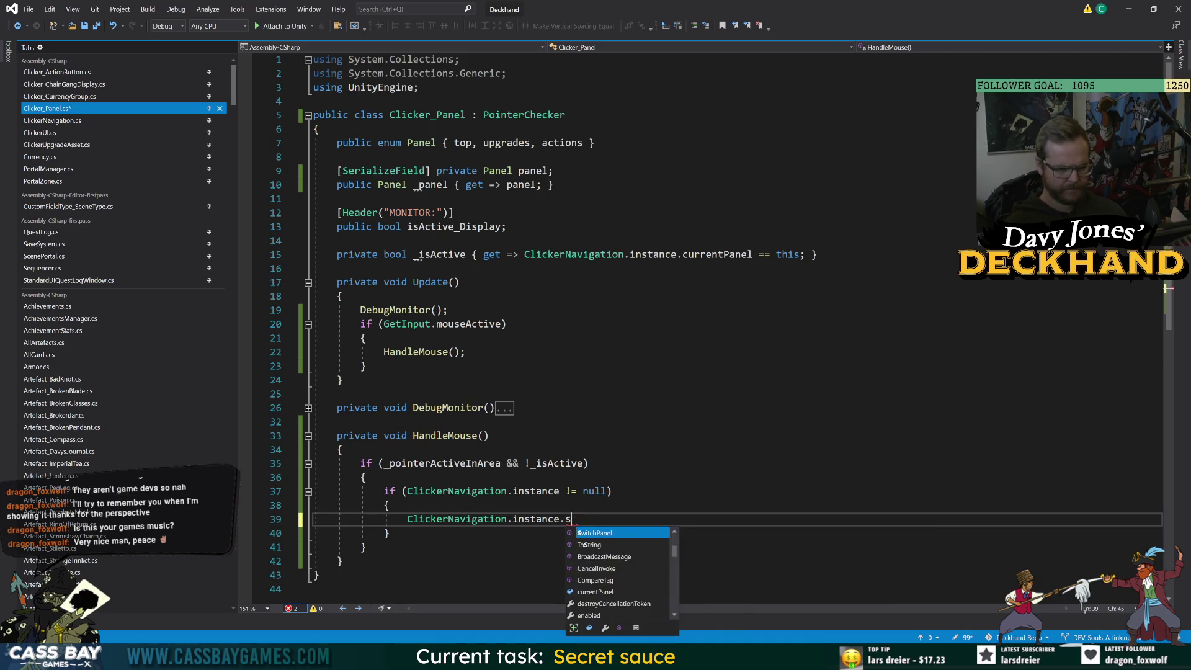
text(sw(this)
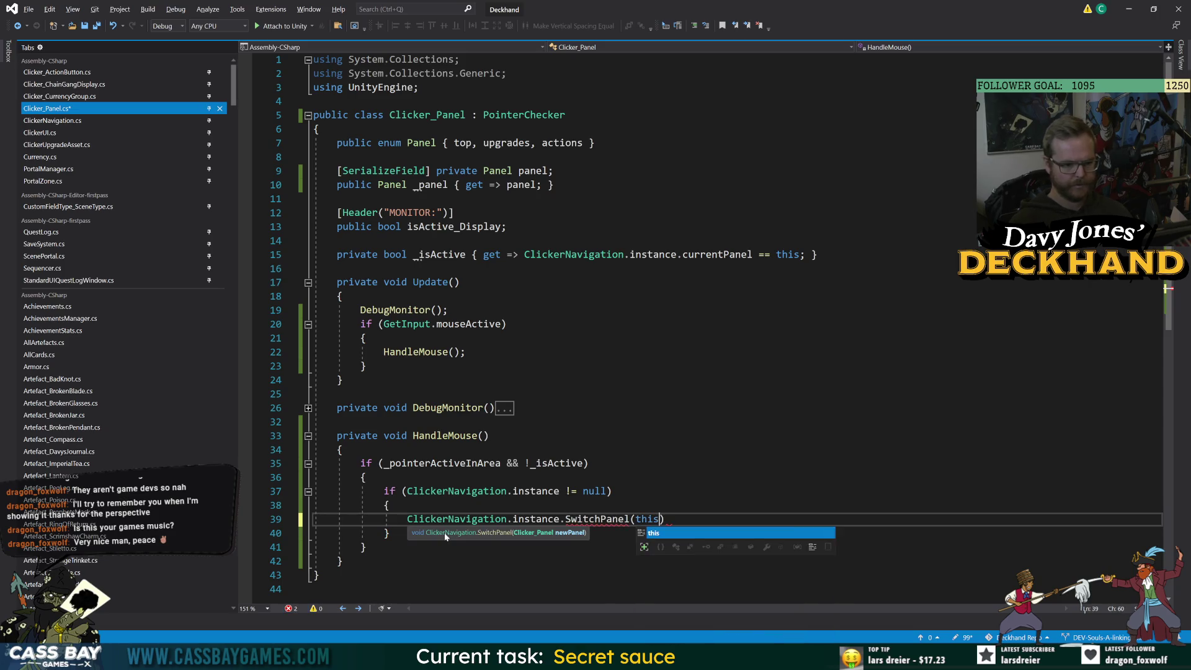
text(;)
click(337, 394)
click(671, 519)
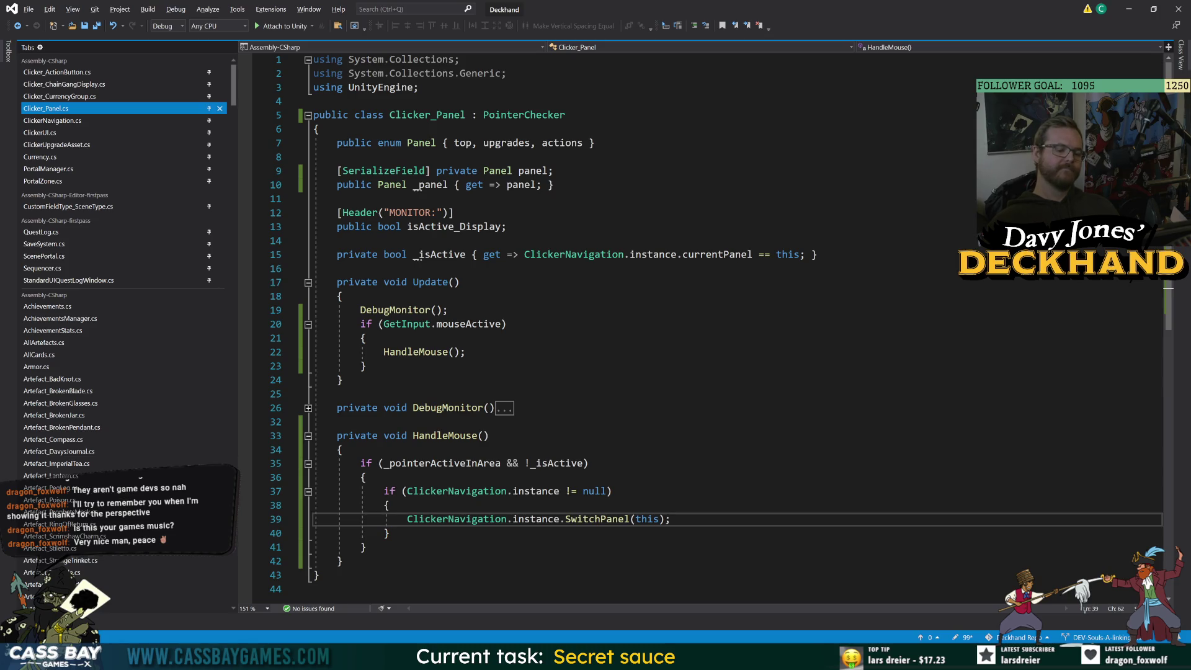
Check the Update method and if-block braces, then select the _panel getter line.
click(366, 338)
key(Up)
click(388, 533)
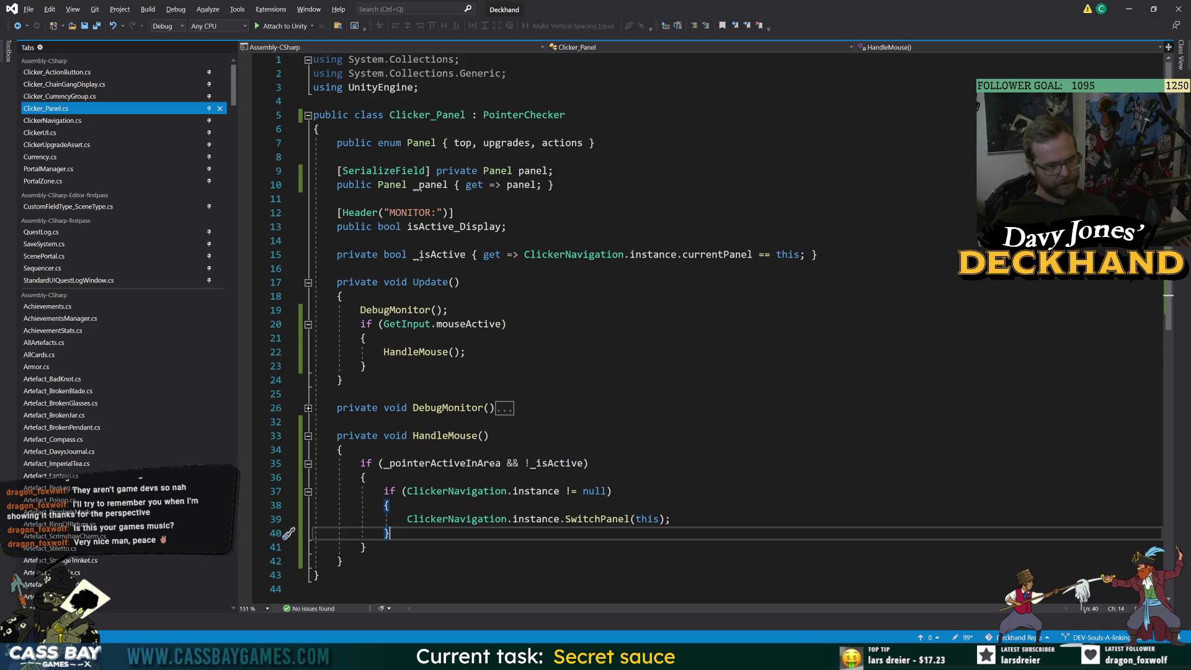
click(553, 185)
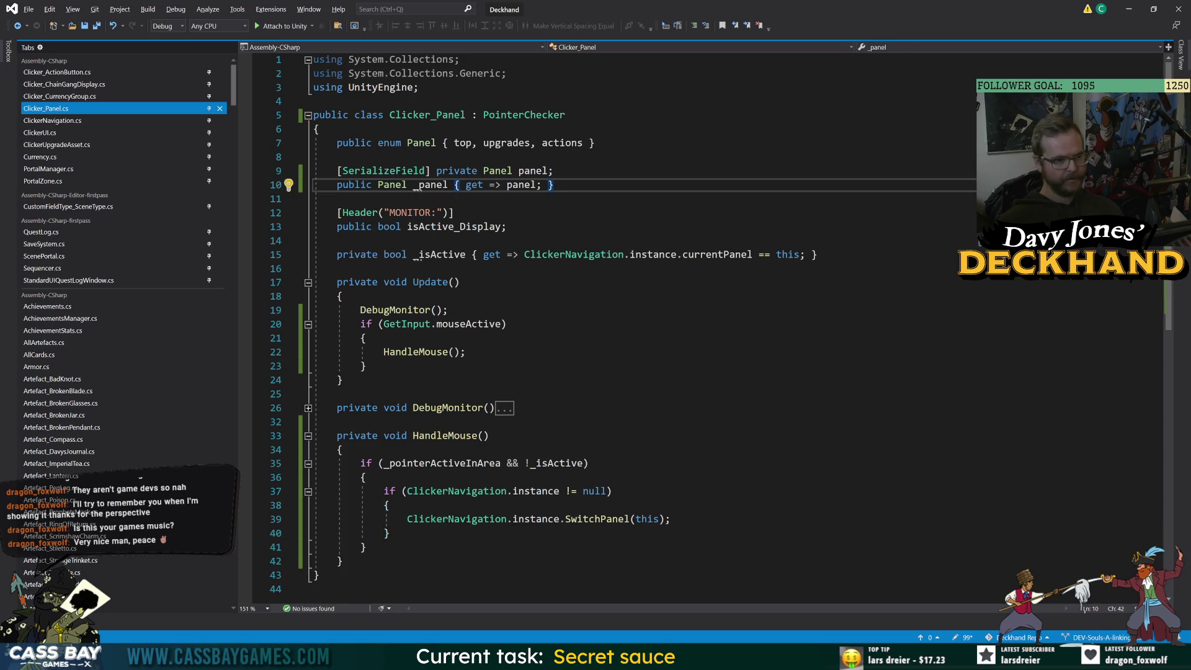
Move the _panel getter above the panel field and label it with a '// getters' comment.
shift+click(314, 185)
key(alt+Up)
key(alt+Up)
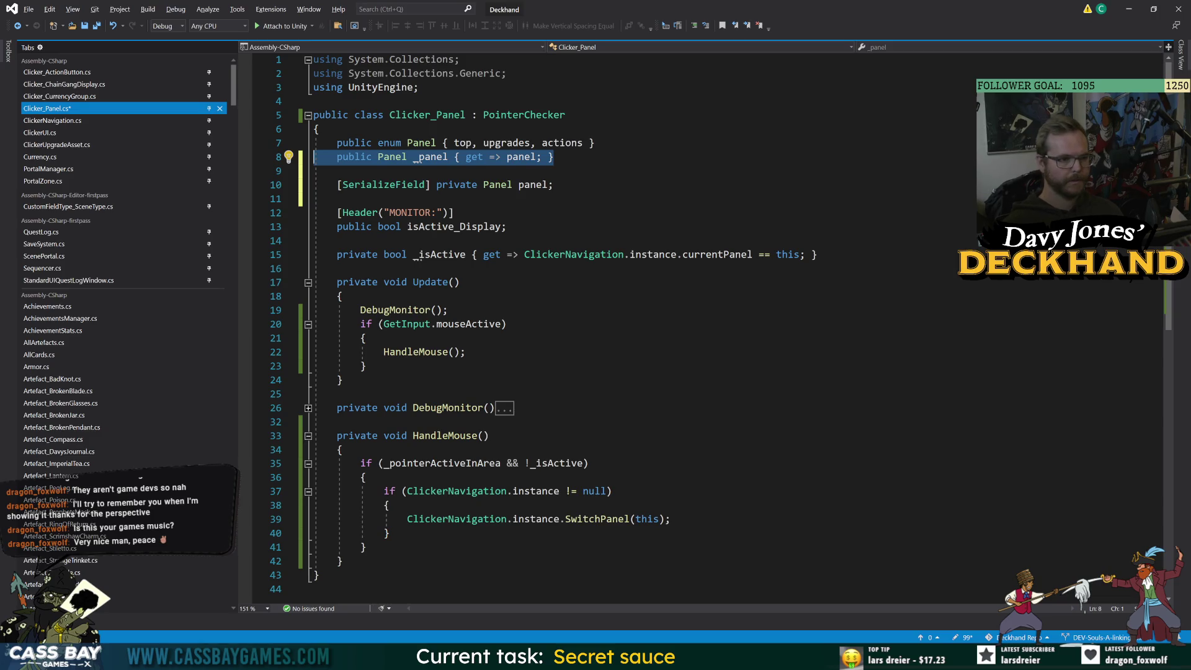
key(ctrl+period)
key(Escape)
key(Up)
key(End)
key(Return)
key(Return)
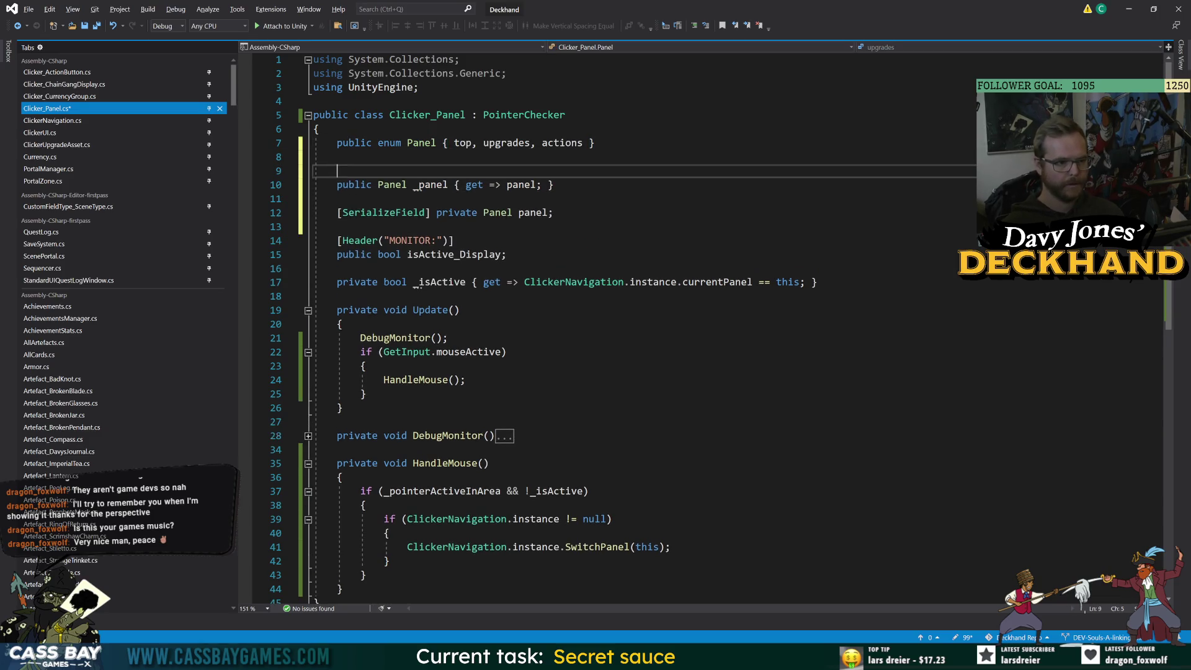
text(getters)
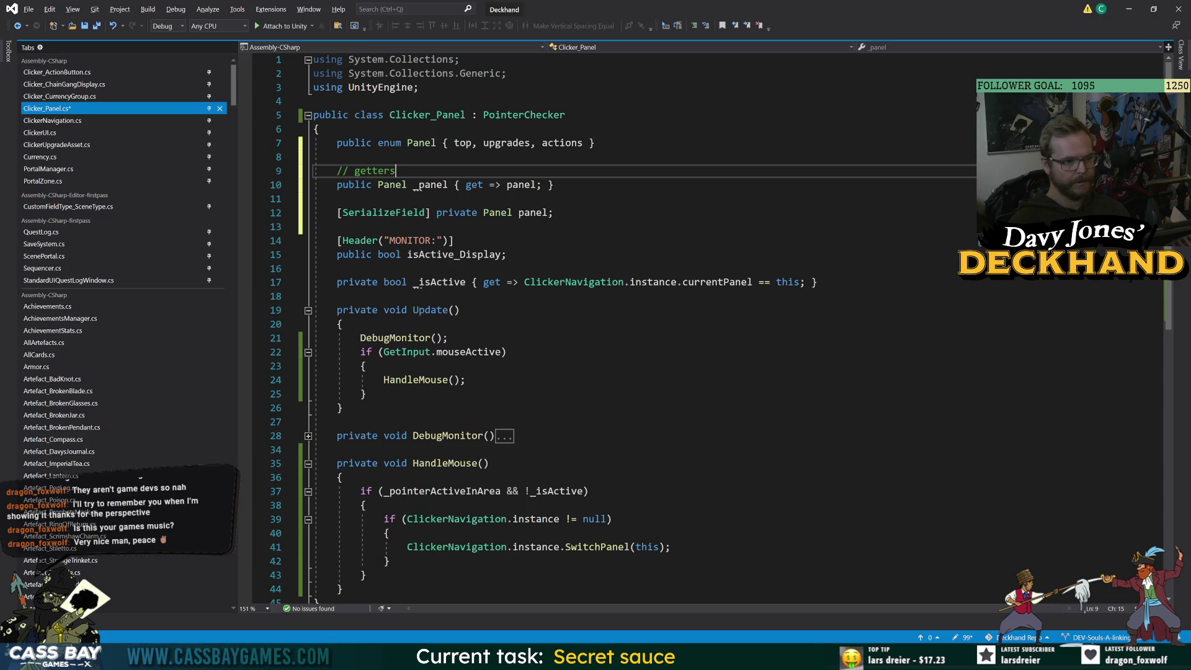
Copy the MONITOR header above the panel field, rename it SETTINGS, and save.
key(Down)
key(Down)
key(Down)
key(Return)
key(ctrl+c)
key(ctrl+v)
double_click(412, 212)
text(SETTINGS)
key(ctrl+s)
Add a '[SerializeField] private CanvasGroup panelHighlight;' field below the panel field and save.
key(Down)
key(End)
key(Return)
text([SerializeField])
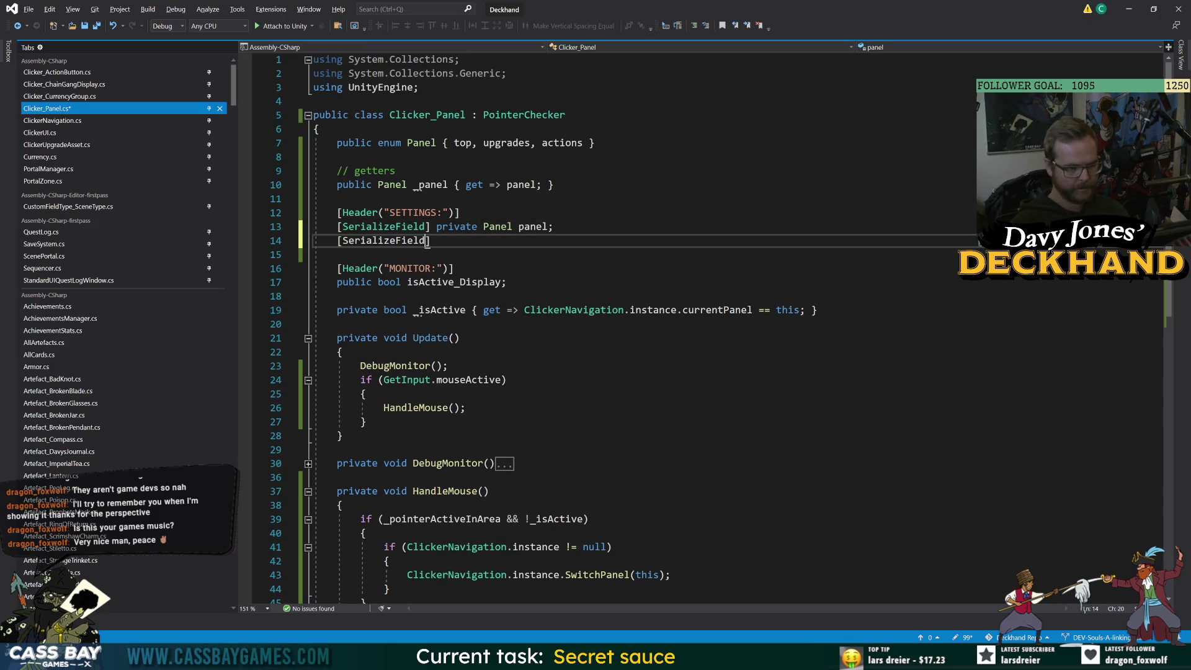
text( privat)
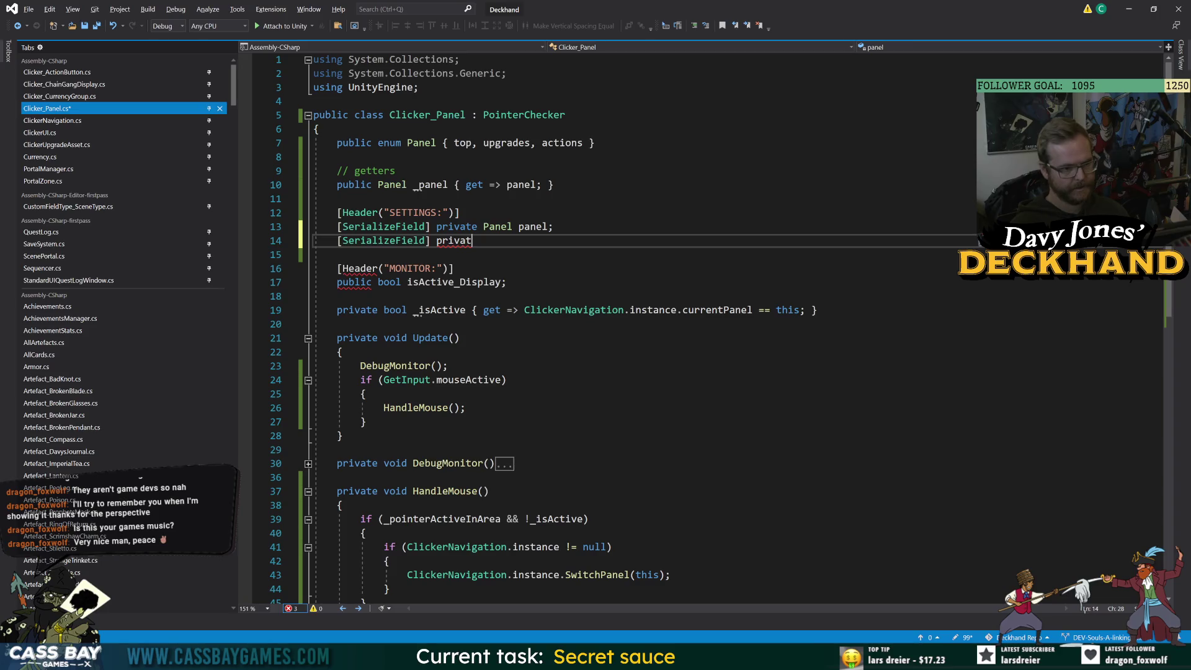
text(e CanvasGroup)
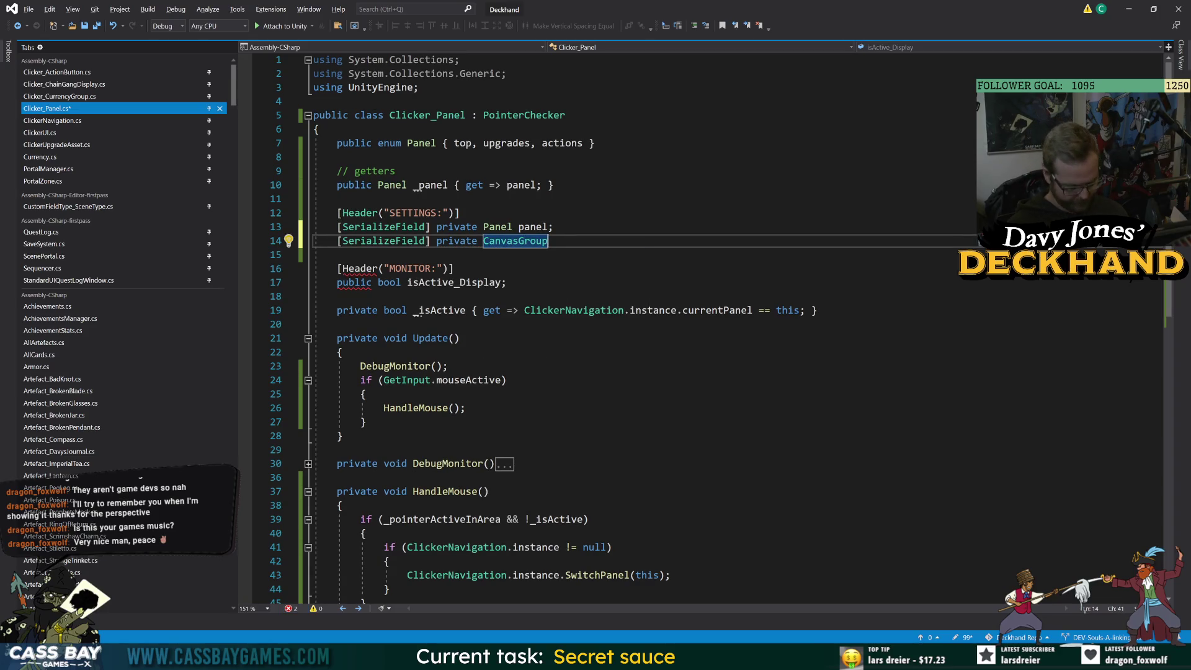
text( panelHighlight;)
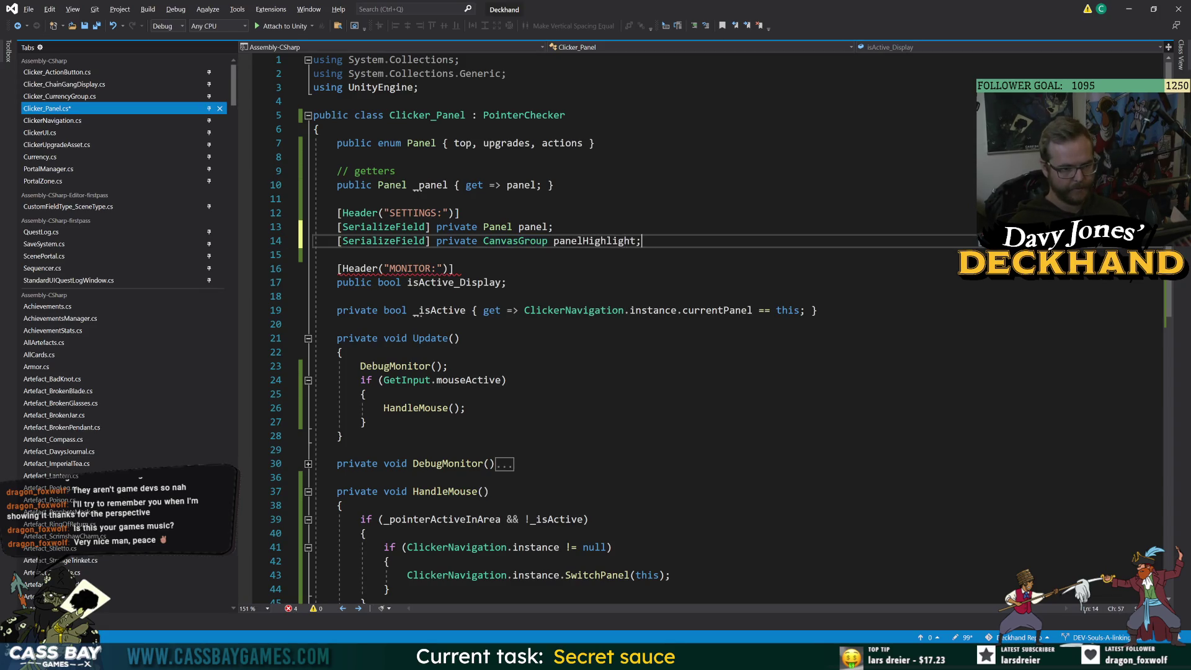
key(ctrl+s)
In Update, after the mouse check, open an 'if (panelHighlight != null)' block.
click(343, 352)
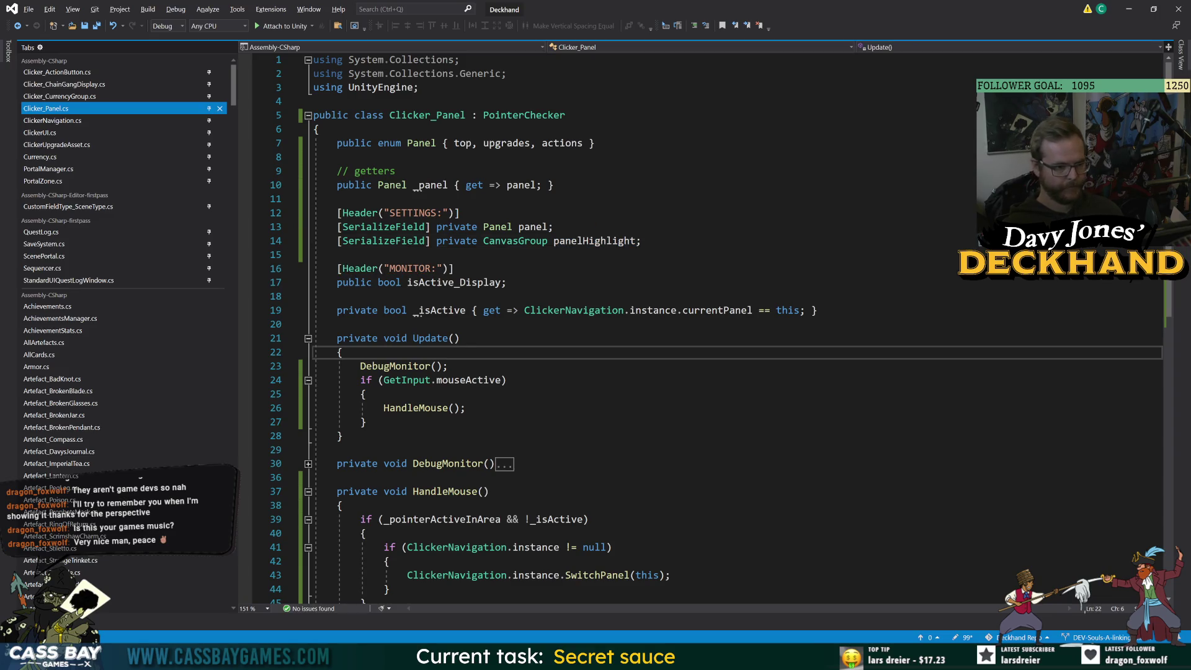
click(367, 422)
key(Return)
key(Return)
text(if (pa)
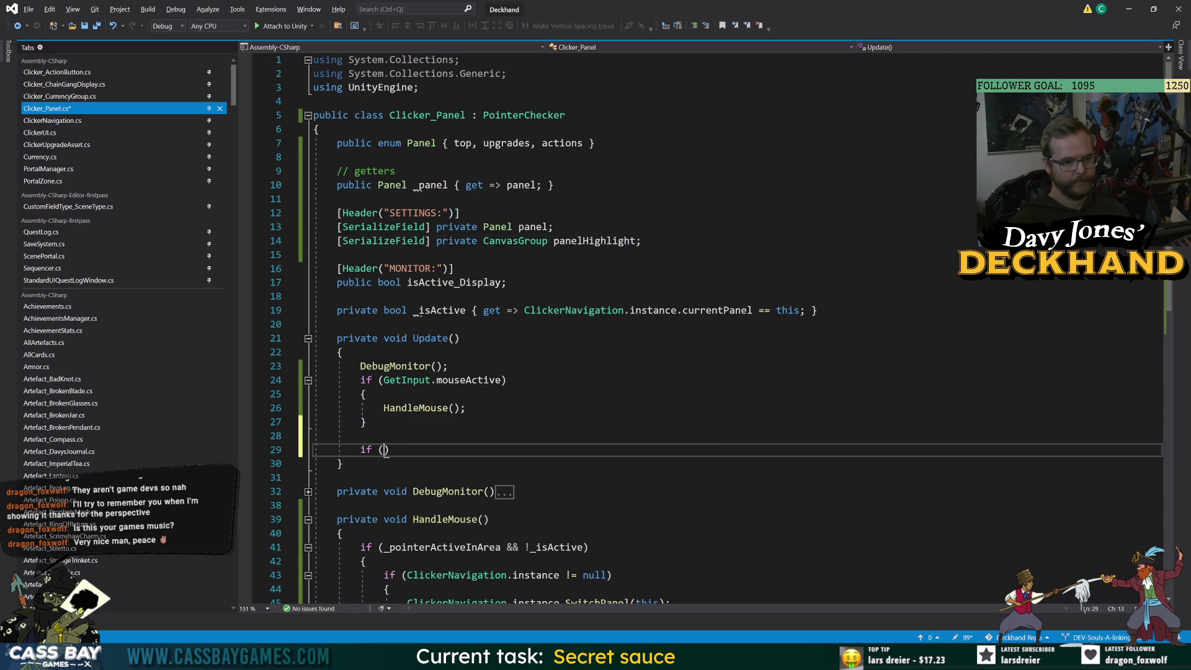
key(Down)
key(Tab)
text(!= null)
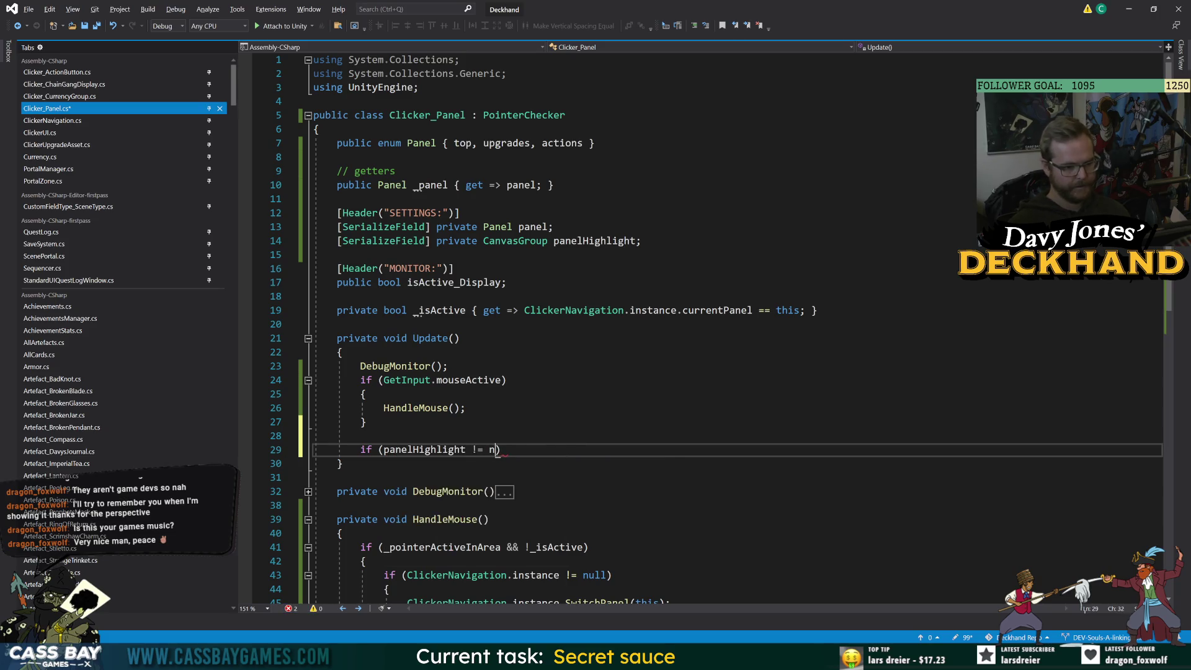
text())
key(Return)
text({)
key(Return)
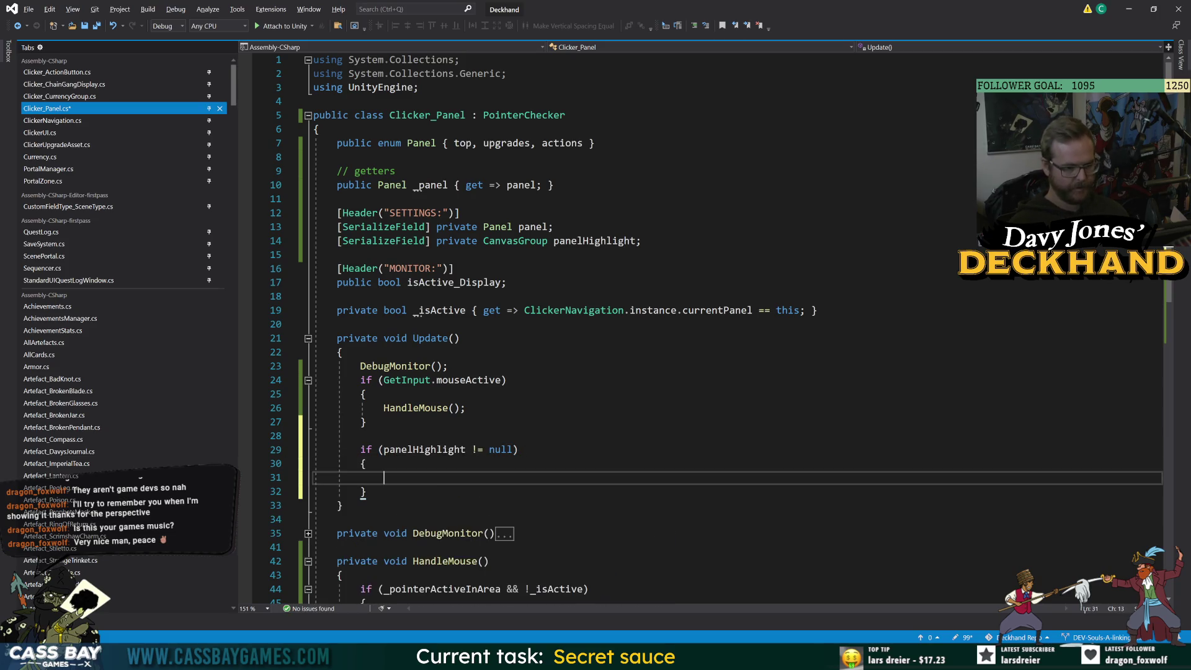
Inside the block, set panelHighlight.alpha from _isActive with a ternary ending in 0.
text(pane)
key(Tab)
text(.al)
key(Tab)
text(= )
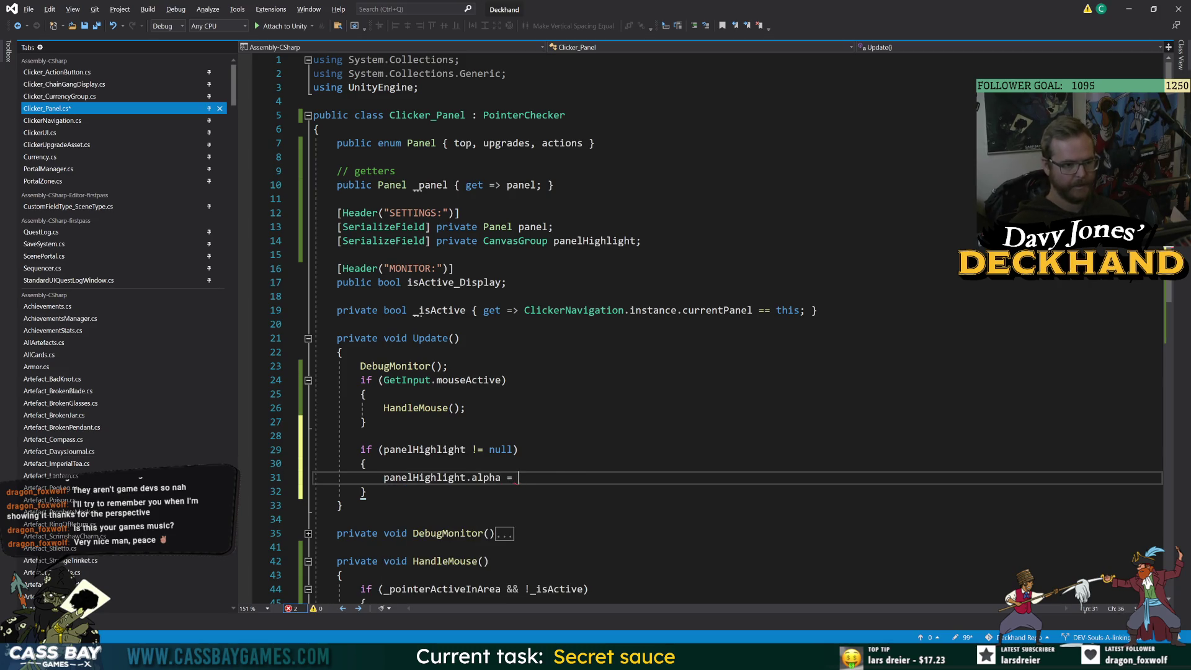
text(_is)
key(Tab)
text(?)
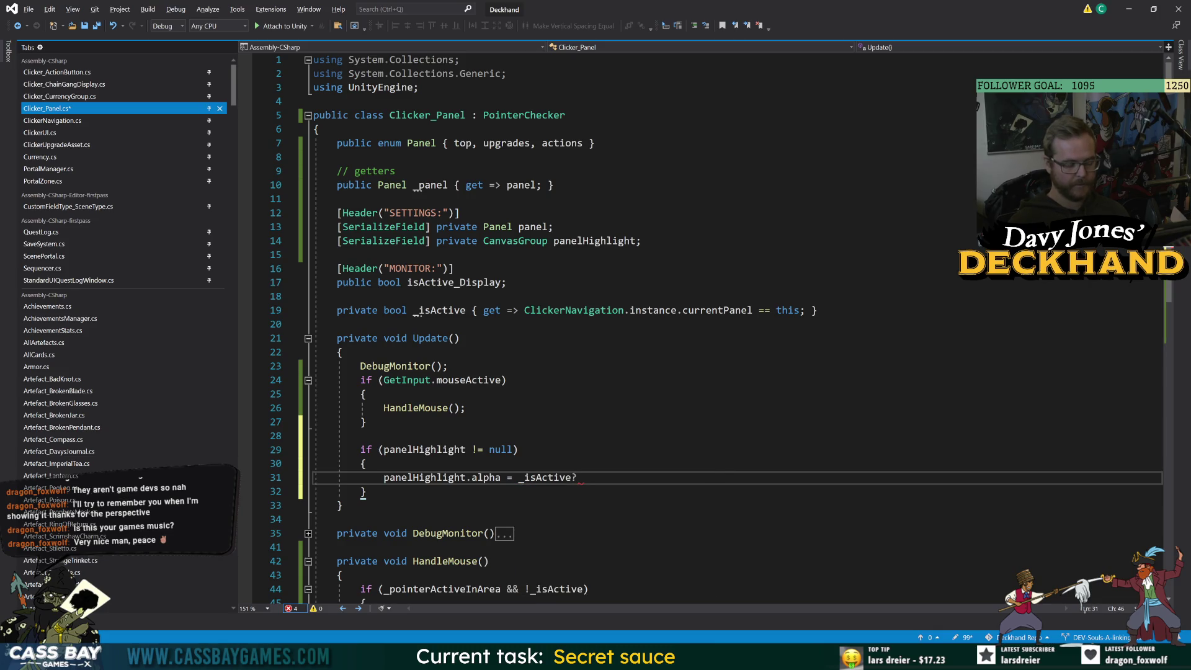
text( : 0;)
key(alt+Tab)
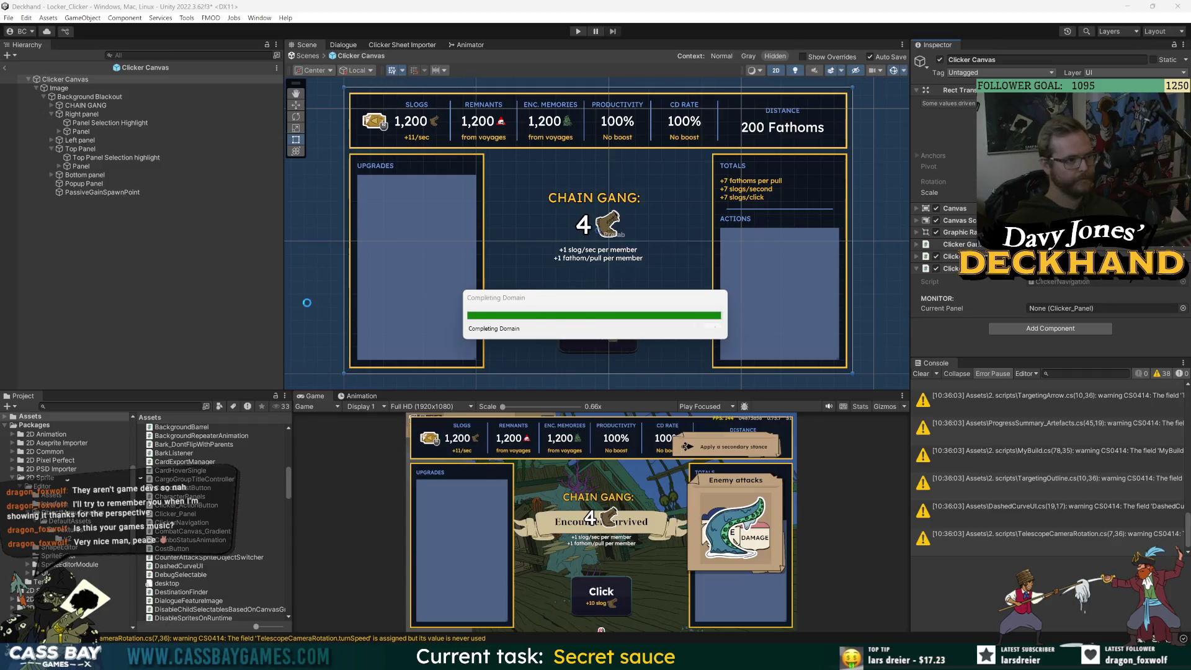
Select the Right panel and open the Panel dropdown in its Clicker_Panel SETTINGS section.
click(81, 114)
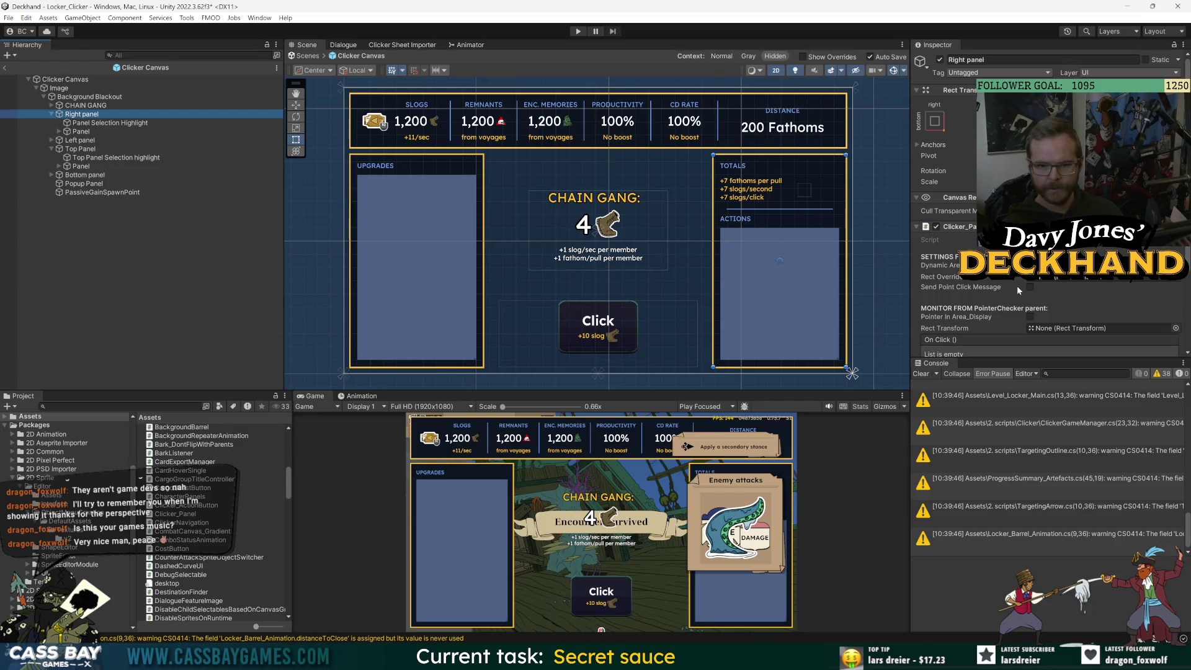
ctrl+click(80, 140)
ctrl+click(80, 149)
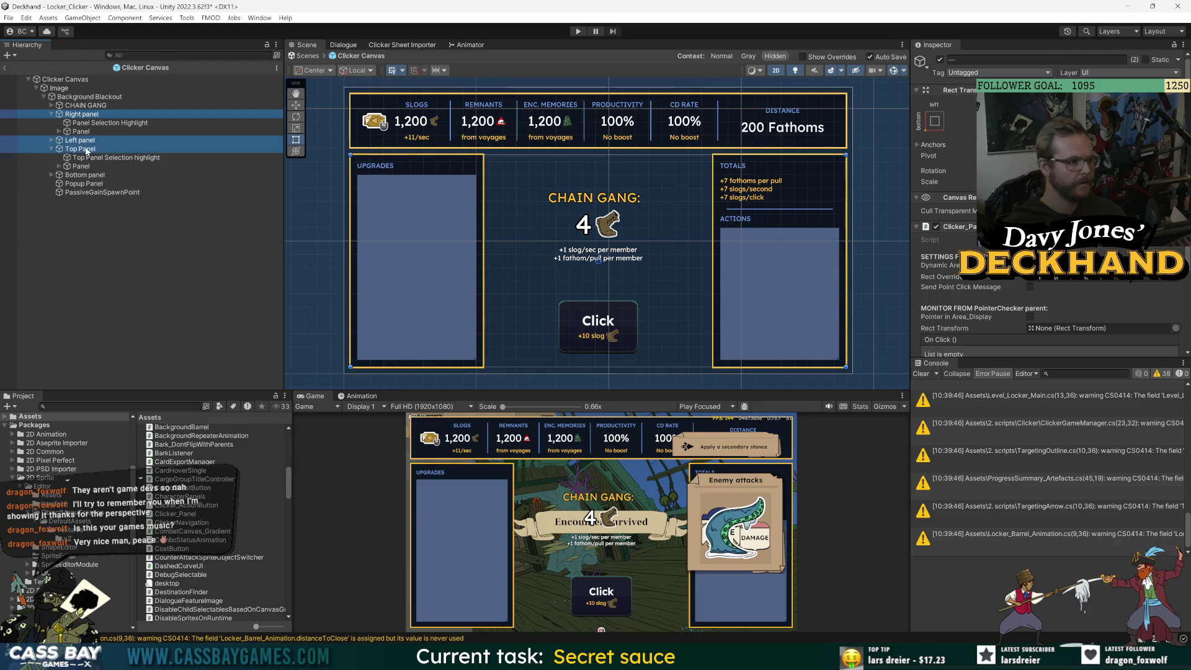
scroll(995, 284, down, 3)
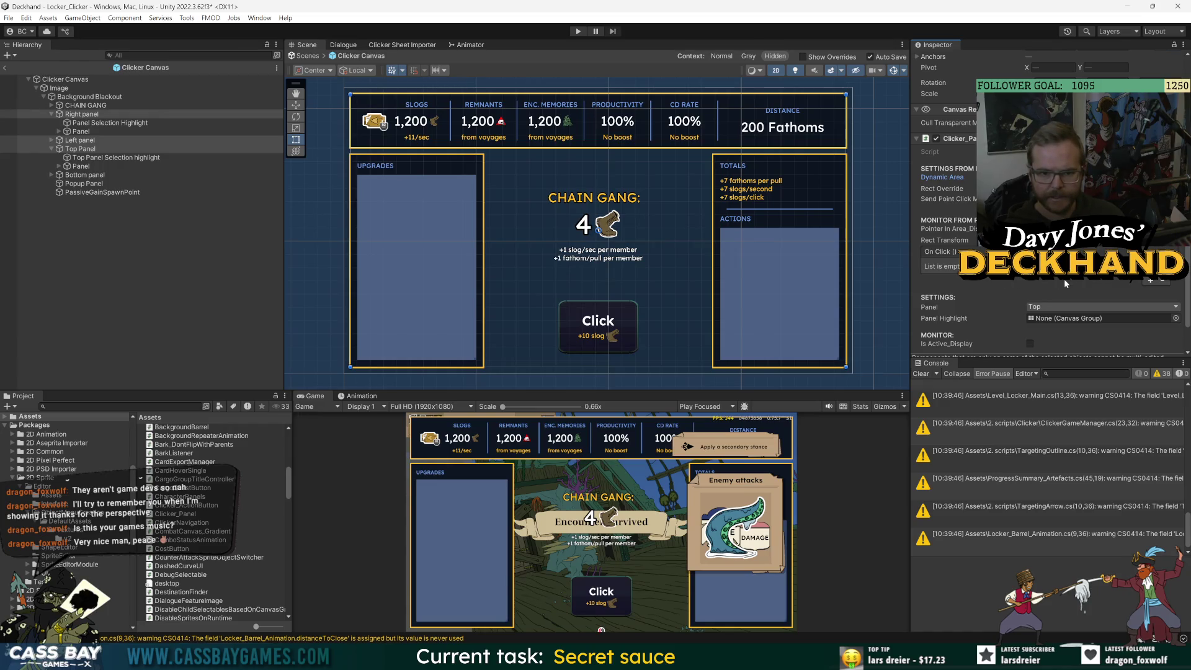
key(ctrl+z)
key(ctrl+z)
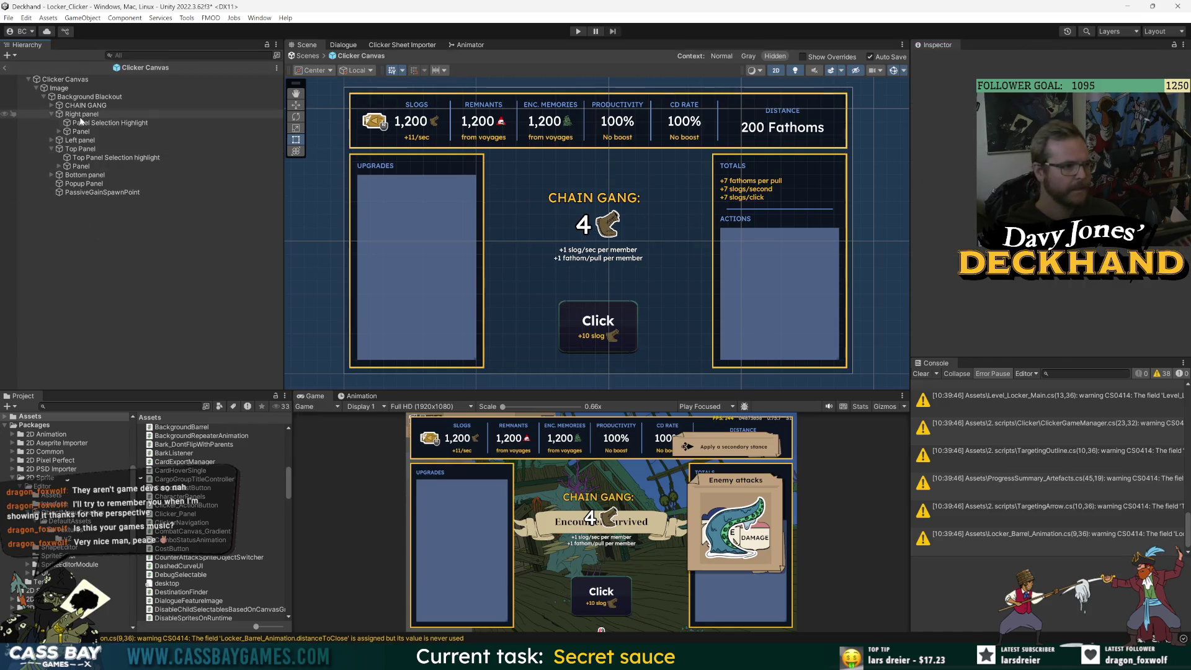
scroll(1014, 303, down, 2)
click(1054, 286)
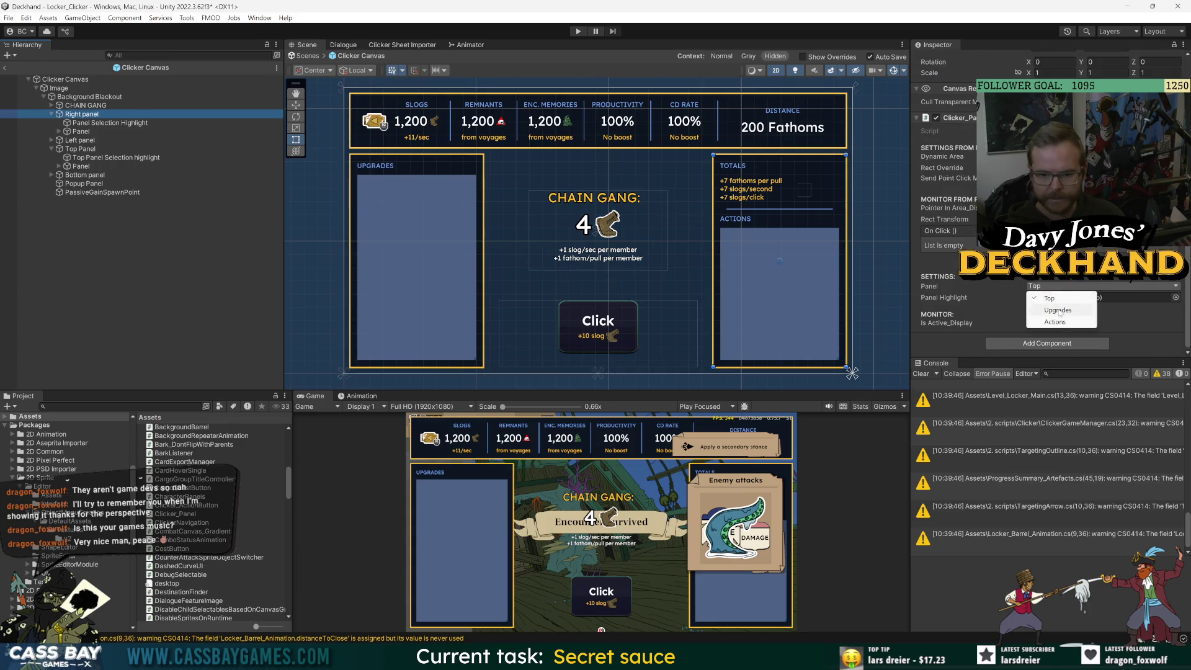
Set the Right panel to Actions and assign Panel Selection Highlight, with a new Canvas Group, as its Panel Highlight.
click(1063, 322)
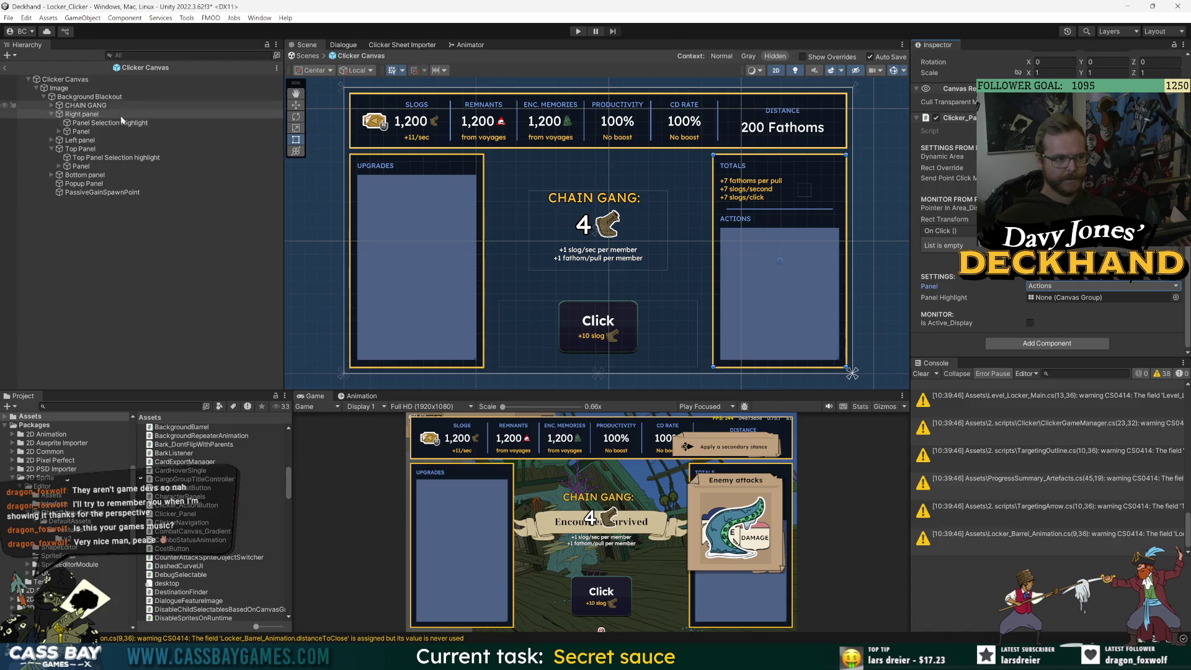
click(99, 124)
click(1054, 252)
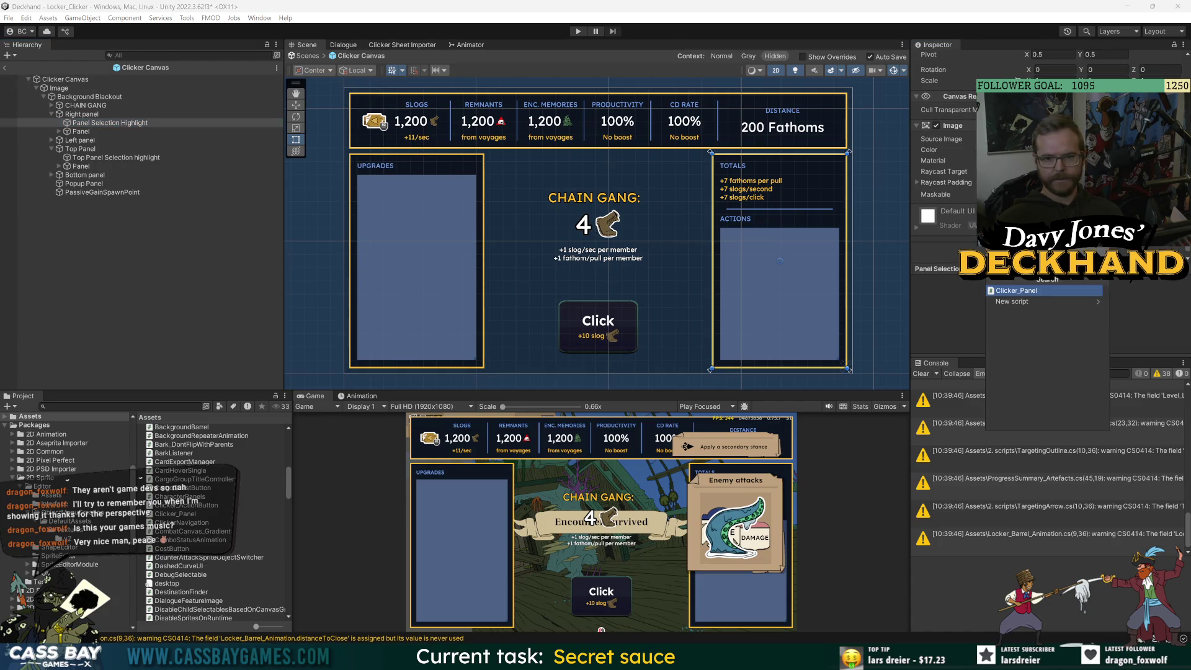
text(canvas)
key(Down)
key(Return)
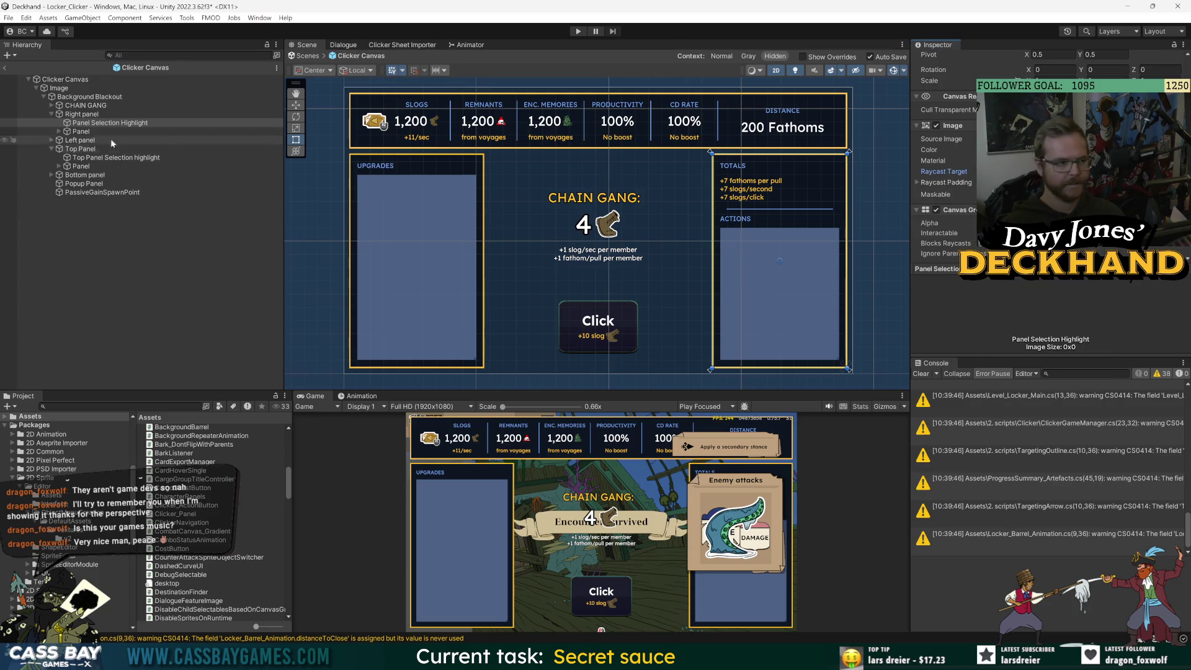
click(106, 115)
drag(108, 123, 1098, 305)
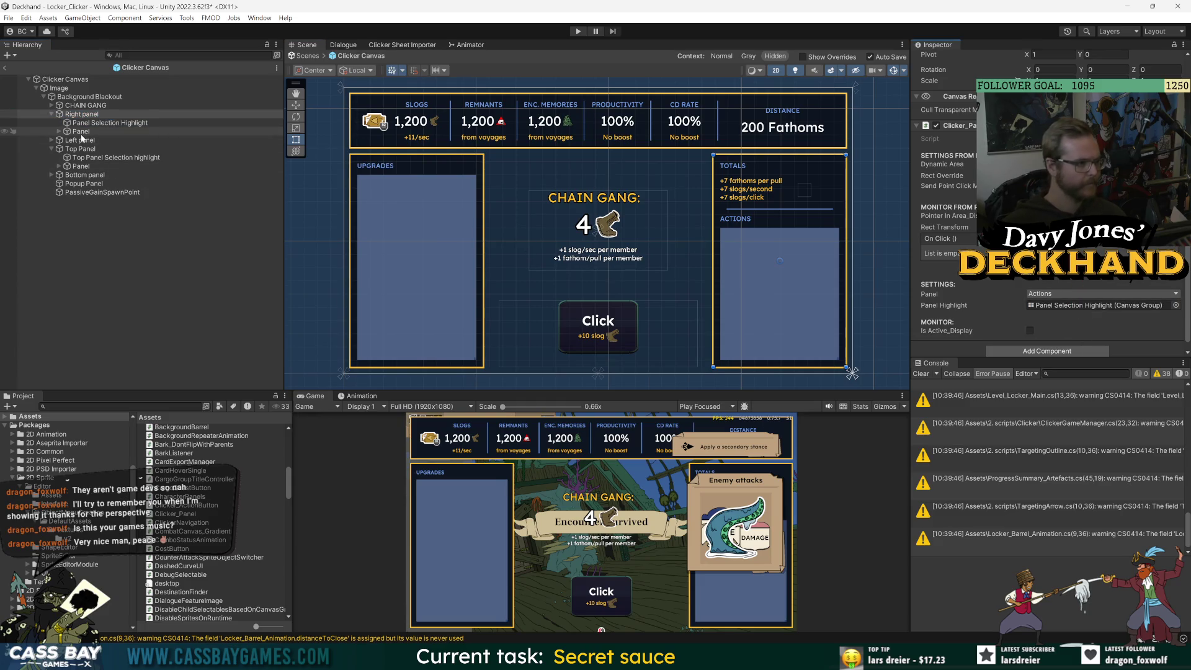
Set the Left panel's Panel type to Upgrades.
click(44, 141)
click(51, 140)
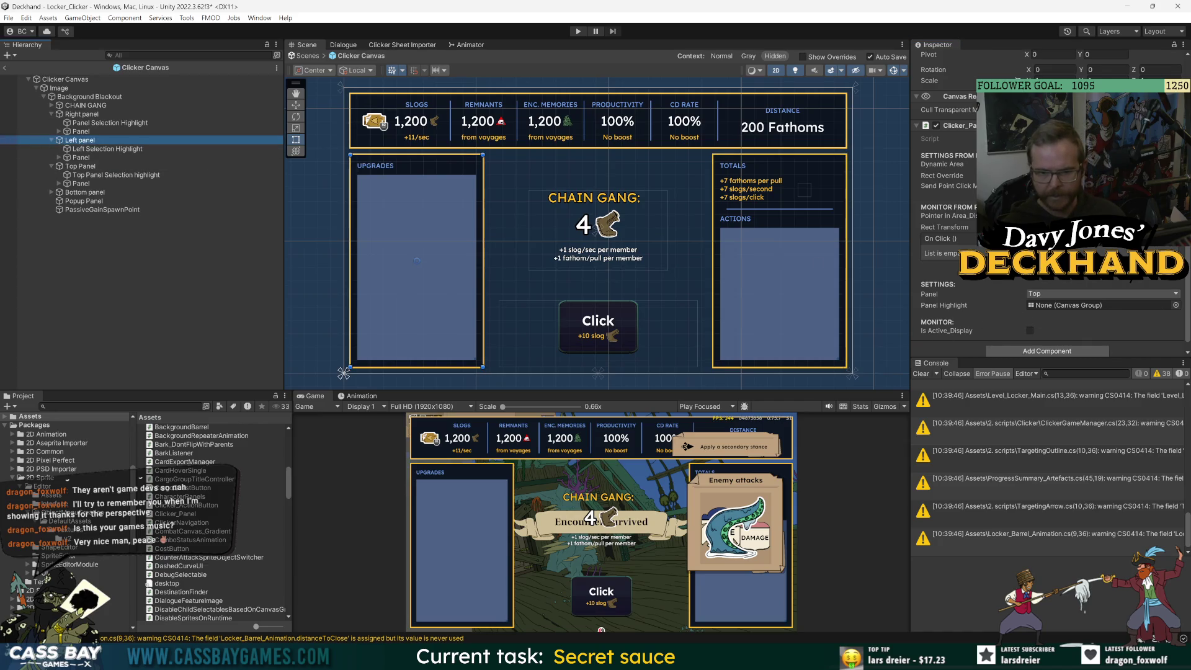
click(1067, 294)
click(1059, 317)
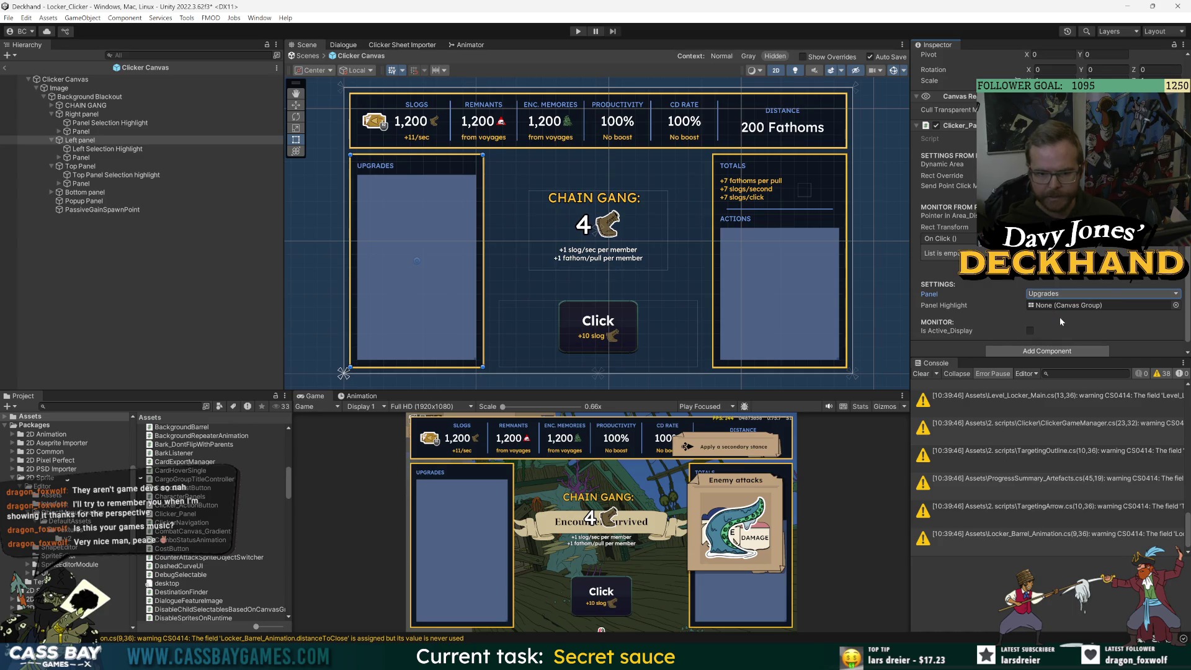
Add a Canvas Group to Left Selection Highlight and assign it as the Left panel's Panel Highlight.
click(105, 148)
click(1048, 259)
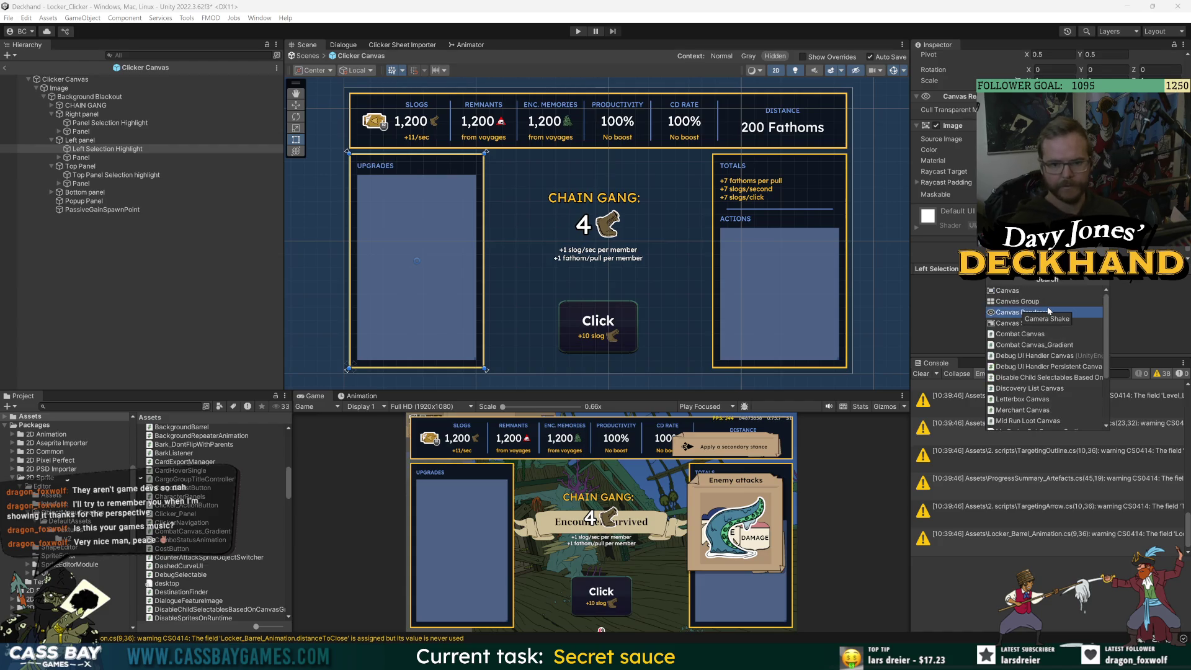
click(1021, 293)
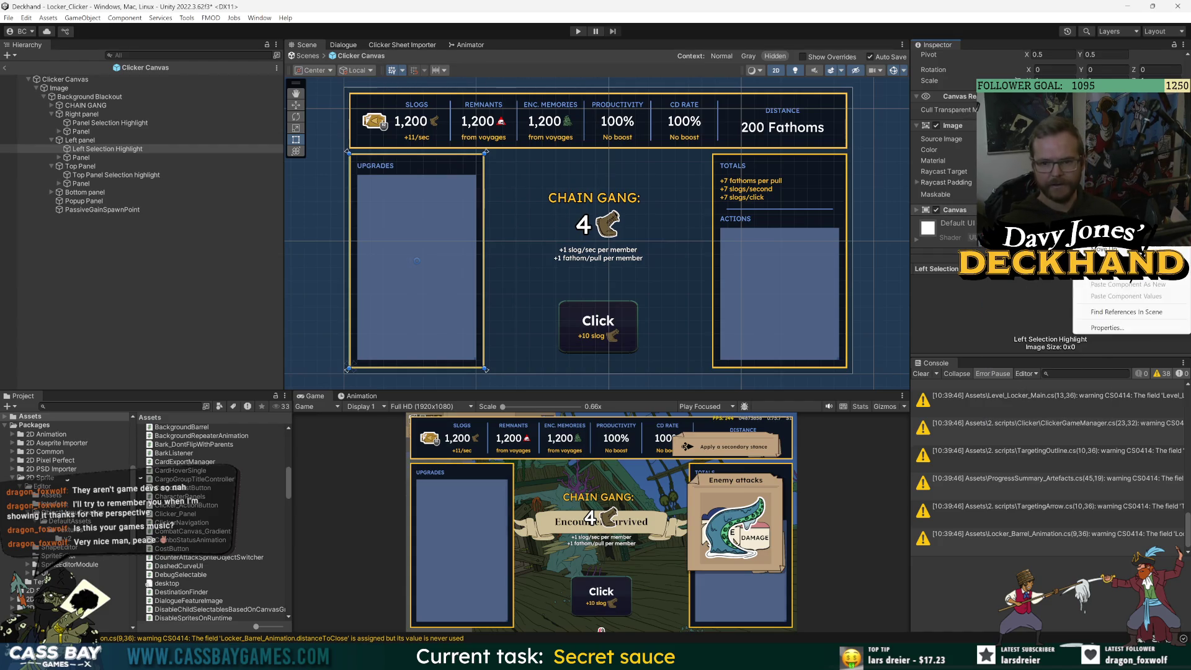
key(ctrl+z)
click(1048, 259)
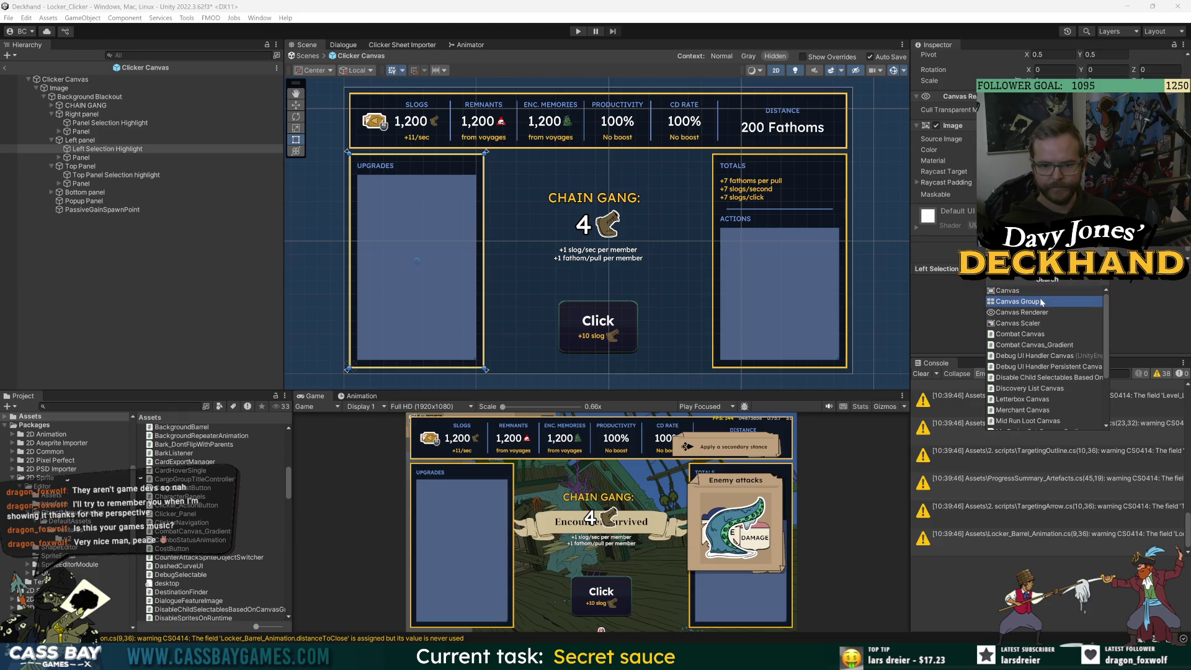
click(1018, 302)
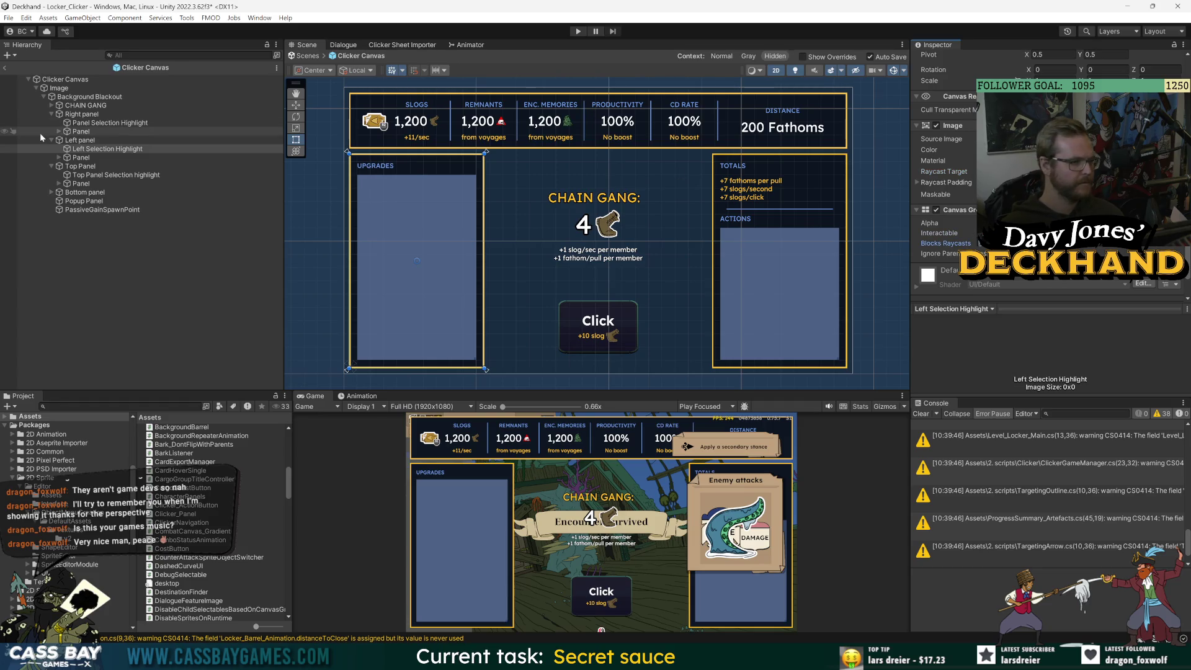
click(93, 123)
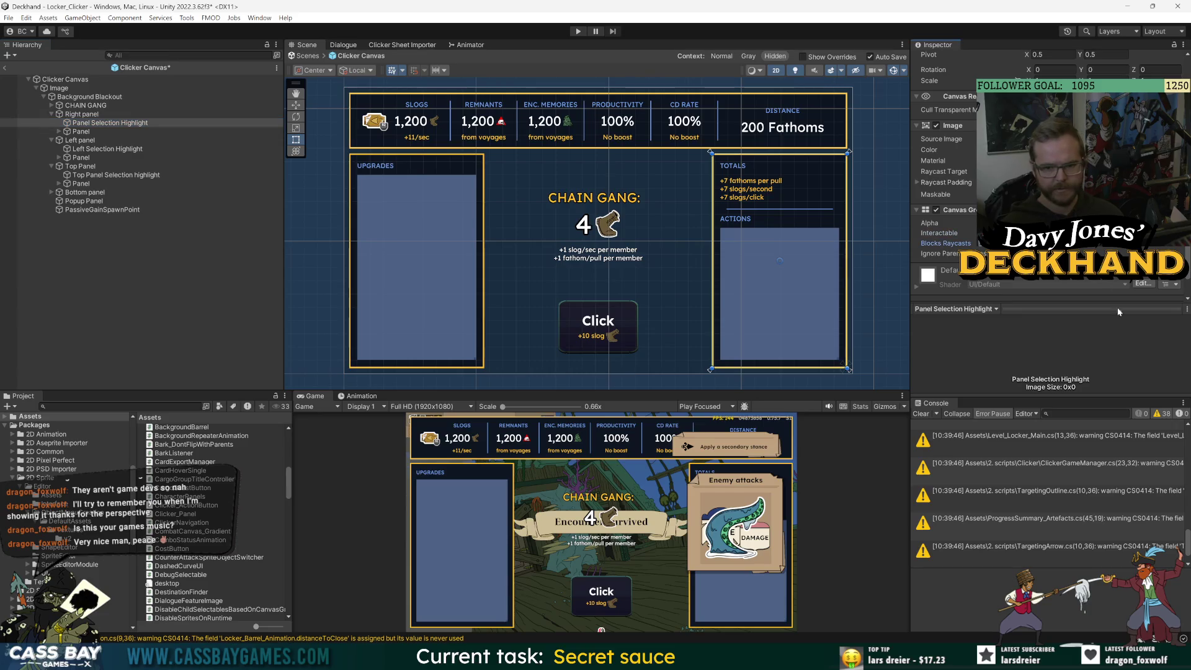
click(81, 140)
drag(83, 152, 1078, 346)
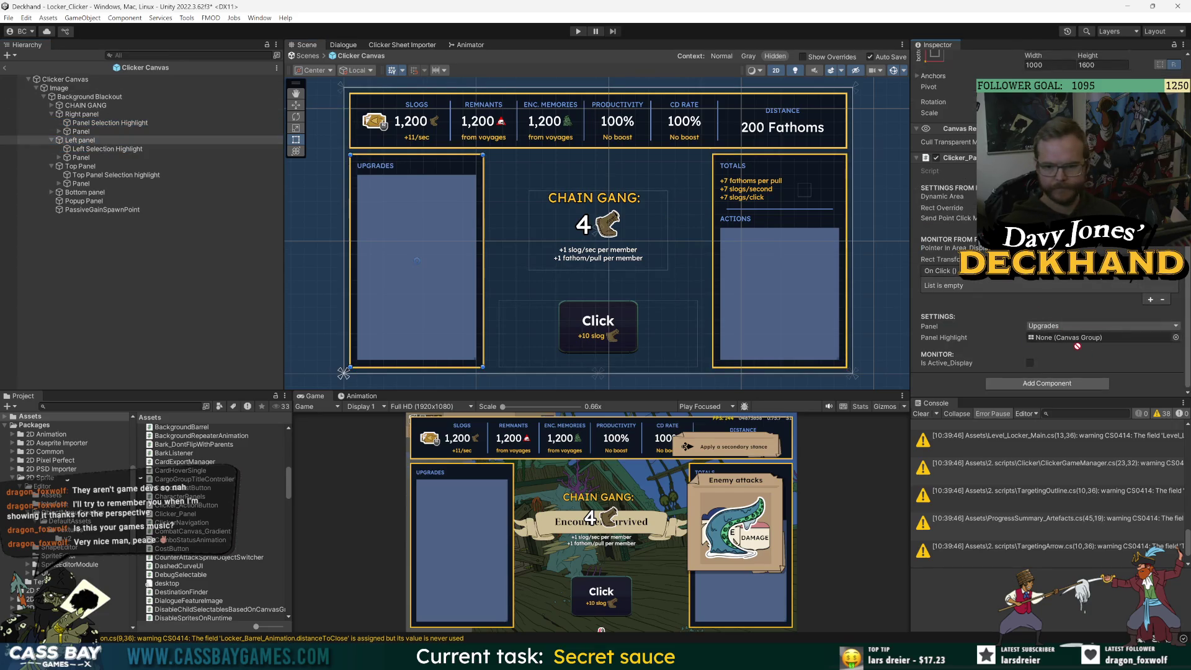
Add a Canvas Group to Top Panel Selection highlight, then deselect and leave prefab mode.
click(80, 166)
scroll(1053, 281, down, 5)
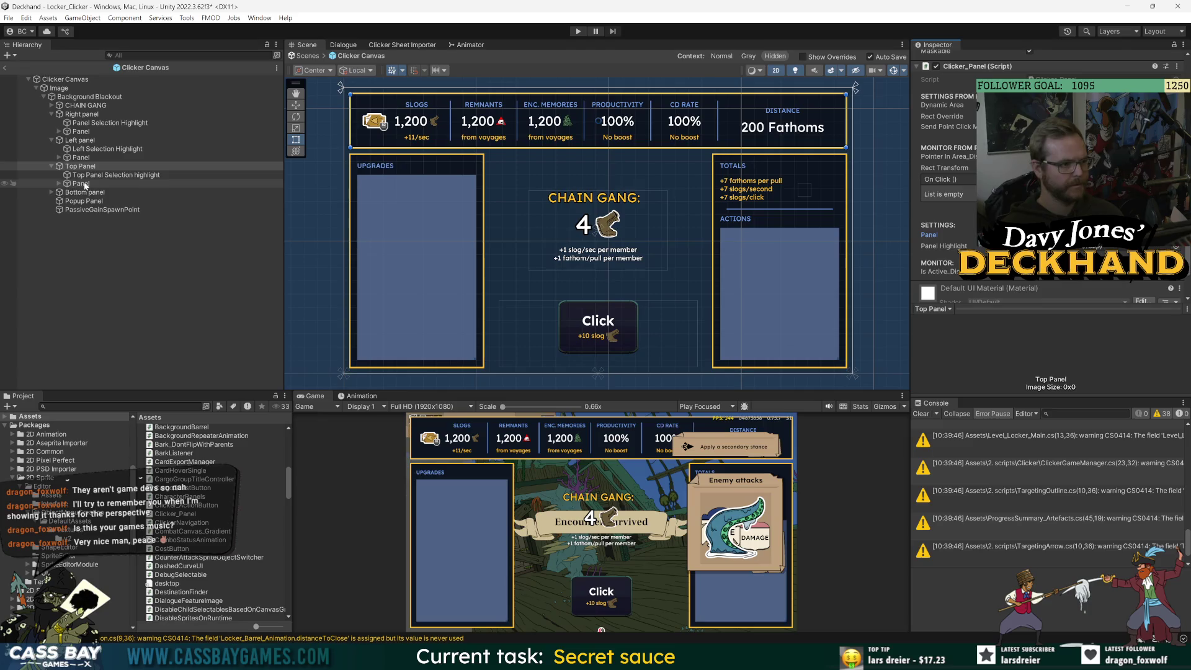
click(116, 175)
click(1047, 293)
text(ca)
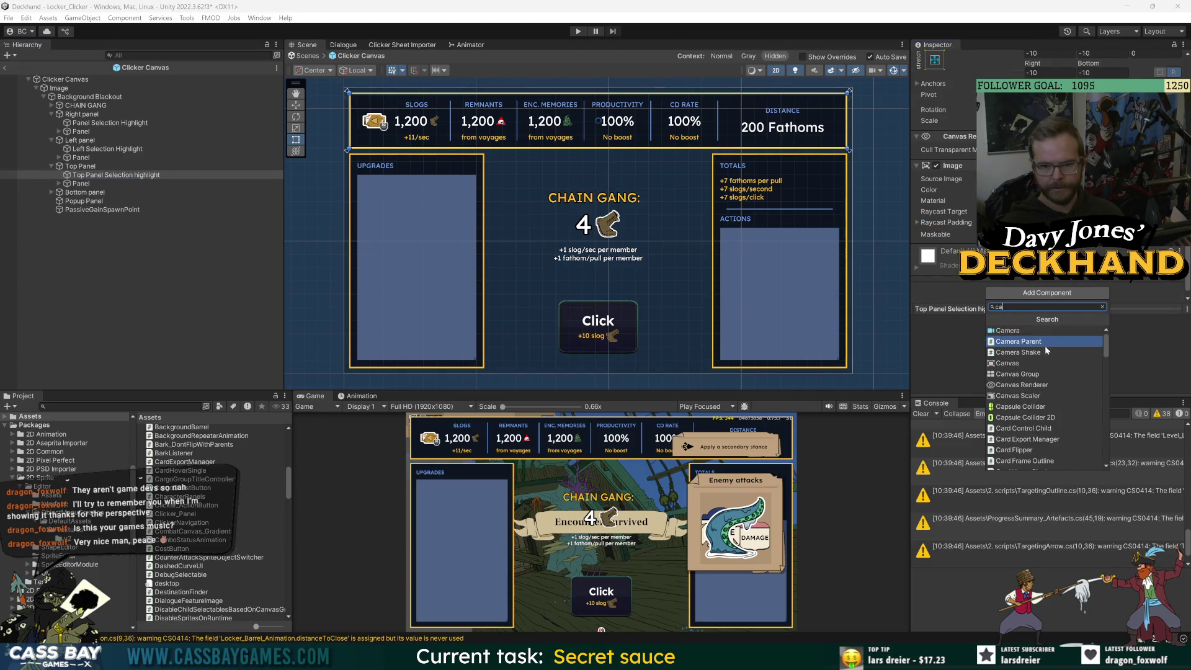
click(1032, 375)
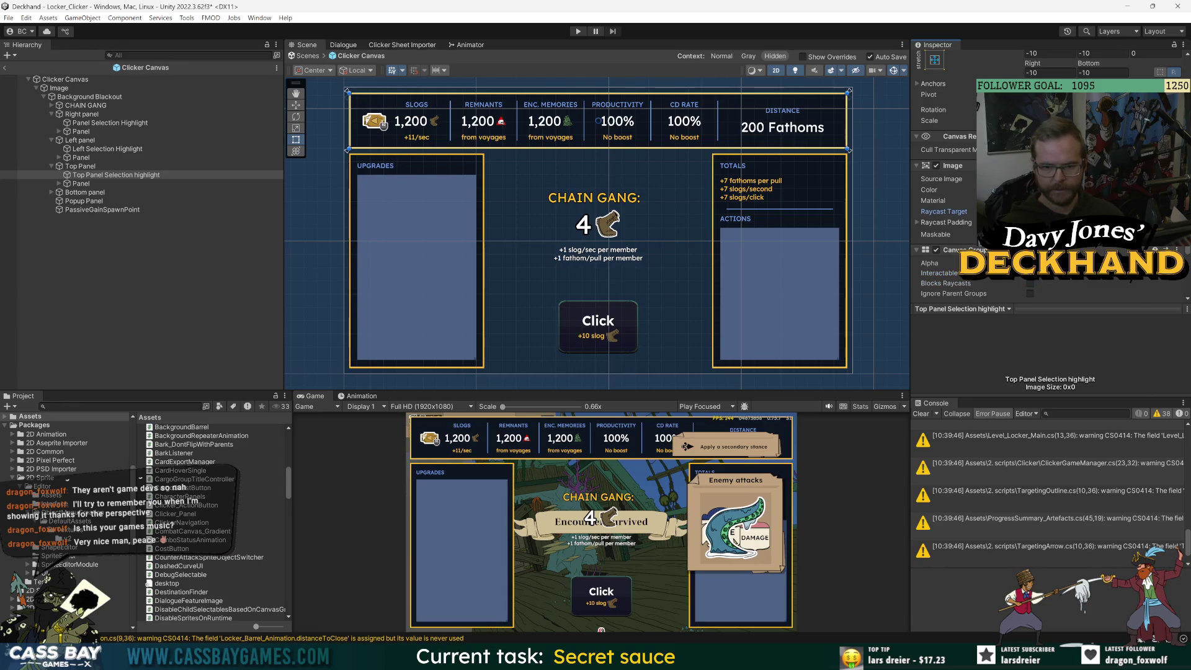
click(81, 167)
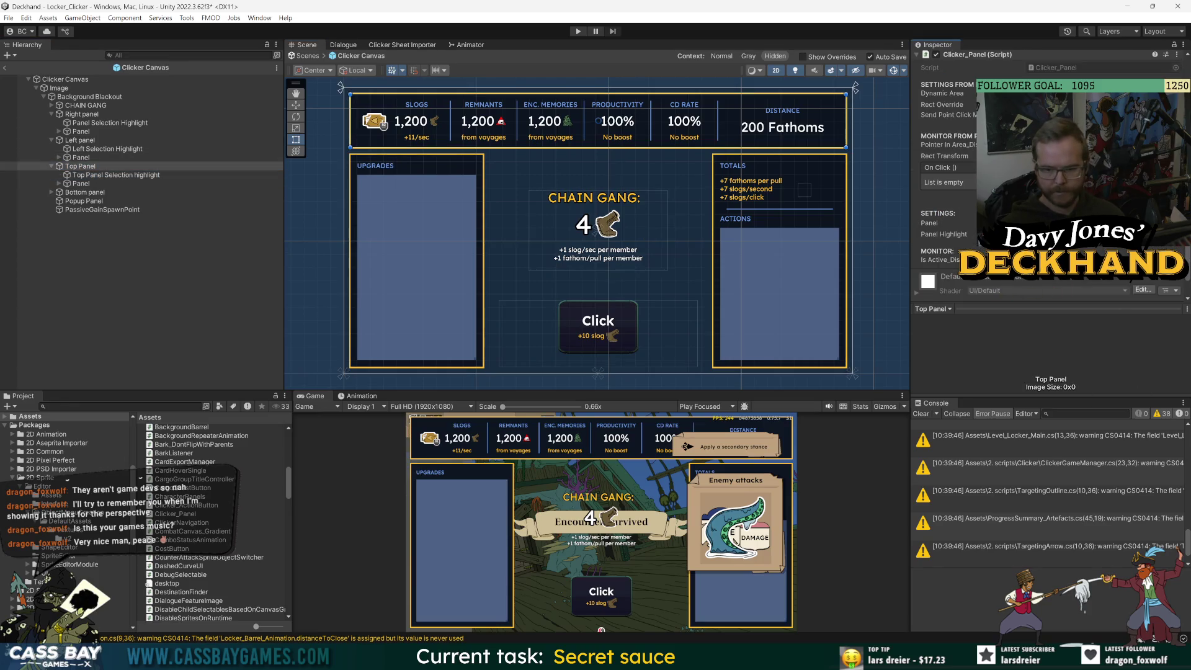
click(85, 257)
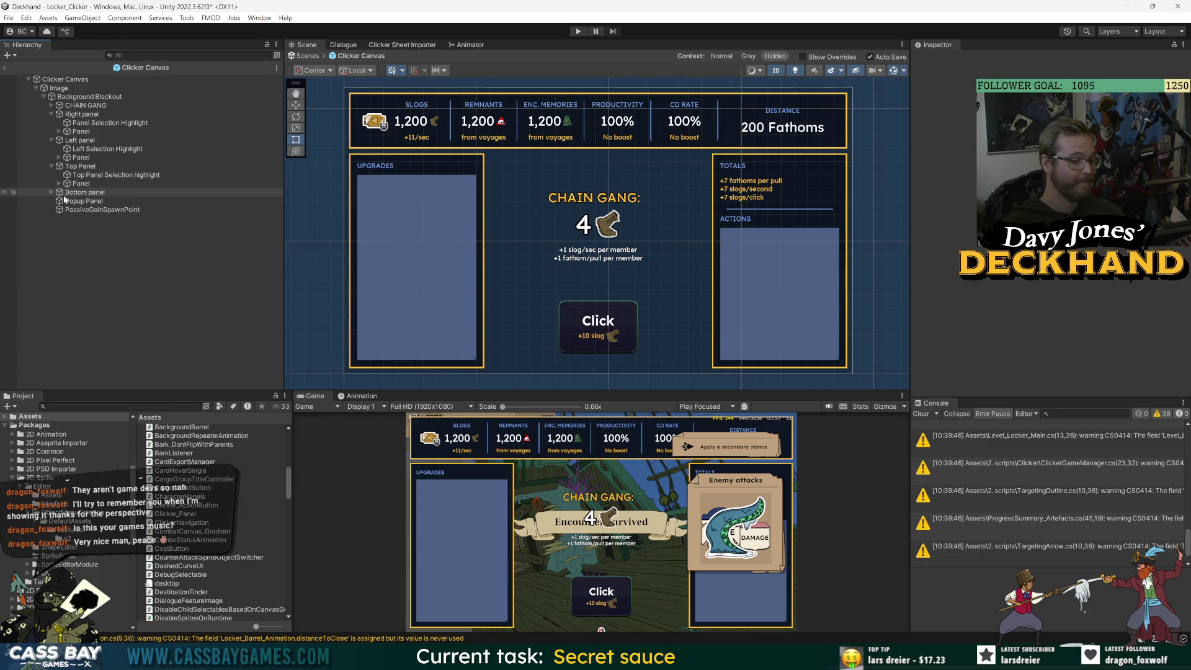
click(5, 69)
Save the scene, enter Play mode, and open the NullReferenceException's source at ClickerUI.cs line 100.
key(ctrl+s)
click(578, 31)
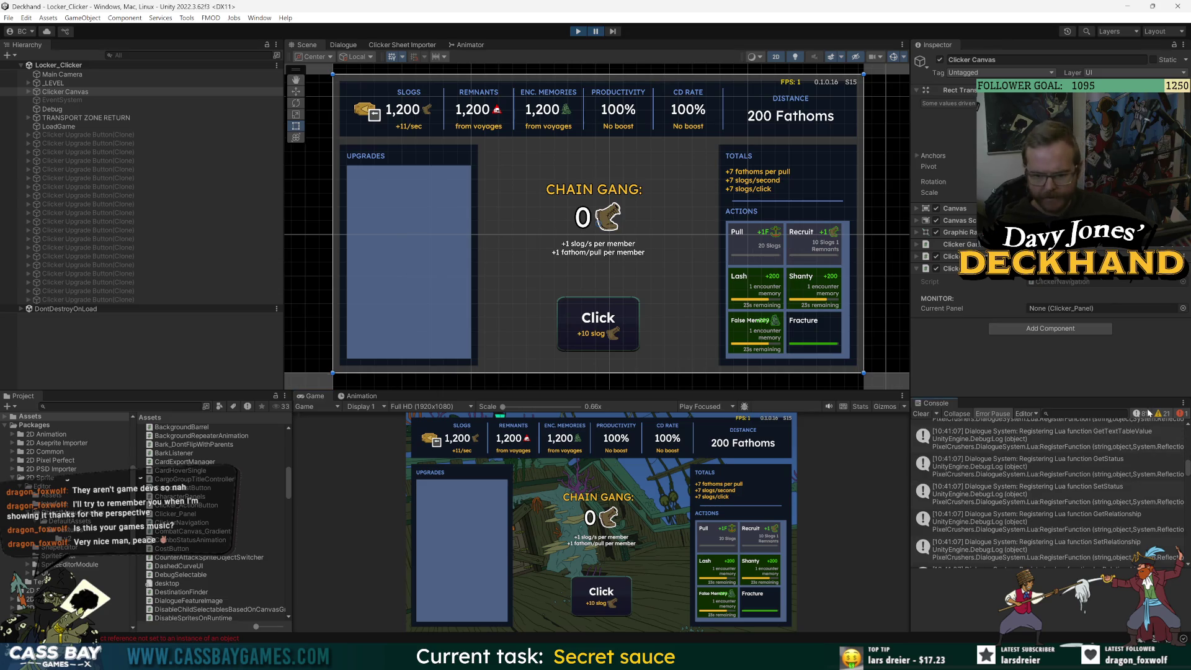
click(1076, 561)
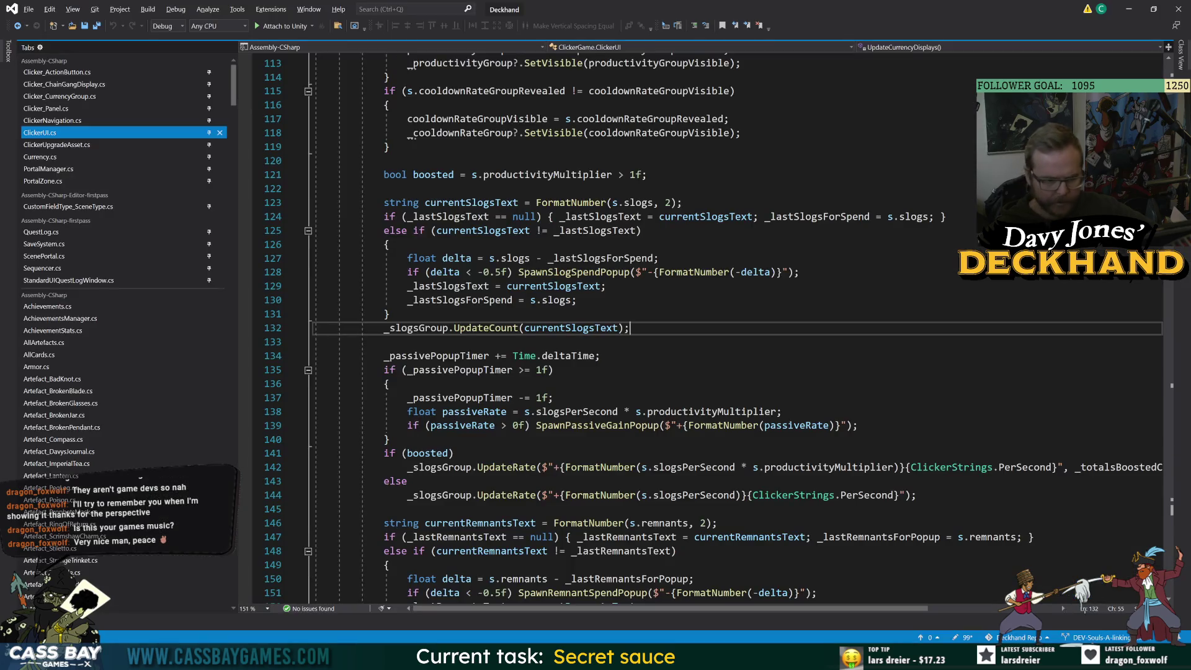
click(384, 342)
key(alt+Tab)
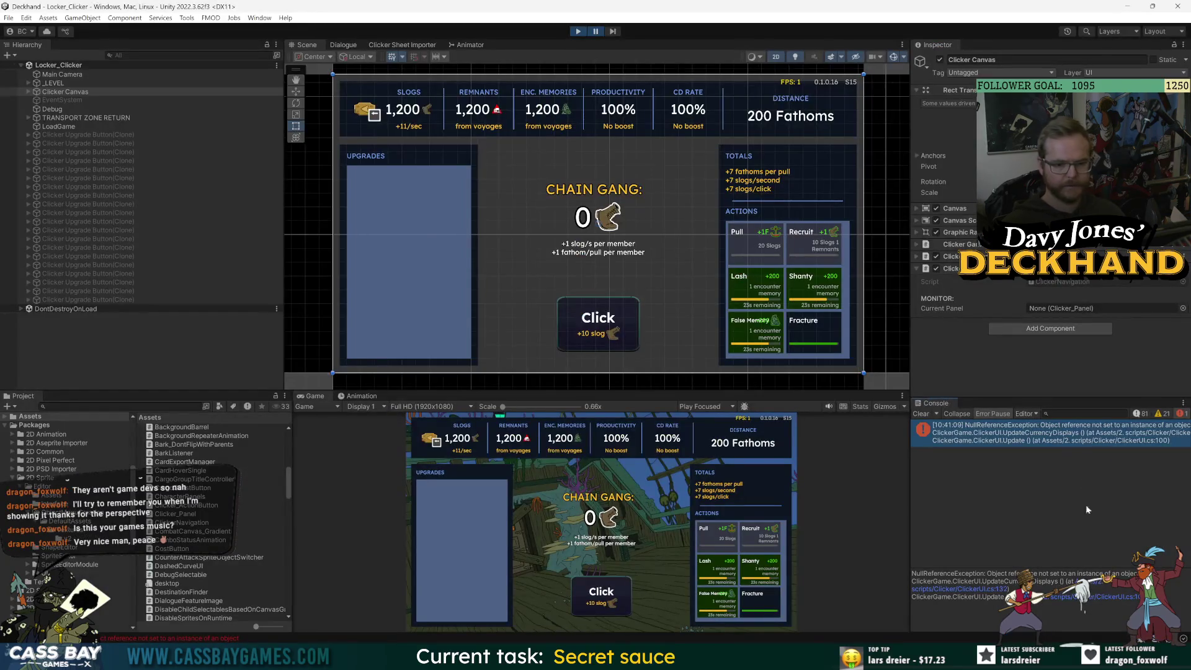
click(1080, 446)
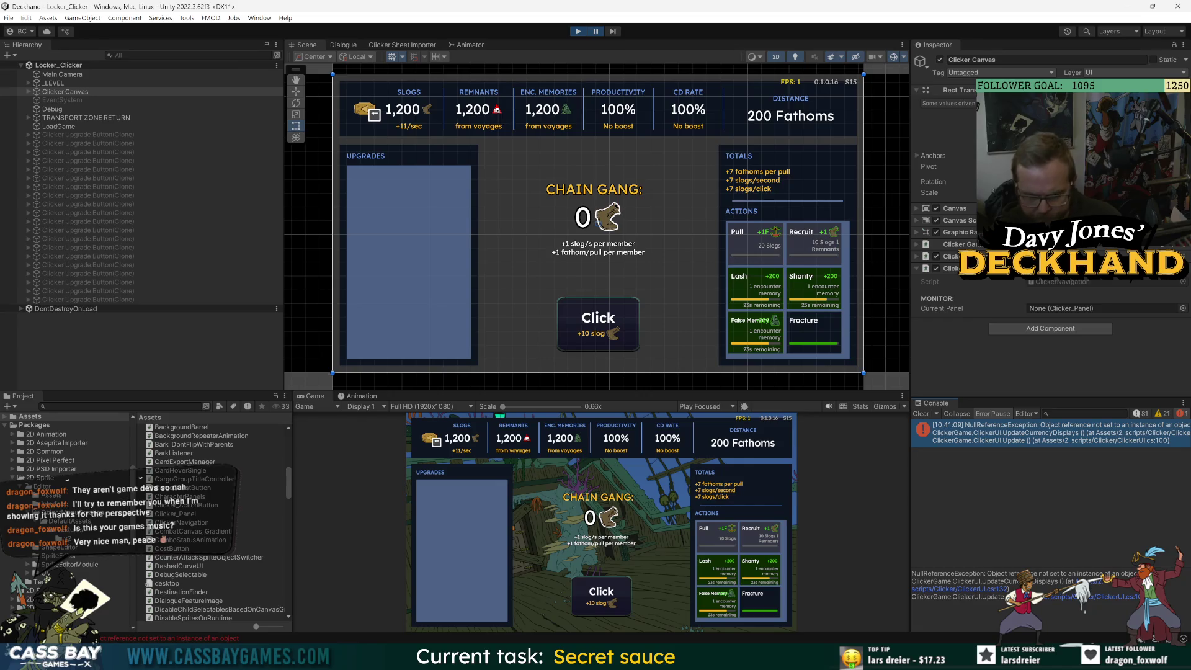
click(1106, 602)
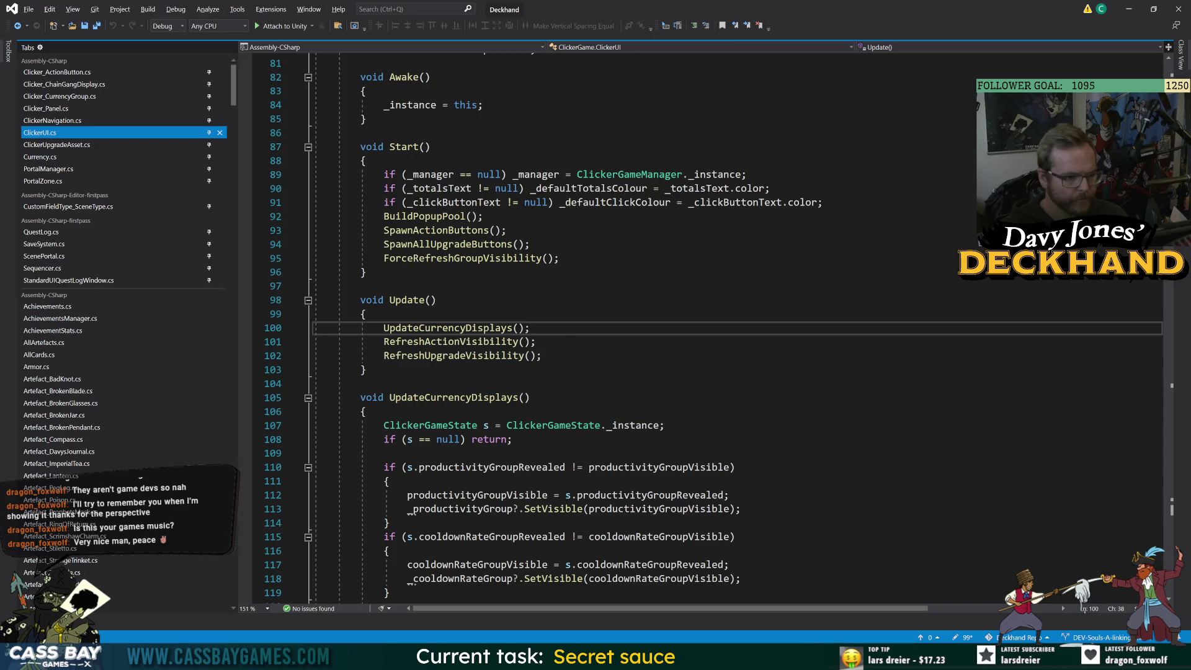
Open ClickerUI.cs line 132 from the stack trace and jump to _slogsGroup's definition with F12.
key(alt+Tab)
click(1098, 582)
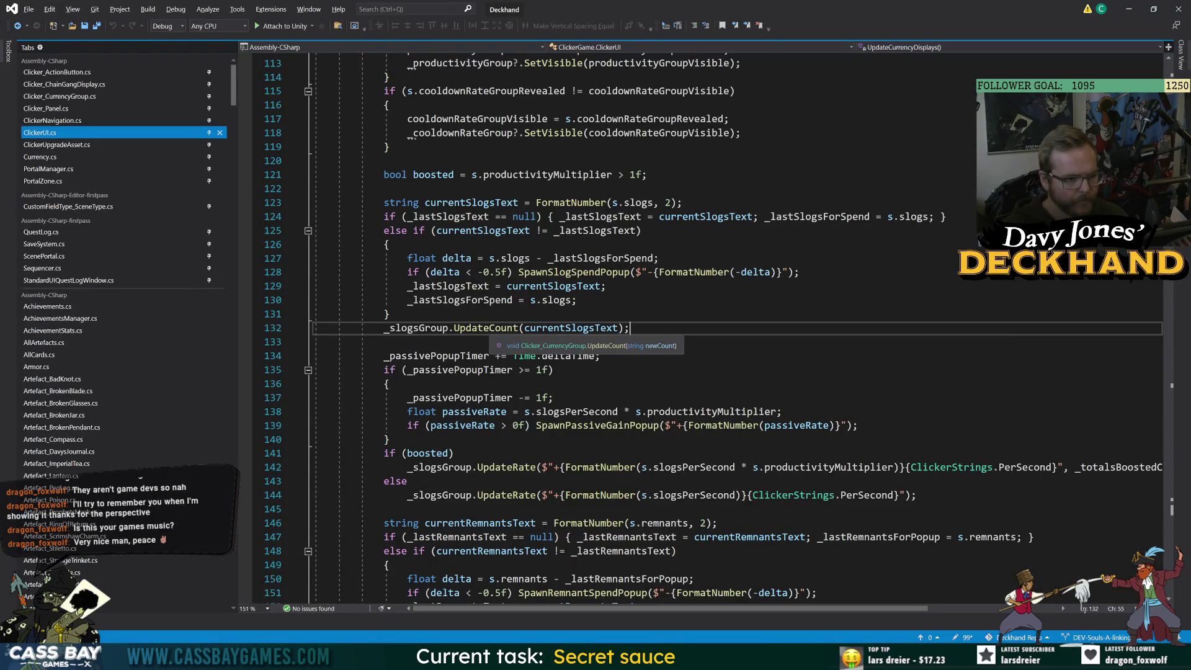
double_click(566, 334)
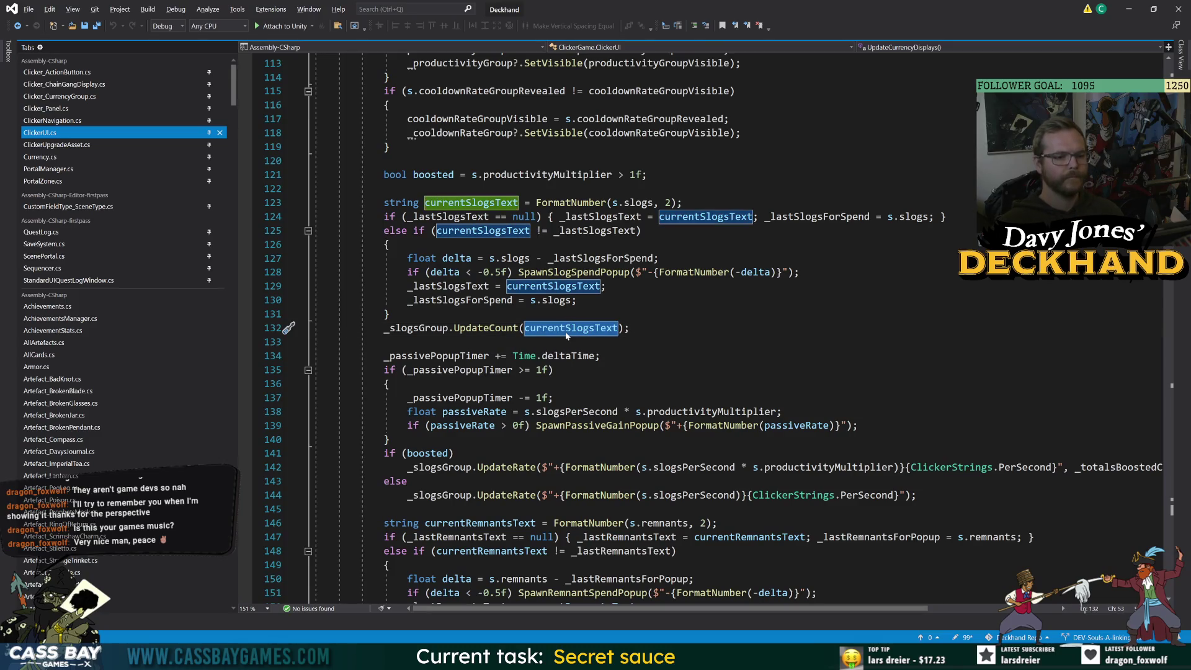
double_click(417, 328)
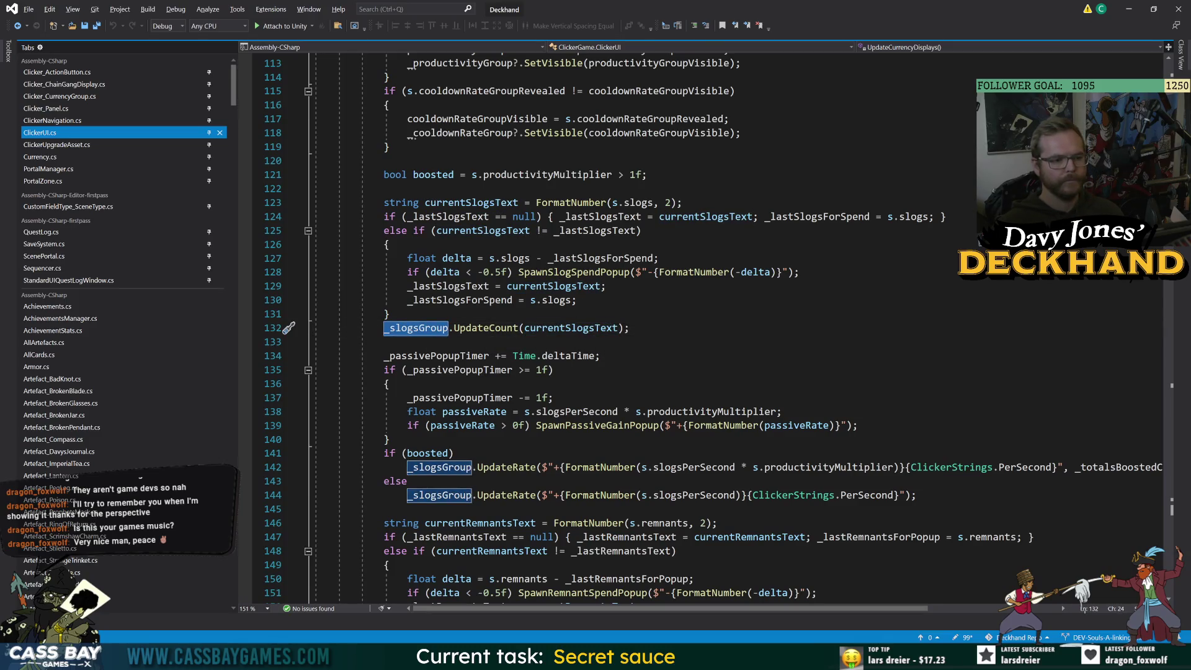
key(F12)
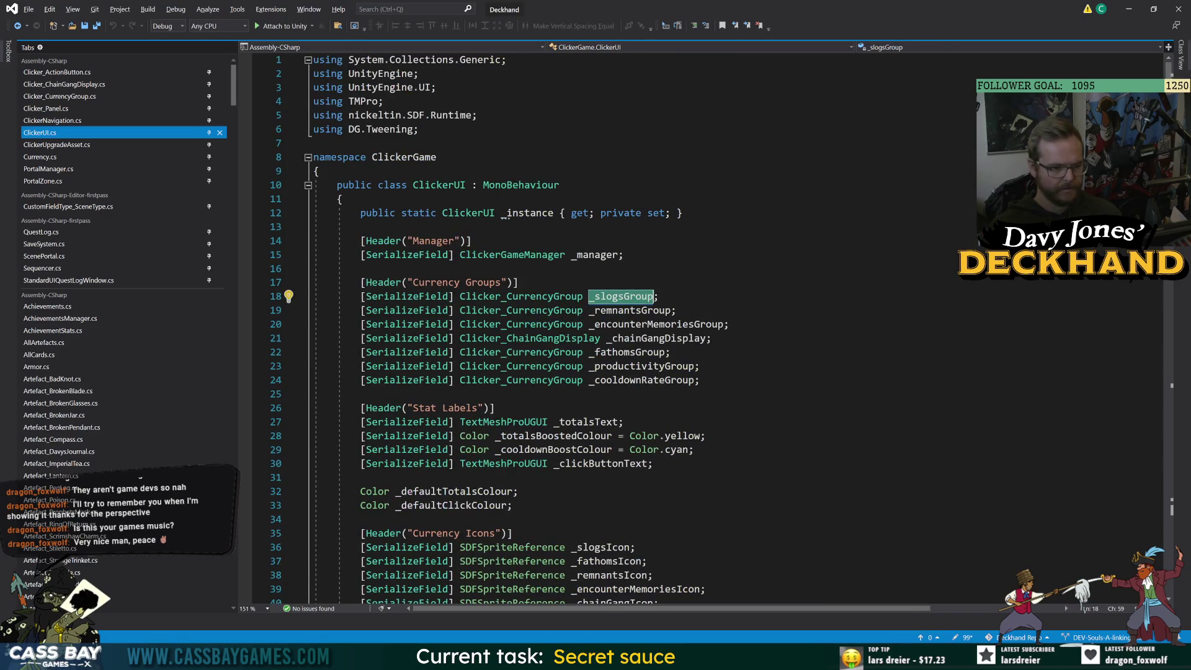
key(alt+Tab)
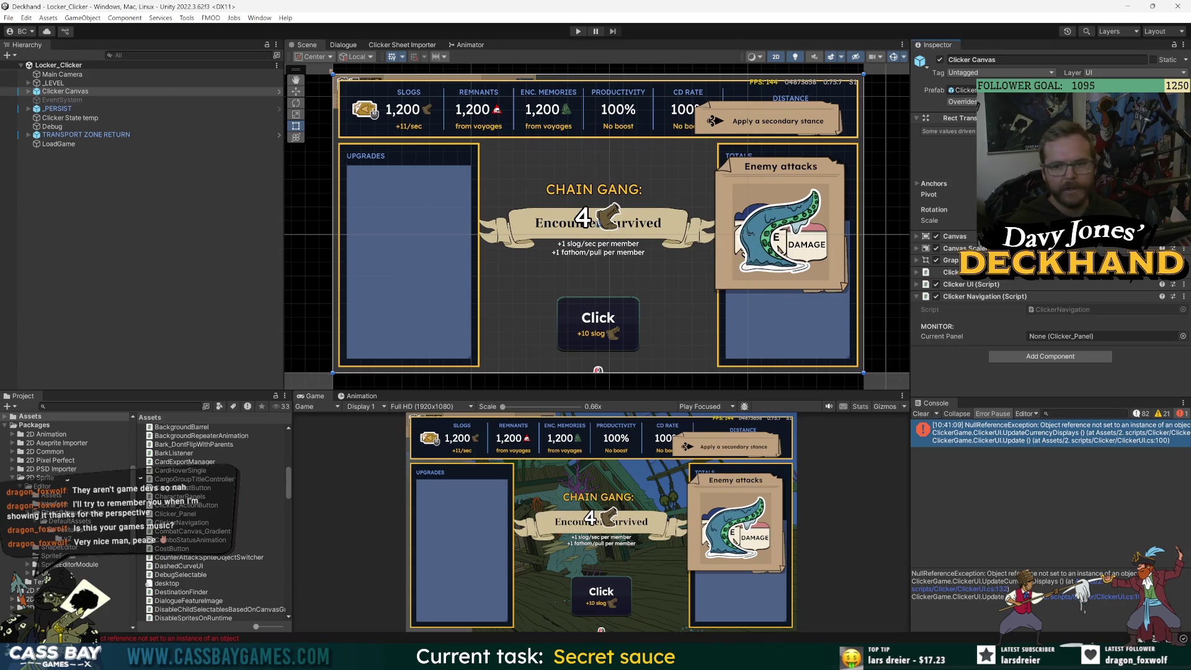
Open Clicker Canvas and expand the Top Panel's Dynamic Currency Groups in the Hierarchy.
click(278, 92)
click(951, 256)
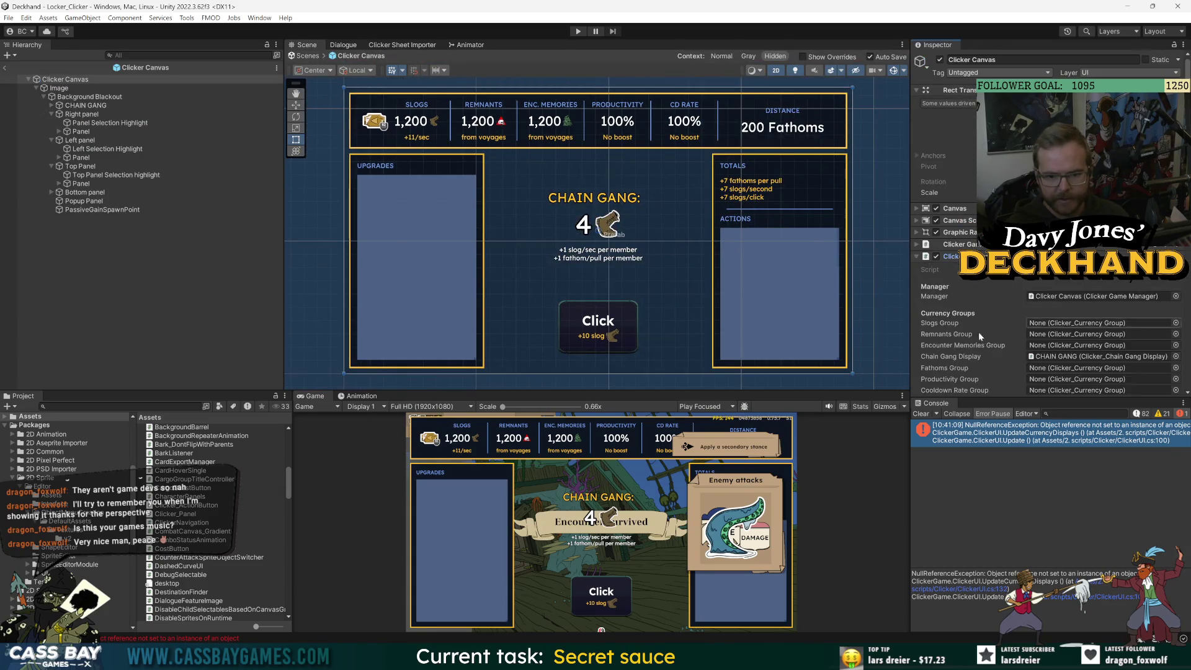
scroll(974, 325, down, 5)
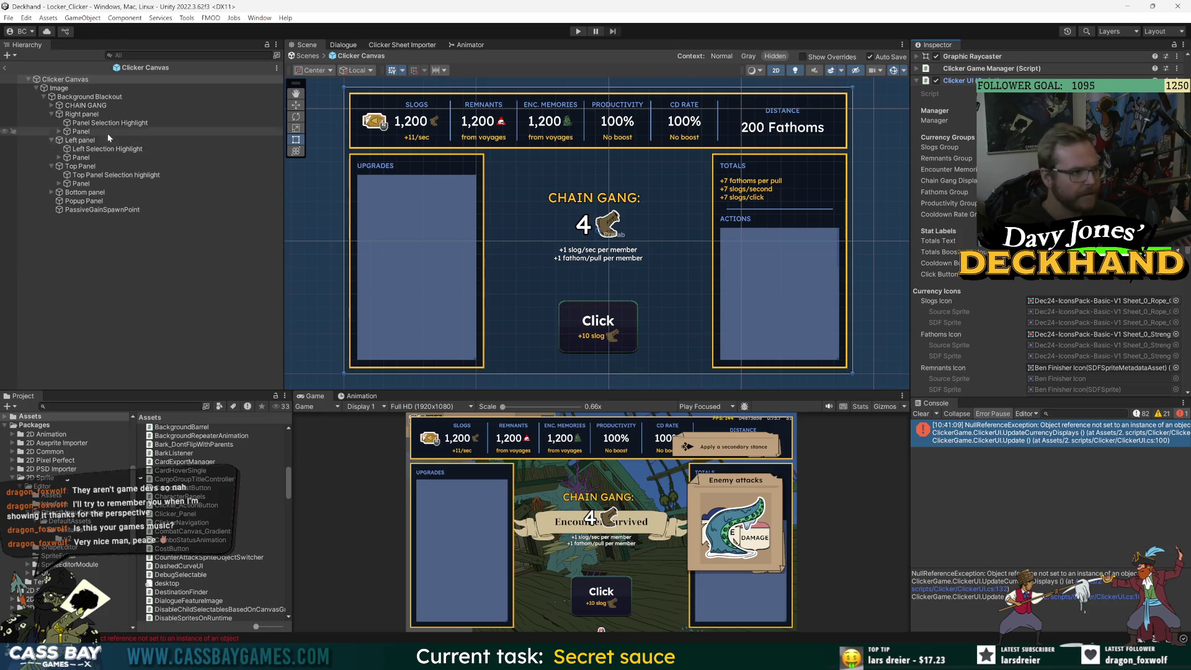
click(59, 183)
click(67, 201)
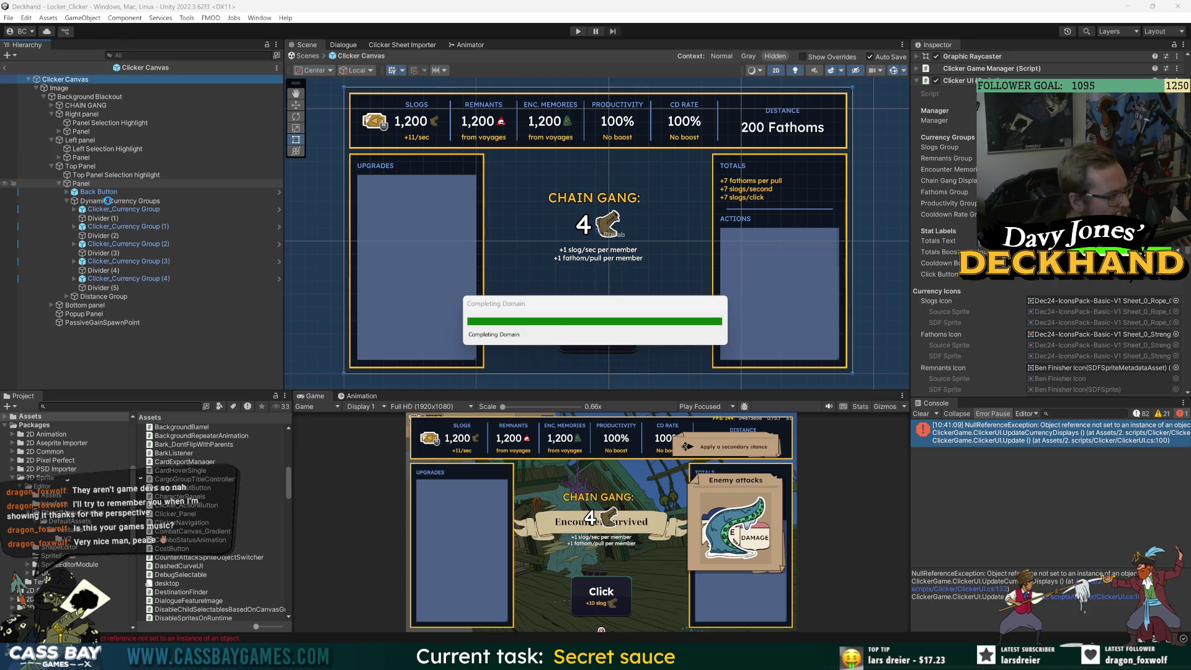
click(81, 183)
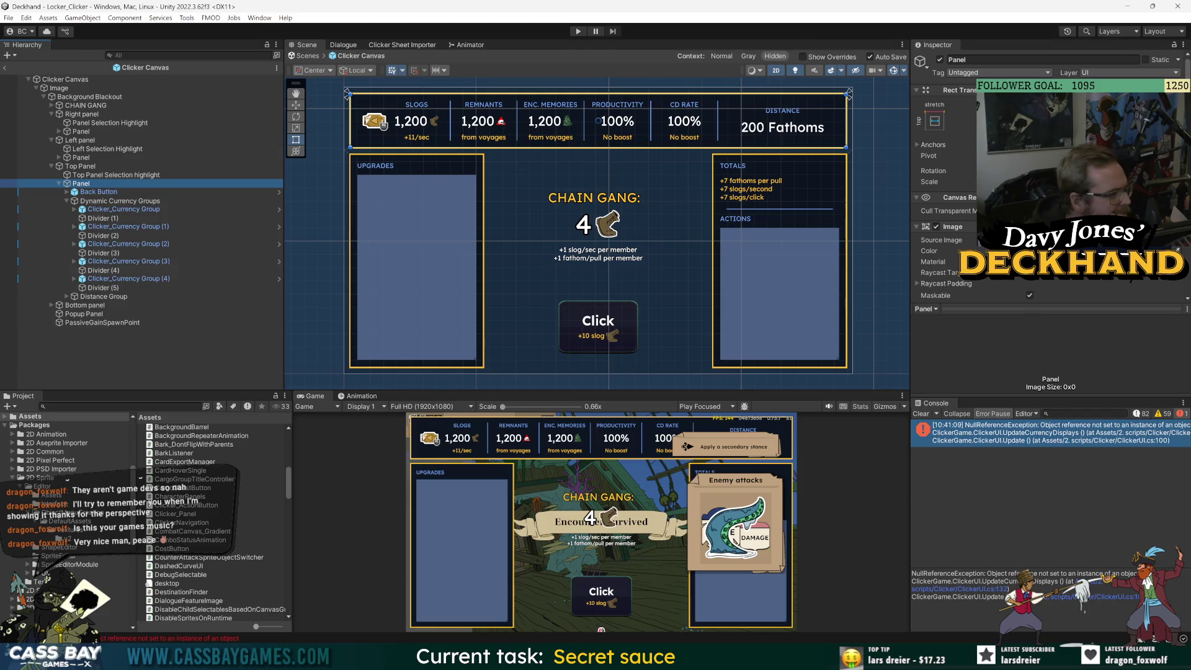
Hide the Inspector's image preview and select Clicker Canvas to show its game manager.
scroll(992, 186, down, 3)
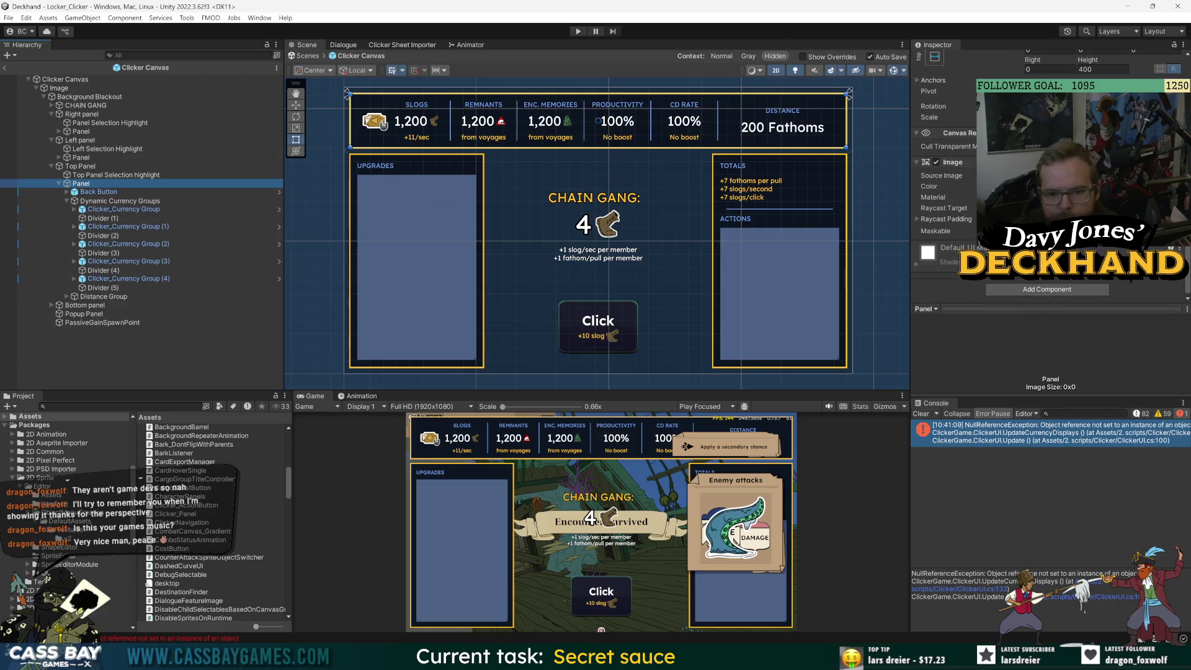
click(996, 309)
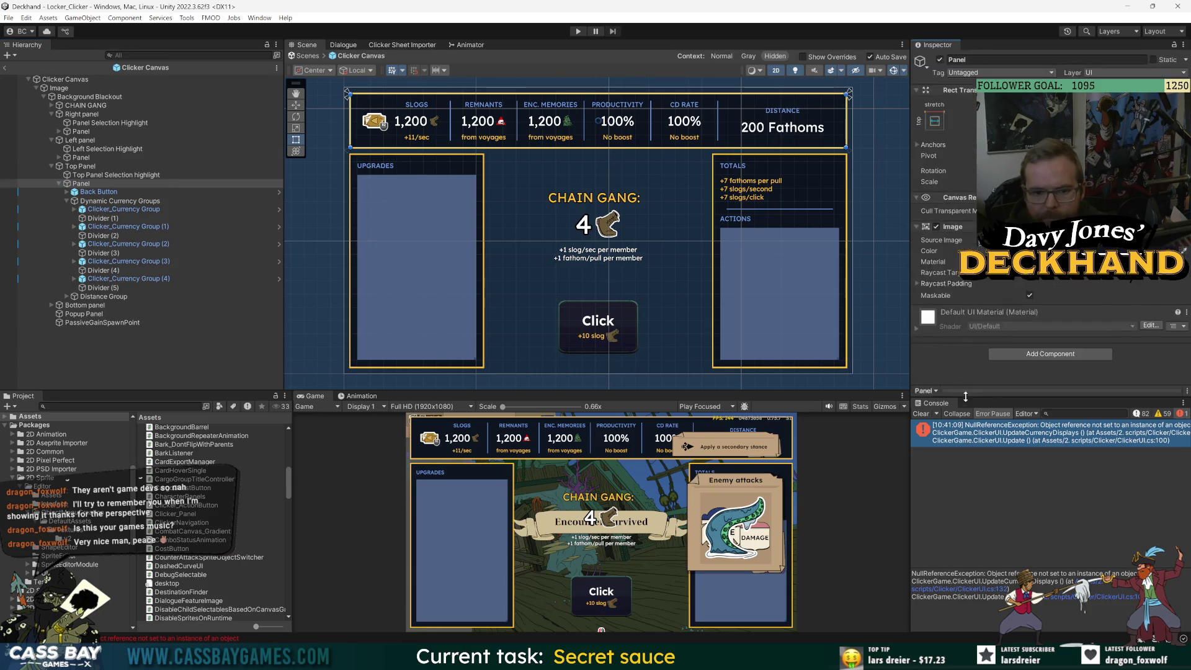
click(66, 79)
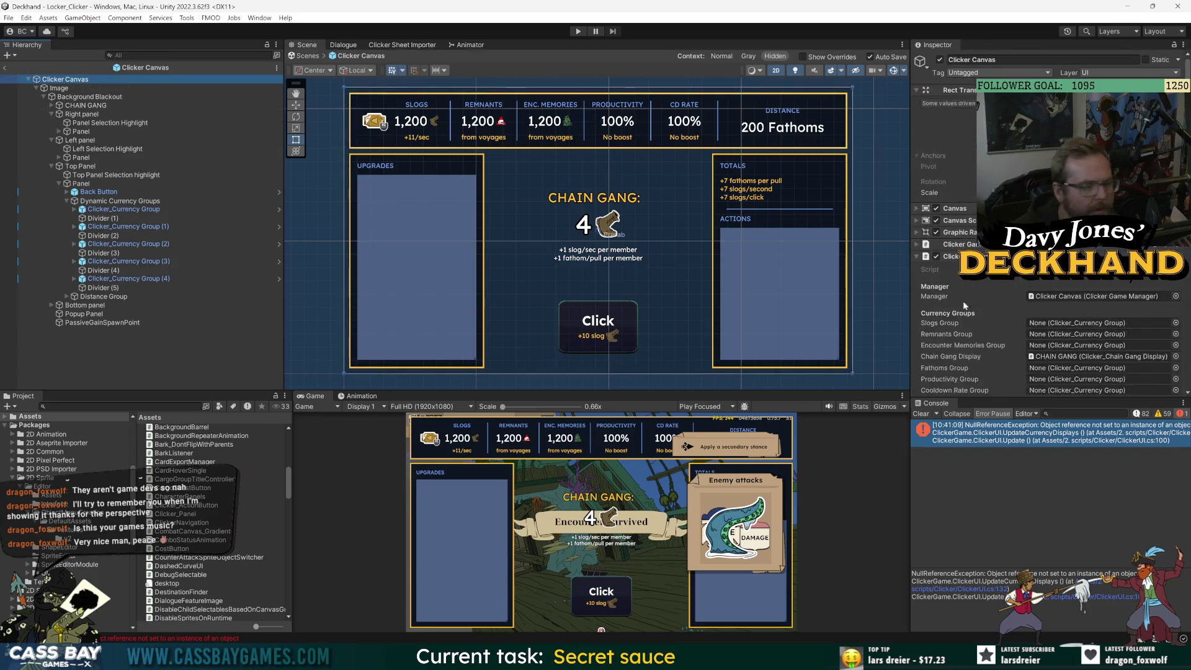
Assign Clicker_Currency Group, (1), (2) to Slogs, Remnants, Encounter Memories, and Distance Group to Fathoms.
drag(124, 209, 1049, 324)
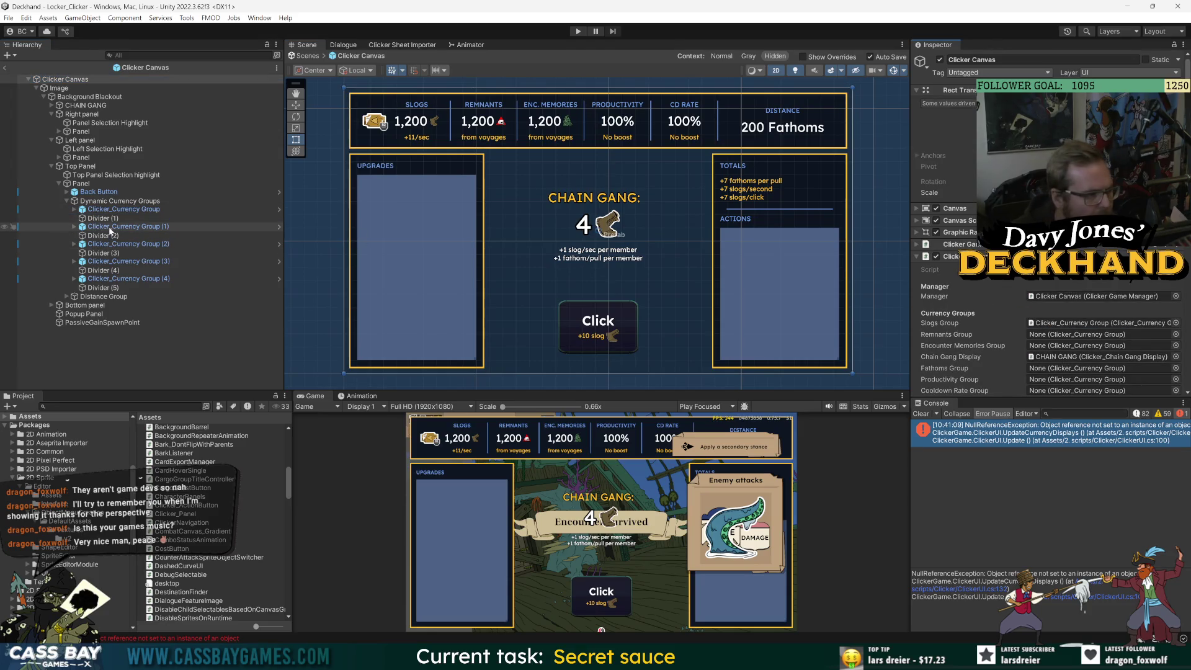
mouse_move(111, 230)
mouse_down()
mouse_move(390, 247)
mouse_move(1055, 334)
mouse_up()
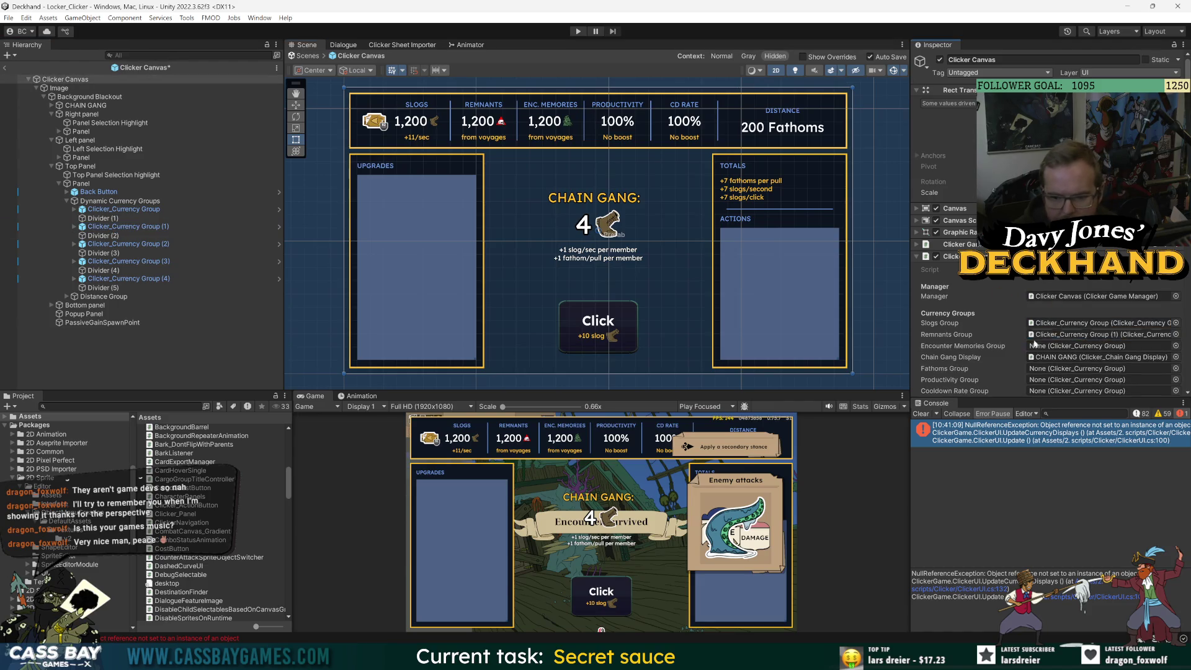
drag(124, 243, 1060, 349)
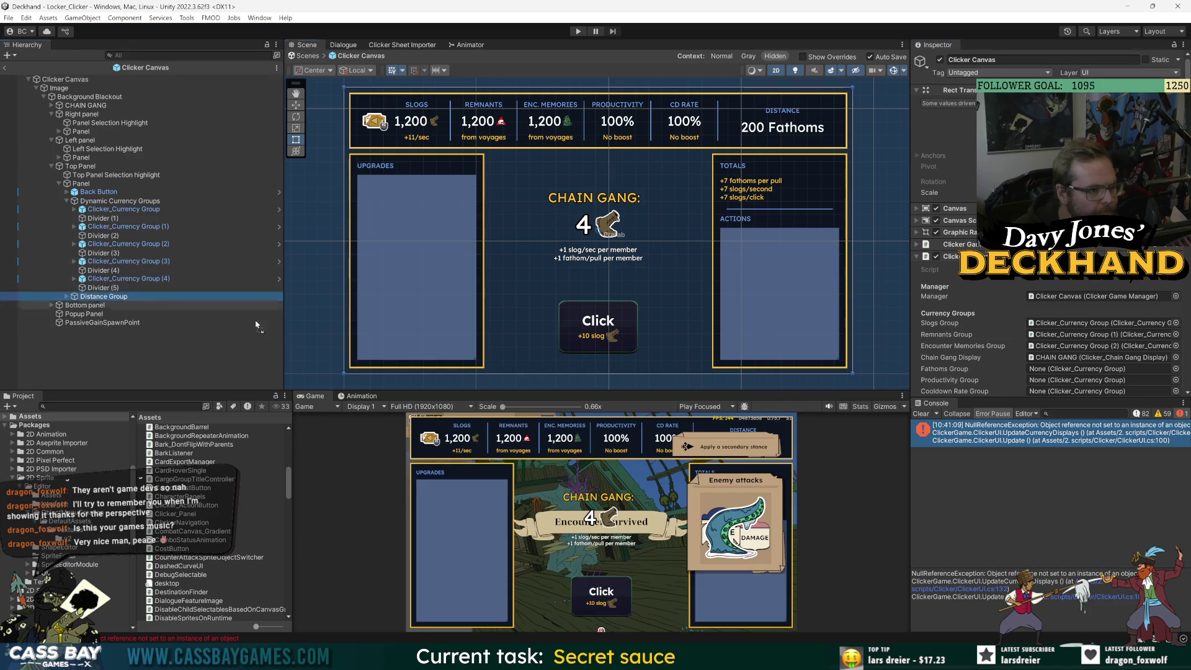
scroll(1054, 217, down, 10)
scroll(1049, 217, up, 4)
mouse_move(969, 232)
mouse_down()
mouse_move(980, 16)
mouse_move(1049, 298)
mouse_move(1046, 335)
mouse_up()
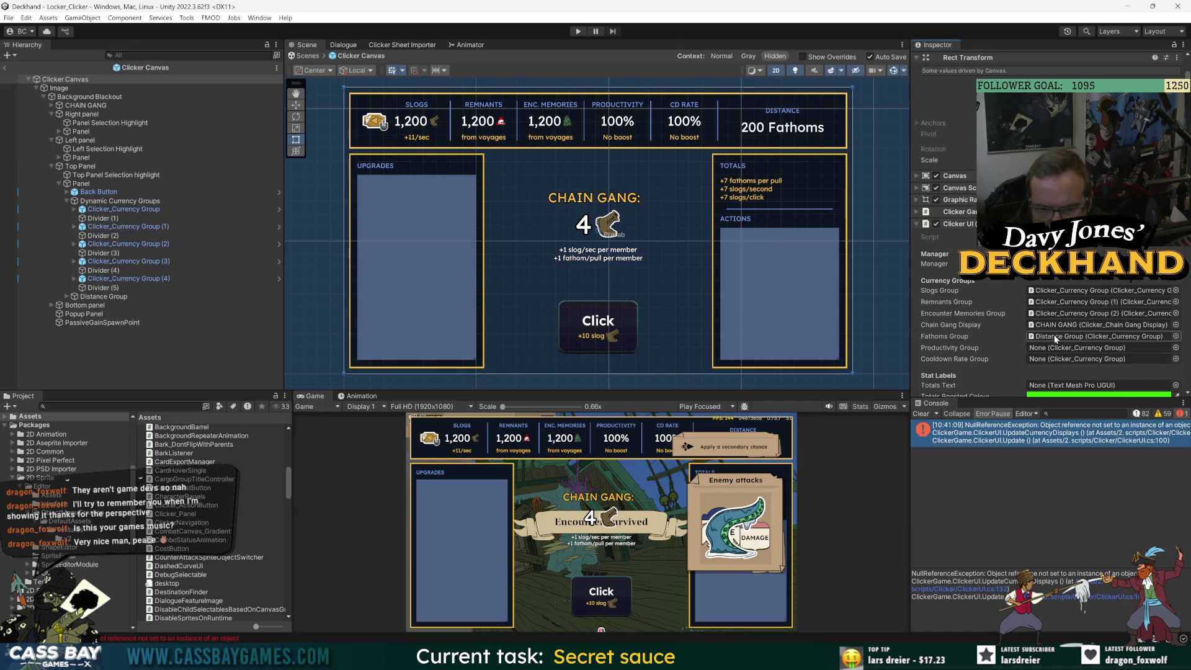
Assign Clicker_Currency Group (3) to Productivity Group and (4) to Cooldown Rate Group.
click(111, 262)
click(58, 80)
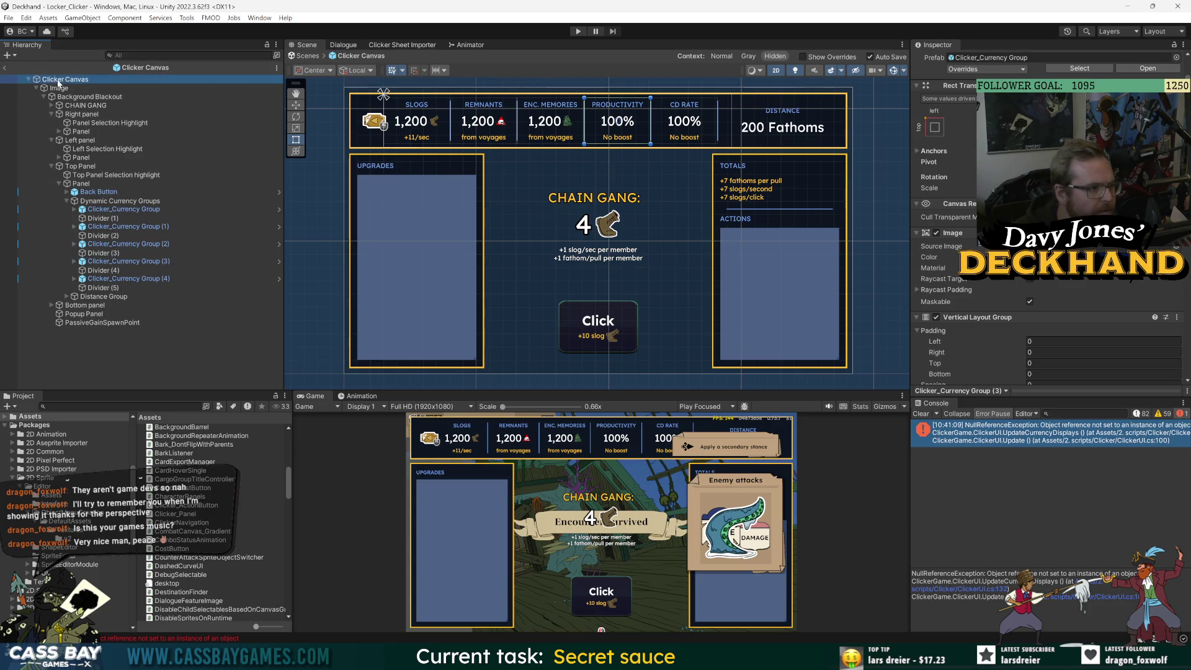
drag(124, 261, 998, 349)
drag(124, 278, 914, 338)
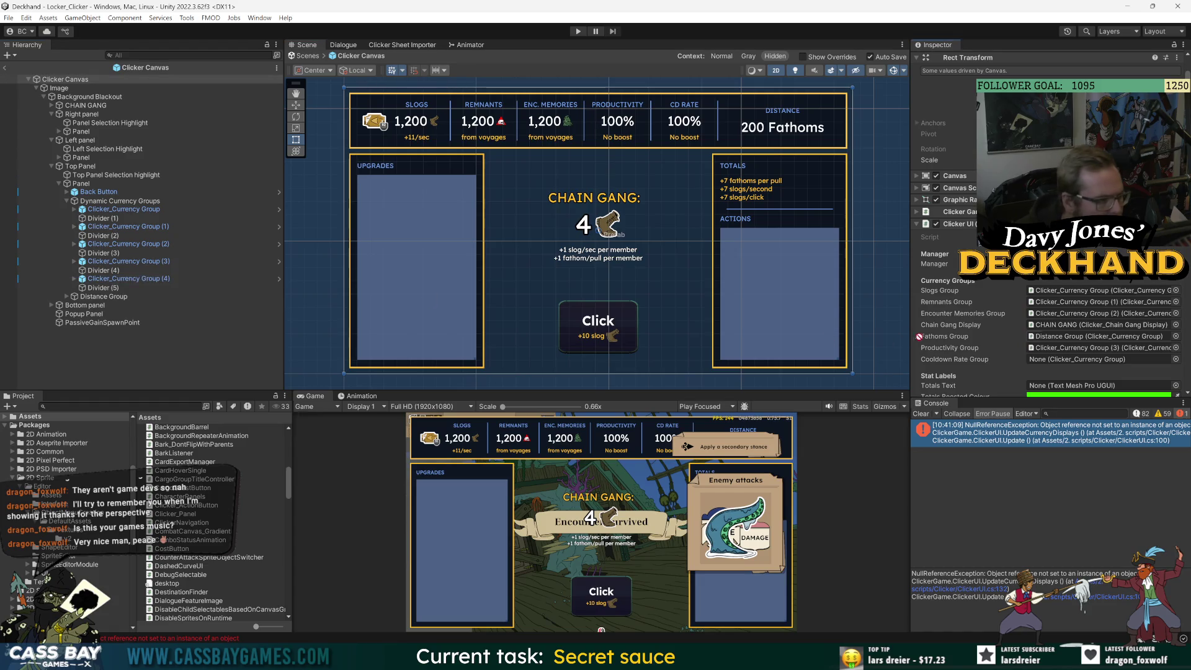
drag(1094, 362, 1094, 360)
scroll(974, 349, down, 10)
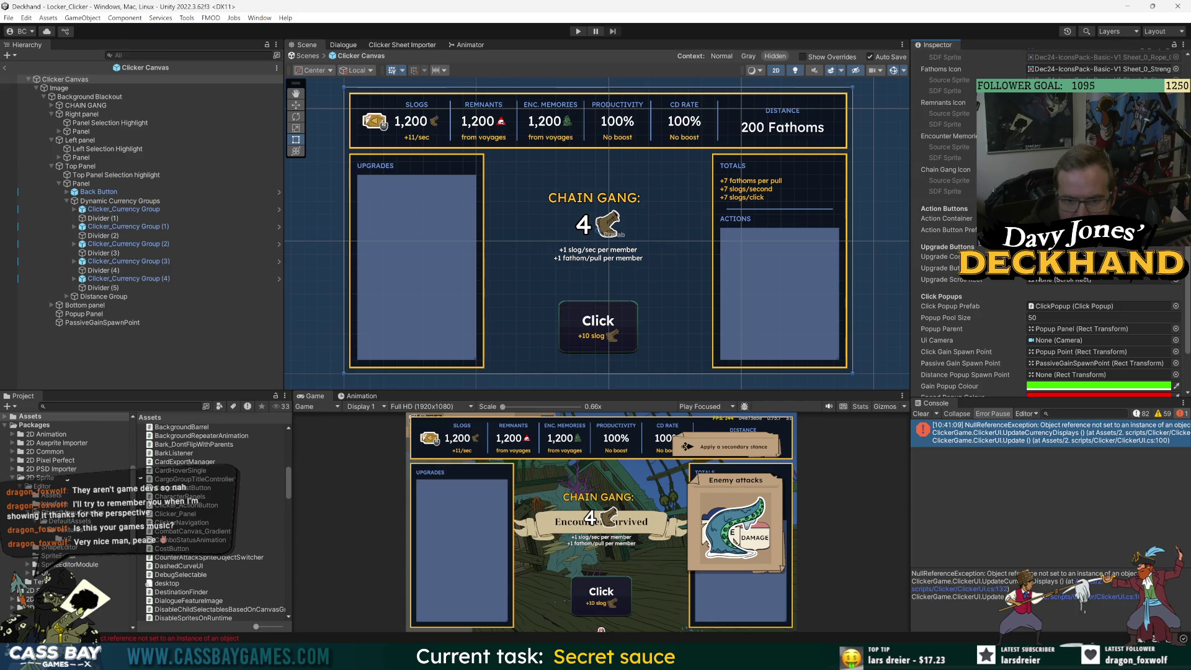
Drag the Upgrades Scroll View into the game manager's Upgrade Scroll Rect slot.
click(65, 159)
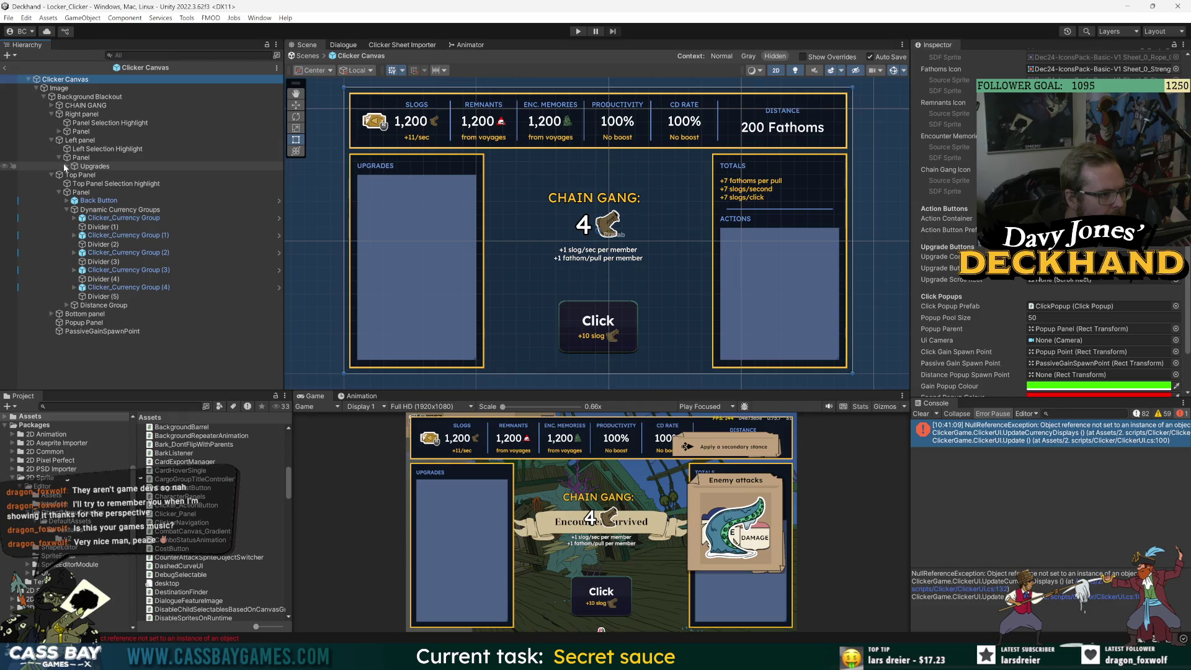
click(67, 166)
click(74, 184)
click(82, 192)
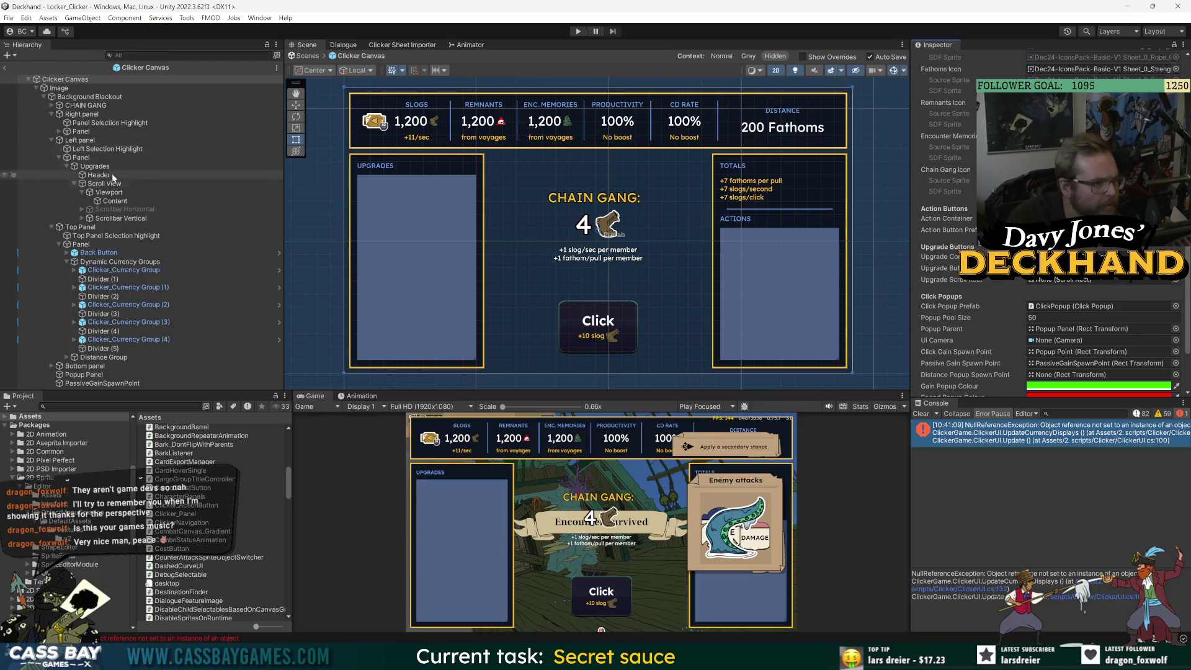
drag(104, 185, 1092, 280)
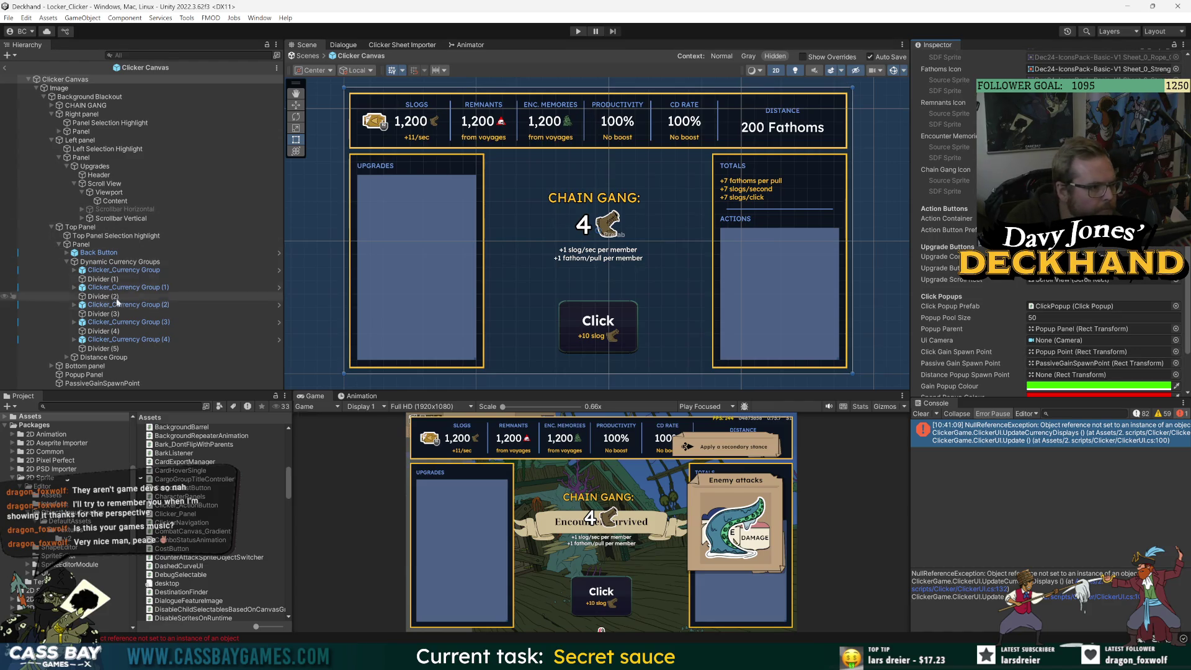
Set Distance Popups as the Distance Popup Spawn Point, clear the Console, and start Play mode.
click(66, 358)
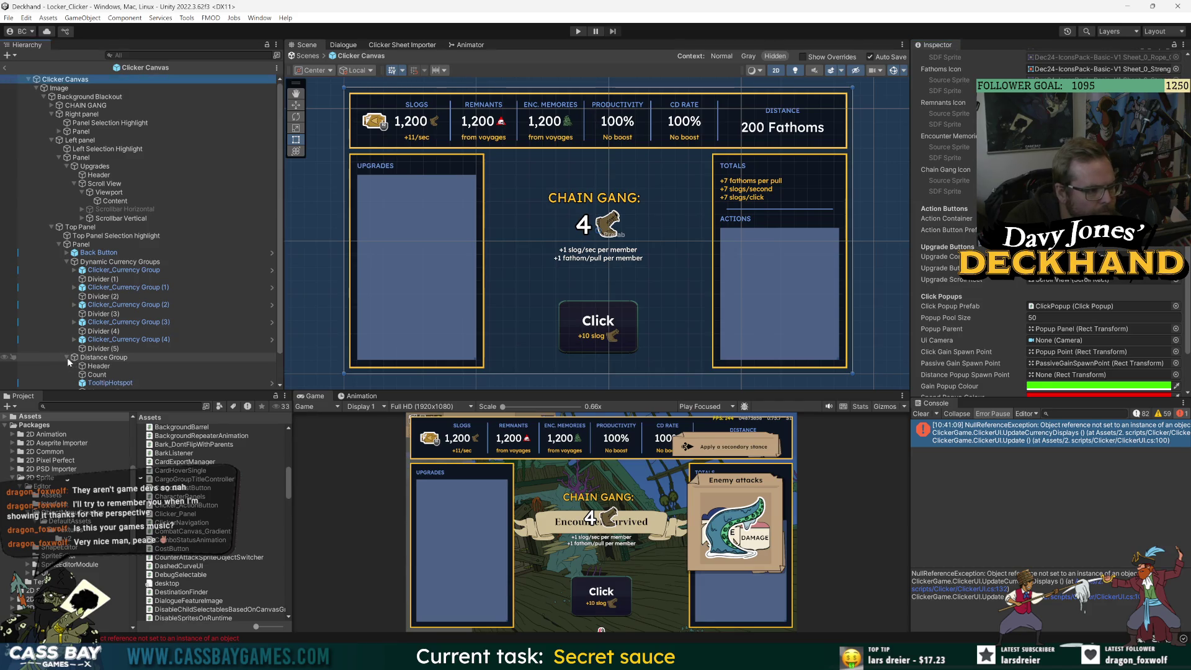
scroll(93, 361, down, 1)
drag(1081, 323, 1091, 374)
scroll(987, 320, down, 2)
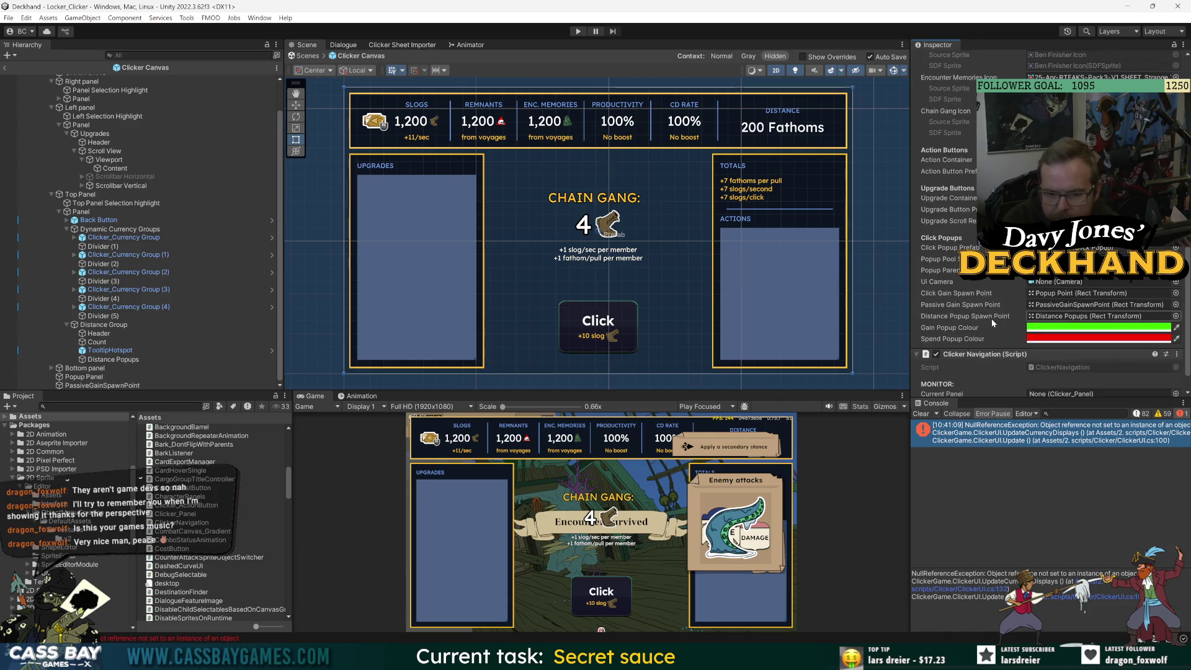
scroll(983, 317, down, 1)
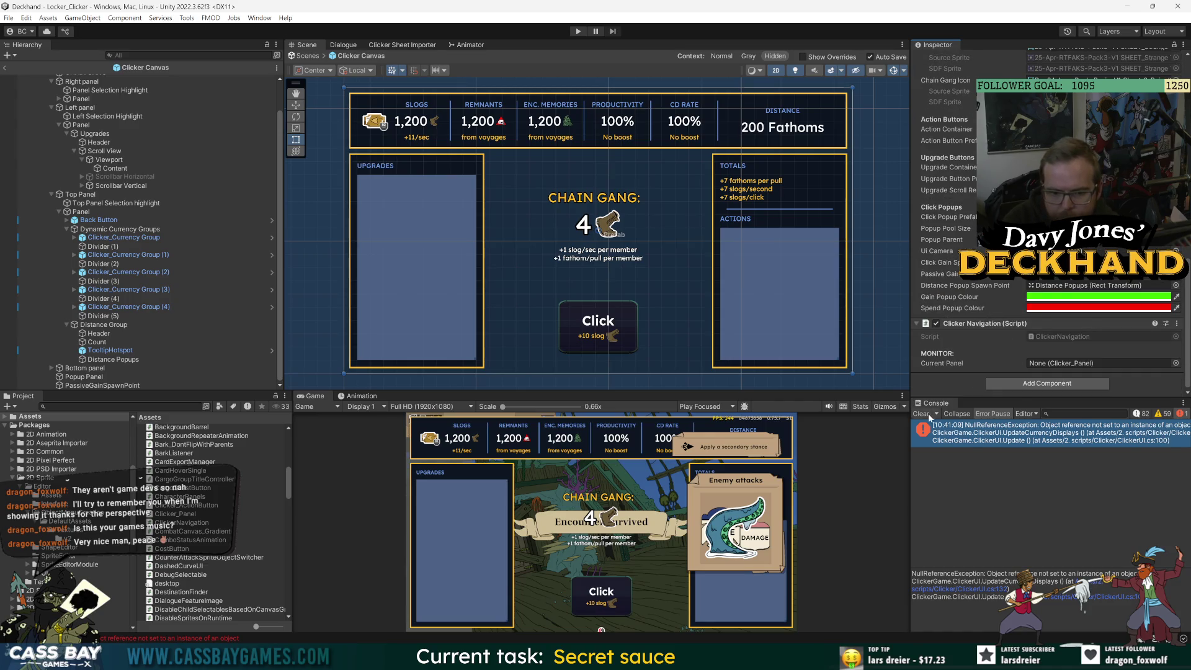
click(929, 417)
key(ctrl+p)
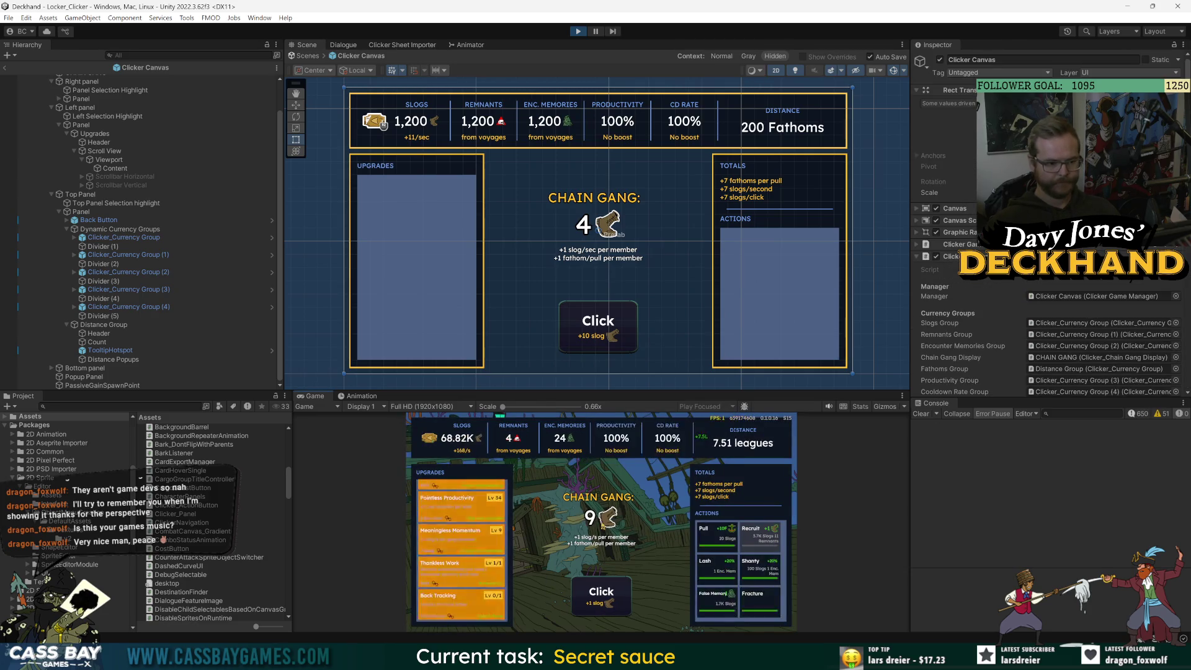
Trigger a game action, then show the Console's info logs, inspect an entry and clear it.
click(751, 537)
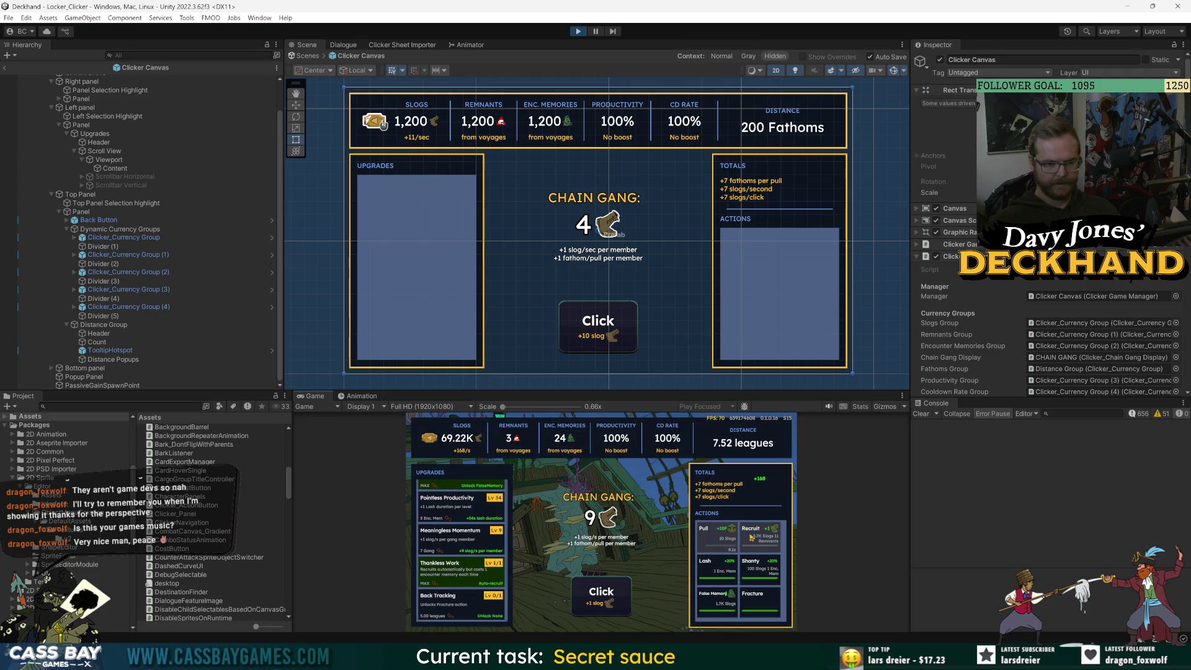
click(1137, 414)
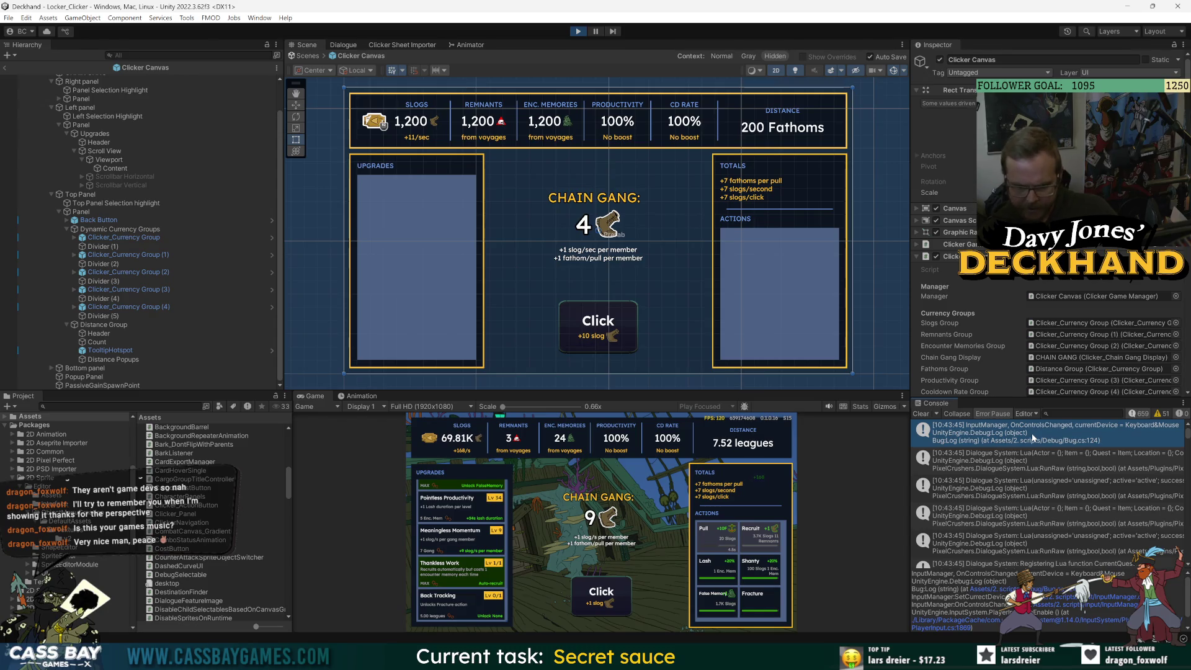
click(1018, 488)
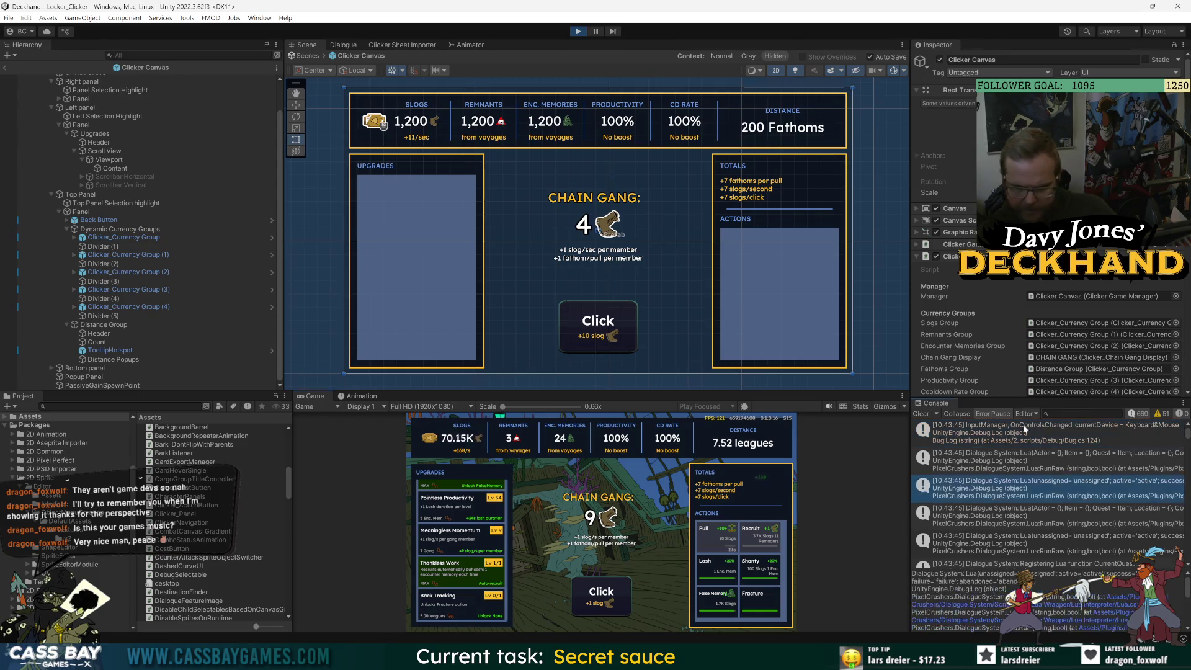
click(919, 414)
Move game focus between the Upgrades, Actions and top-bar panels, triggering Pull along the way.
click(469, 517)
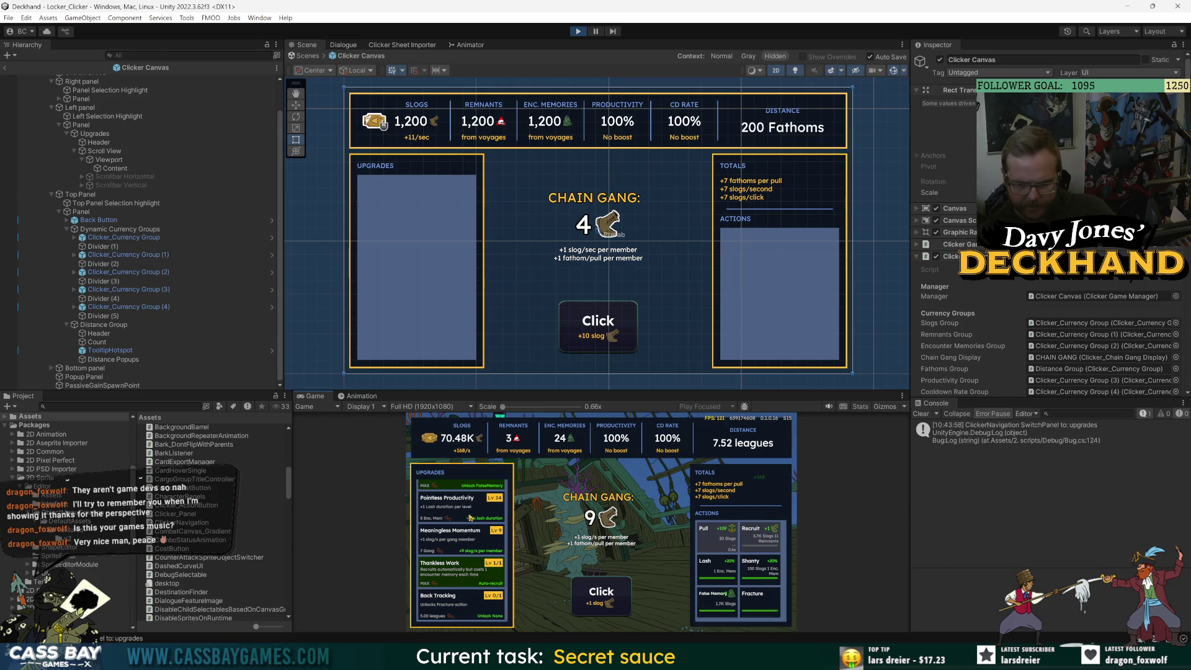
click(731, 525)
click(727, 525)
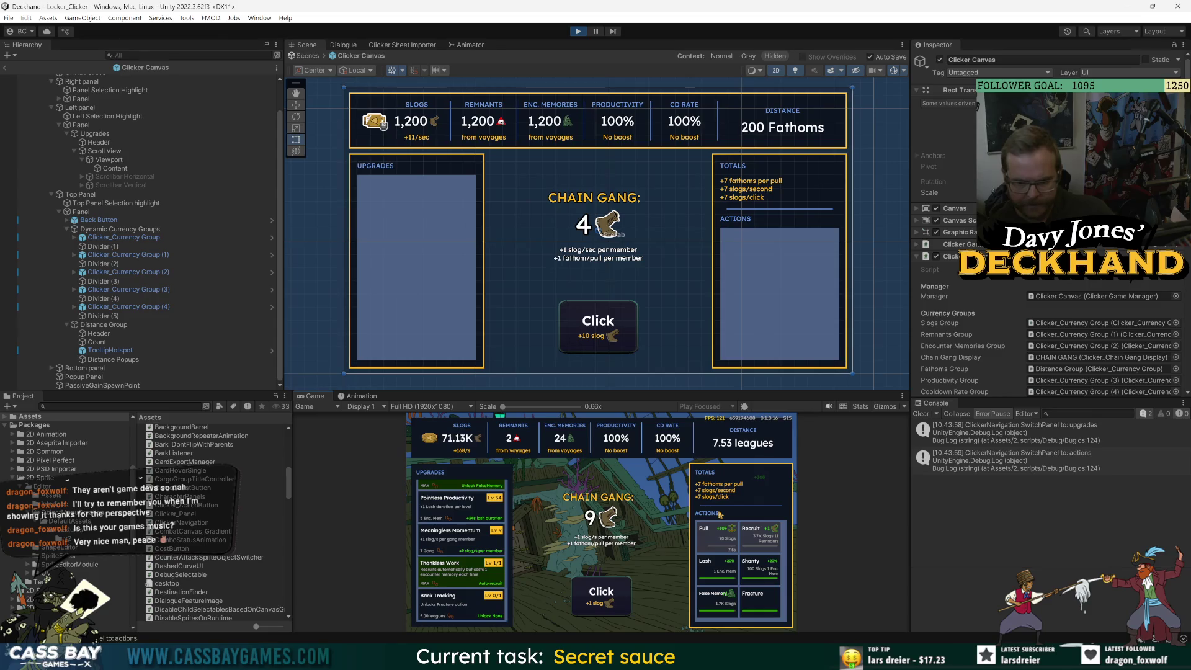
click(667, 440)
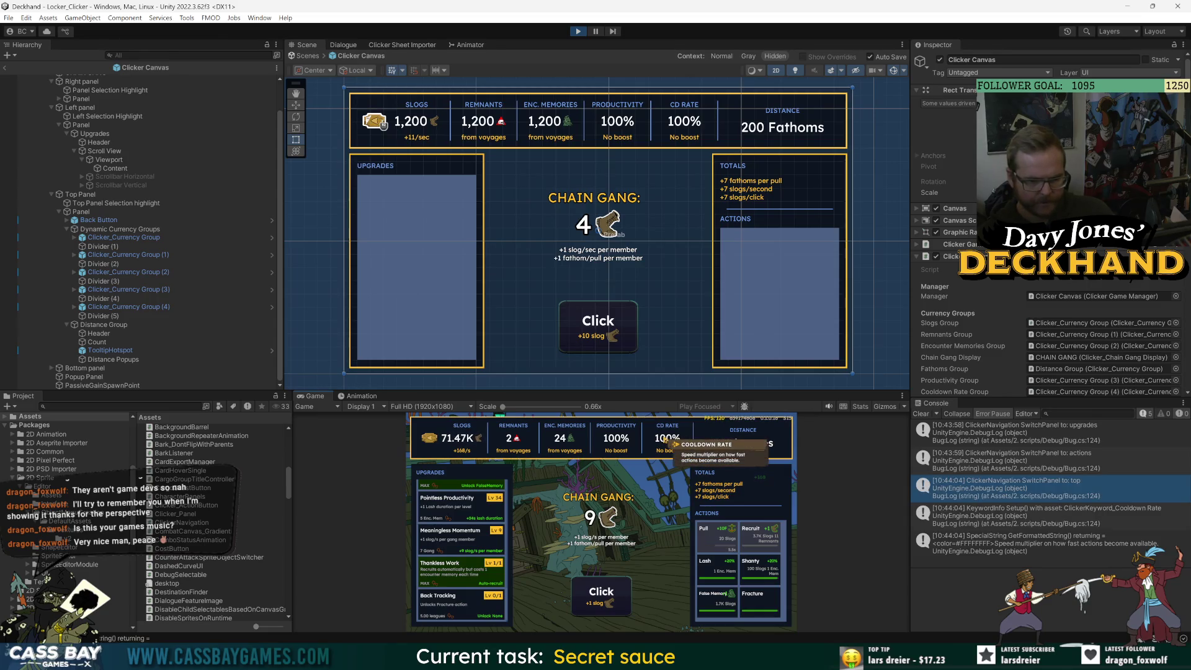
click(426, 524)
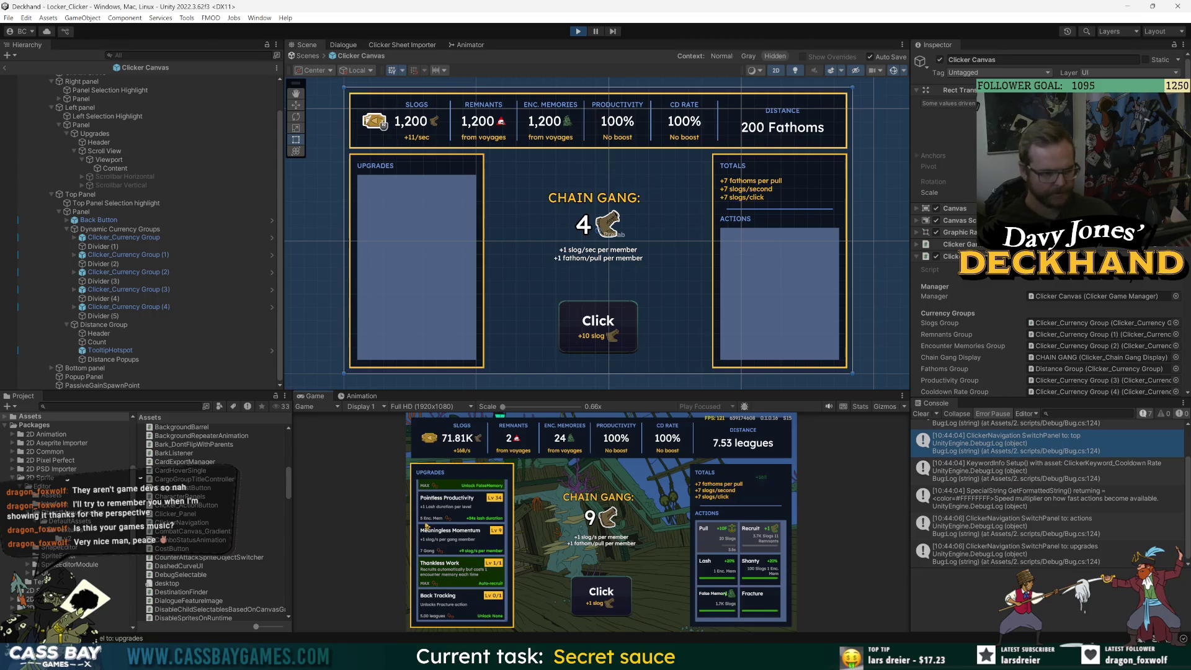
click(717, 506)
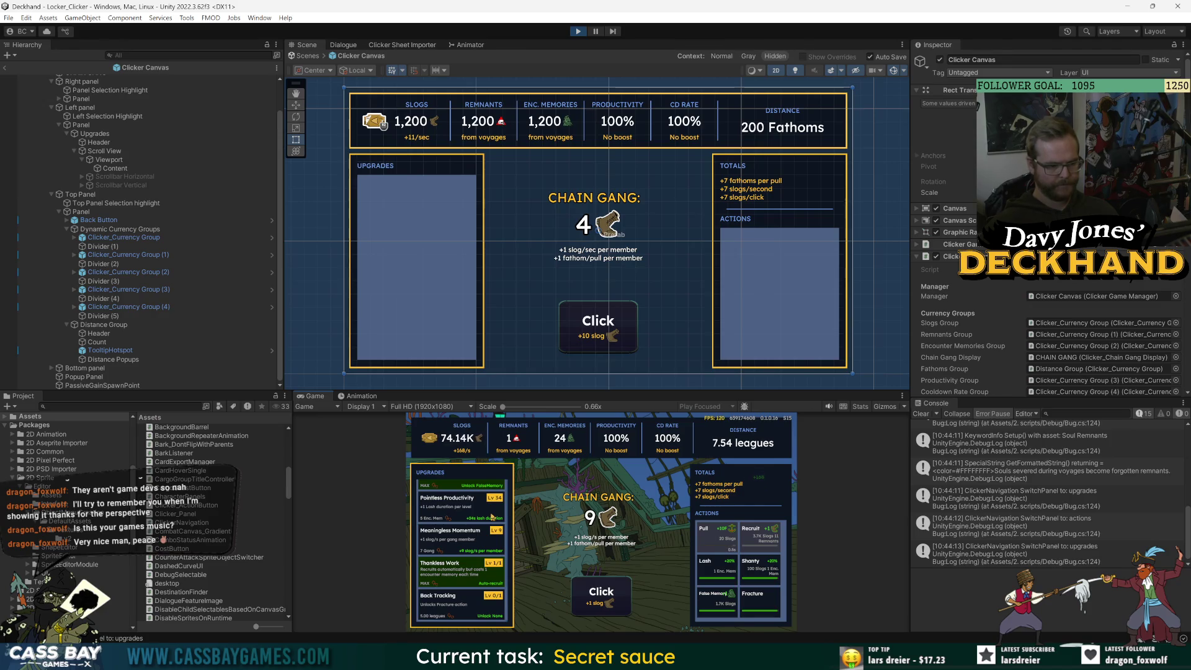
Trigger Lash, buy an upgrade from the Upgrades list, and Pull again.
mouse_move(692, 446)
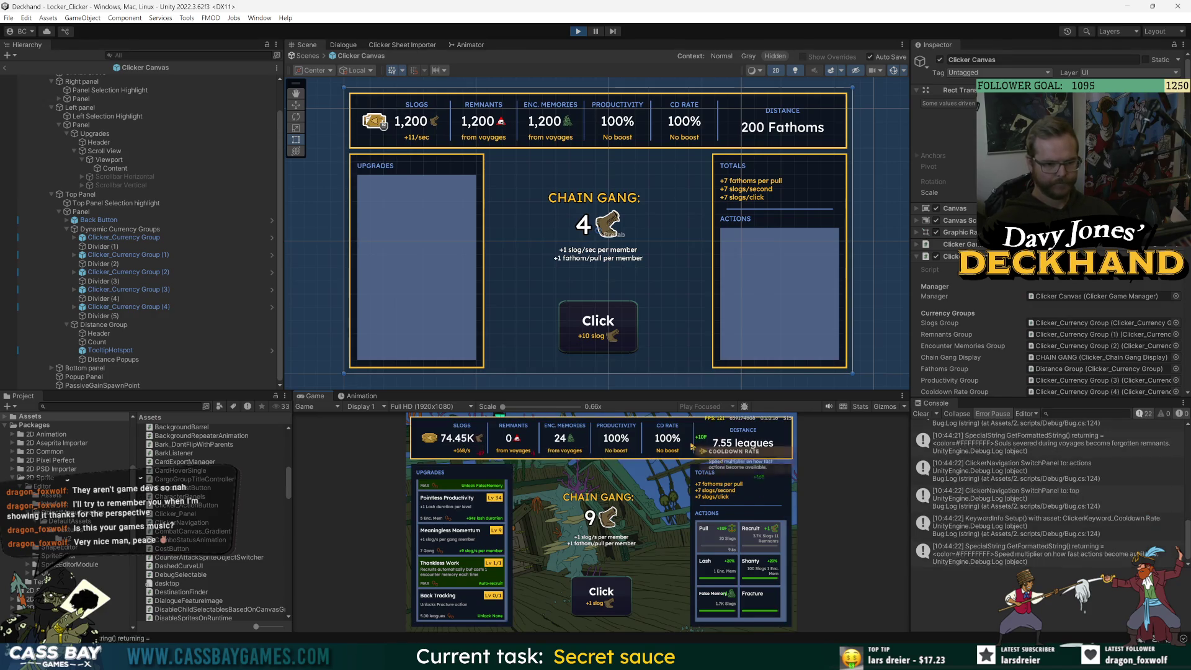
click(727, 585)
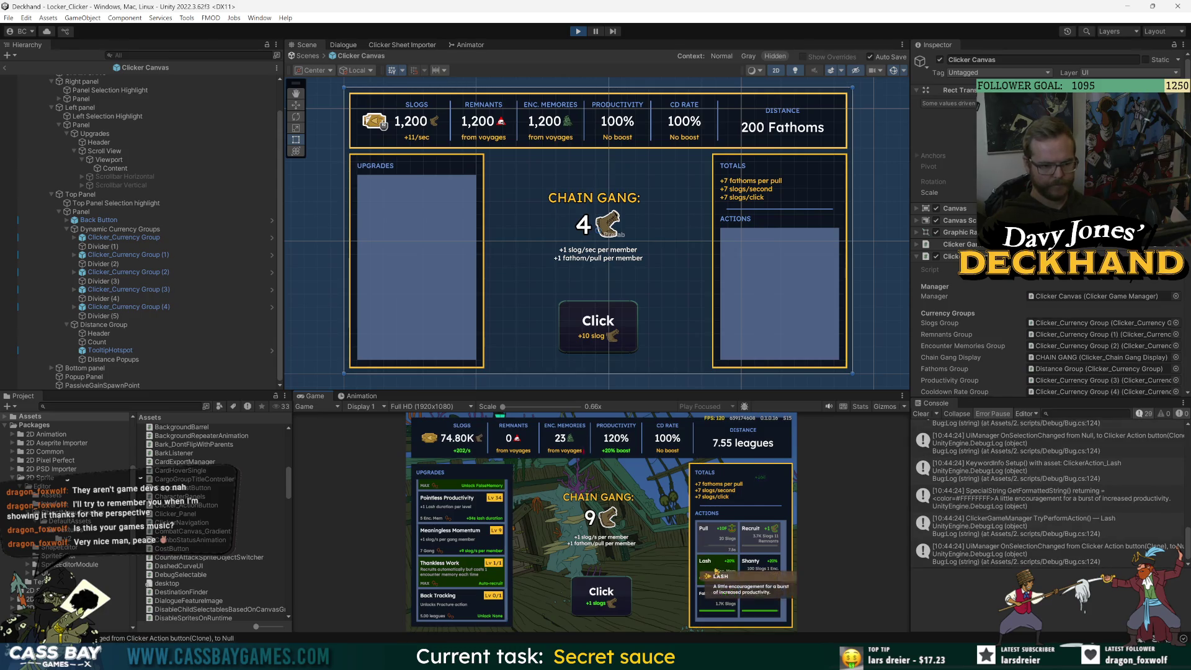
click(461, 531)
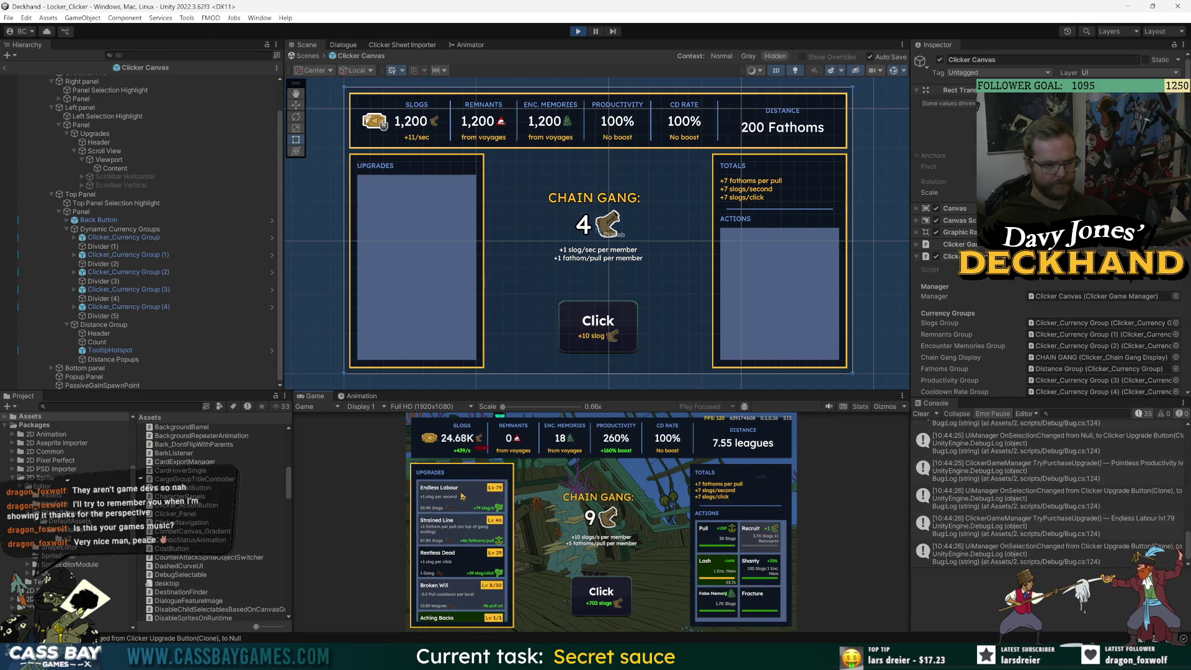
click(711, 537)
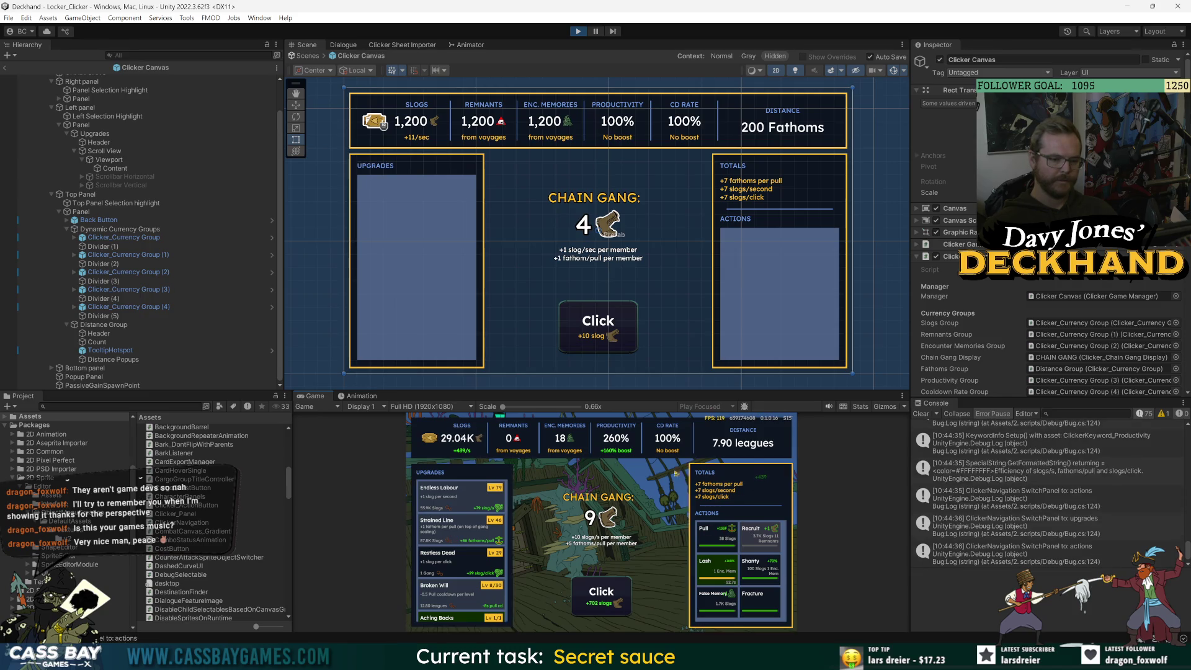
Earn slogs with Click, buy another Restless Dead level, and scroll through the Upgrades list.
click(587, 599)
click(587, 599)
click(587, 600)
click(586, 599)
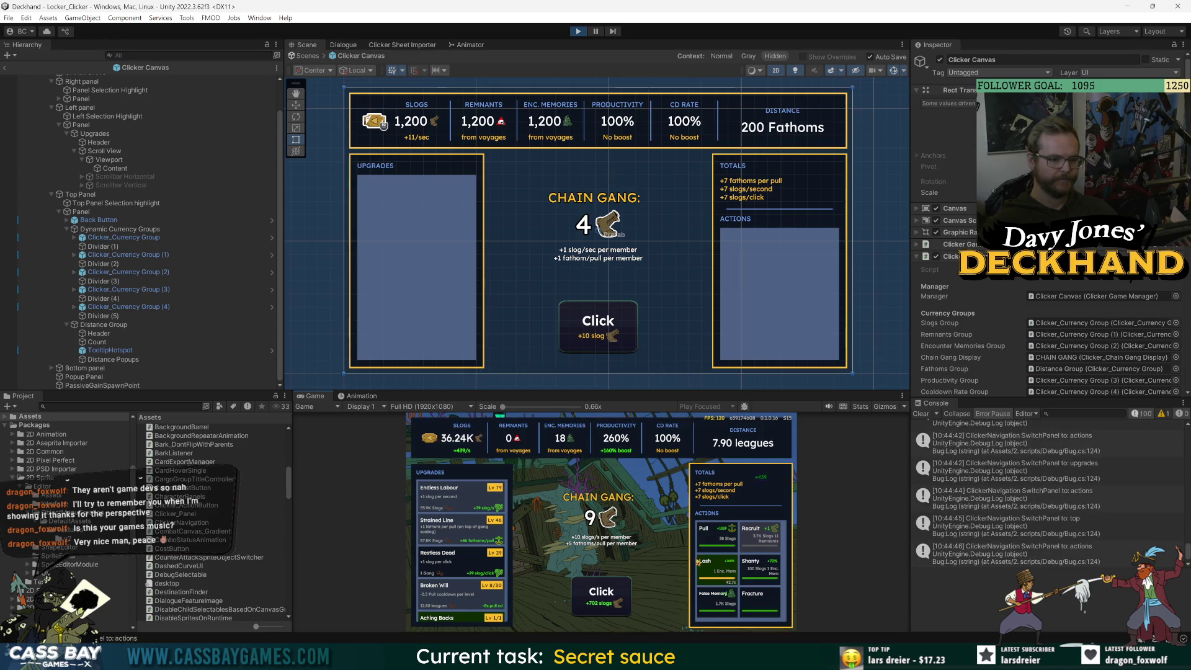
scroll(461, 546, down, 3)
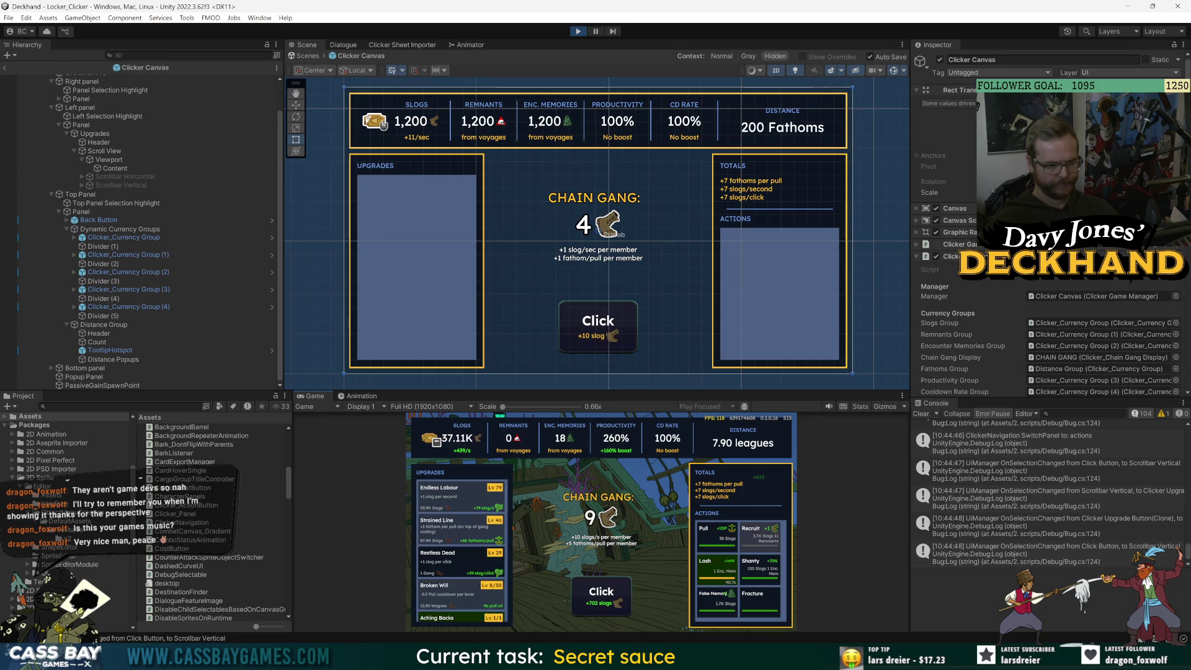
scroll(461, 551, up, 2)
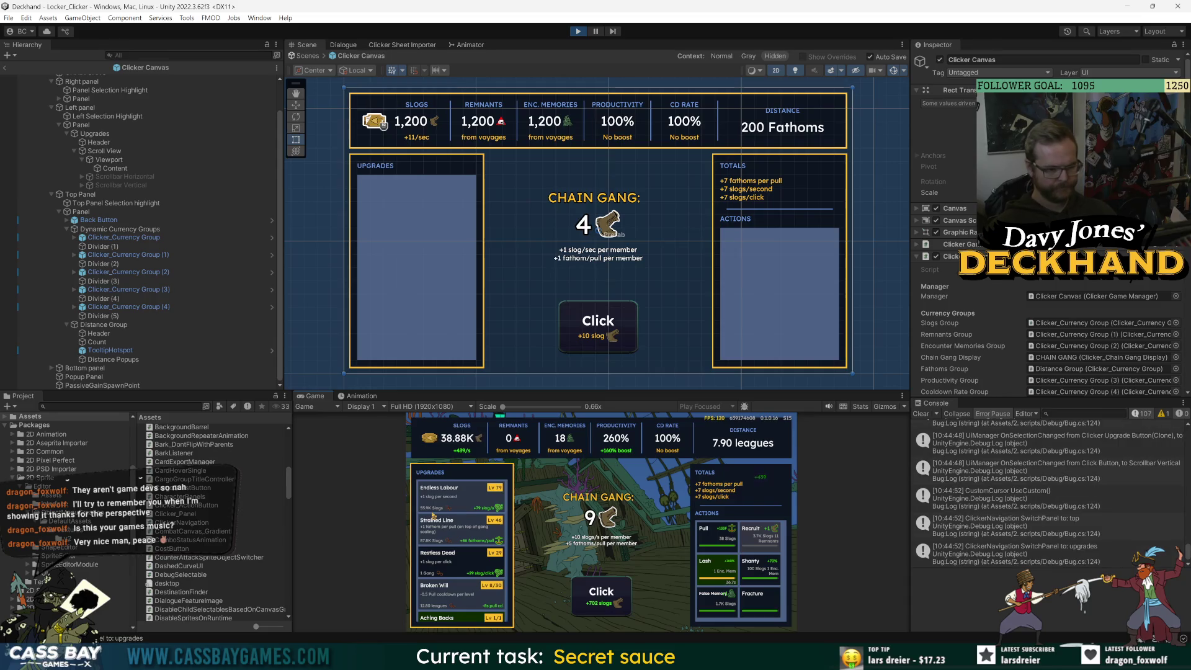
click(461, 505)
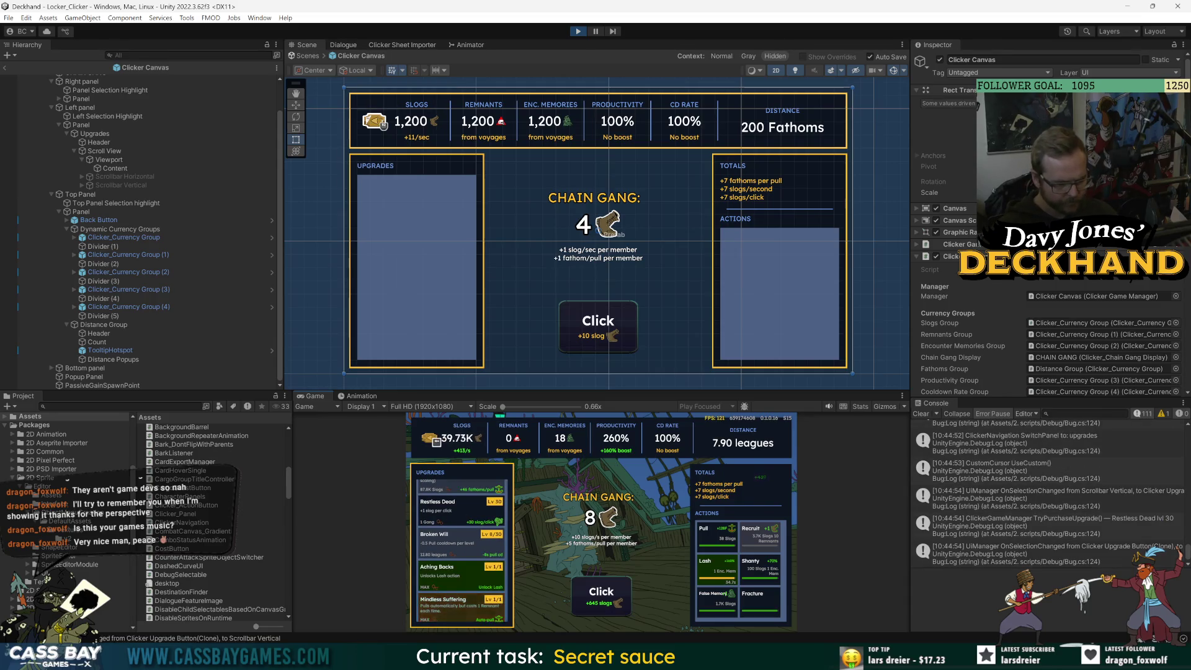
scroll(461, 551, down, 5)
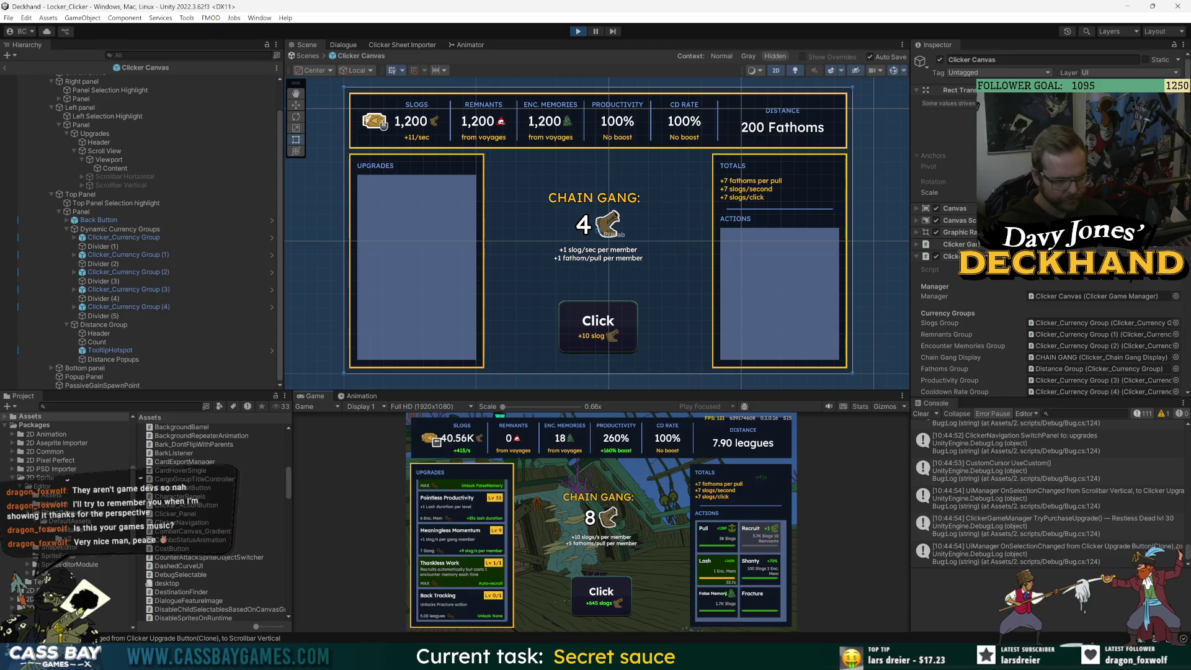
scroll(461, 551, up, 5)
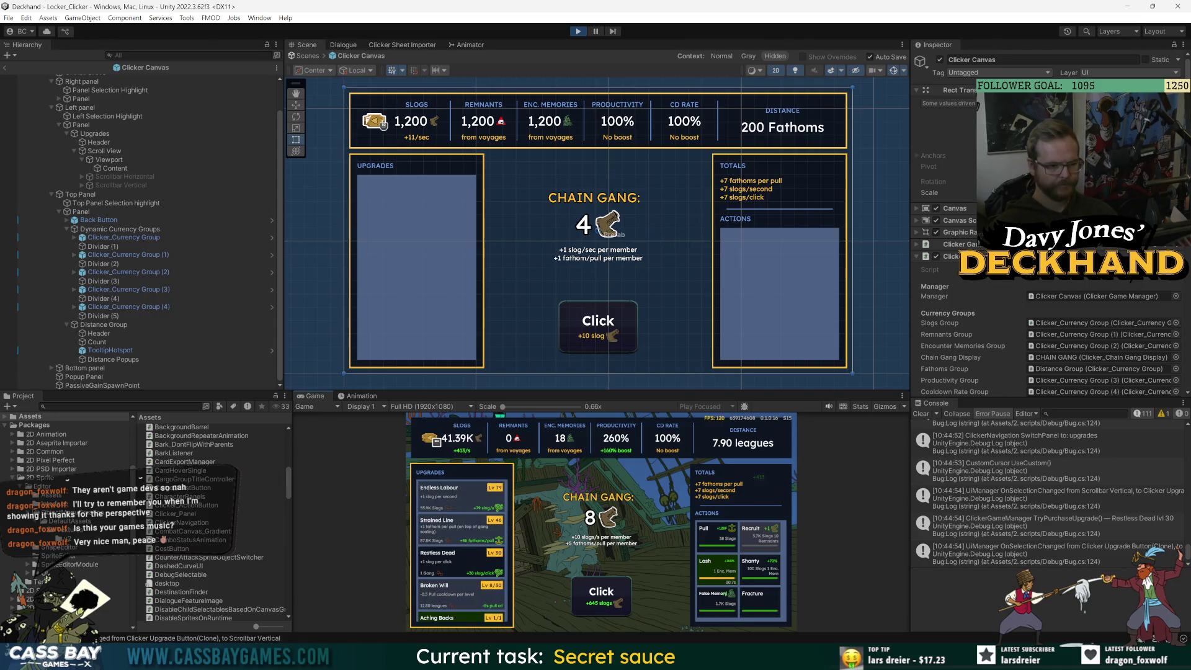
scroll(461, 551, down, 3)
scroll(461, 550, down, 4)
scroll(461, 551, up, 4)
Test arrow-key navigation: Right and Down toward the action buttons, Up and Left back to upgrades.
key(Right)
key(Down)
key(Down)
key(Up)
key(Left)
key(Left)
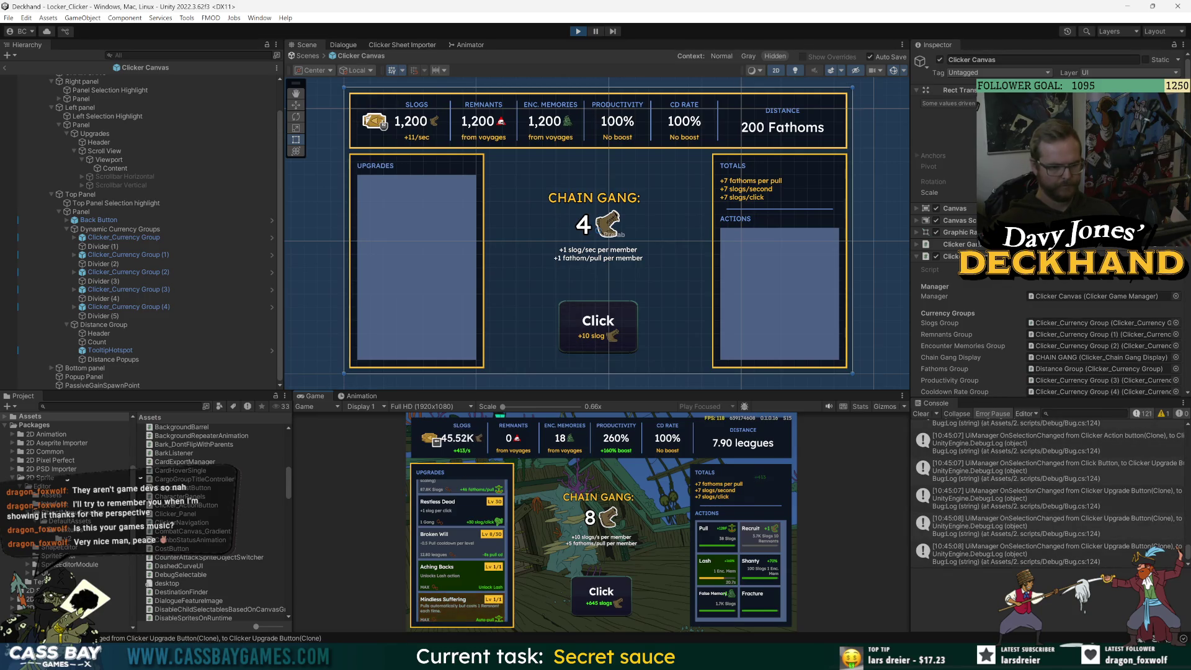
scroll(25, 144, up, 2)
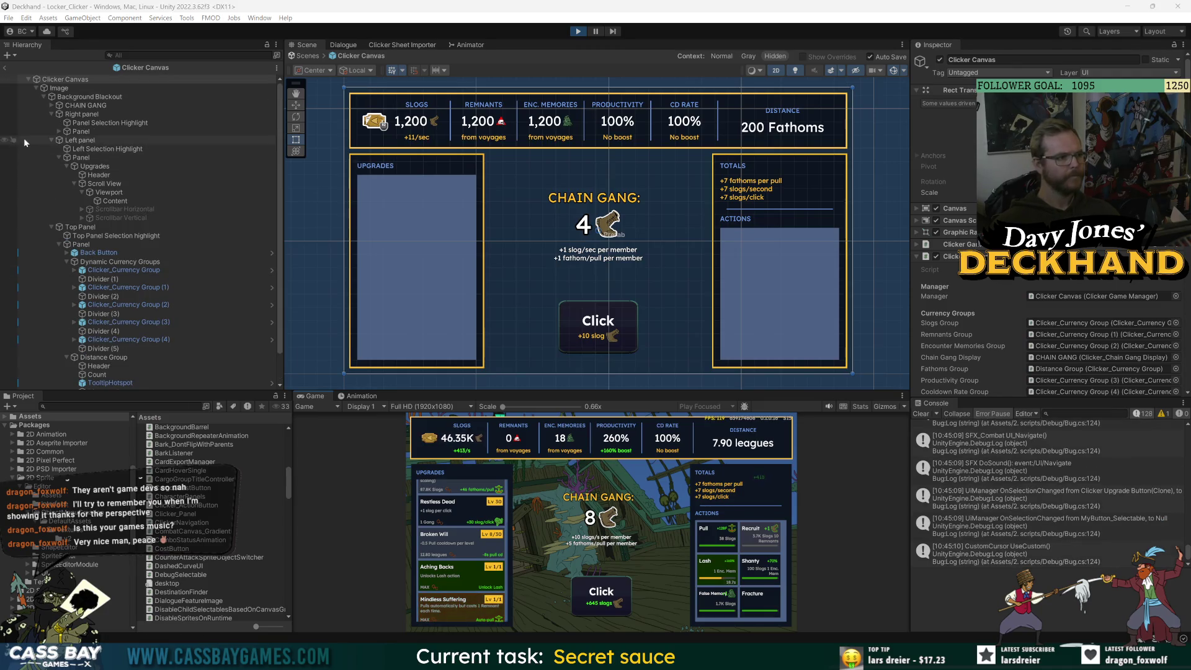
Leave prefab mode and expand _LEVEL > Clicker Canvas > Image > Background Blackout in the Hierarchy.
click(7, 69)
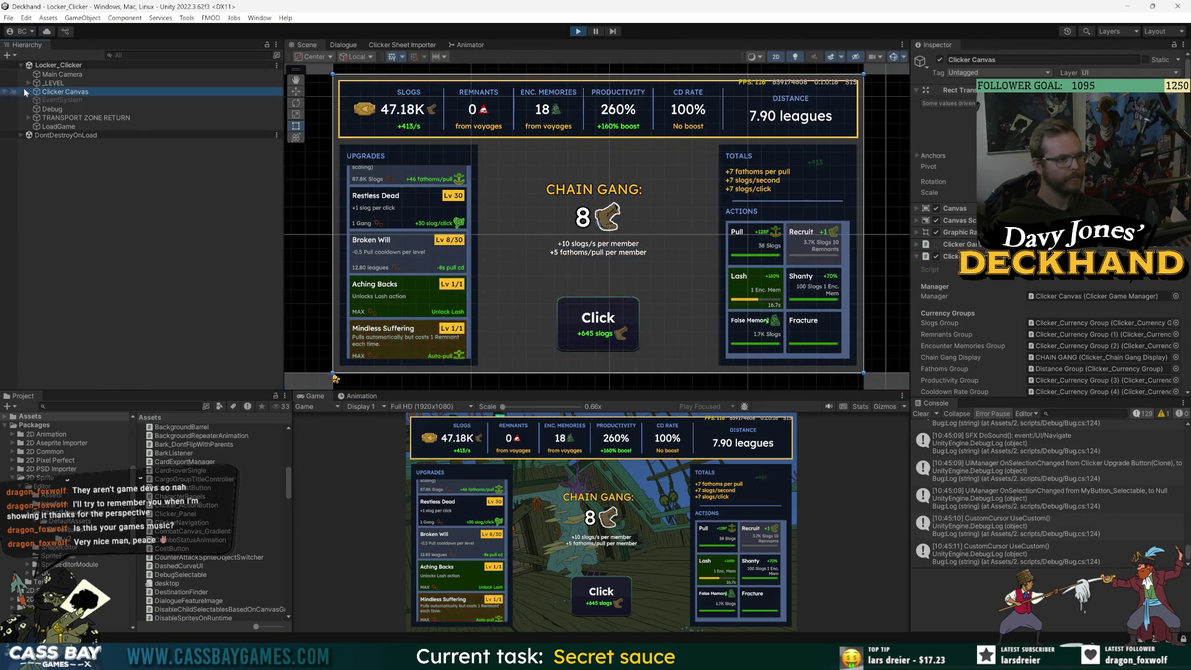
click(29, 83)
click(28, 170)
click(36, 179)
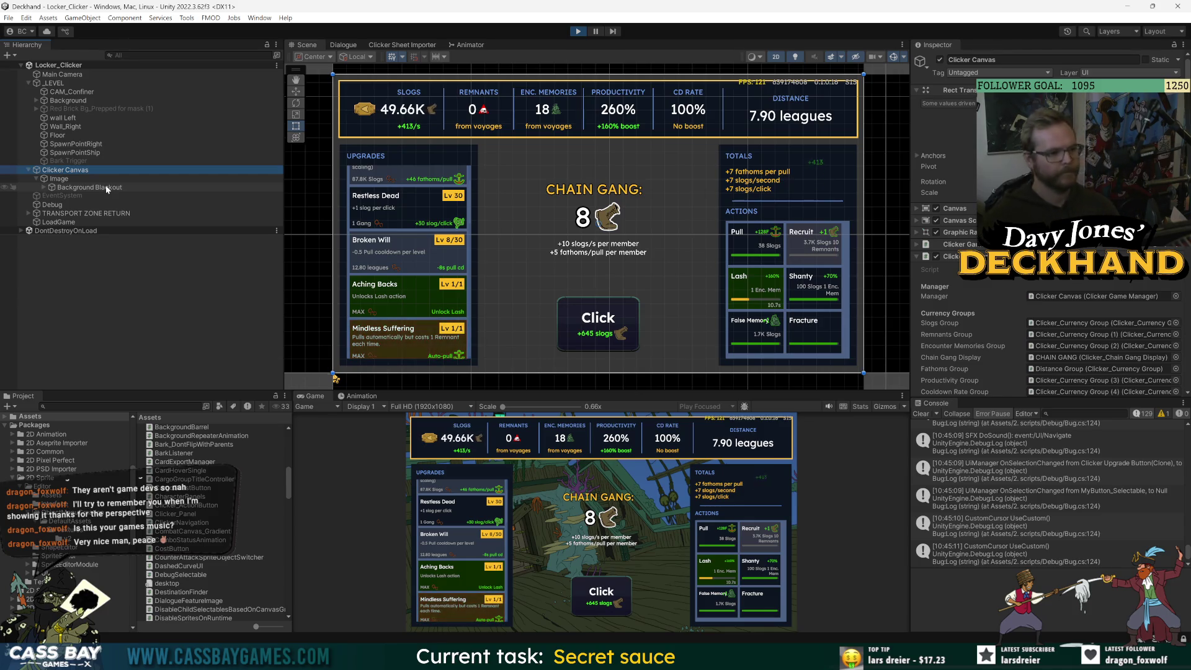
click(43, 187)
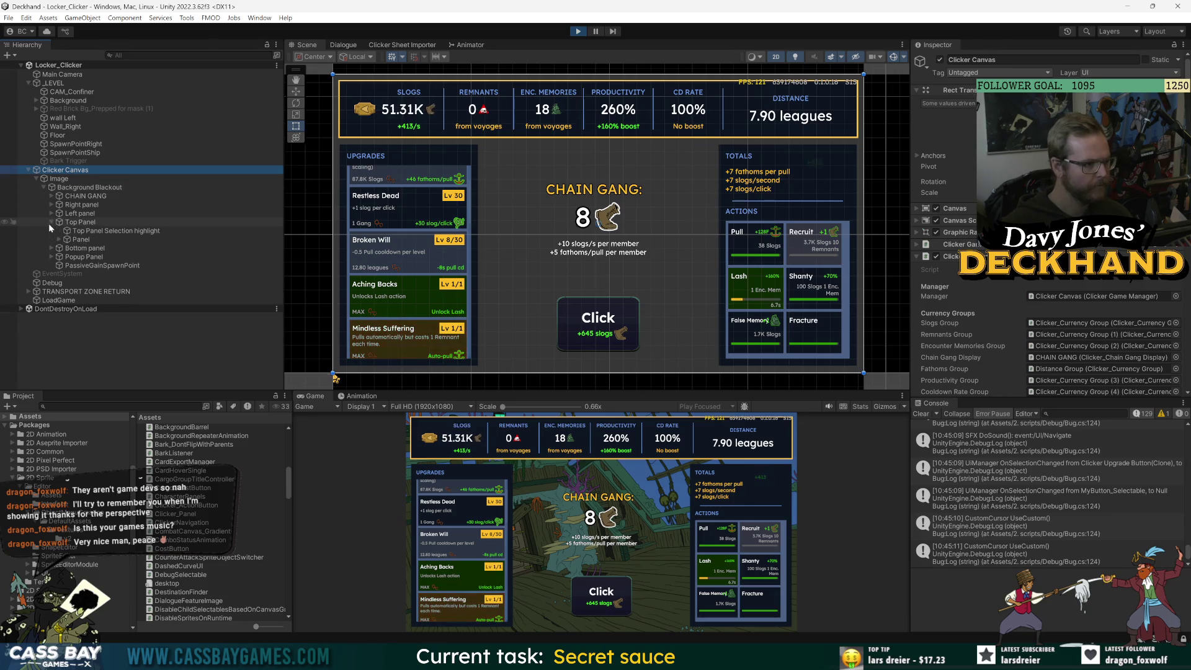
click(51, 205)
click(51, 205)
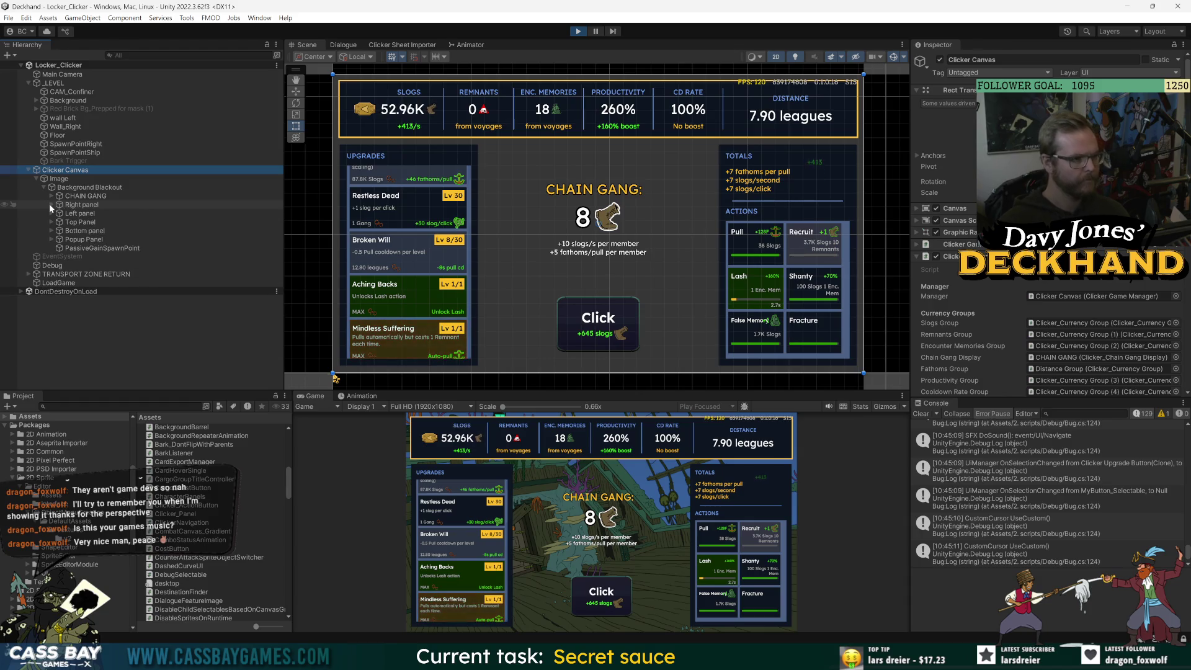
Expand Left panel > Panel > Upgrades > Scroll View > Viewport > Content and select the first button clone.
click(51, 214)
click(59, 231)
click(66, 239)
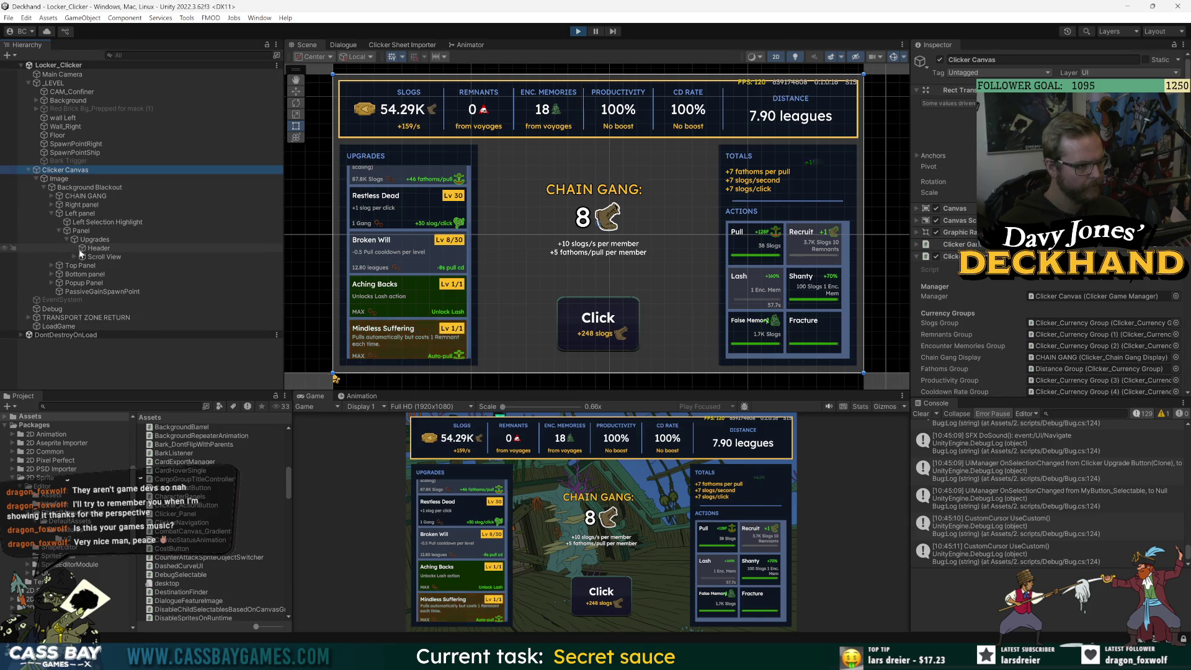
click(81, 257)
click(75, 257)
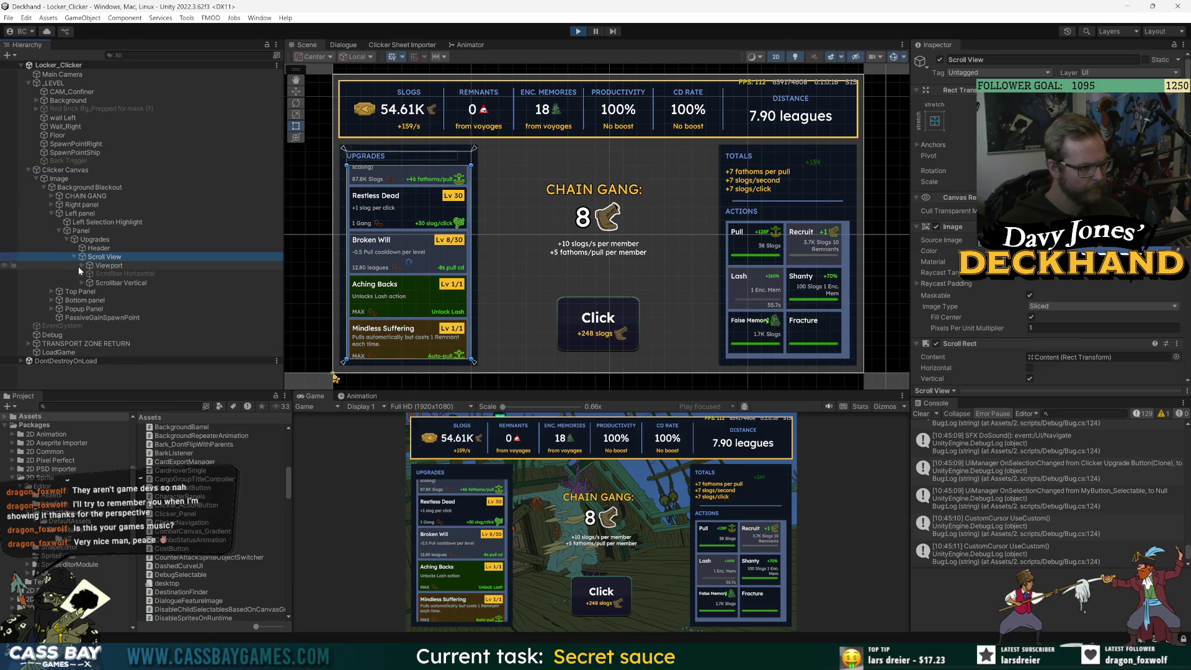
click(81, 266)
click(90, 274)
click(100, 283)
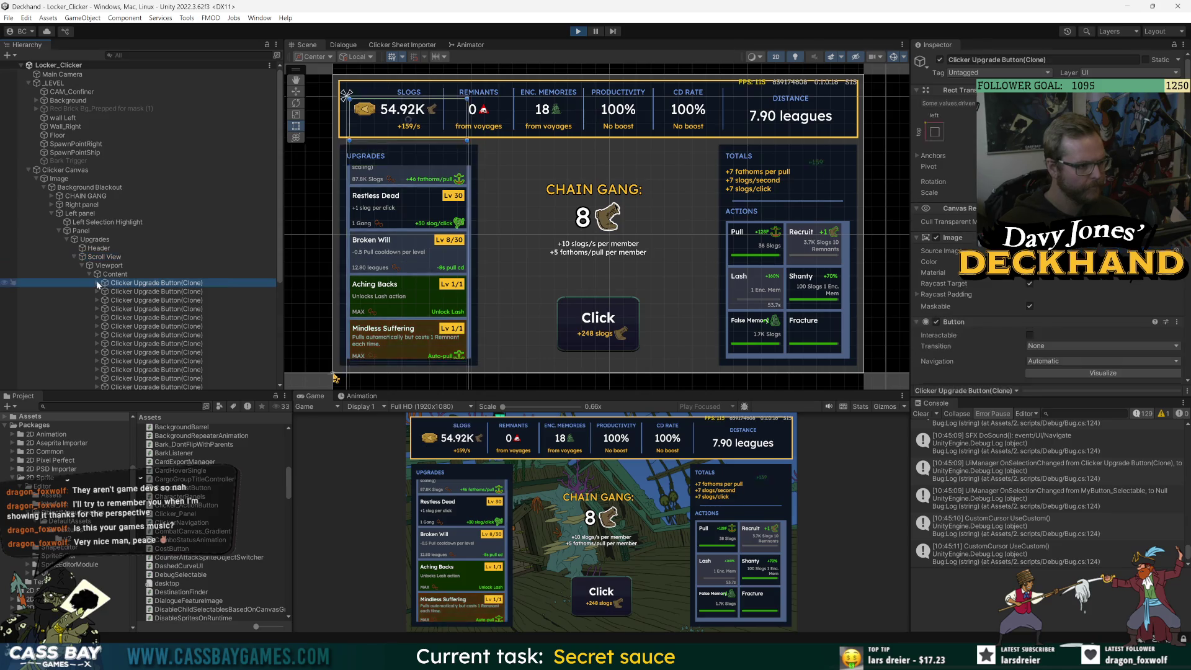
Buy another Restless Dead level, move focus up to the stats panel, then stop Play mode.
scroll(985, 303, down, 5)
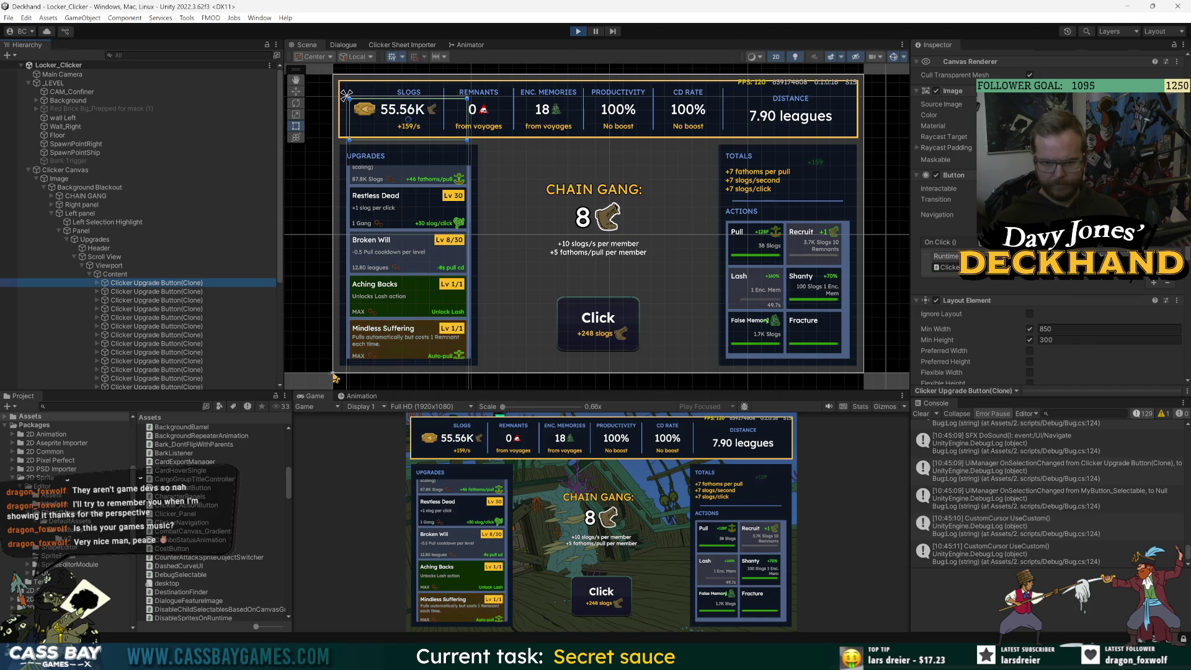
scroll(969, 326, down, 2)
click(403, 218)
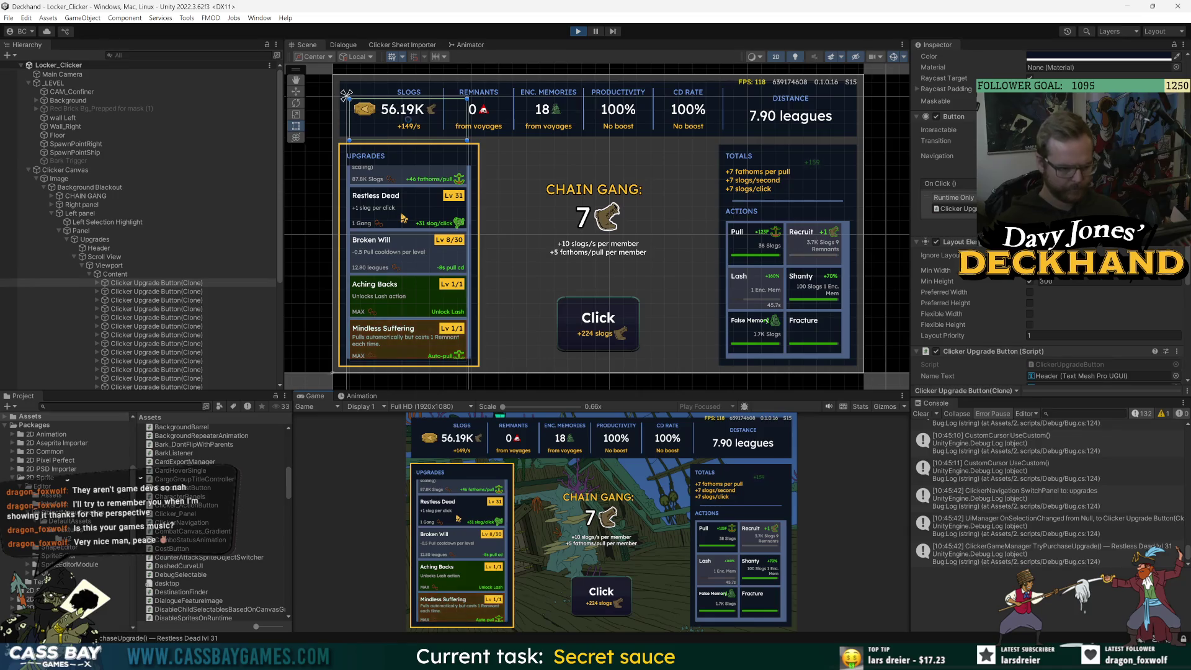
scroll(404, 218, down, 5)
scroll(409, 255, up, 4)
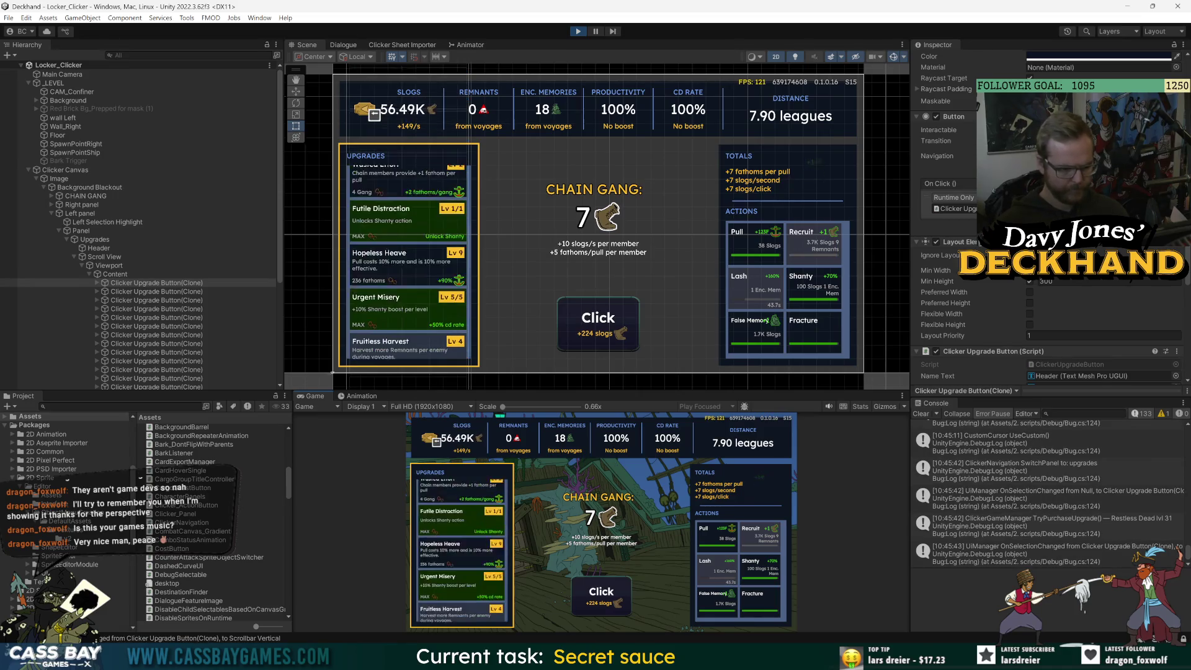
key(Up)
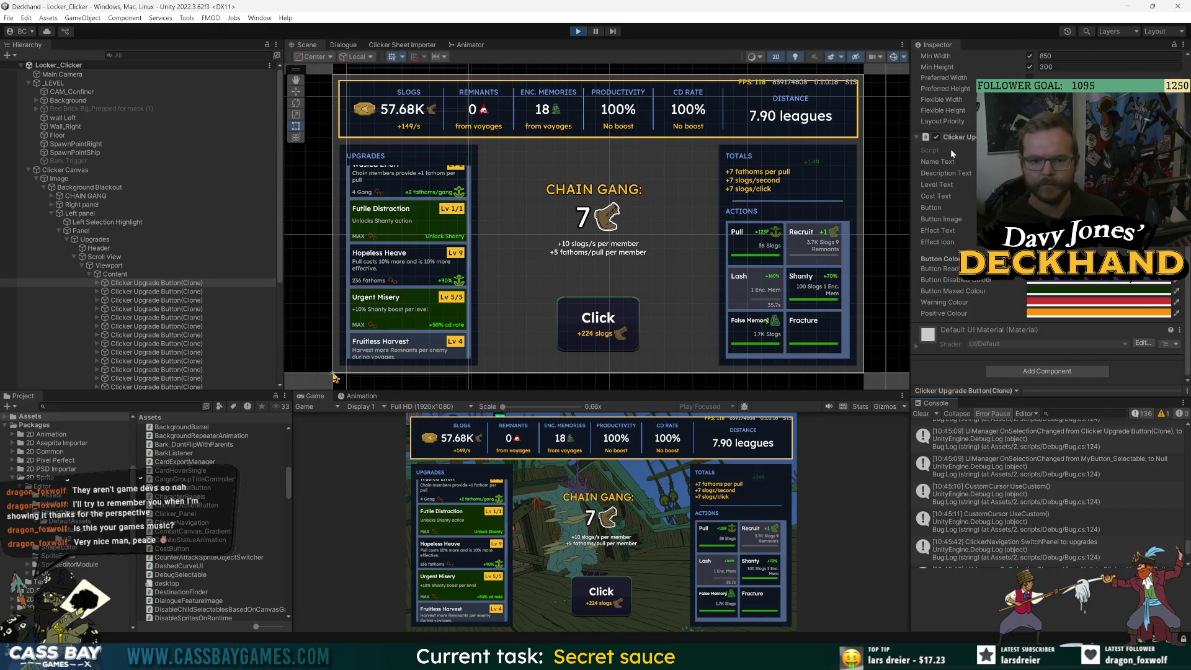
scroll(969, 166, up, 1)
scroll(993, 217, down, 10)
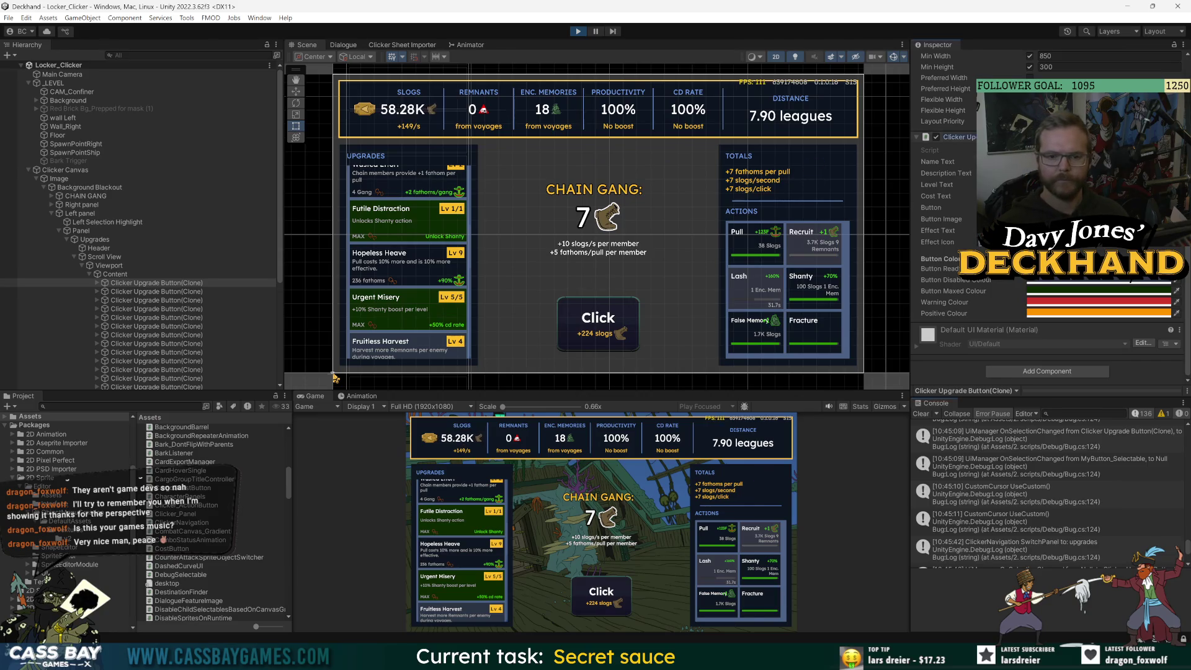
click(1030, 137)
click(577, 31)
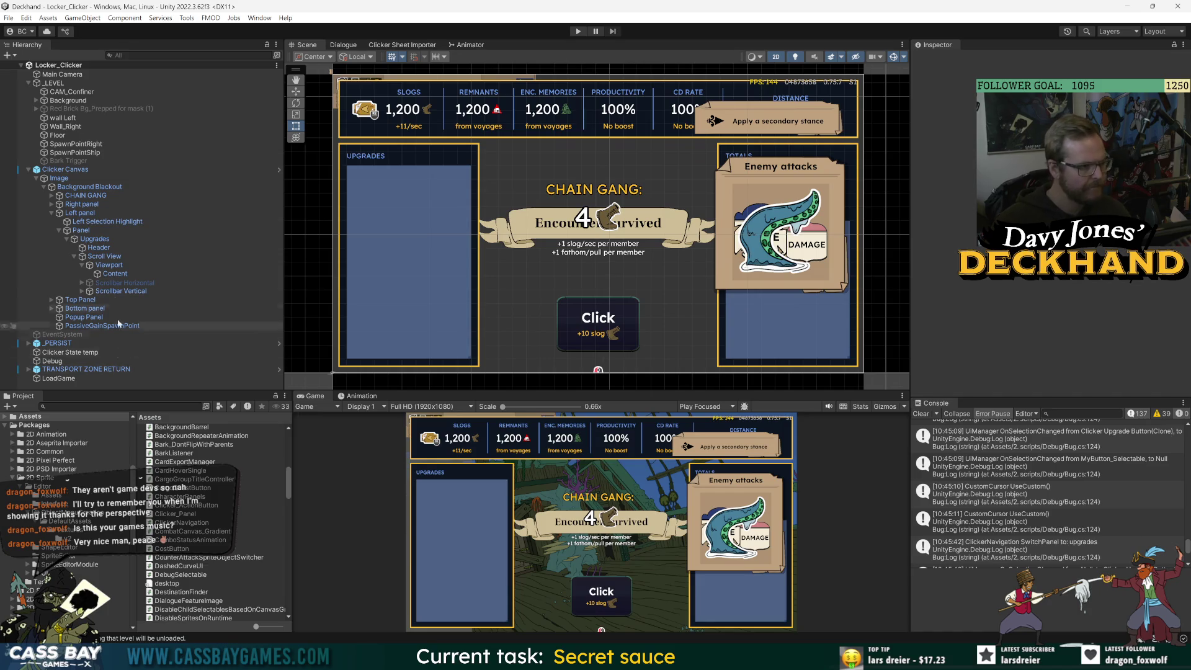
Search the Project for the Clicker Upgrade Button prefab, open it, and frame the whole card.
click(118, 407)
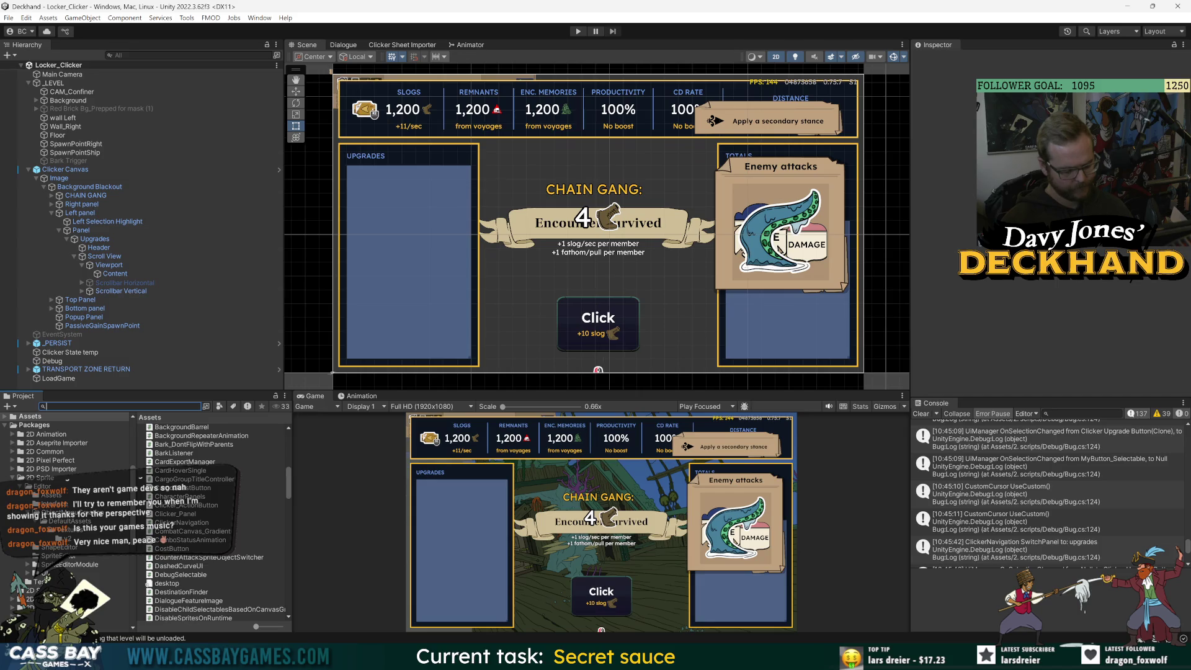
text(butt)
key(BackSpace)
key(BackSpace)
key(BackSpace)
text(clic)
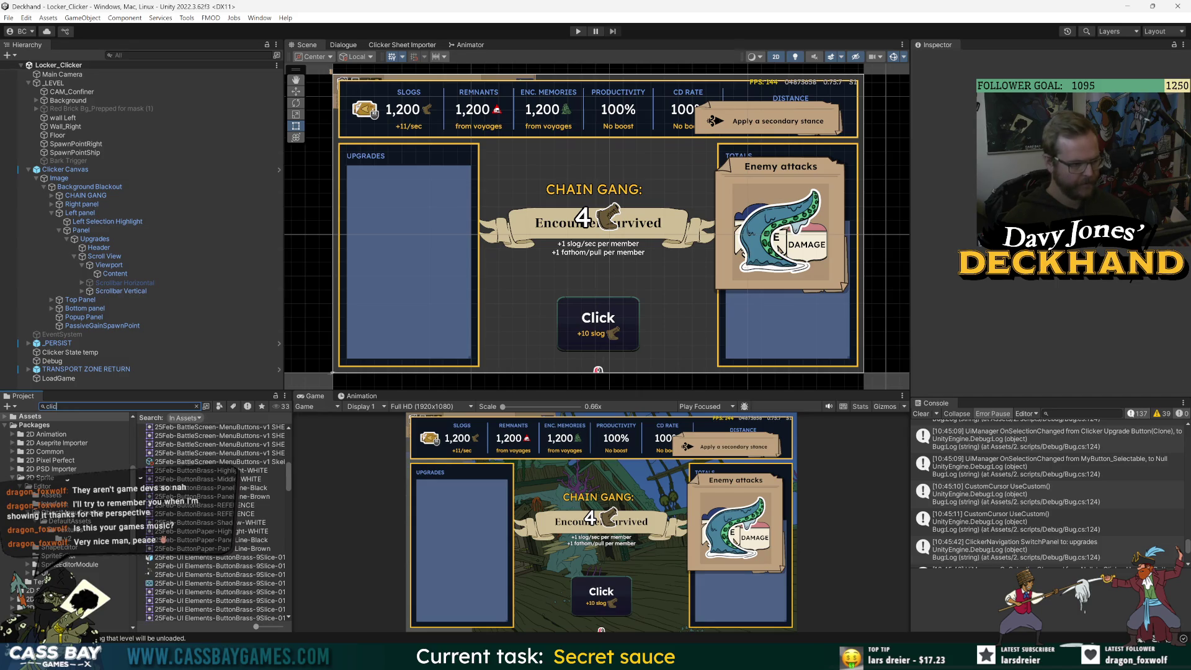
text(t)
click(191, 437)
double_click(191, 437)
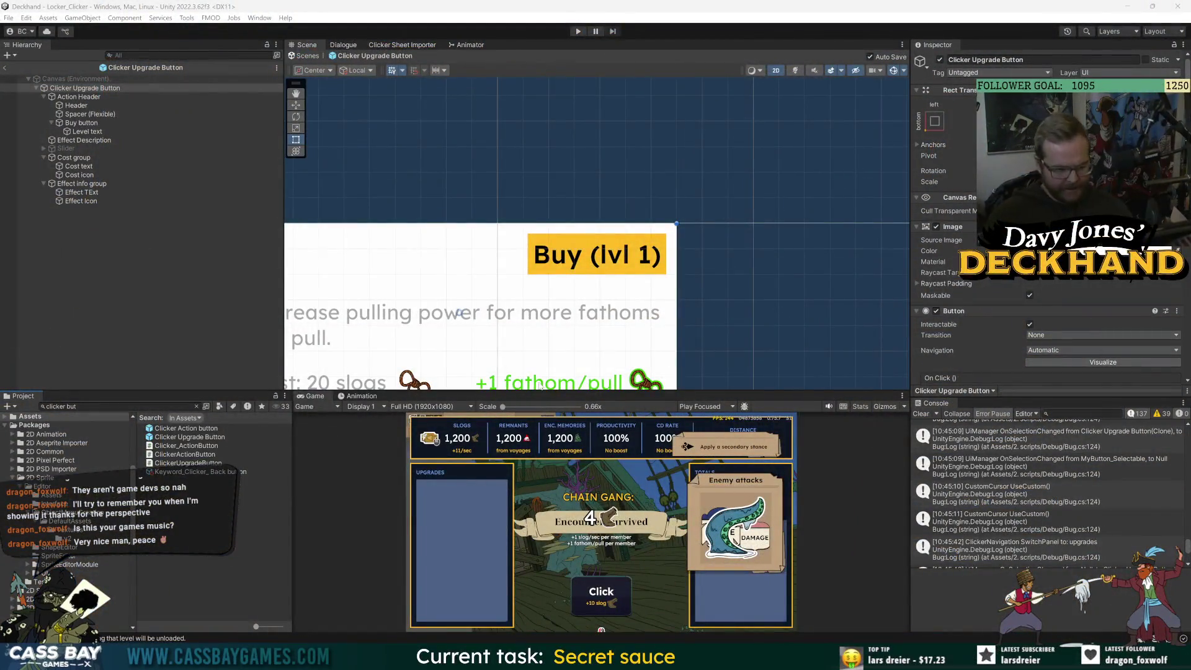
double_click(85, 87)
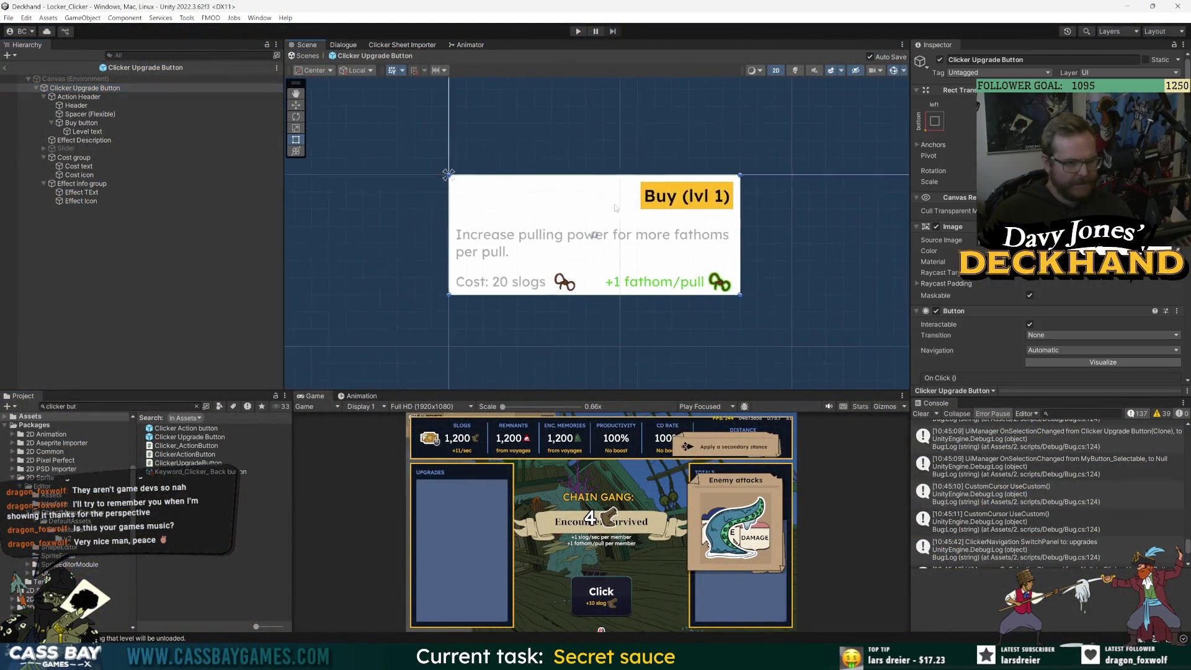
Collapse the Action Header and Cost children, select the root, and toggle its background Image off and on.
click(40, 96)
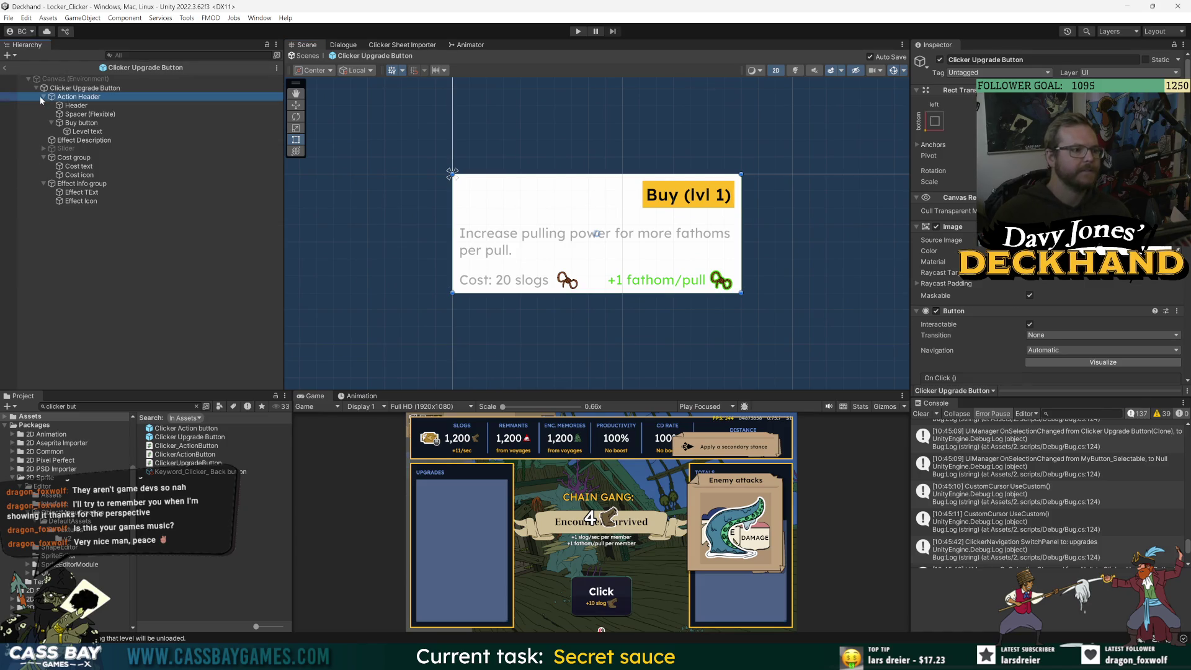
click(44, 97)
click(43, 122)
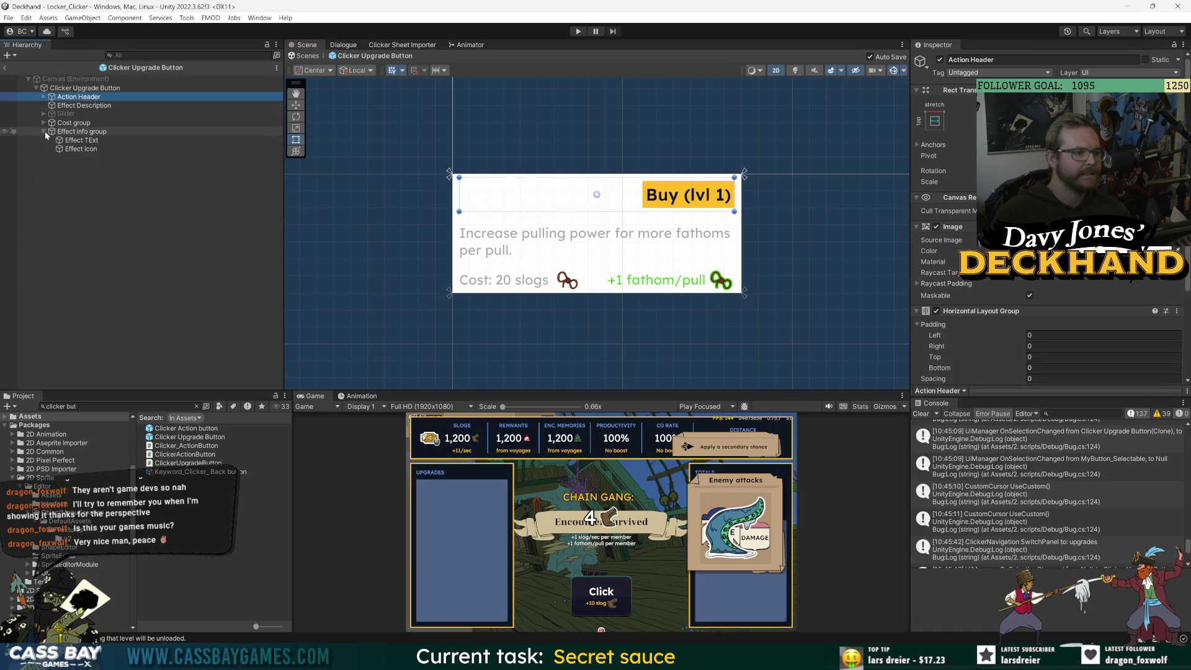
click(61, 91)
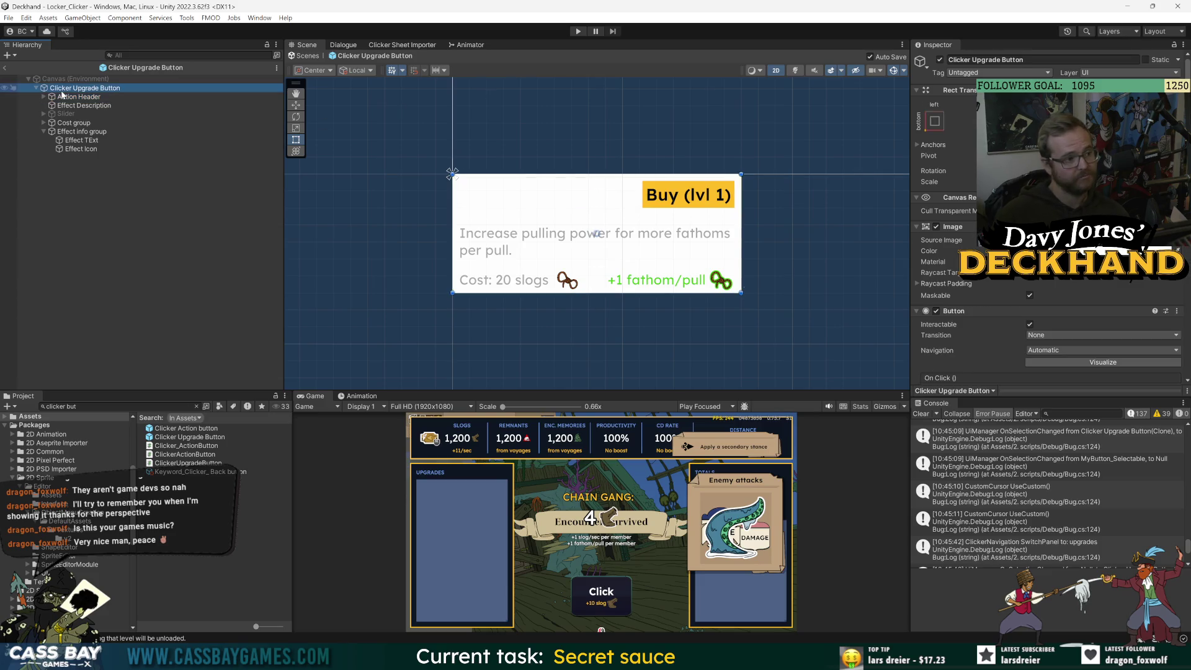
click(936, 226)
click(936, 227)
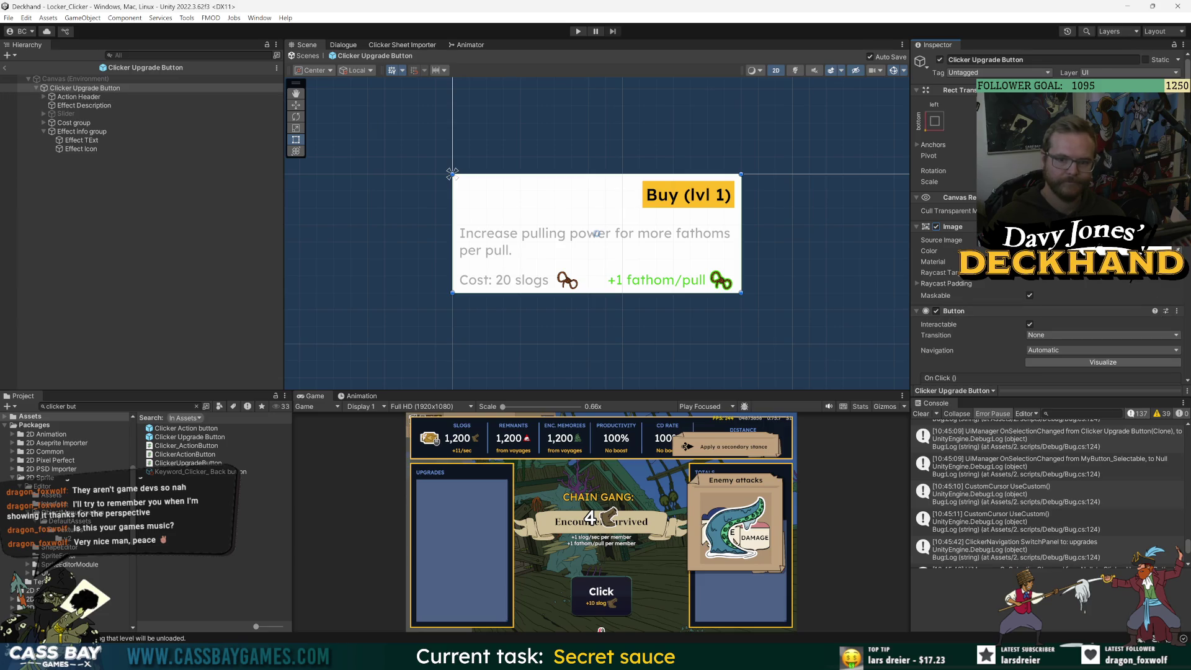
Try red, deep red and dark grey as the button background colour, then close the picker.
click(1104, 251)
click(1126, 327)
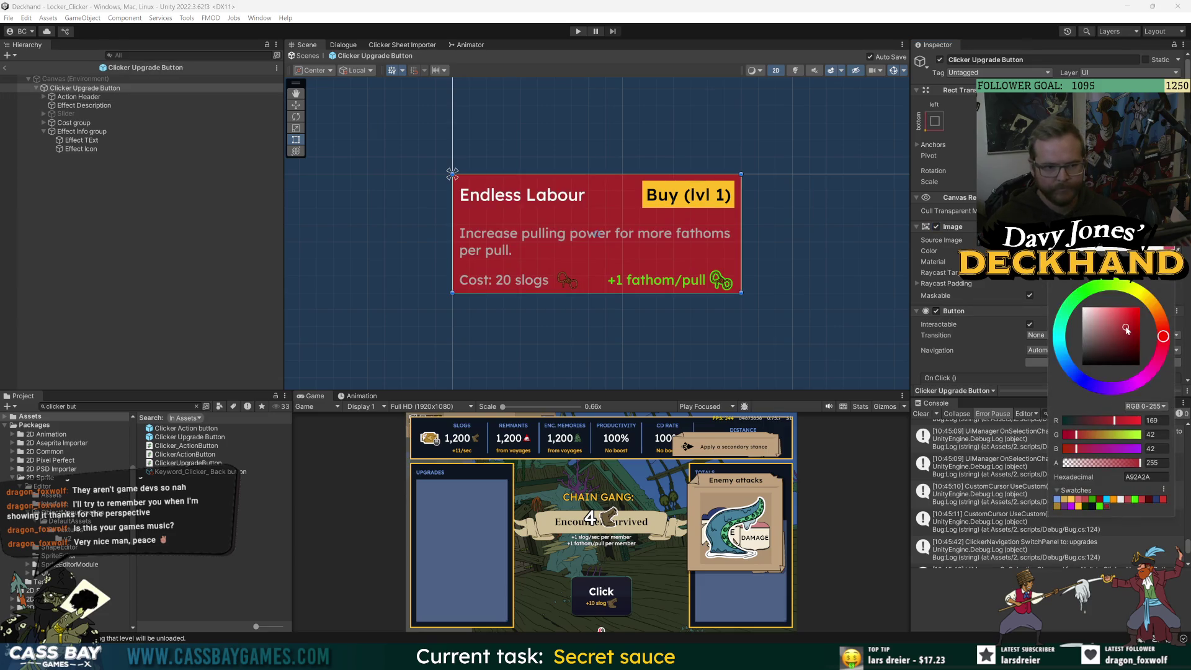
click(1124, 343)
mouse_move(1108, 329)
mouse_down()
mouse_move(1085, 314)
mouse_move(1068, 369)
mouse_move(1068, 351)
mouse_up()
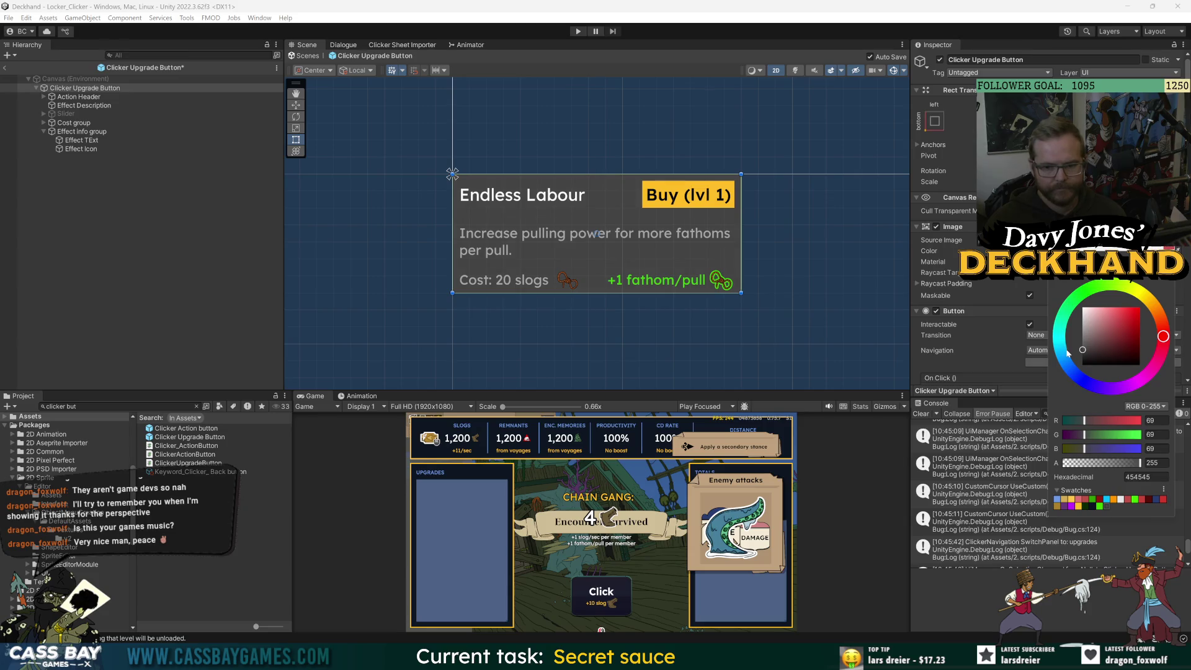
click(1026, 325)
scroll(1026, 325, down, 5)
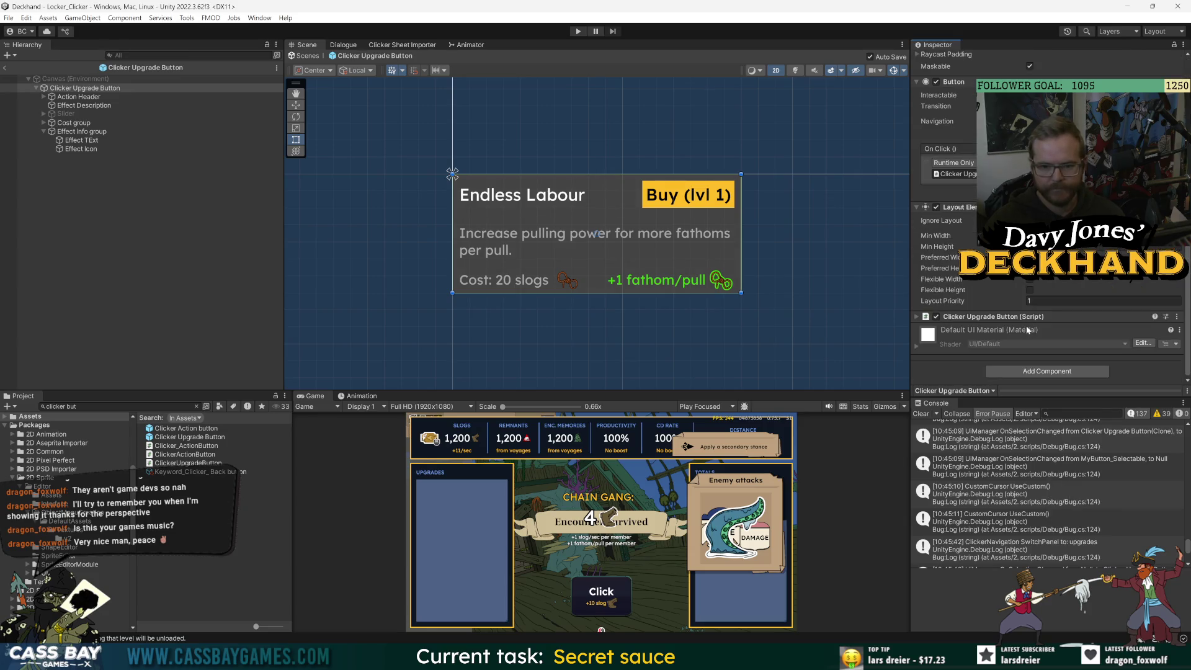
scroll(1018, 317, down, 2)
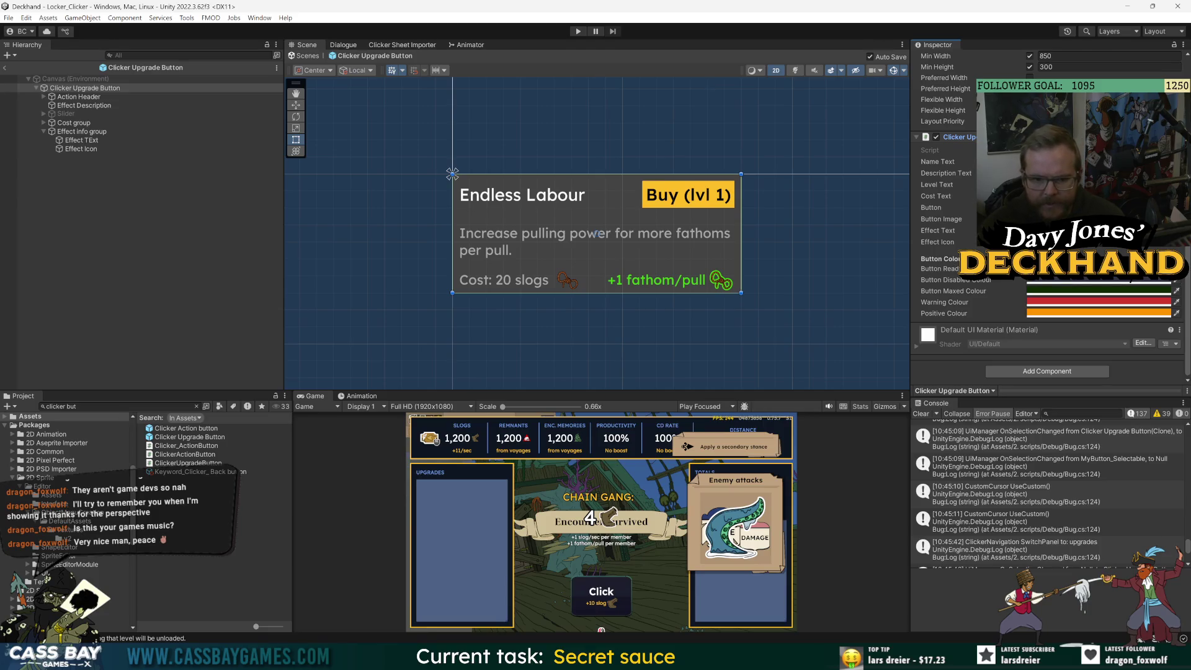
Set Button Ready Colour to hex 444444 and reselect the Clicker Upgrade Button.
click(1098, 269)
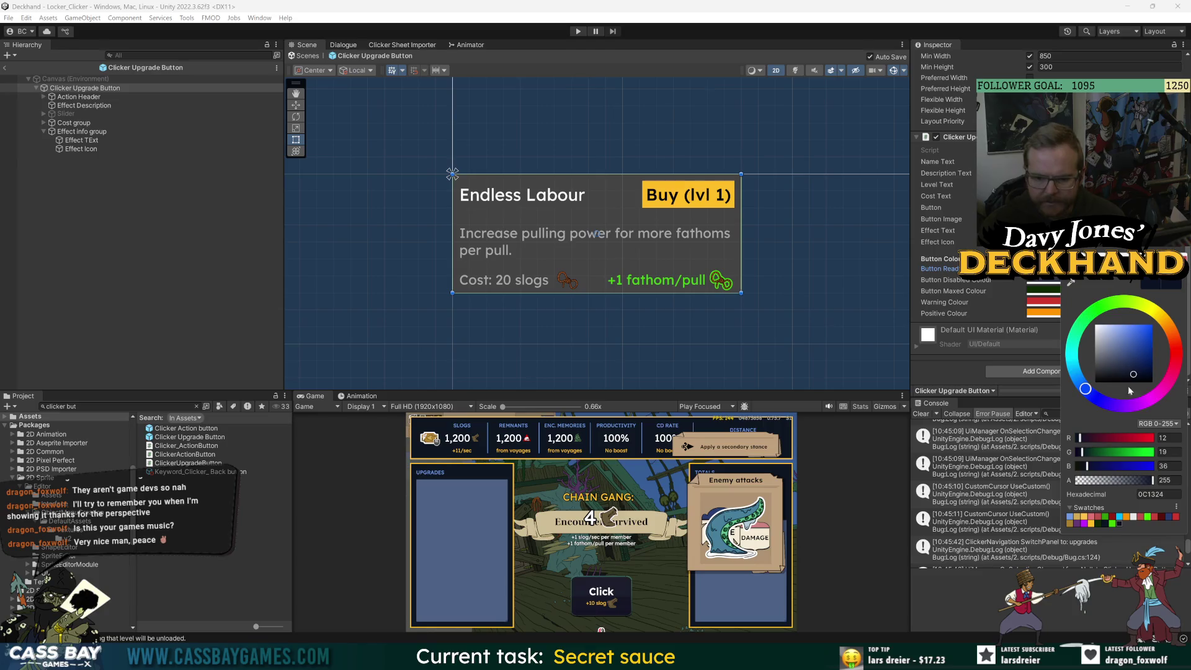
key(Tab)
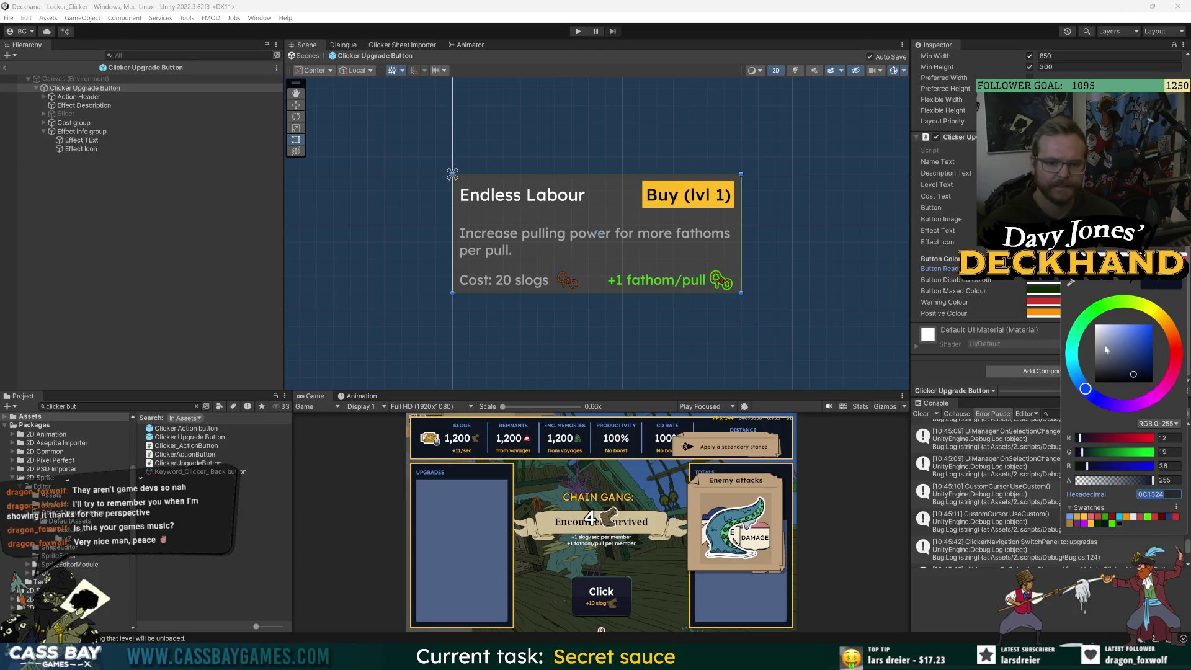
text(444444)
scroll(992, 260, up, 10)
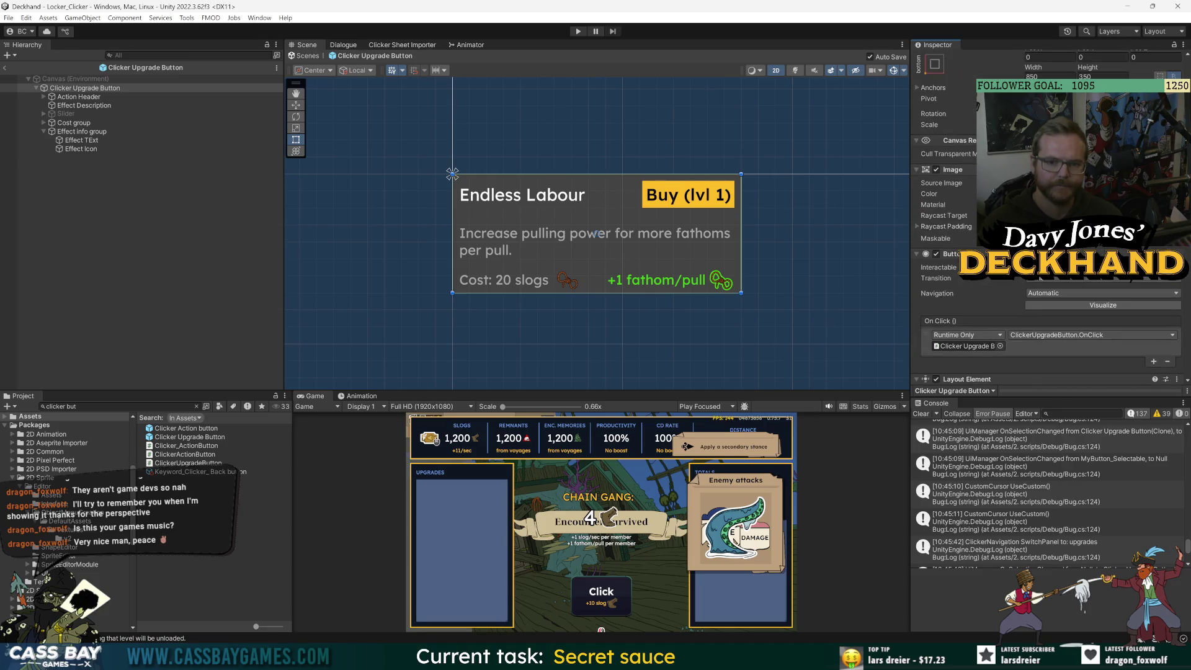
click(77, 89)
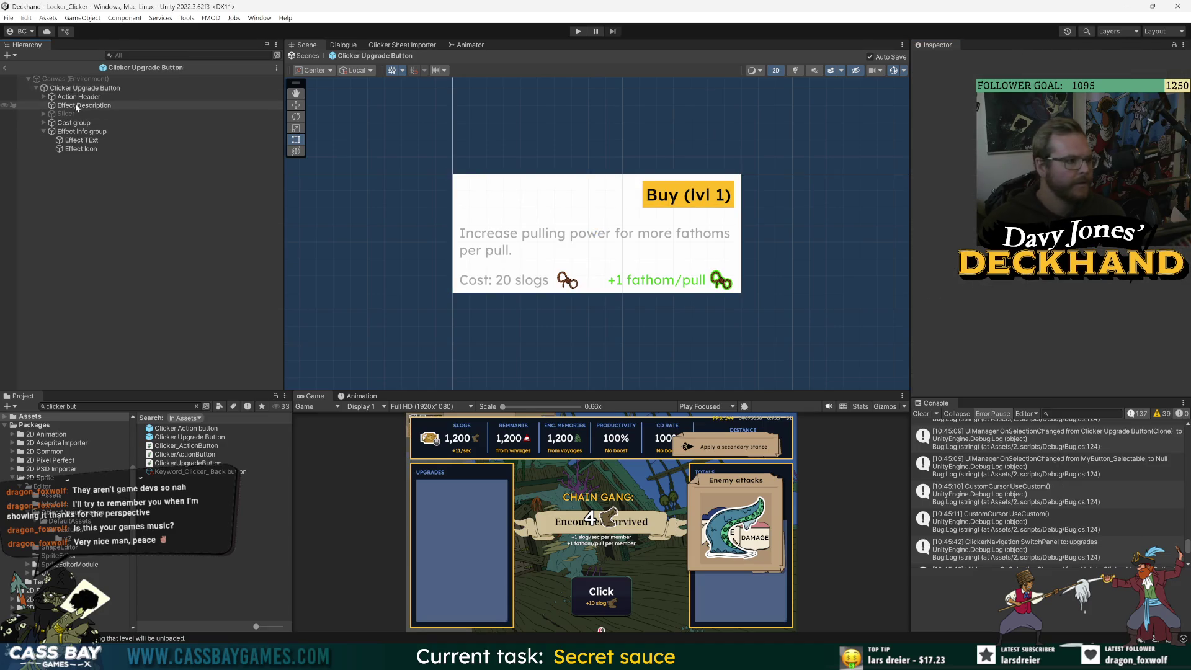
Duplicate Clicker Upgrade Button, nest the copy under the original, and delete the original's other children.
key(ctrl+v)
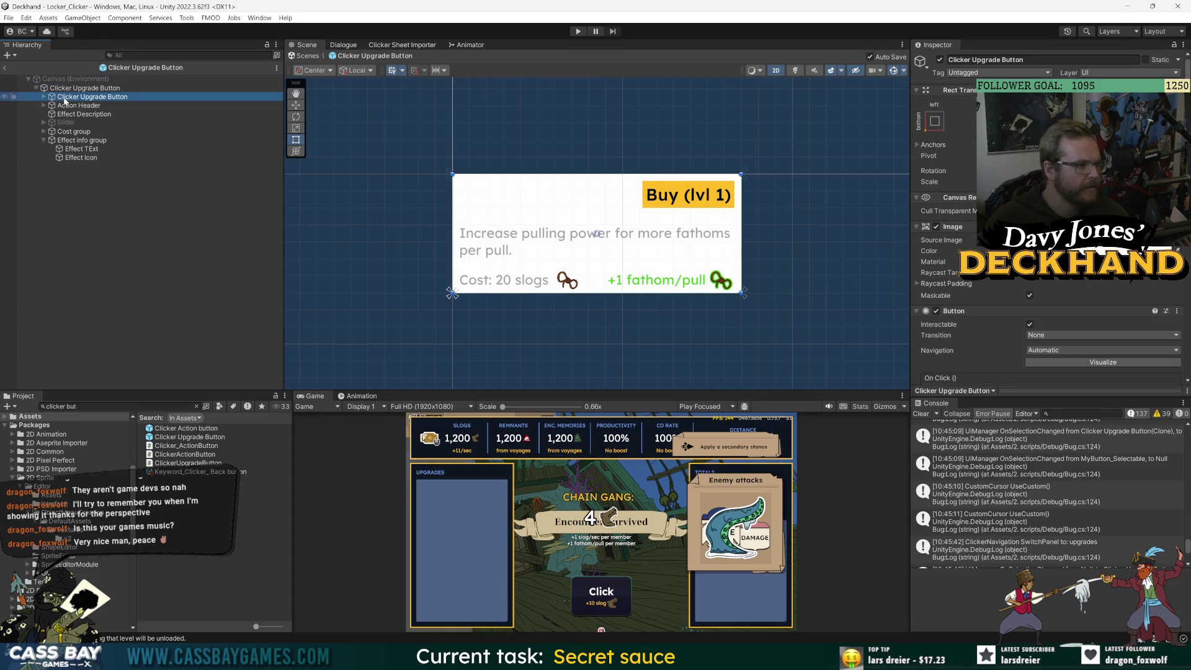
drag(67, 101, 77, 89)
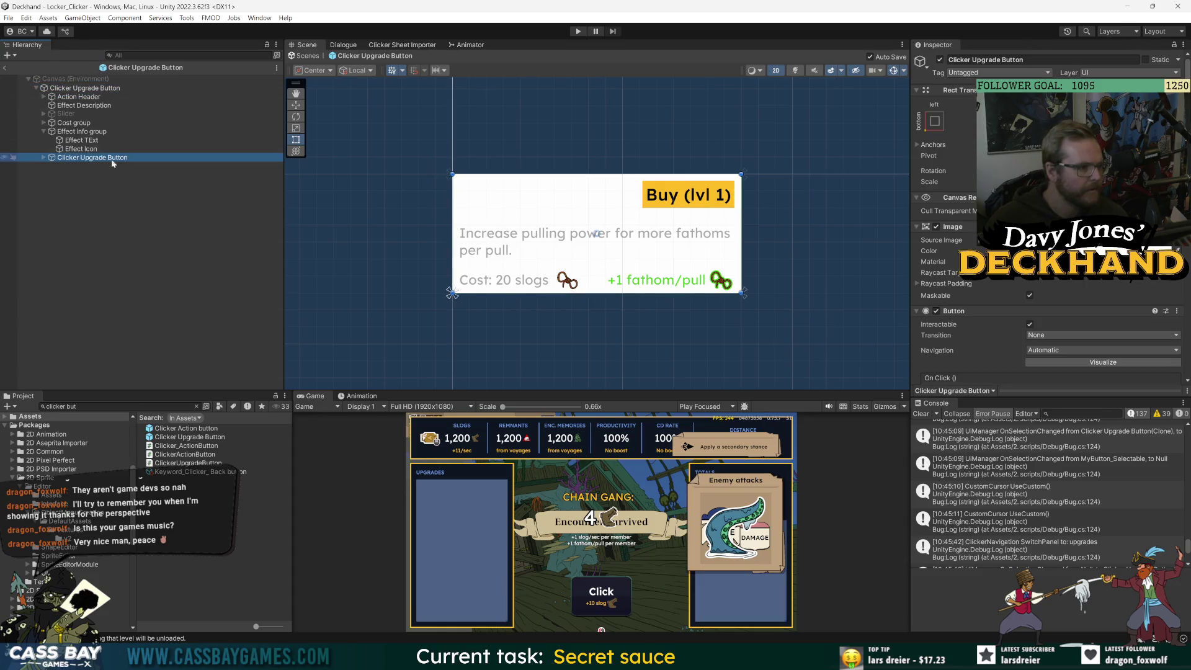
click(77, 97)
shift+click(83, 149)
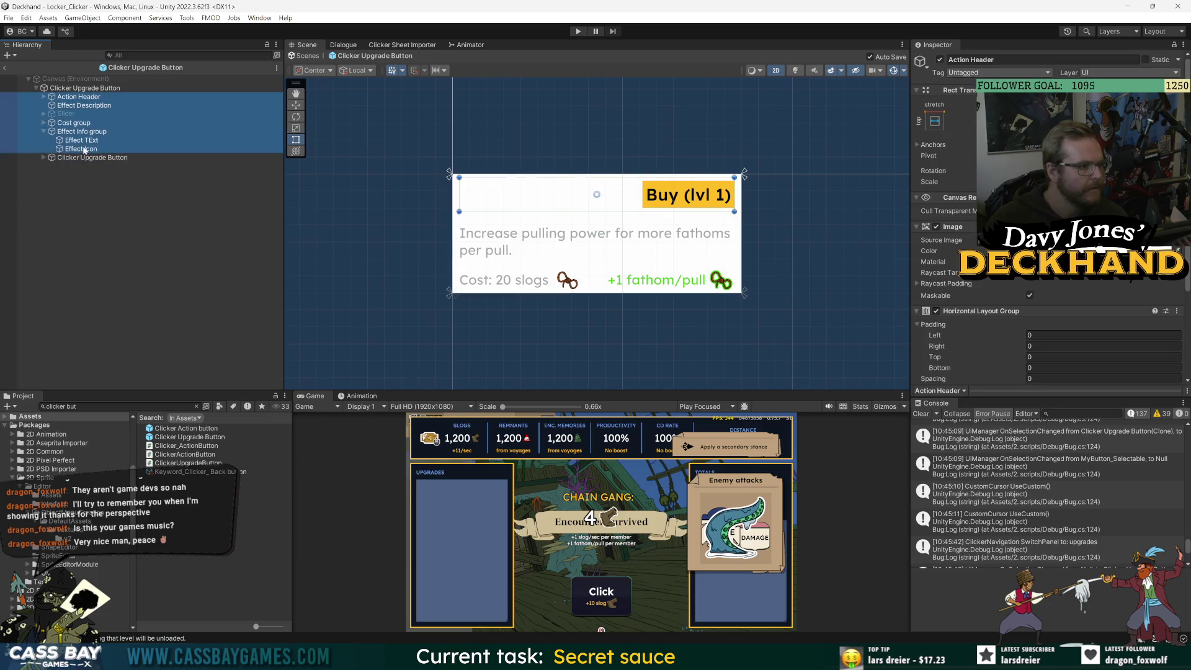
key(Delete)
click(84, 88)
scroll(996, 305, down, 5)
Remove the upgrade script and Layout Element components from the inner copy.
click(92, 97)
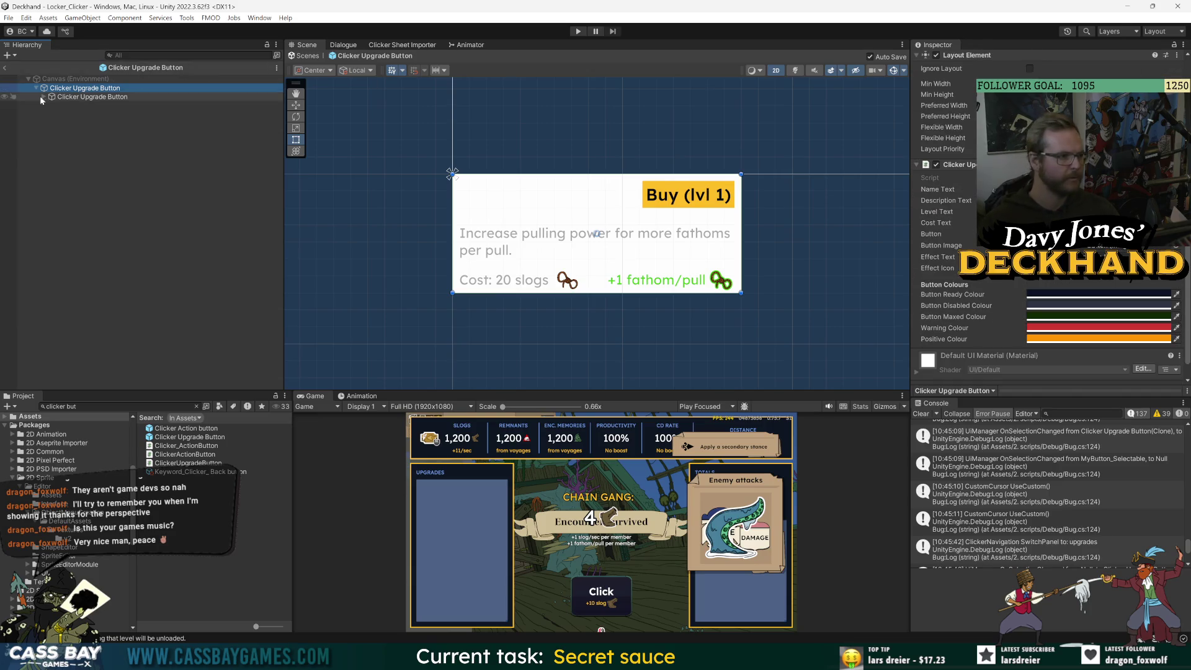
click(1177, 165)
click(1110, 189)
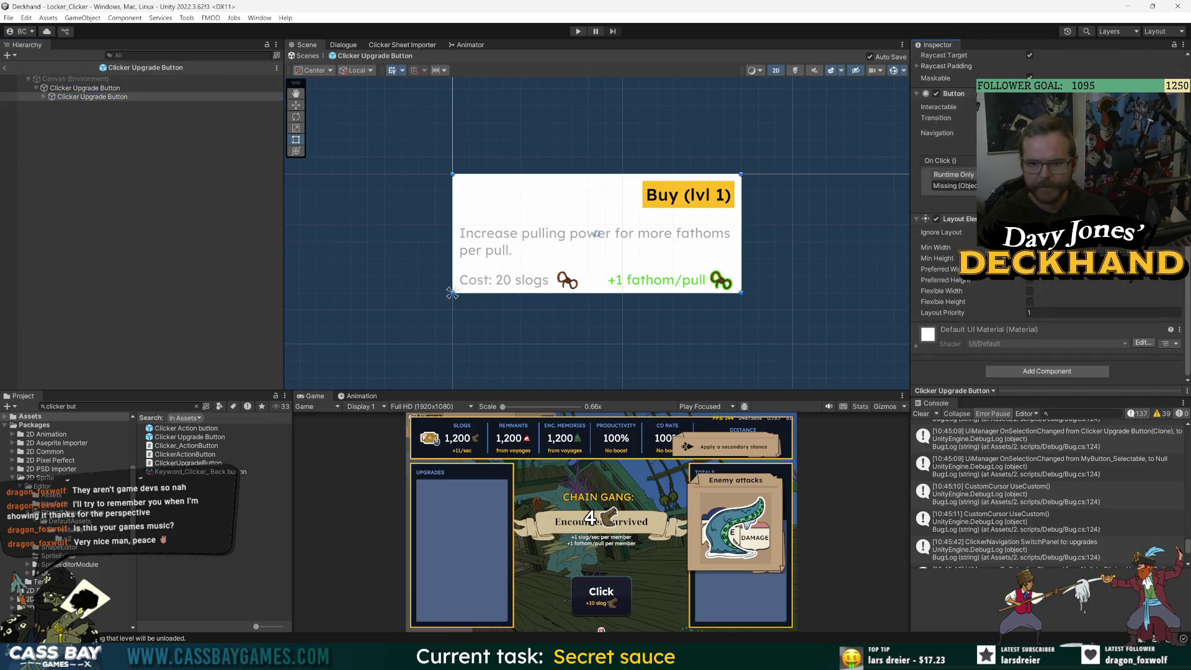
click(86, 88)
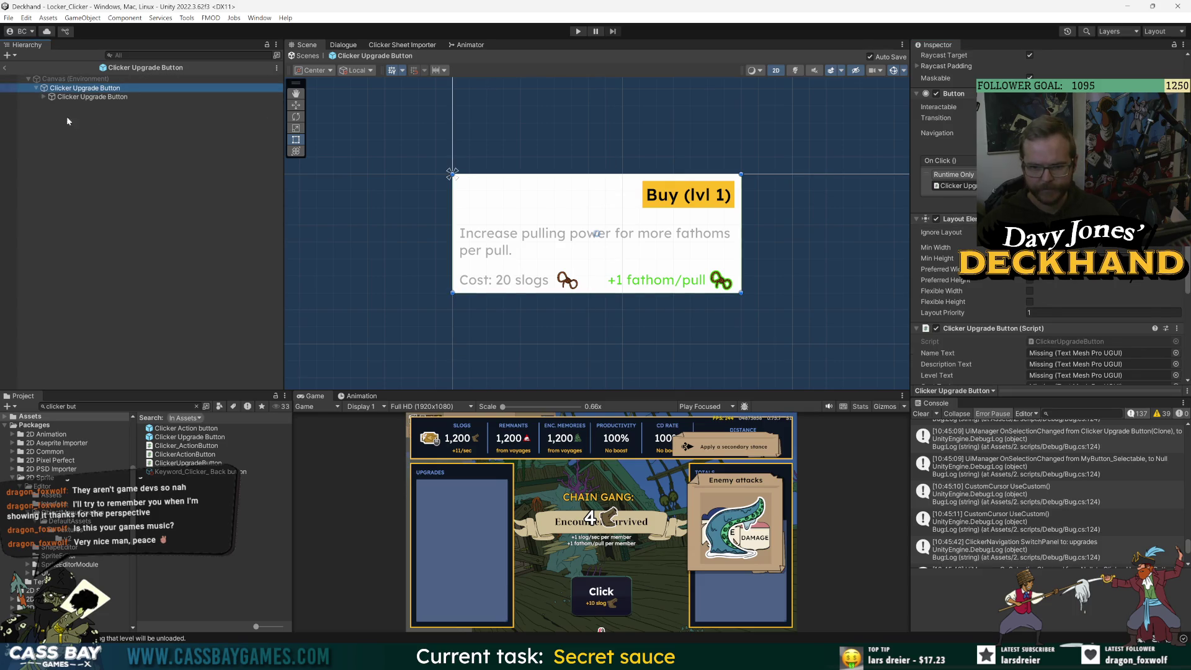
click(92, 97)
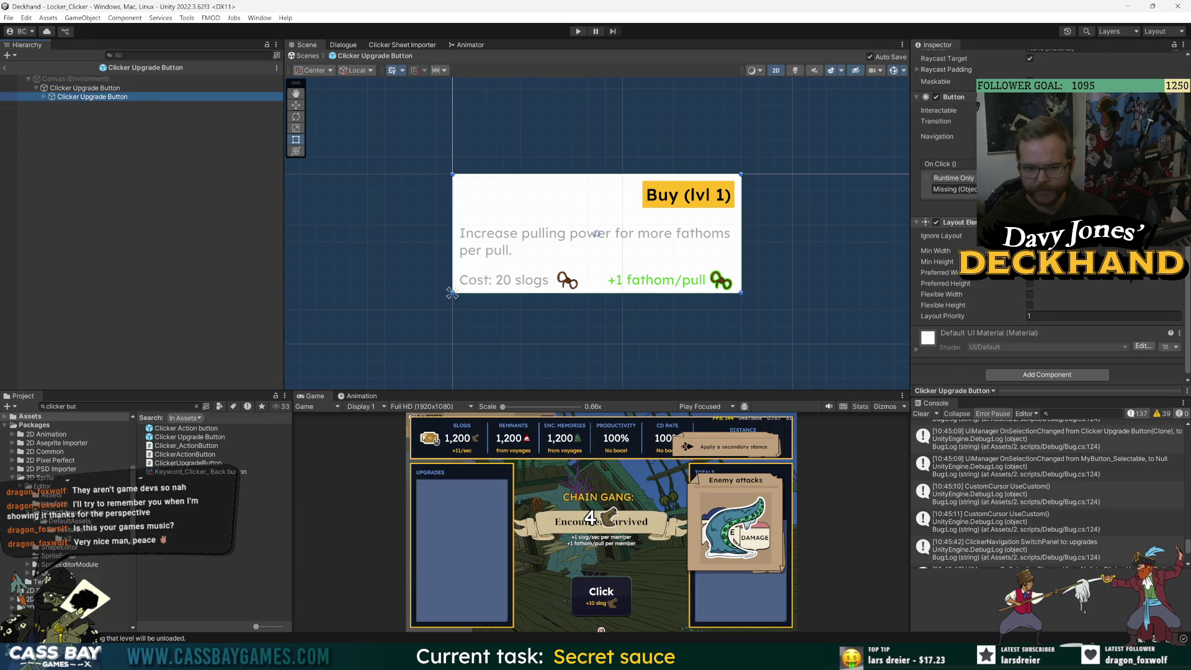
click(1179, 222)
click(1110, 250)
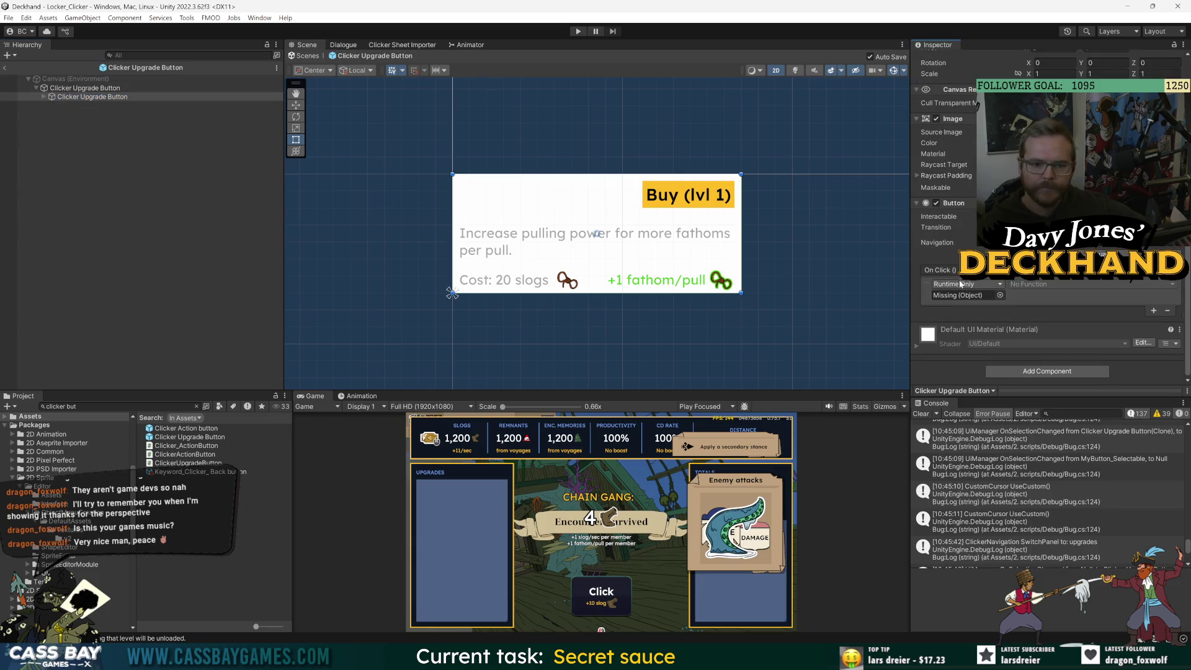
Remove the inner copy's Button component and expand its children.
click(109, 89)
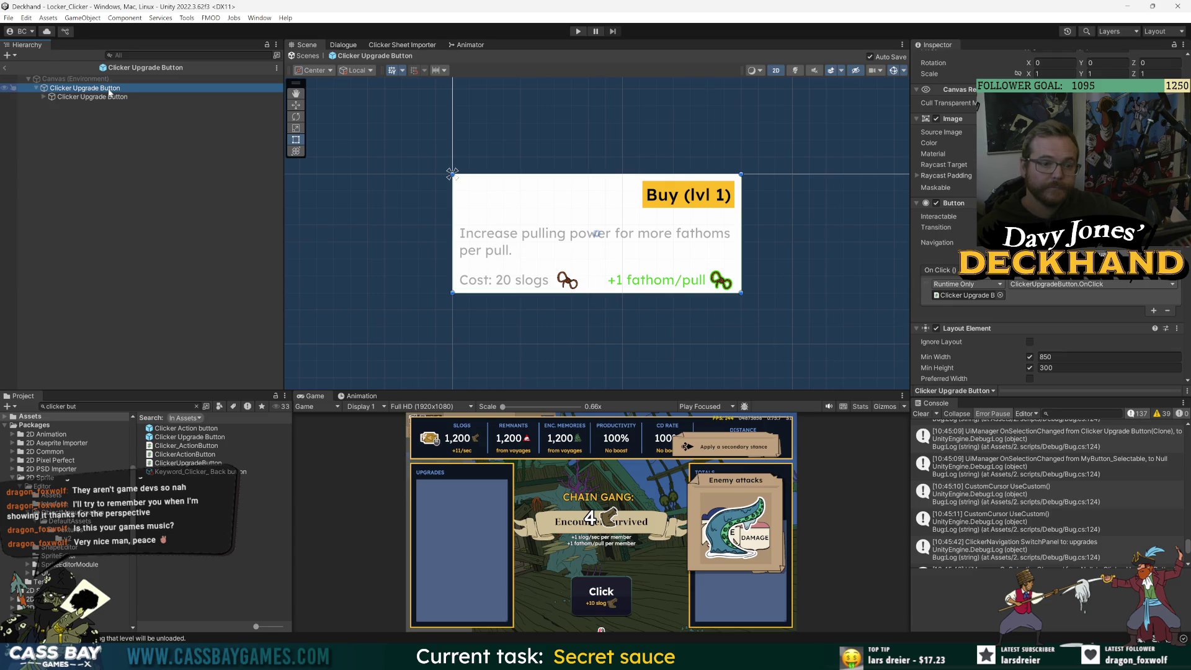
click(99, 96)
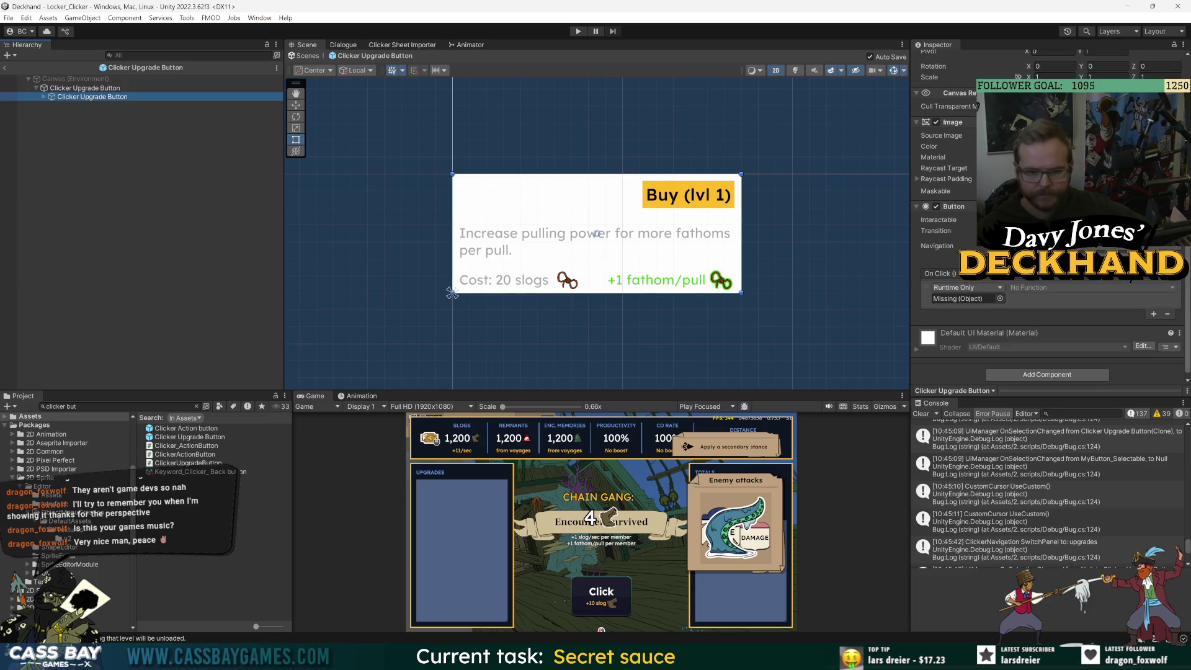
right_click(1073, 207)
click(1110, 231)
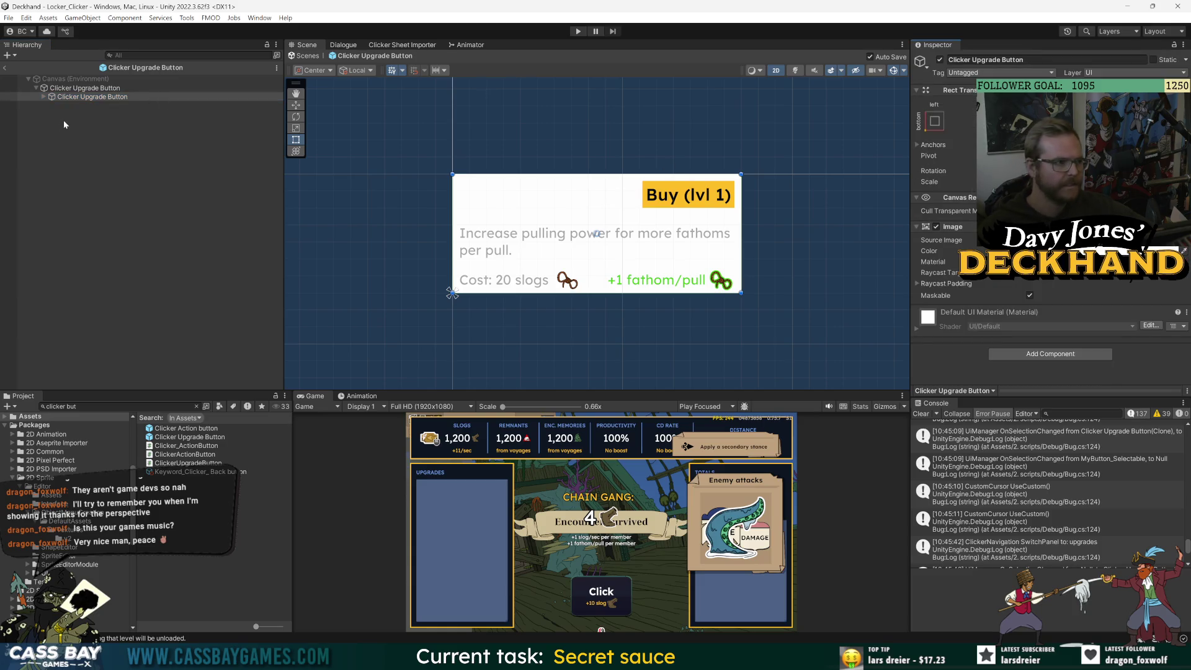
click(43, 96)
click(55, 88)
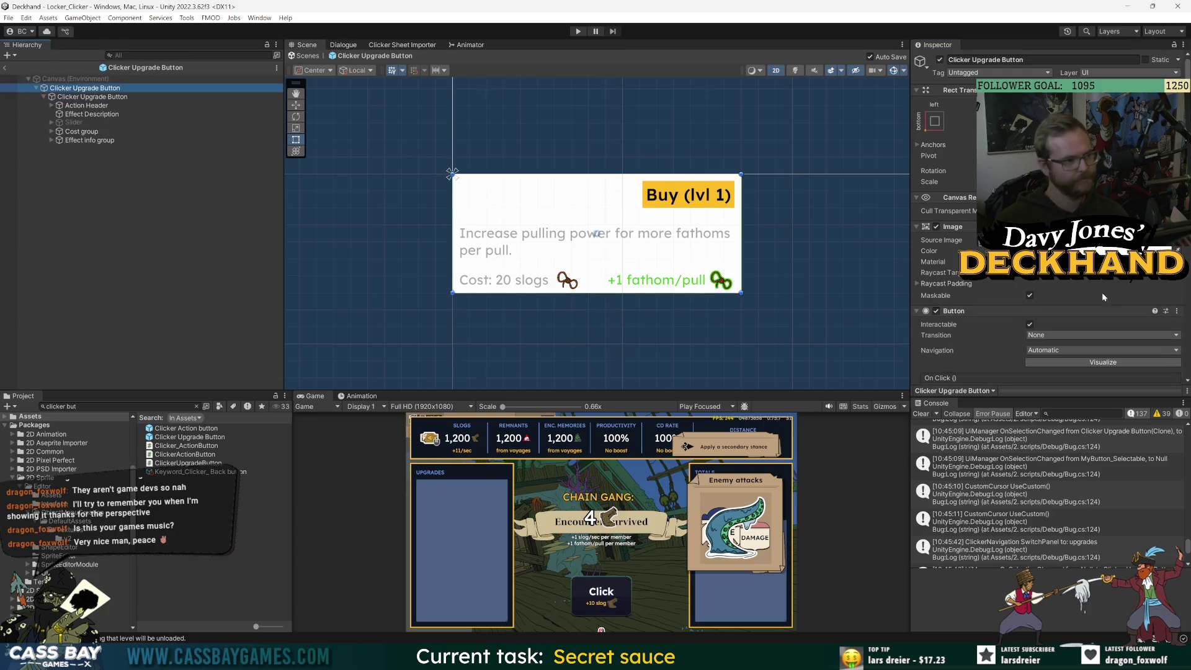
Expand the Action Header, Cost and Buy button children and review the outer button's components.
scroll(993, 304, down, 5)
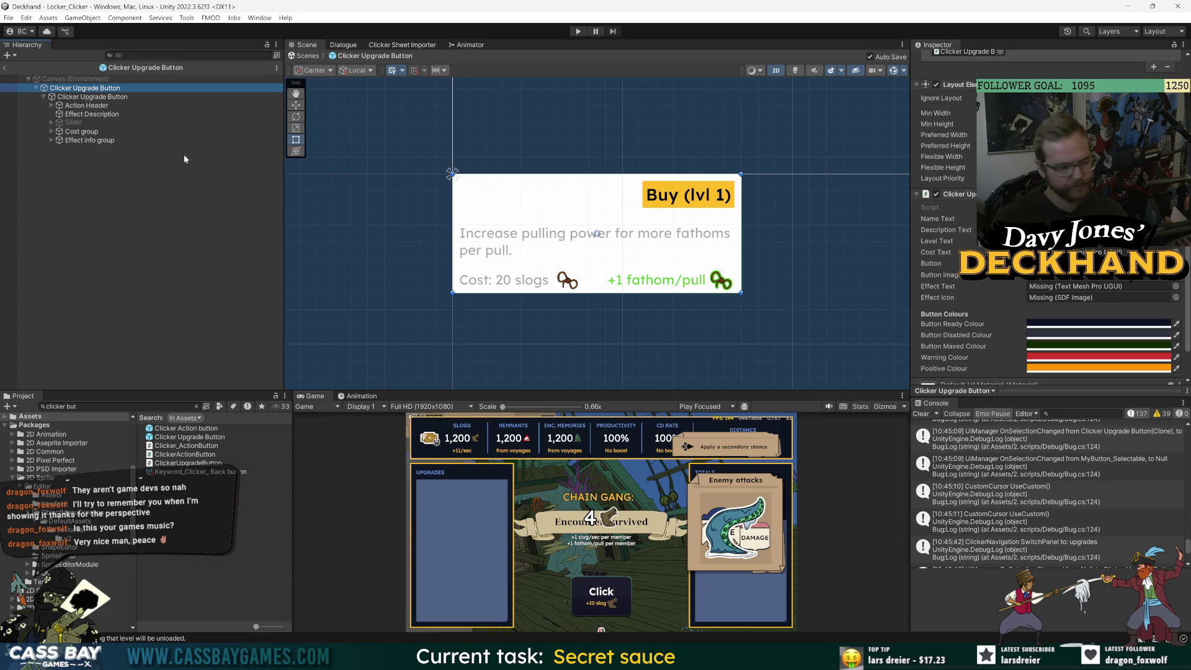
click(51, 105)
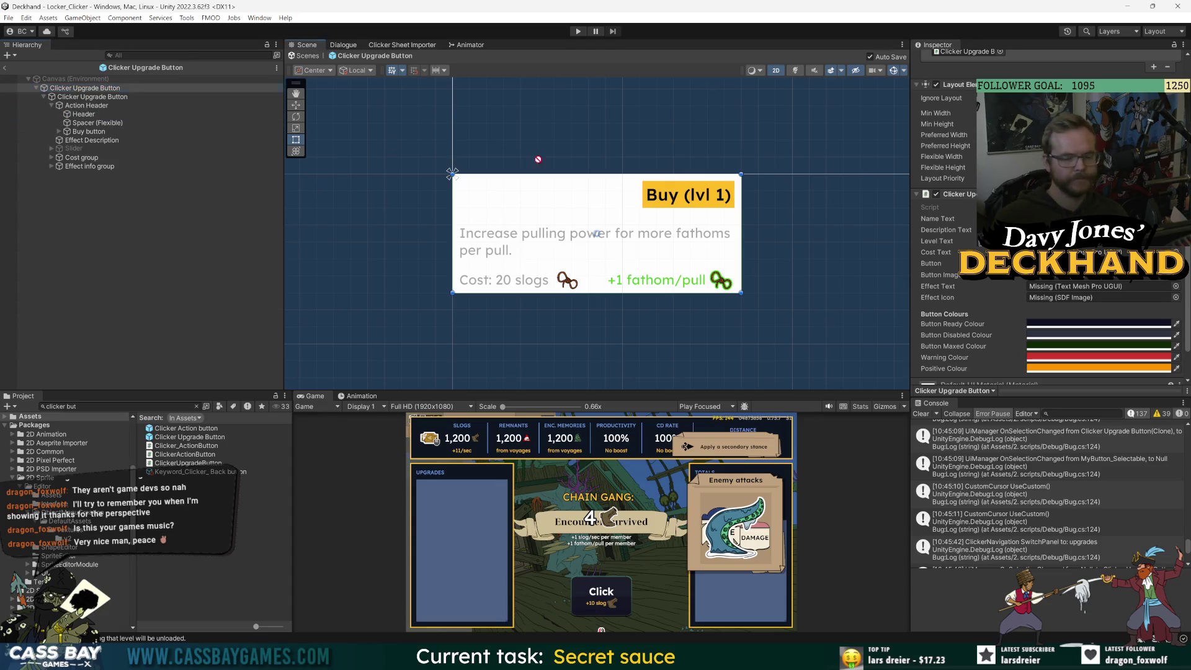
click(68, 140)
key(ctrl+z)
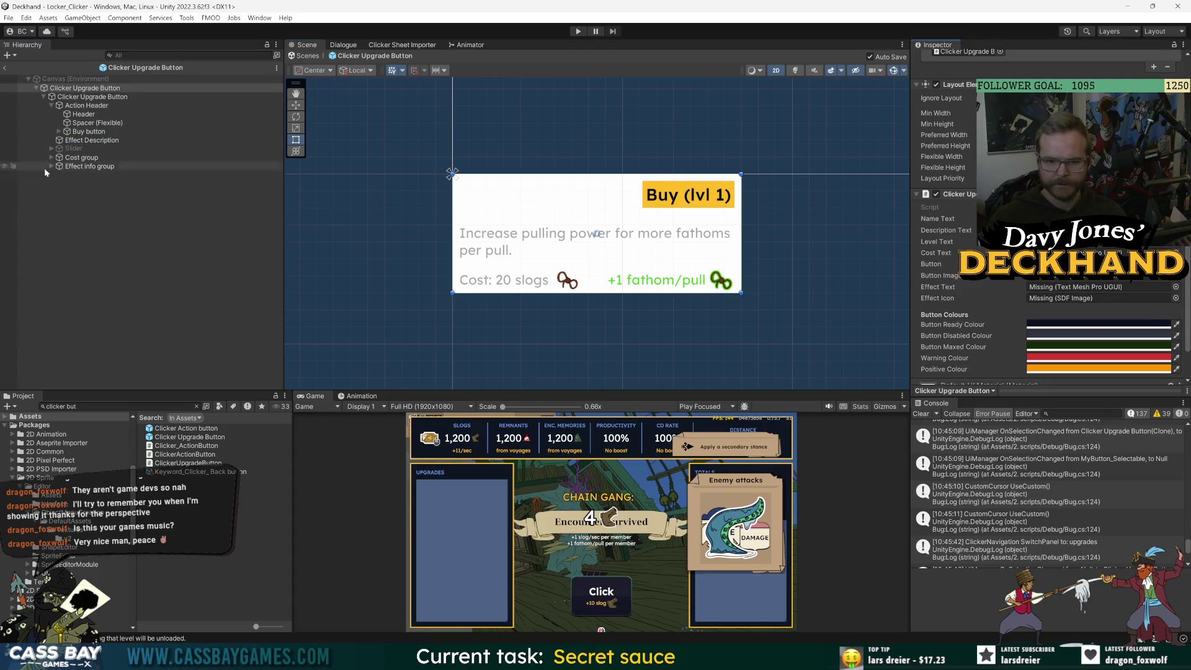
click(48, 159)
click(51, 157)
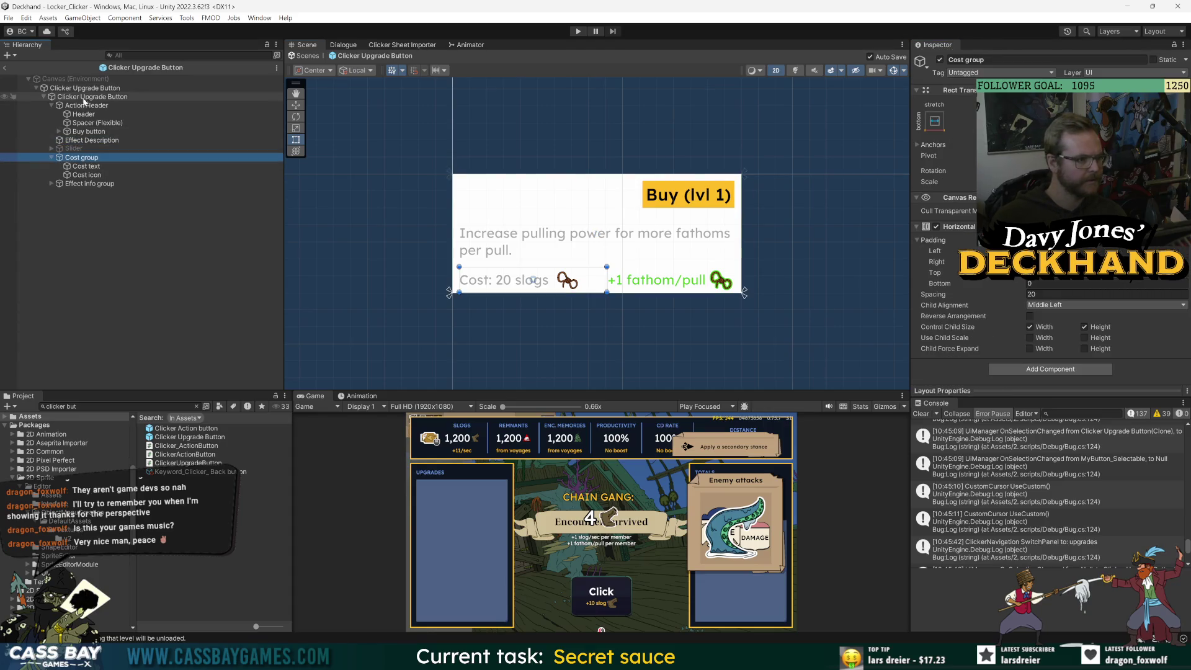
click(59, 132)
click(81, 88)
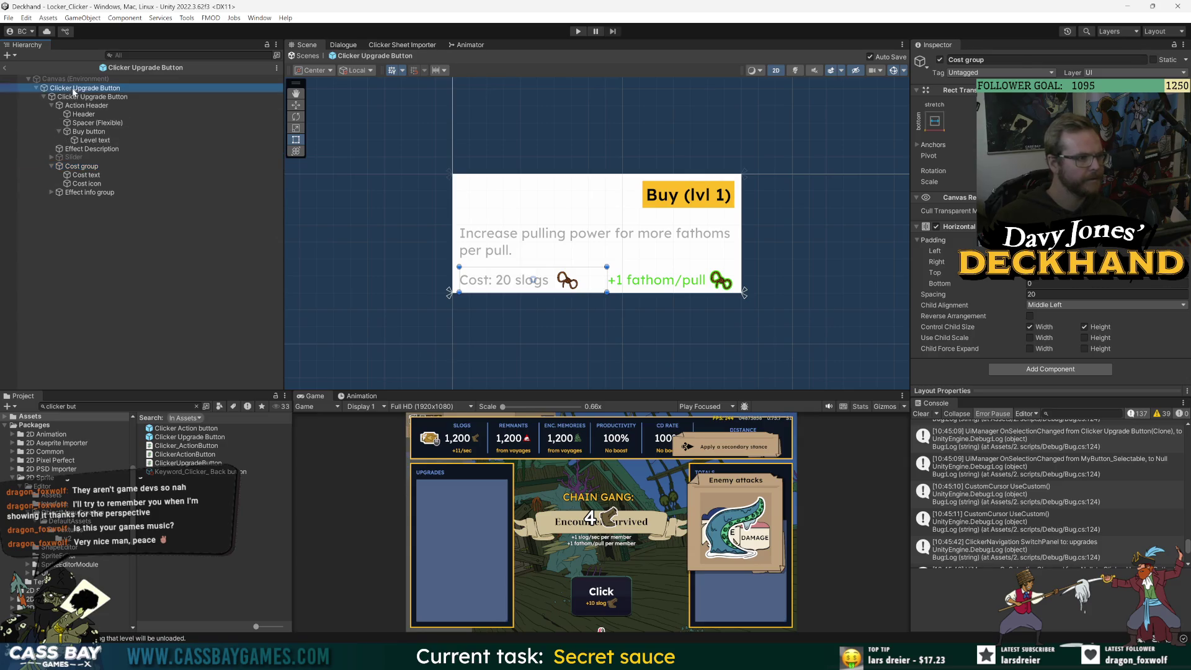
click(584, 195)
scroll(1049, 217, down, 10)
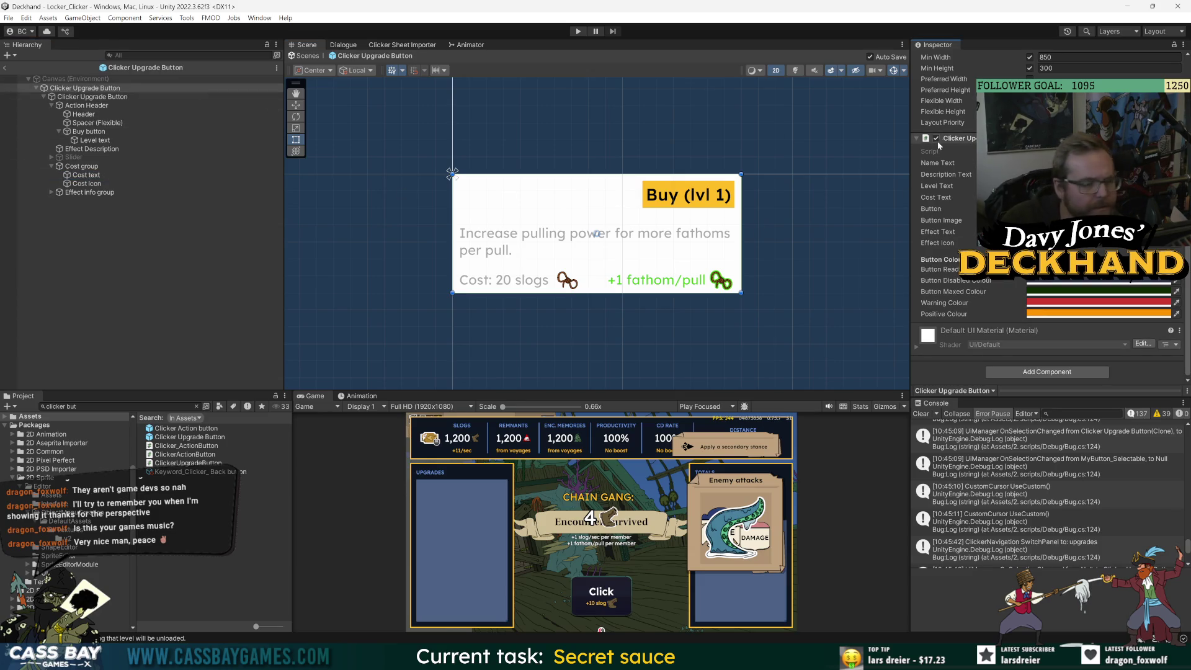
scroll(993, 340, up, 8)
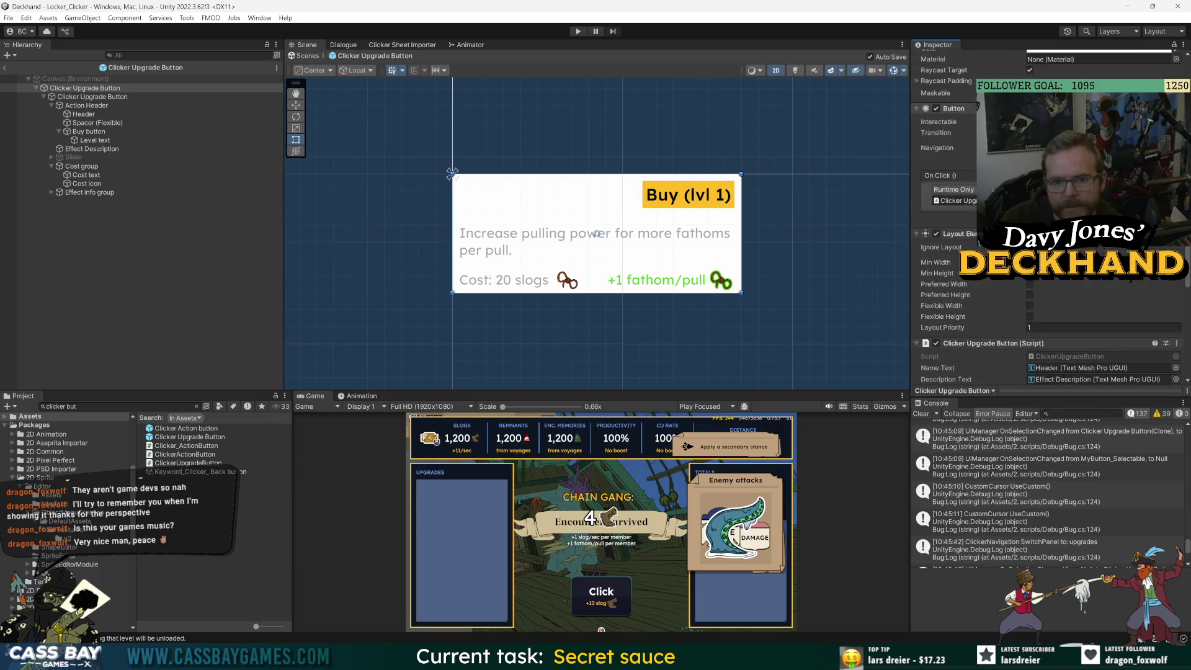
scroll(954, 111, down, 6)
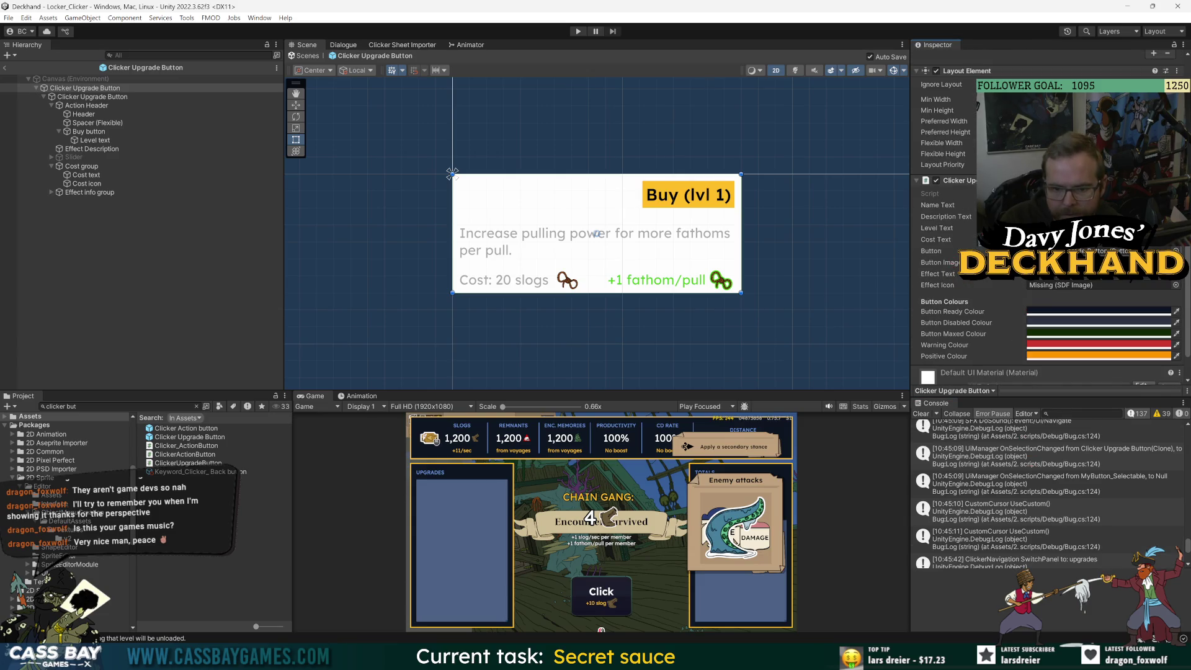
scroll(993, 217, up, 12)
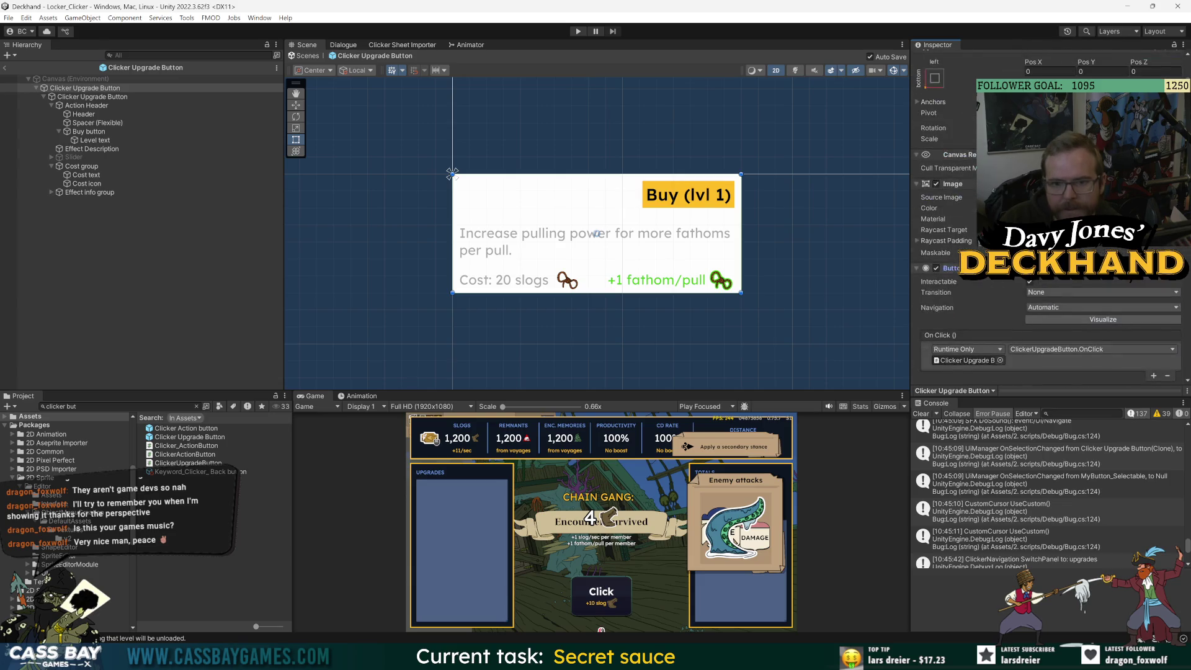
scroll(957, 188, down, 12)
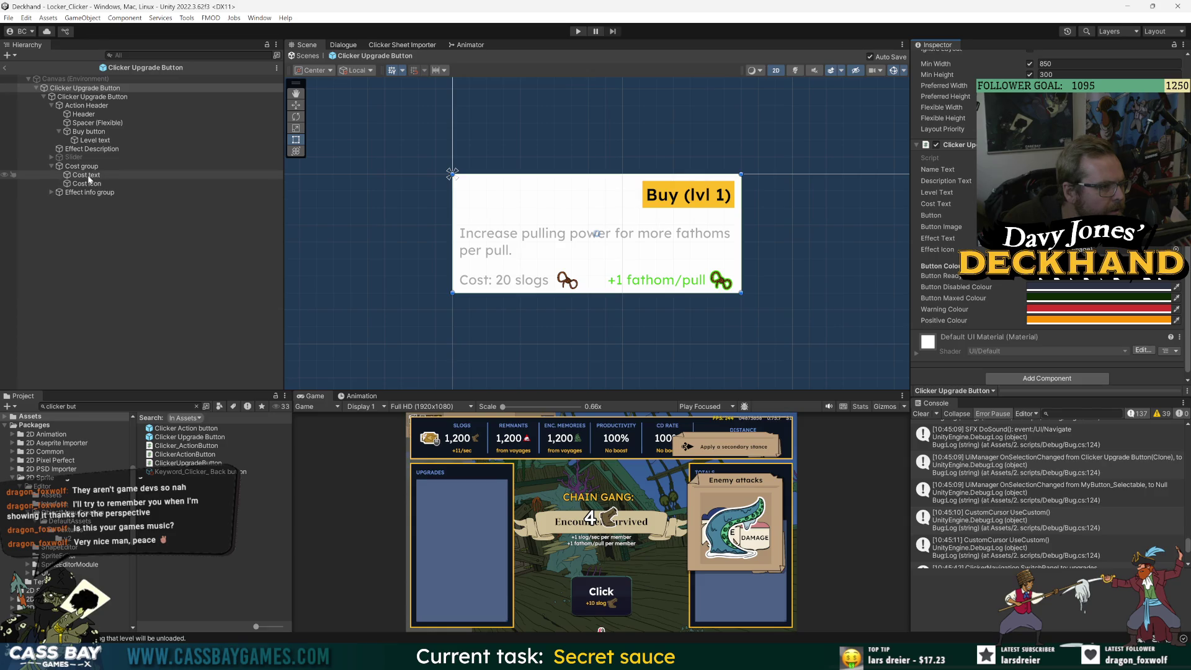
Rename Effect TExt in the Effect info group to Effect Text.
click(51, 192)
click(948, 305)
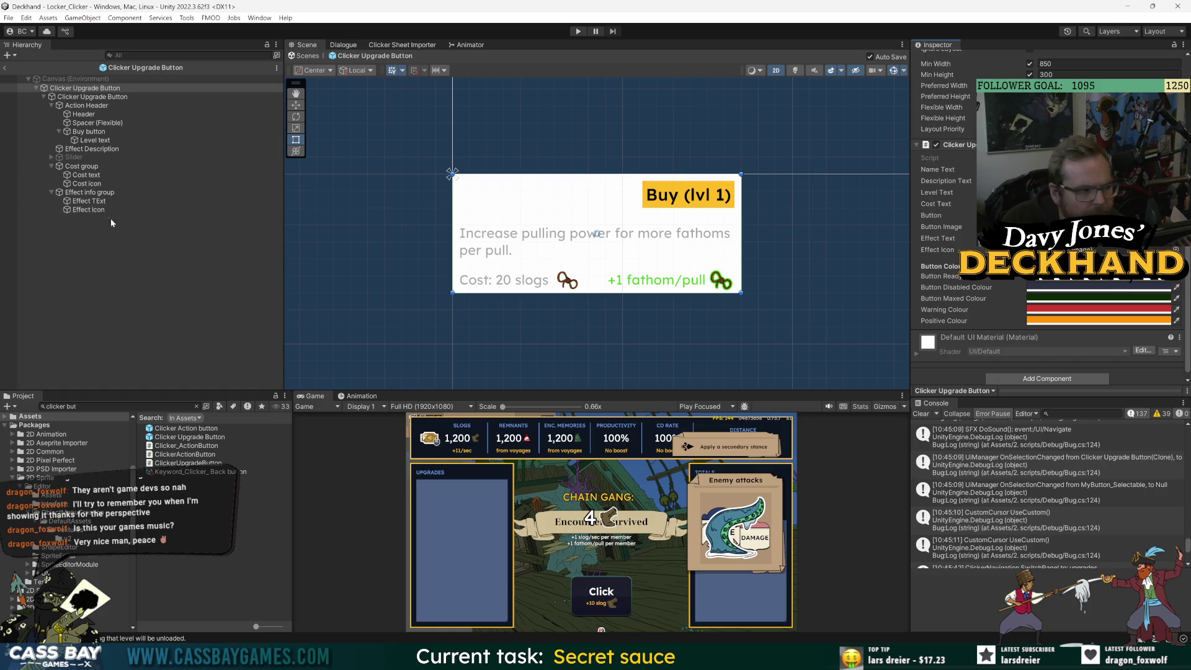
click(97, 202)
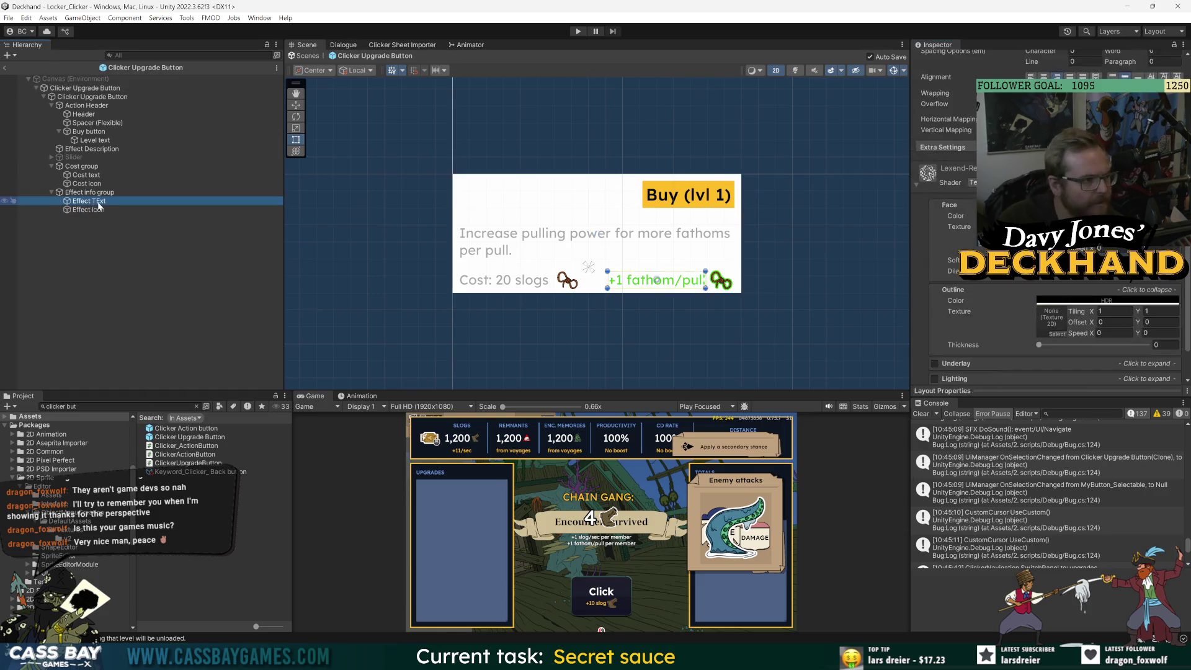
click(101, 203)
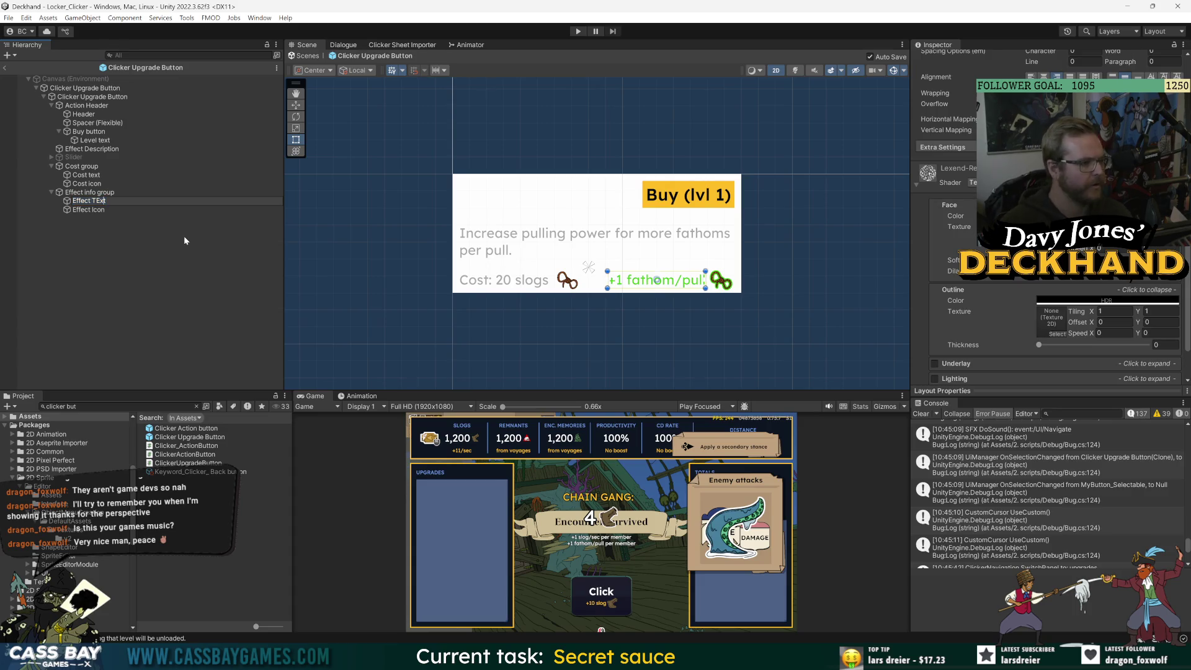
key(Delete)
text(e)
key(Return)
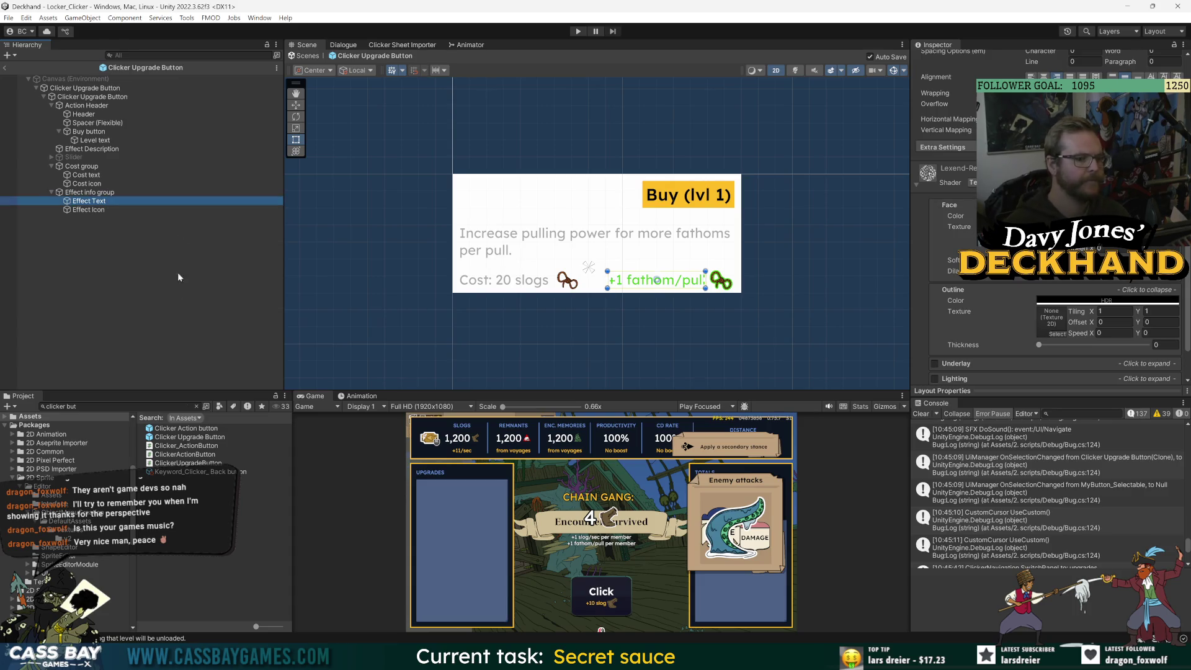
Collapse the button's children and reselect the outer Clicker Upgrade Button.
click(136, 88)
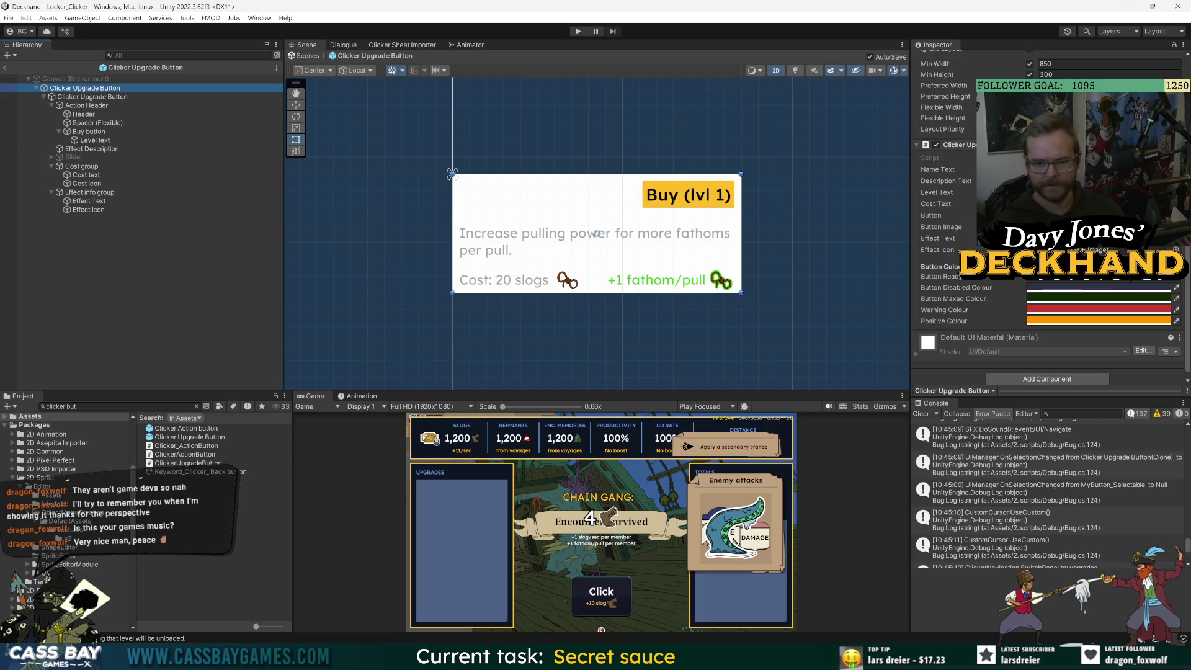
click(42, 96)
click(166, 192)
click(61, 98)
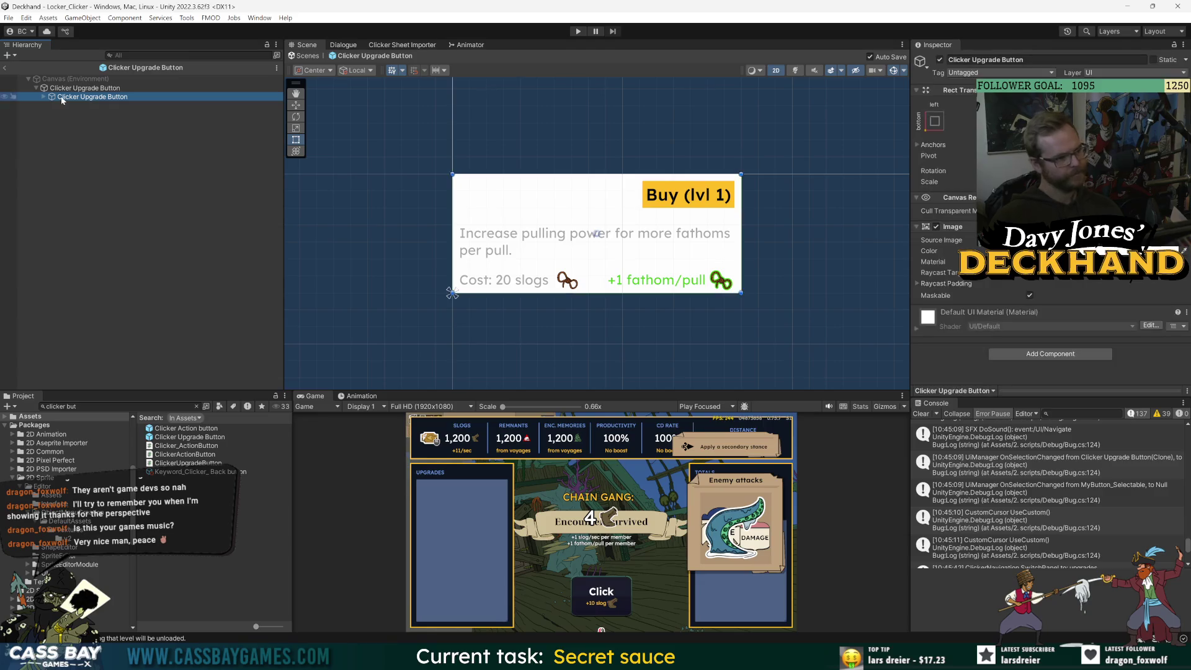
Add a child Image named 'Selection Outline' under the outer Clicker Upgrade Button.
click(80, 90)
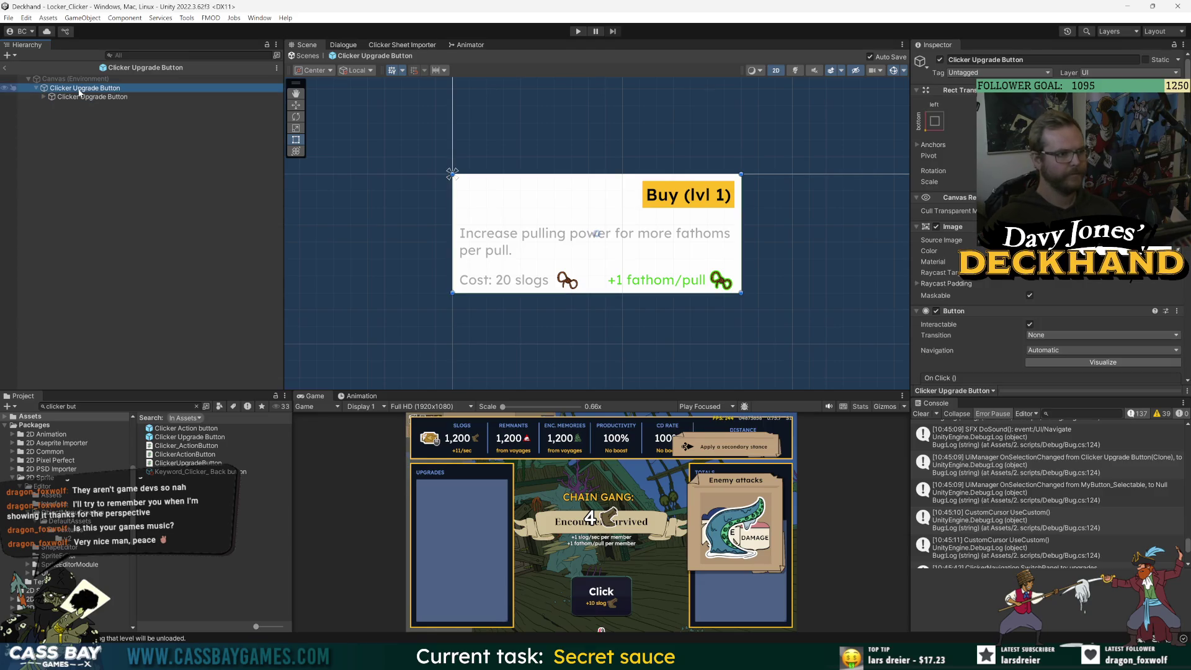
right_click(79, 93)
mouse_move(142, 333)
click(253, 371)
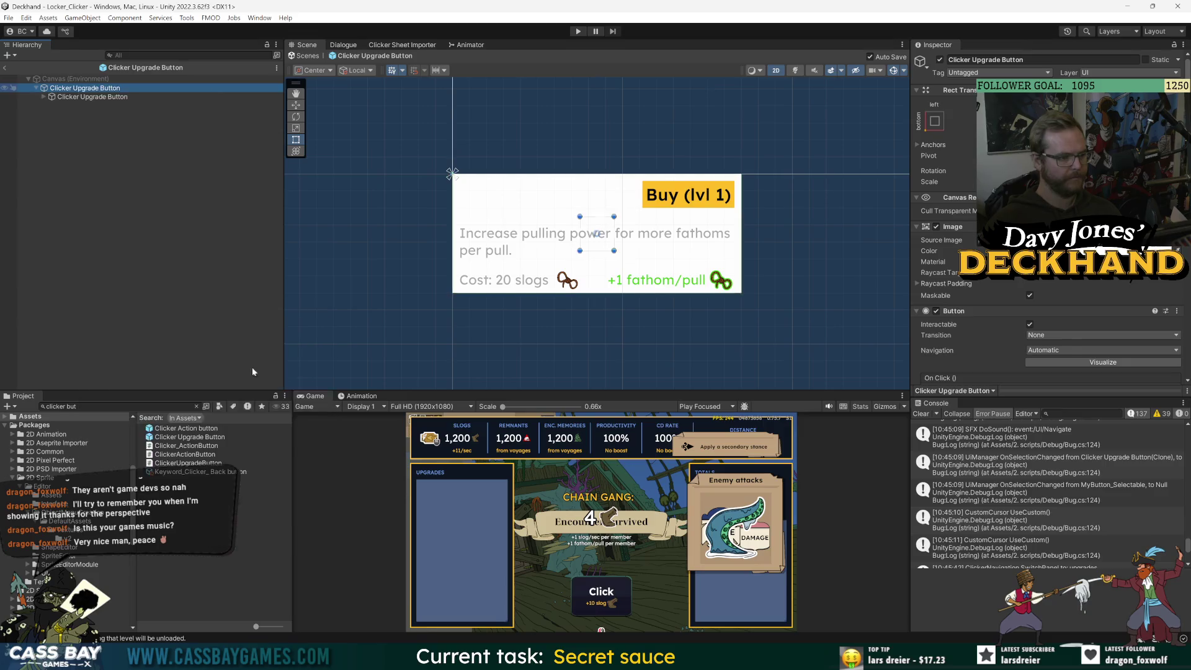
text(Selection Outline)
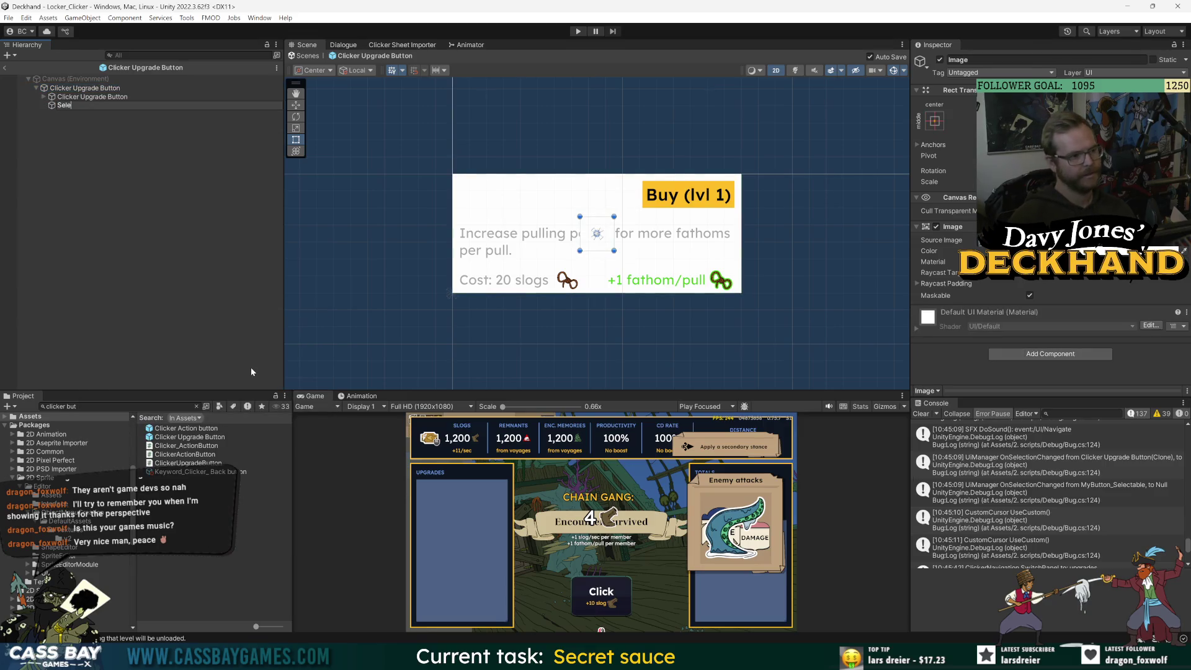
key(Return)
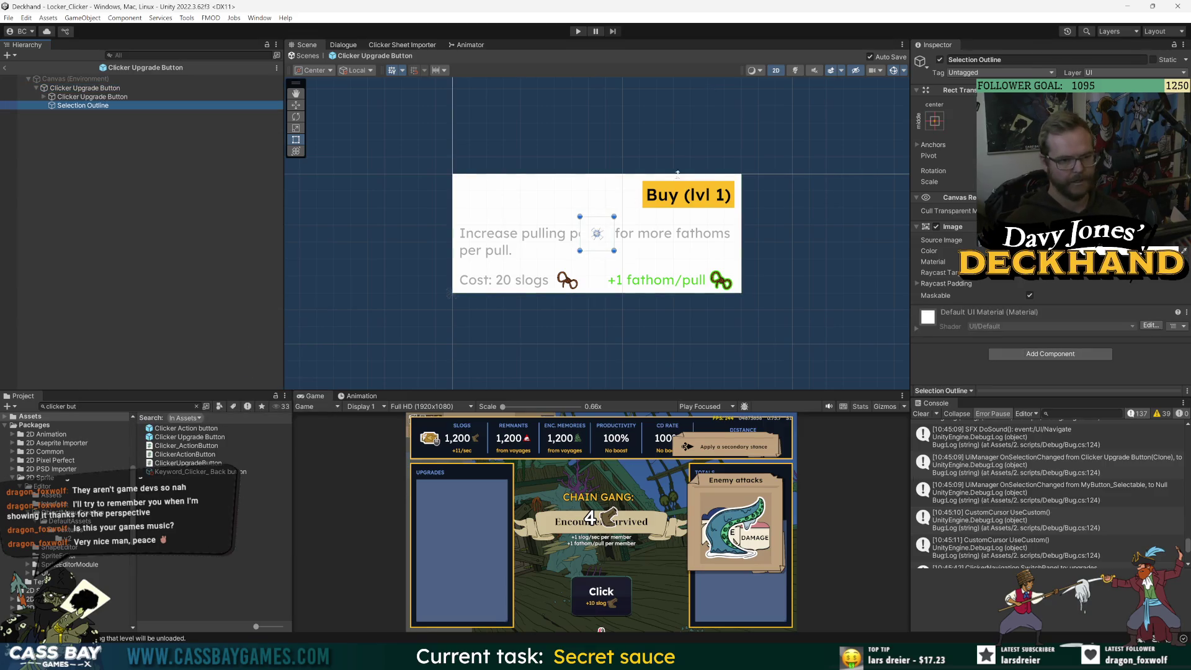
Stretch-anchor Selection Outline, move it behind the nested button, and color it cyan 00BEFF.
click(934, 123)
alt+click(1051, 286)
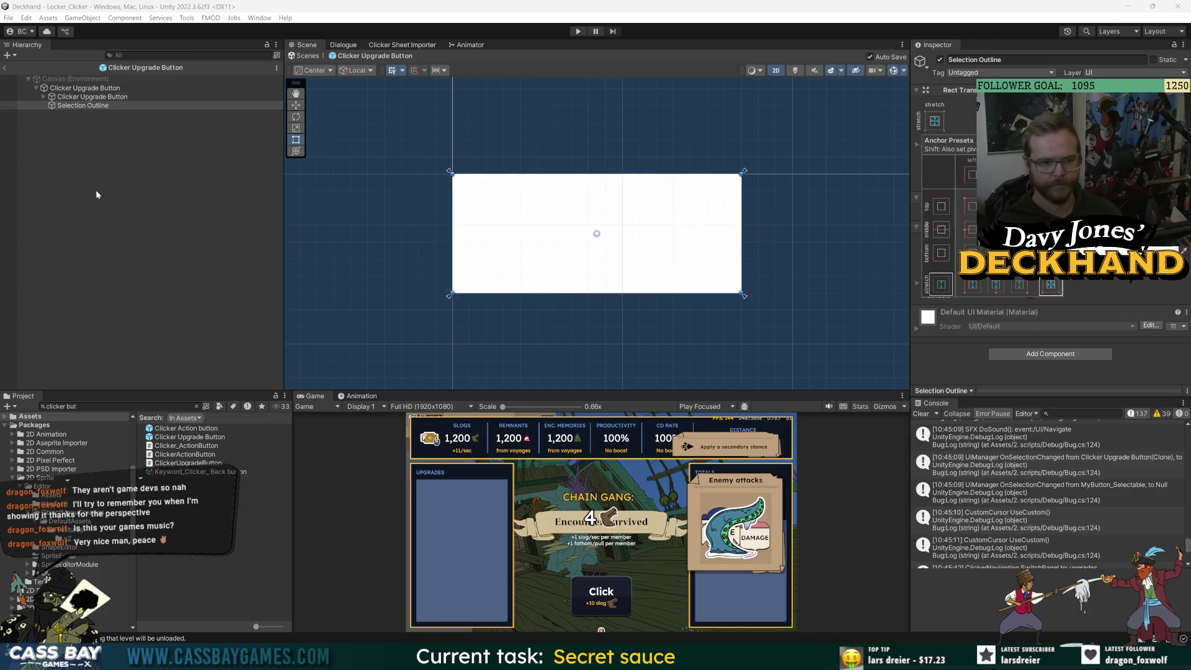
drag(73, 104, 82, 95)
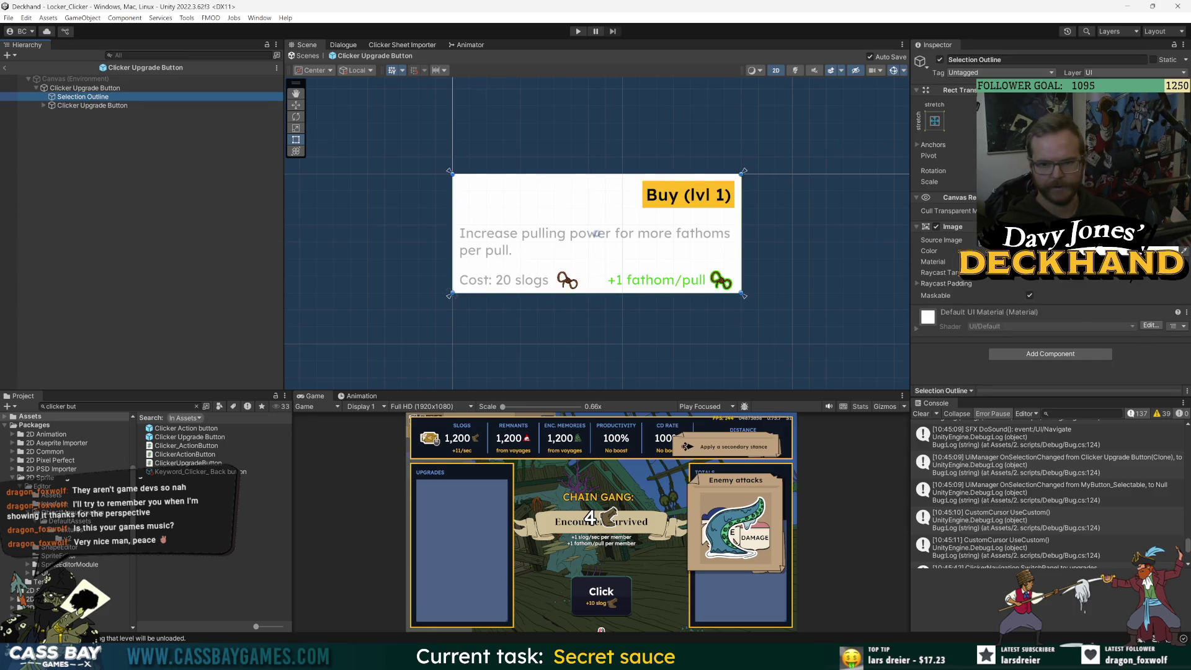
click(1182, 251)
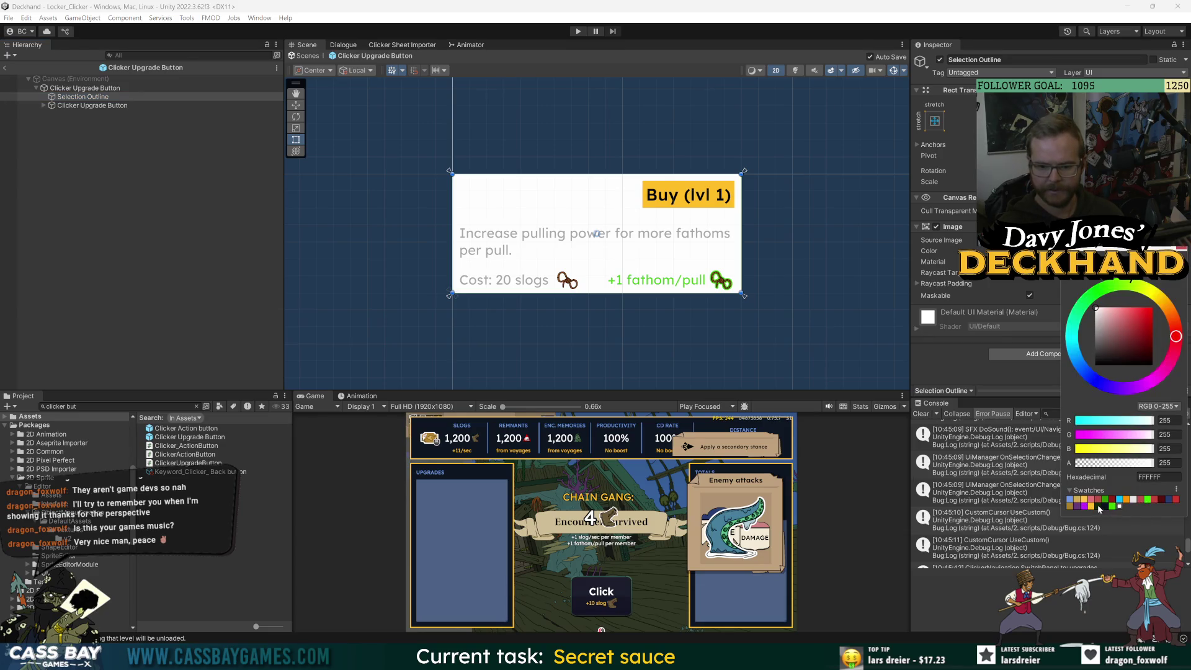
click(1120, 501)
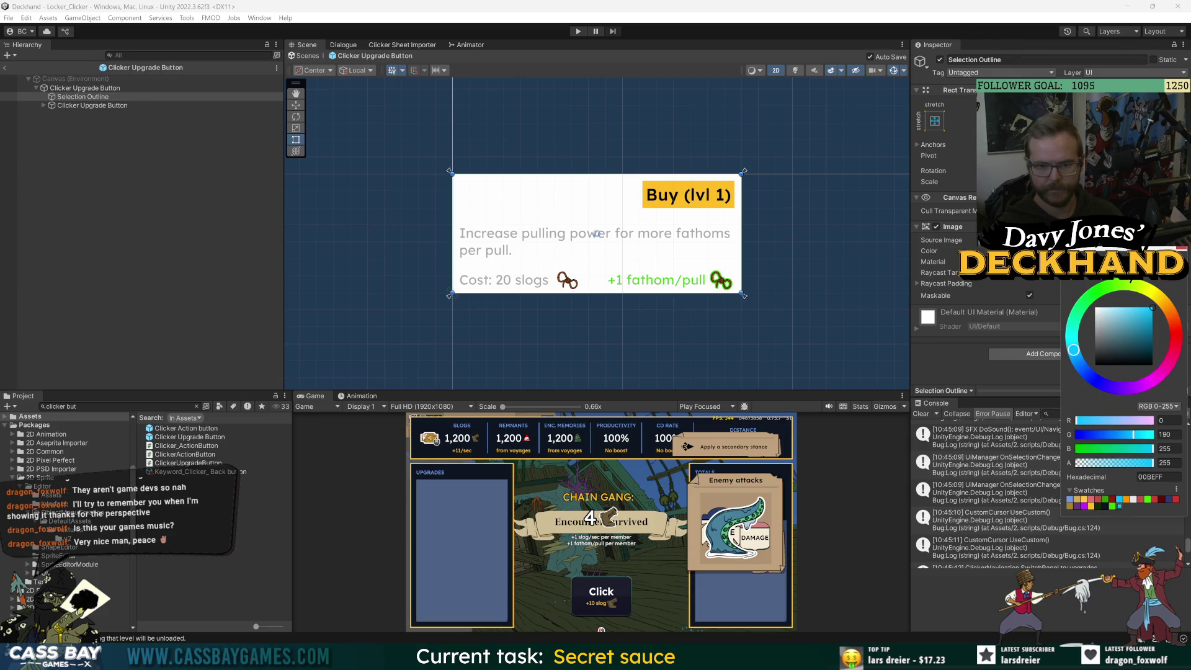
click(1054, 214)
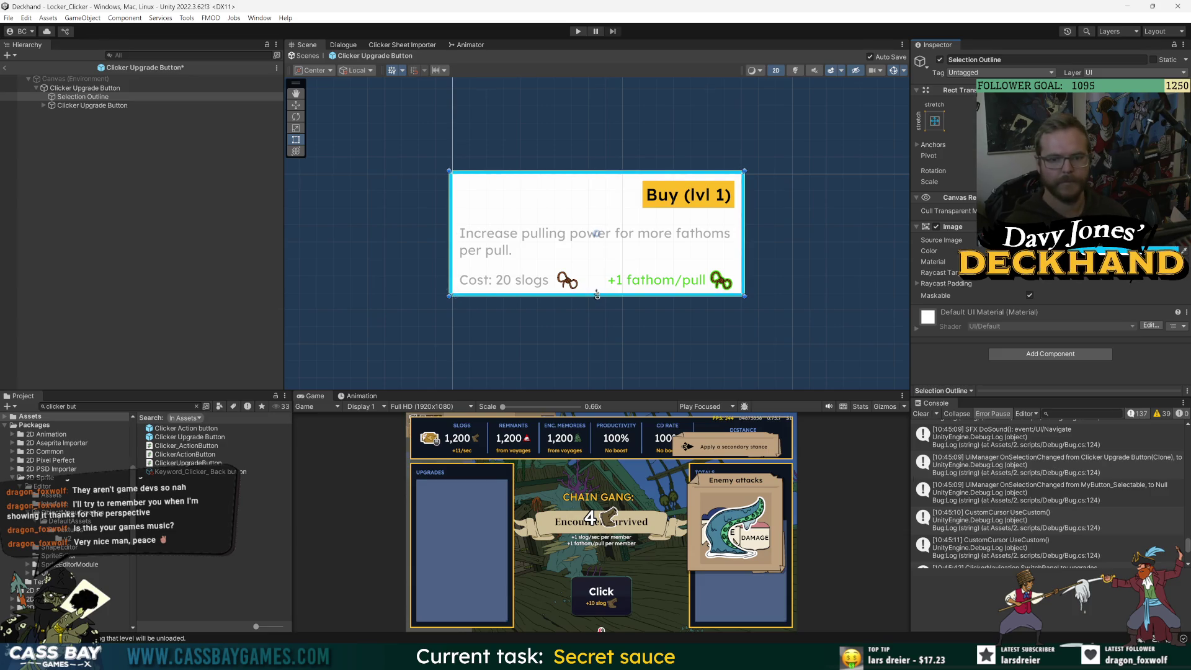
Preview the outlined card and inspect the outer button's Button Ready Colour value.
click(67, 188)
click(43, 106)
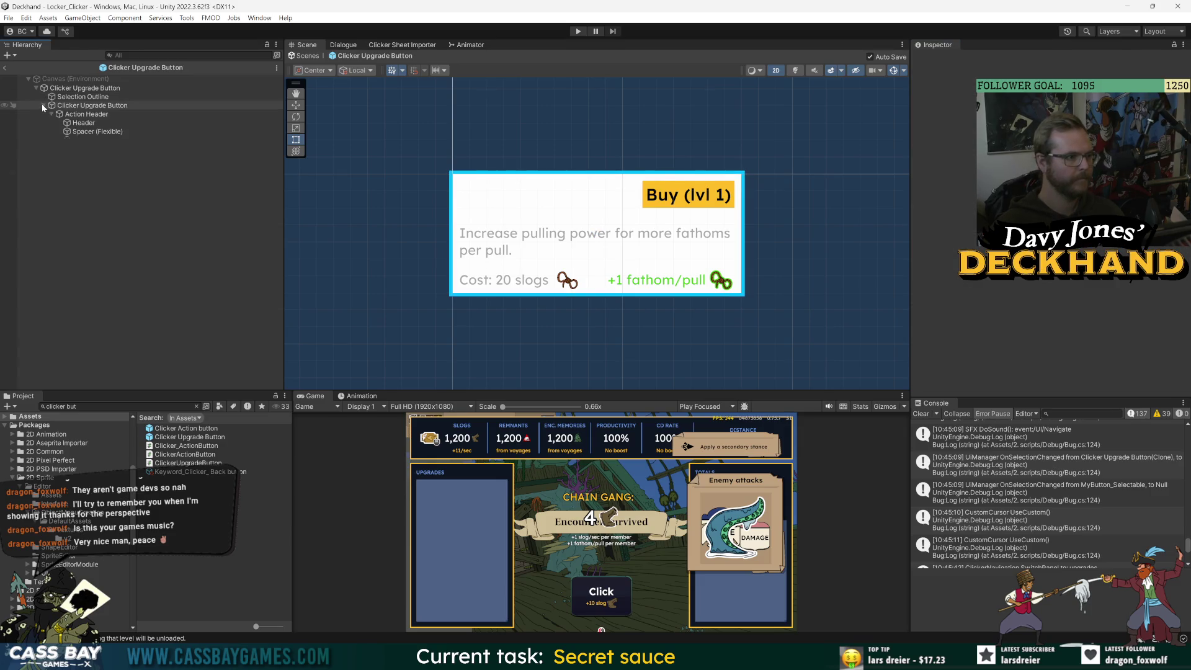
click(73, 105)
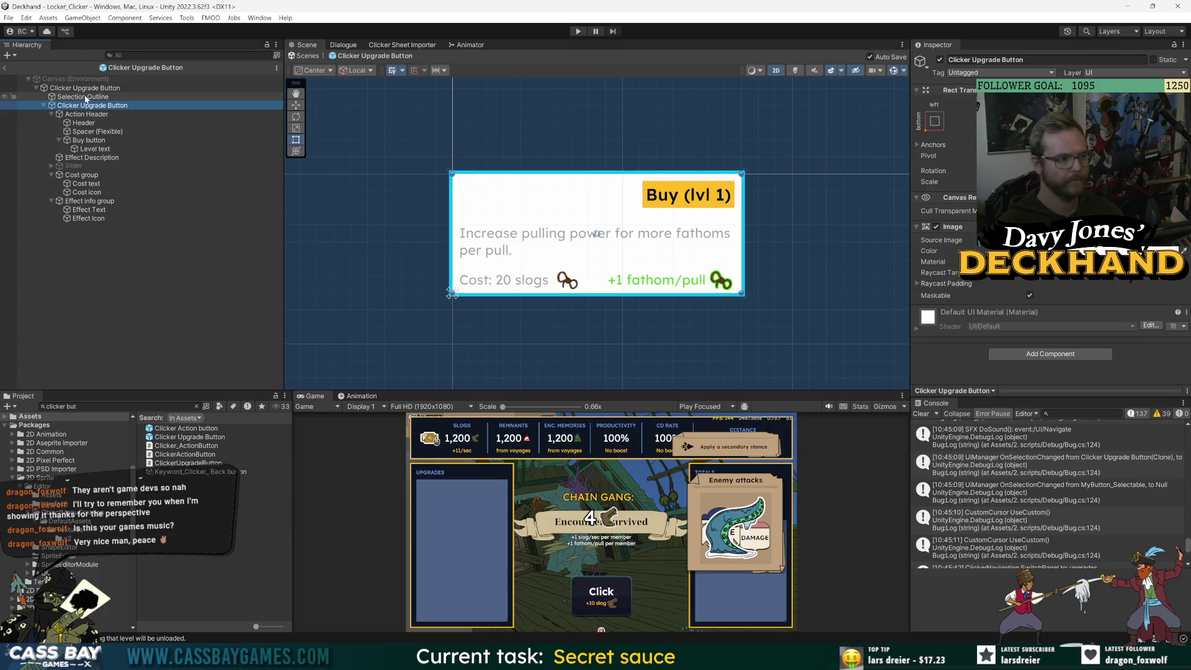
click(86, 88)
scroll(1021, 288, down, 5)
scroll(1021, 288, down, 5)
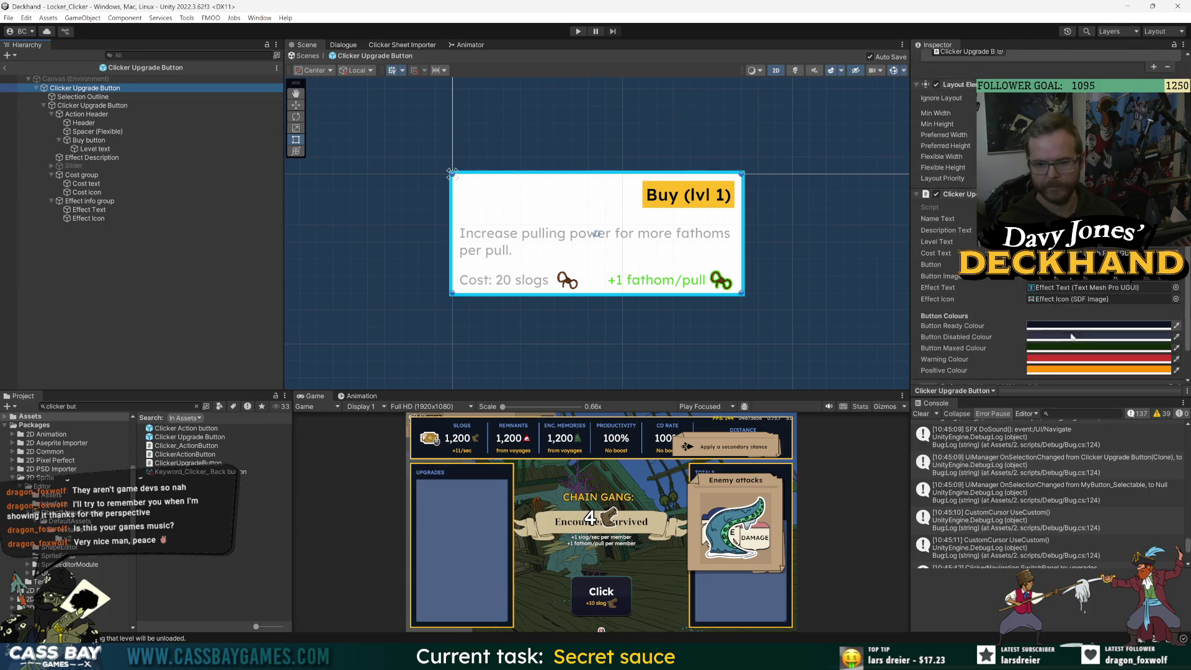
click(1042, 326)
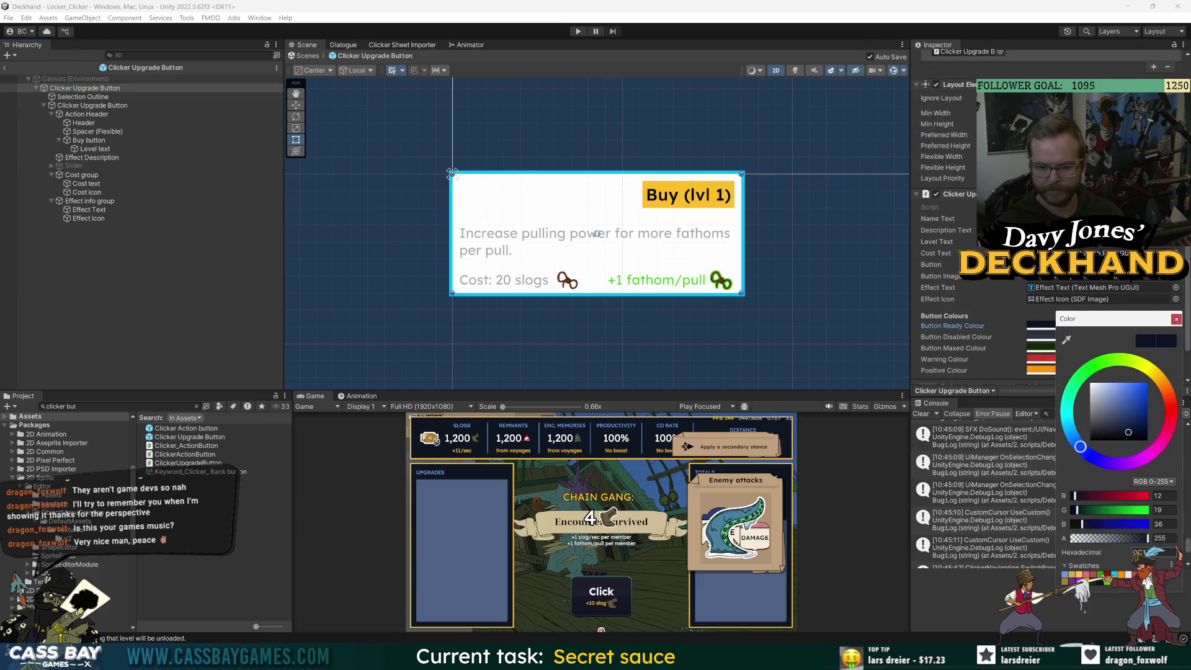
Set the nested button's card background Image to a dark colour.
click(1176, 319)
click(93, 106)
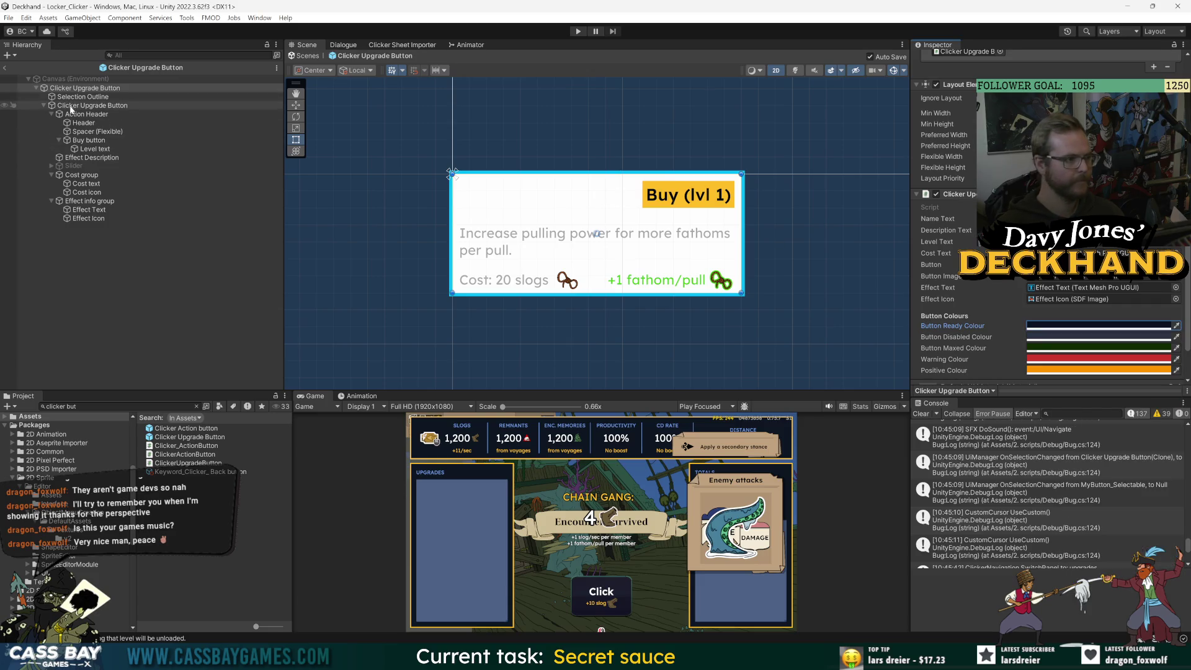
click(1005, 251)
click(1141, 478)
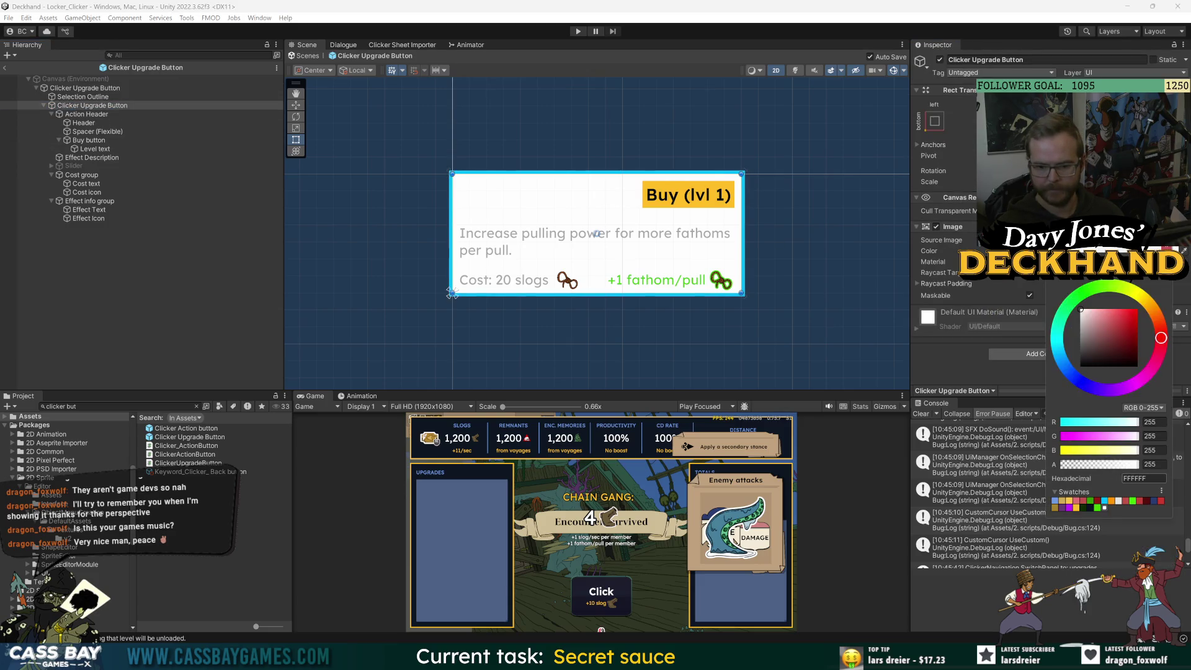
text(0C1324)
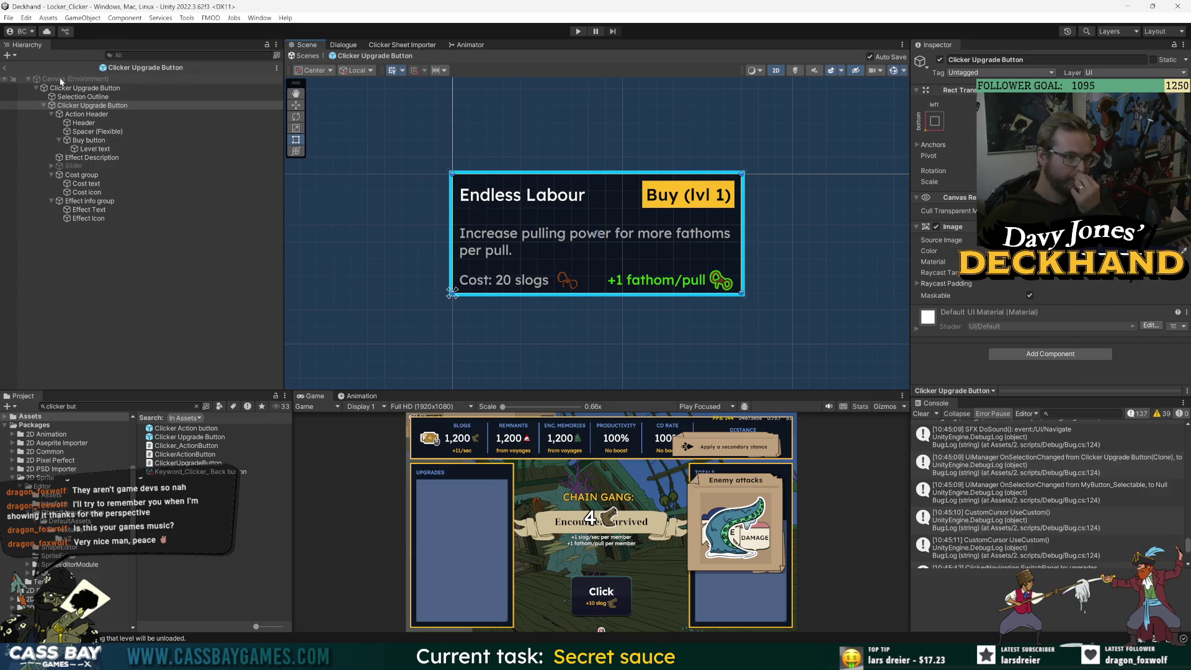
Try outline colours yellow, green, white, dark green, orange, cyan and blue, settling on yellow FEBD28.
click(67, 97)
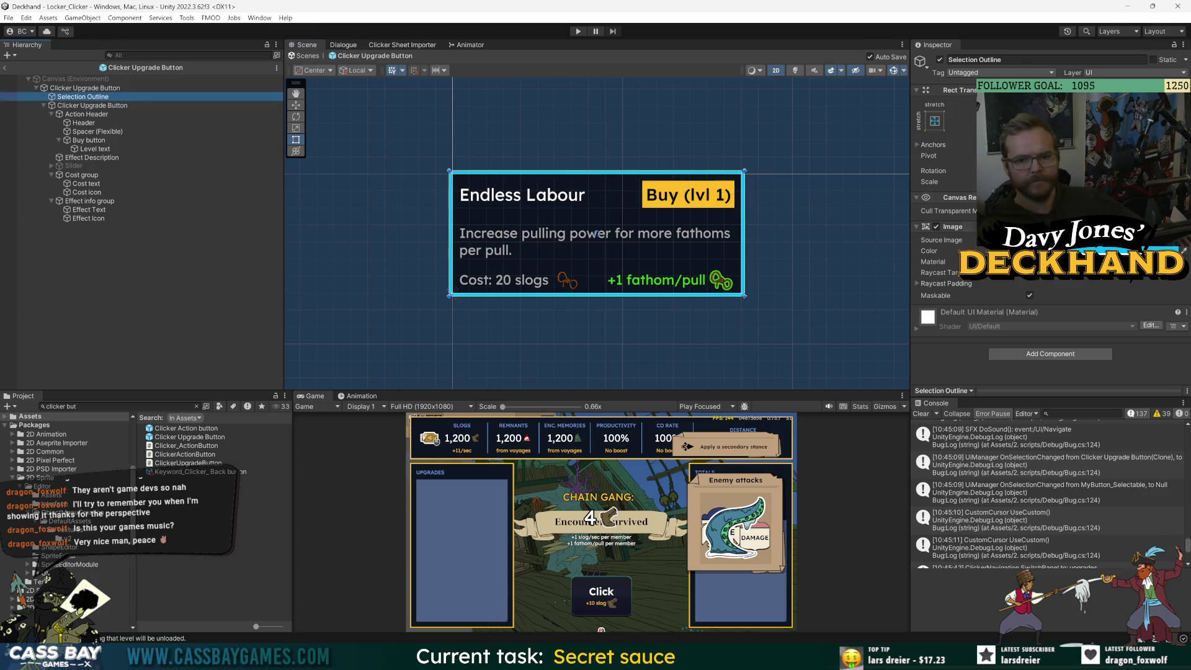
click(1067, 250)
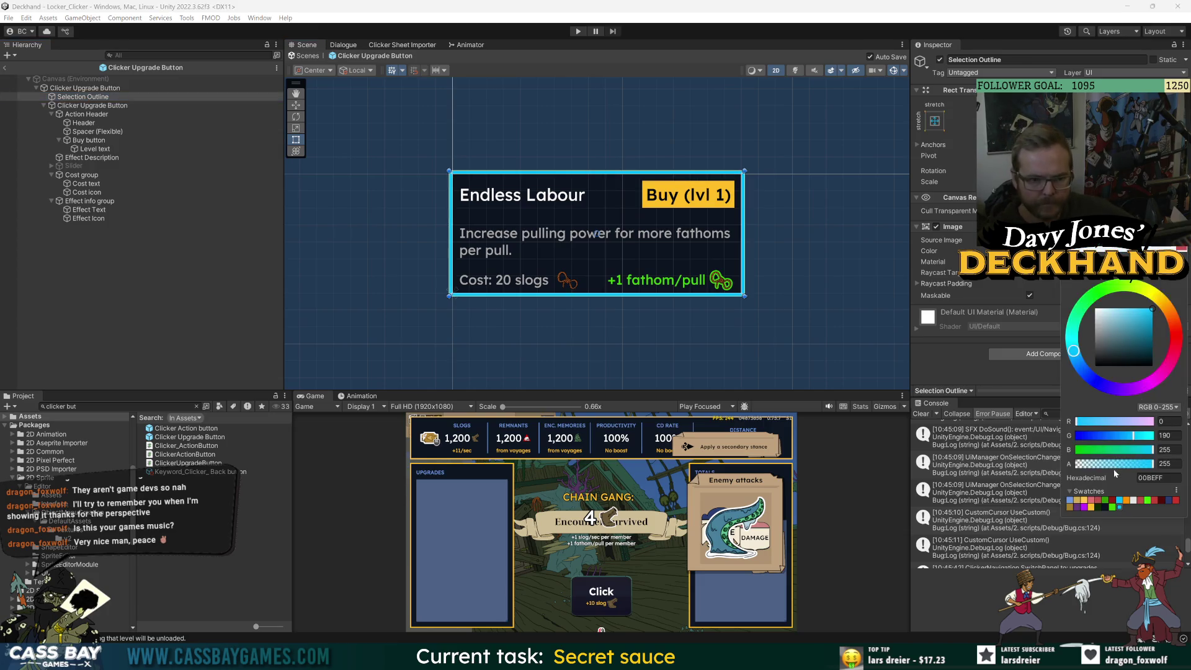
click(1092, 508)
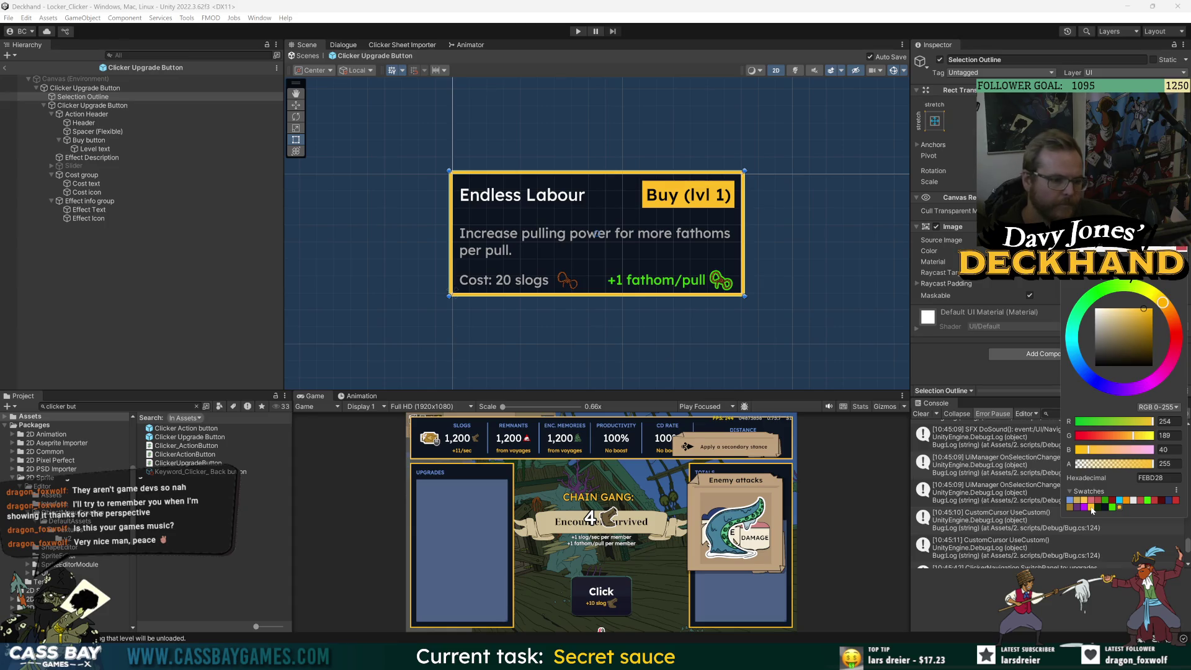
click(1112, 507)
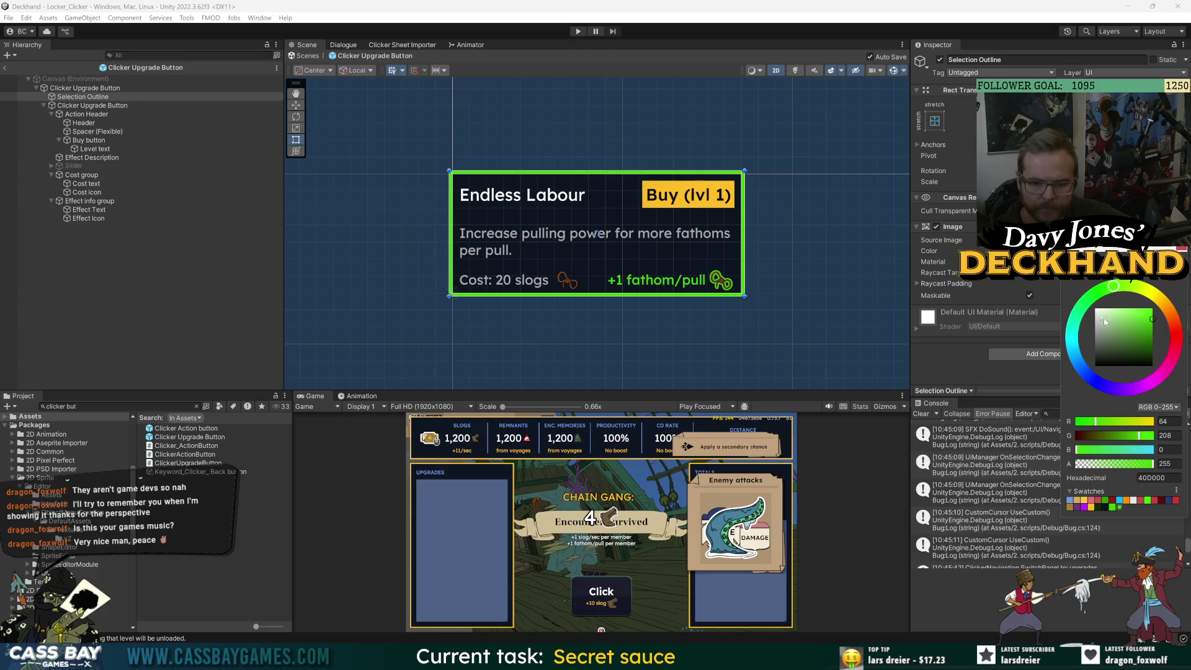
drag(1108, 326, 1096, 309)
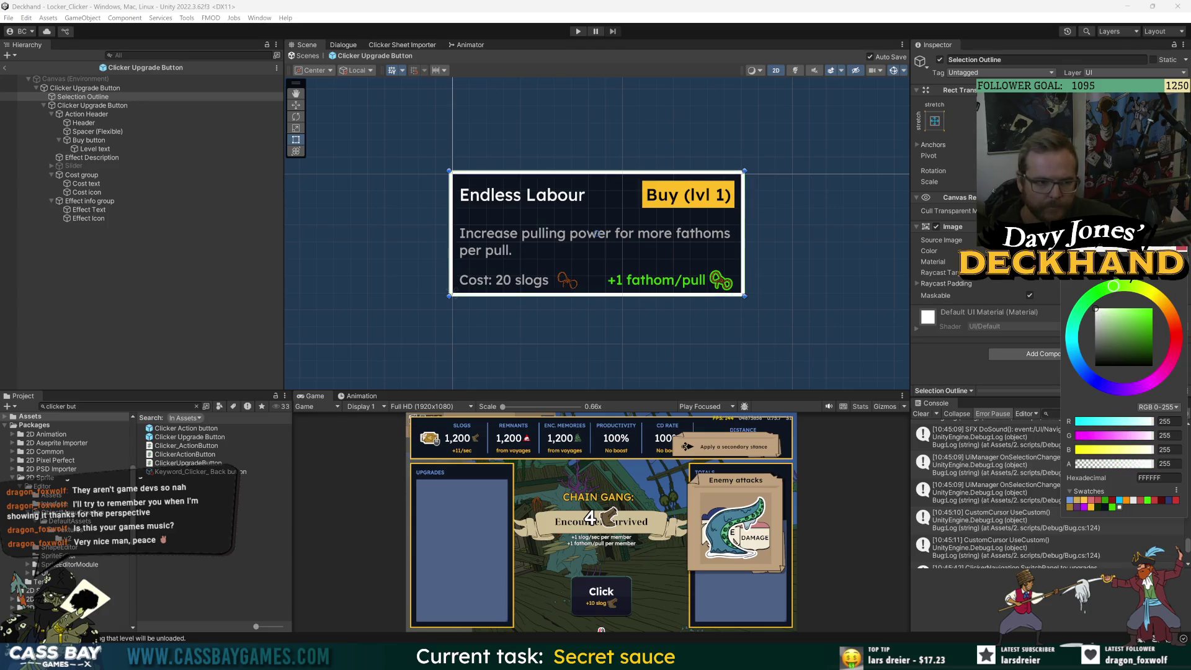
click(1099, 507)
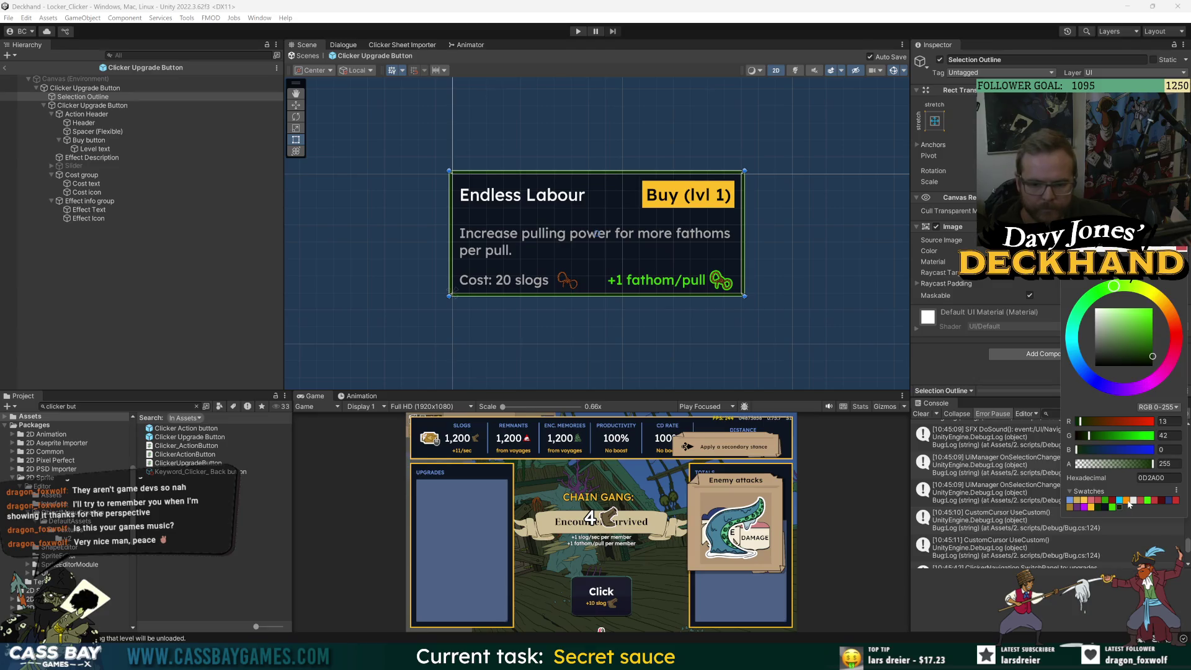
click(1127, 501)
click(1091, 507)
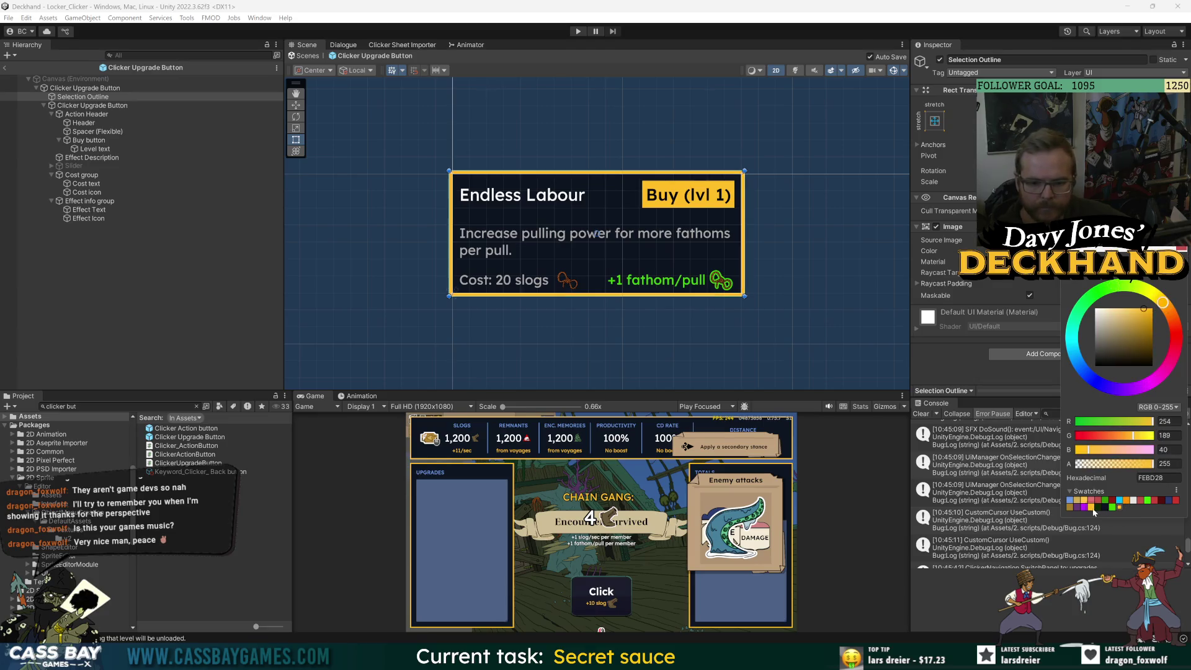
click(1120, 501)
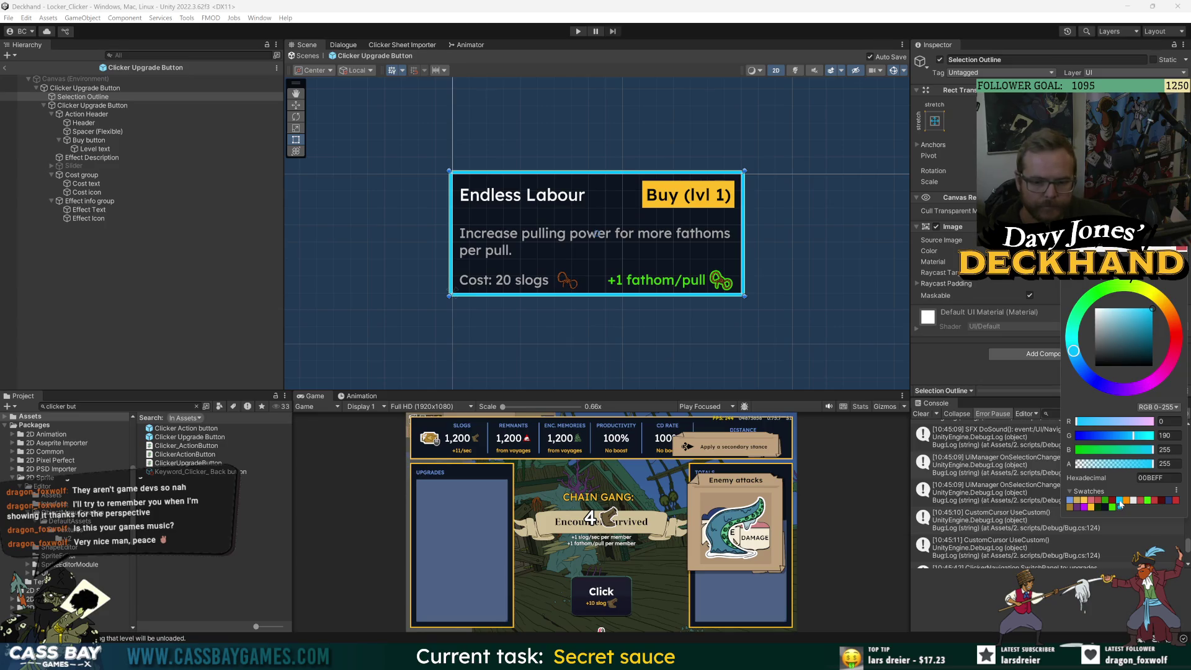
click(1071, 501)
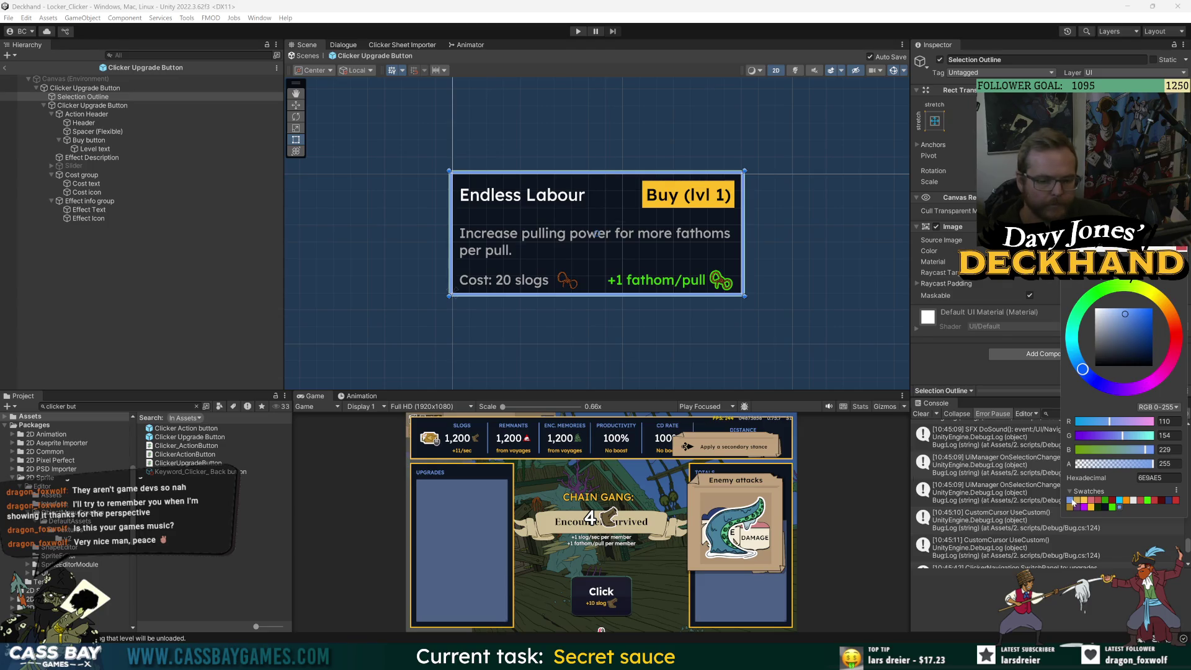
click(1093, 508)
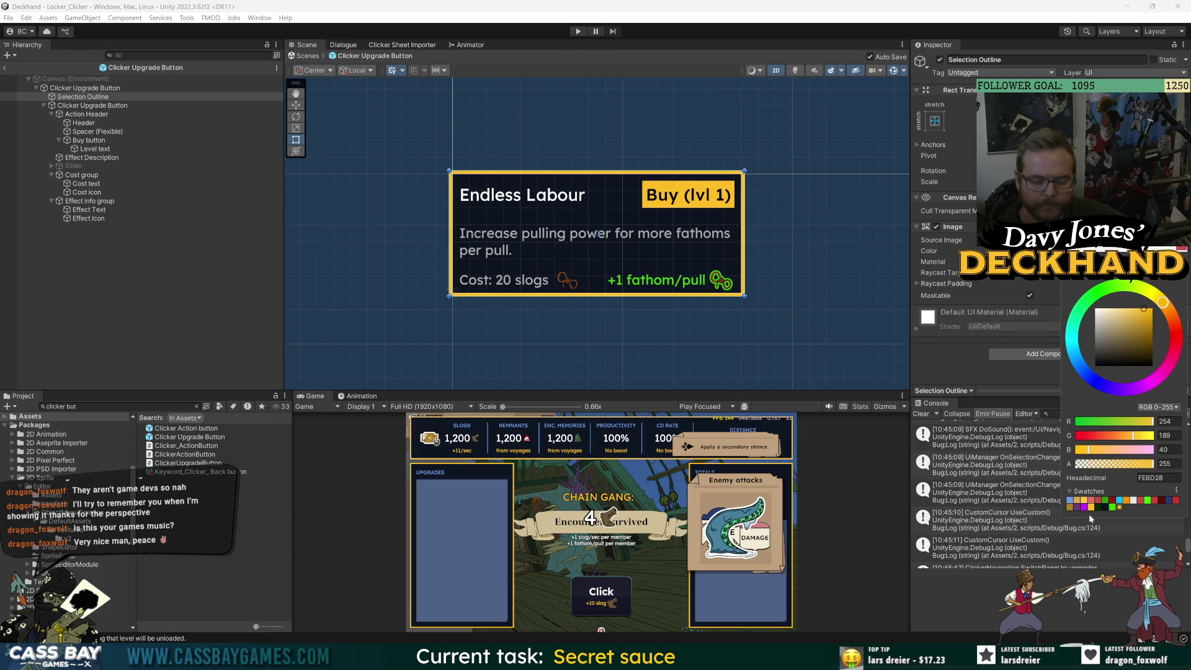
Turn the nested button's card background back to white.
click(452, 173)
click(91, 105)
click(1092, 251)
drag(1113, 356, 1076, 307)
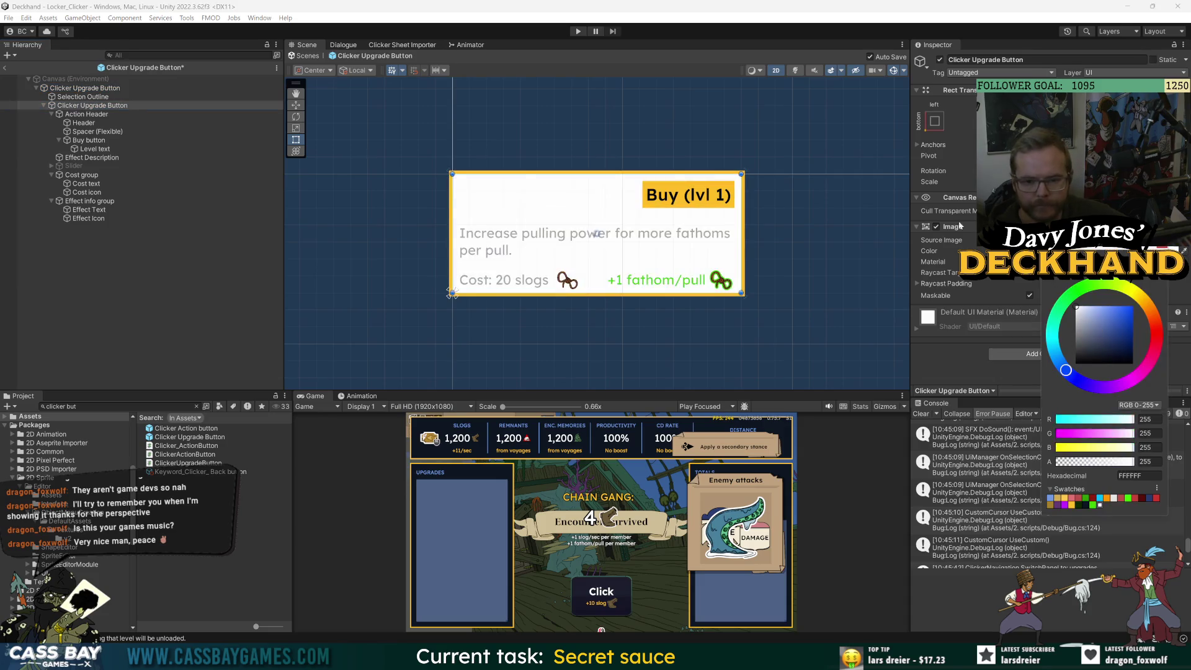
Add a Canvas Group component to the Selection Outline.
click(451, 293)
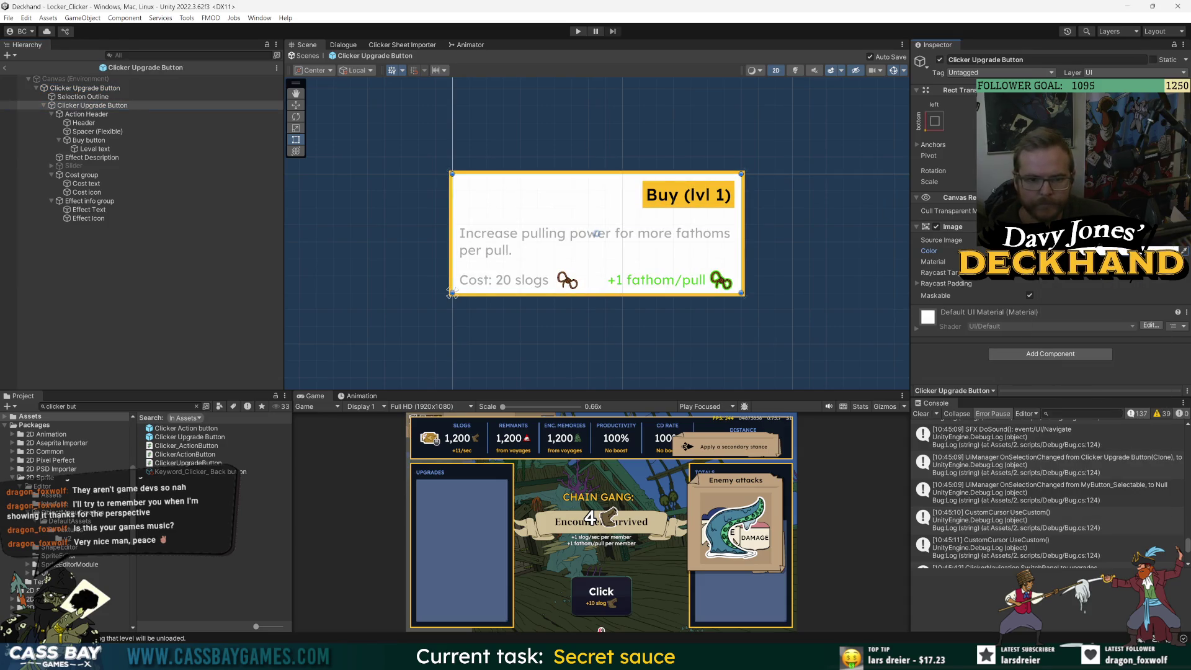
click(87, 98)
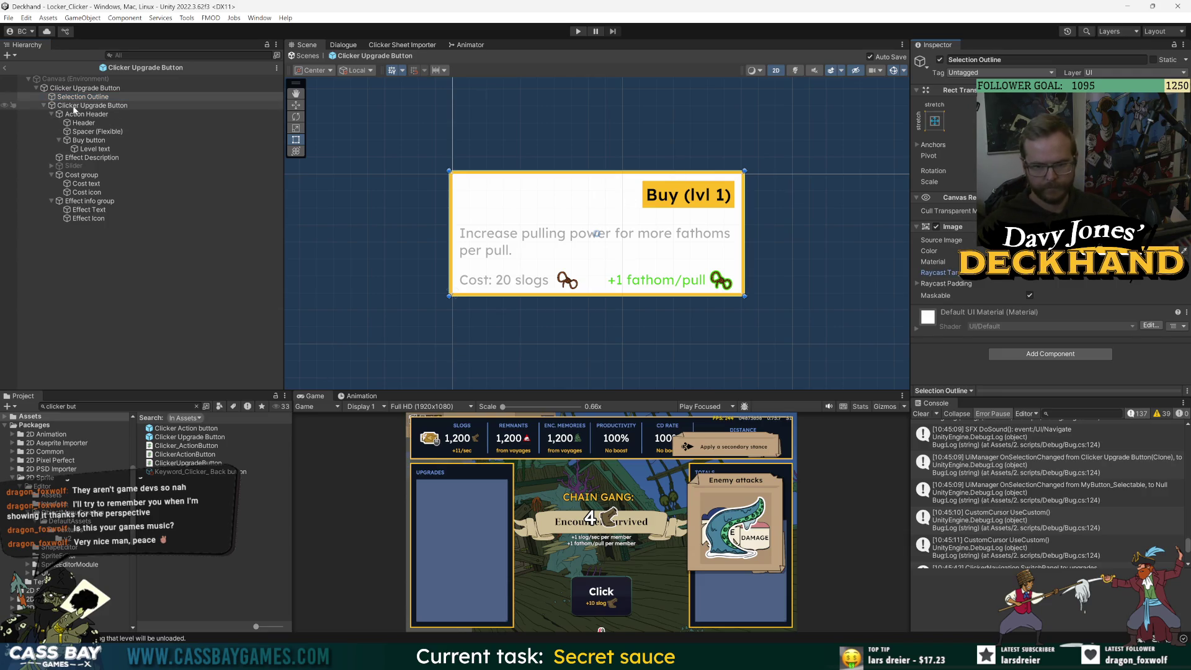
click(1060, 354)
text(canvasg)
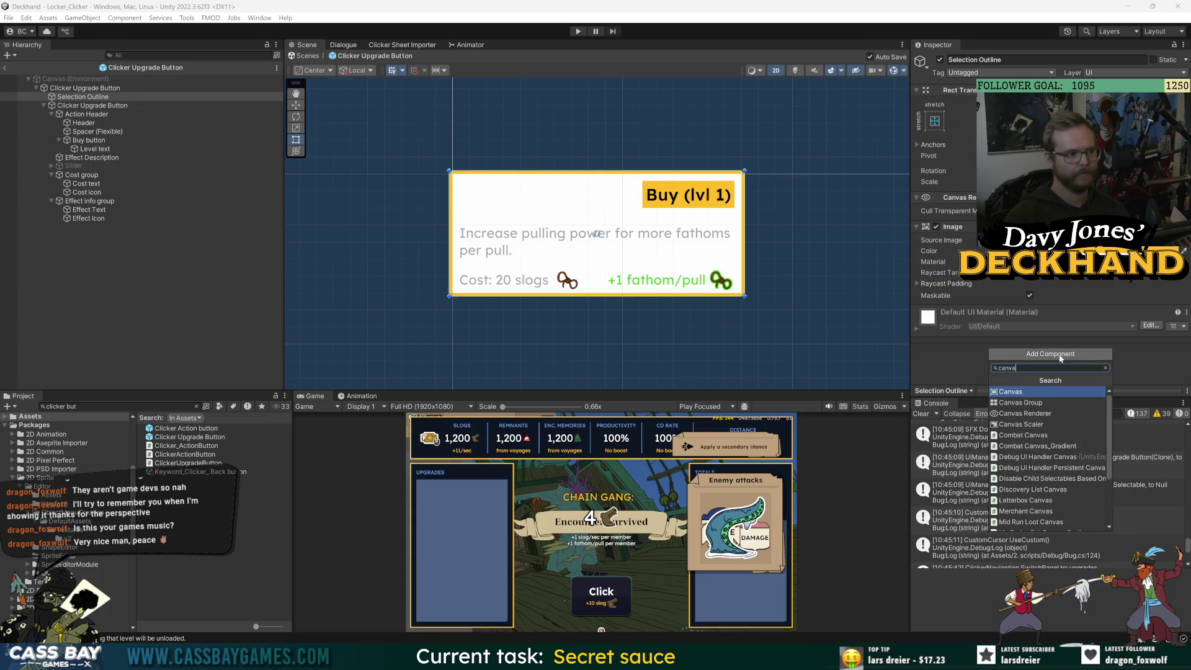
key(Return)
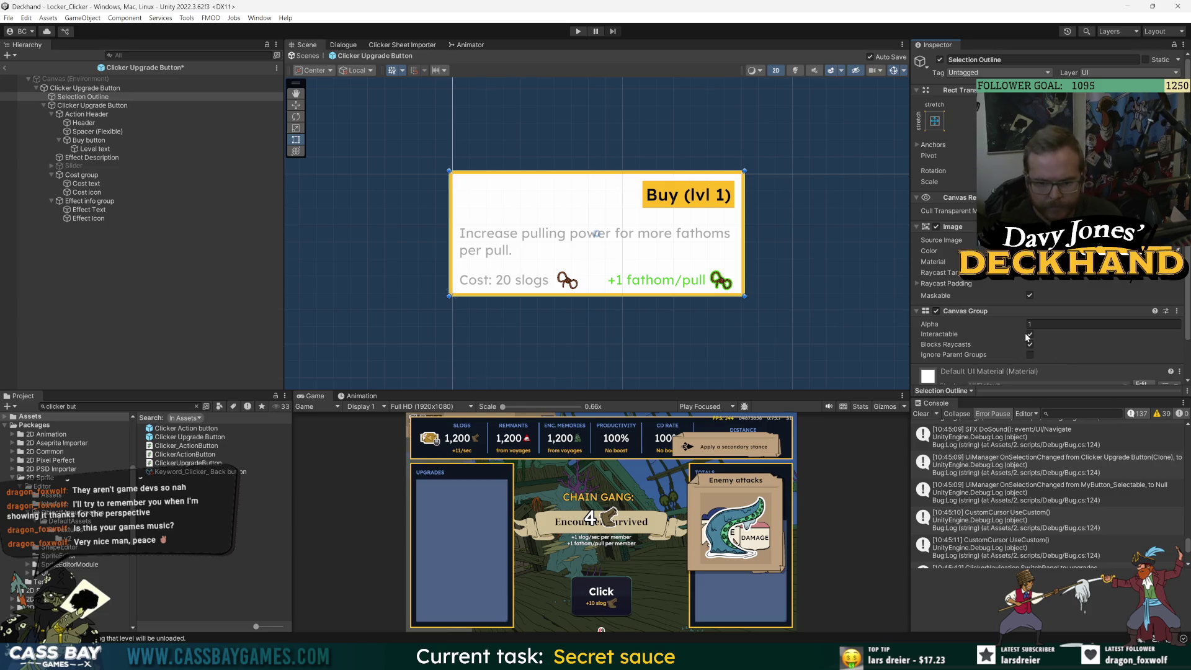
Untick Blocks Raycasts on the outline's Canvas Group and save the prefab.
click(1030, 345)
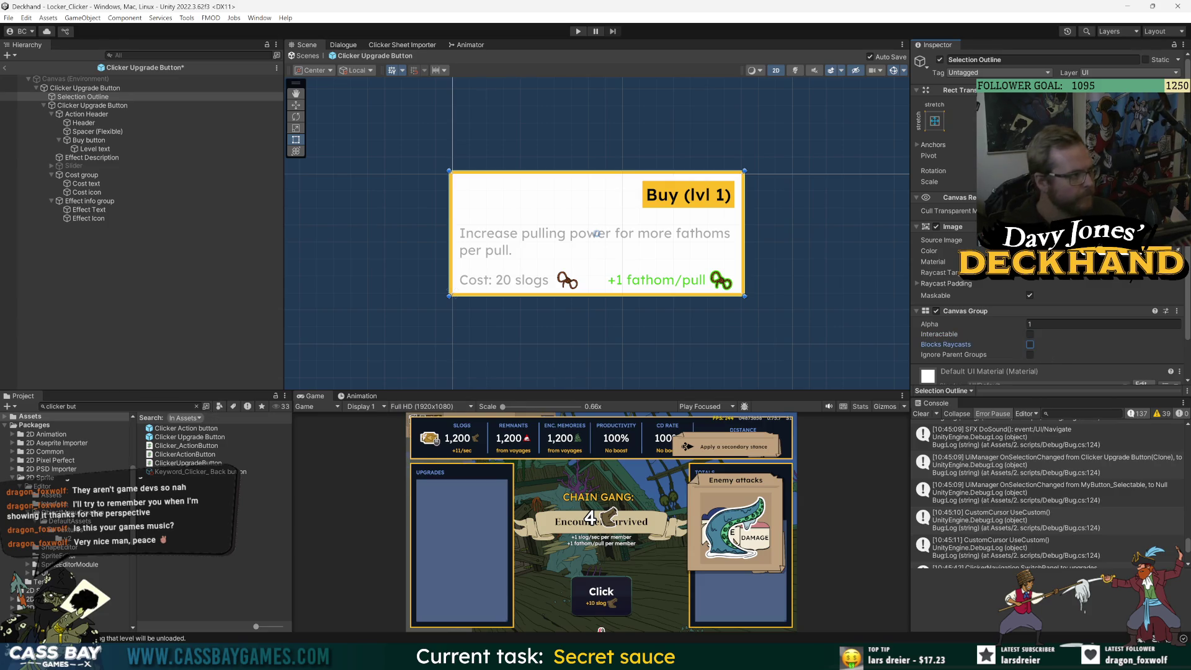
key(ctrl+s)
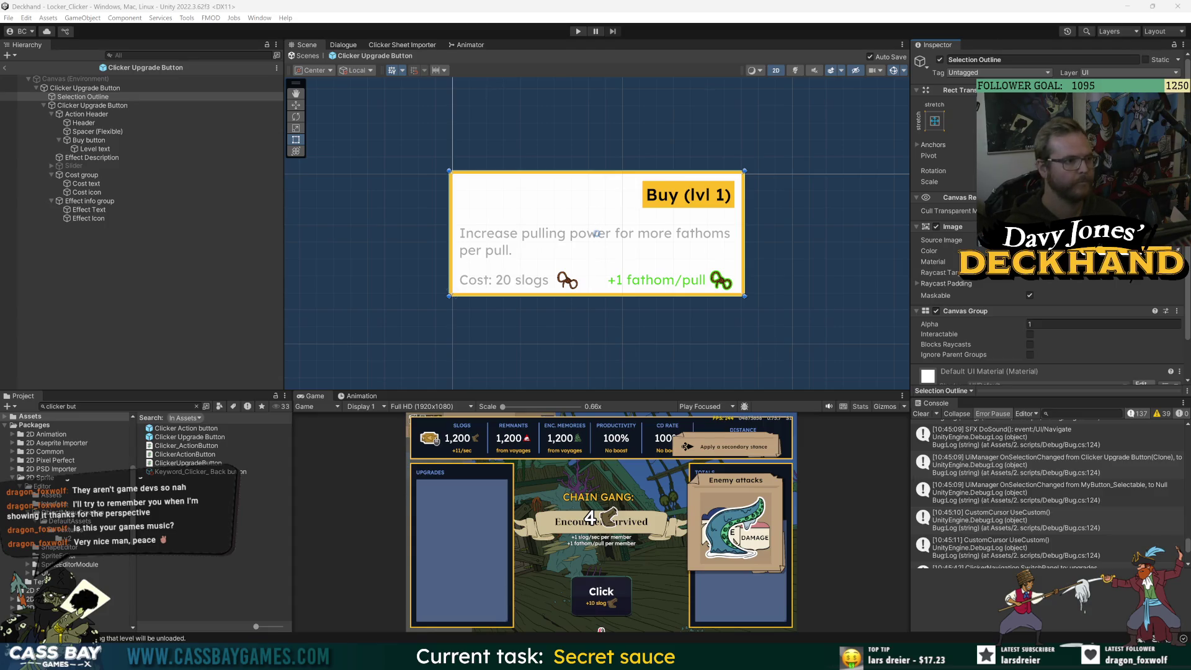
click(99, 88)
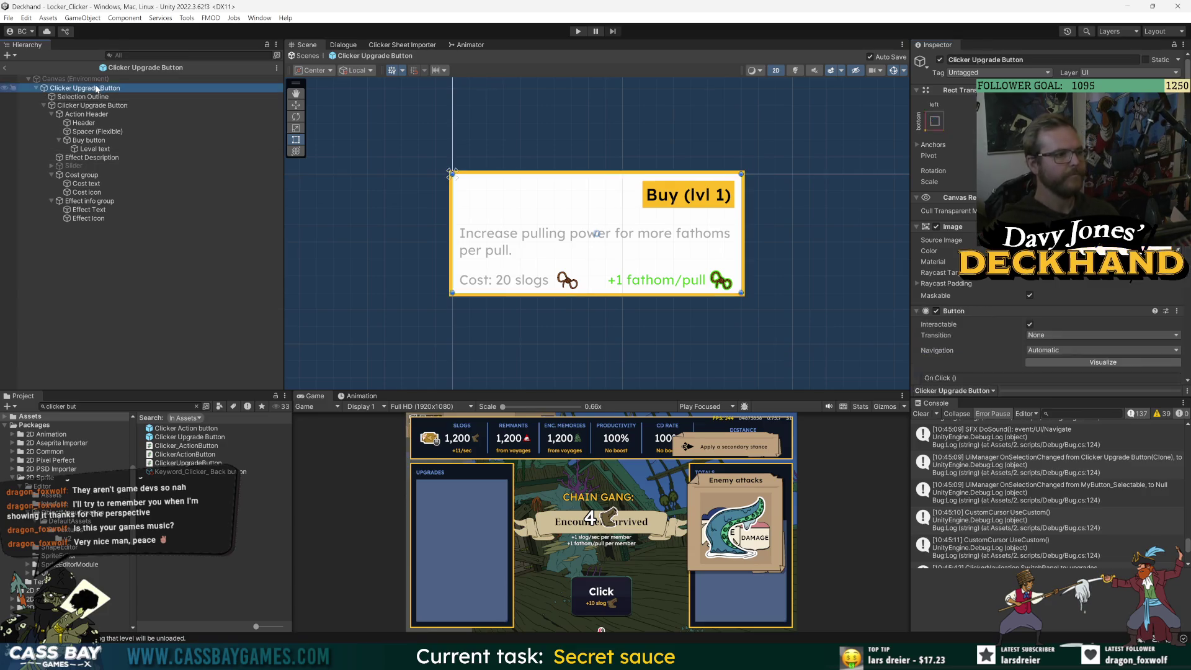
scroll(968, 310, down, 10)
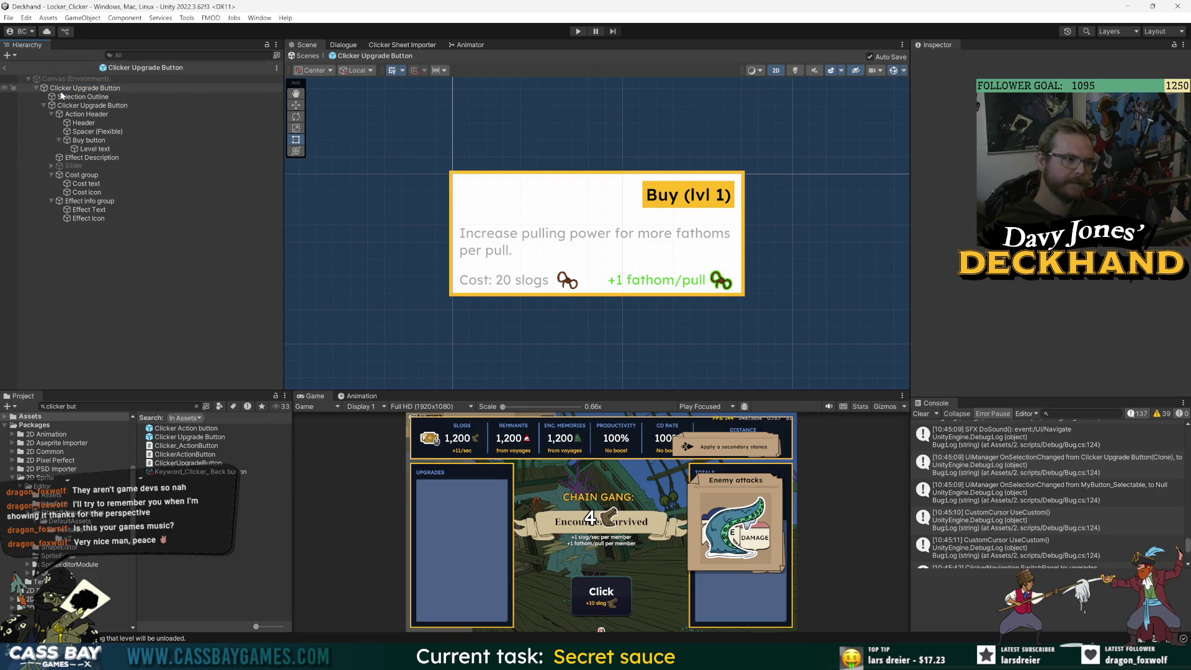
click(4, 68)
double_click(112, 170)
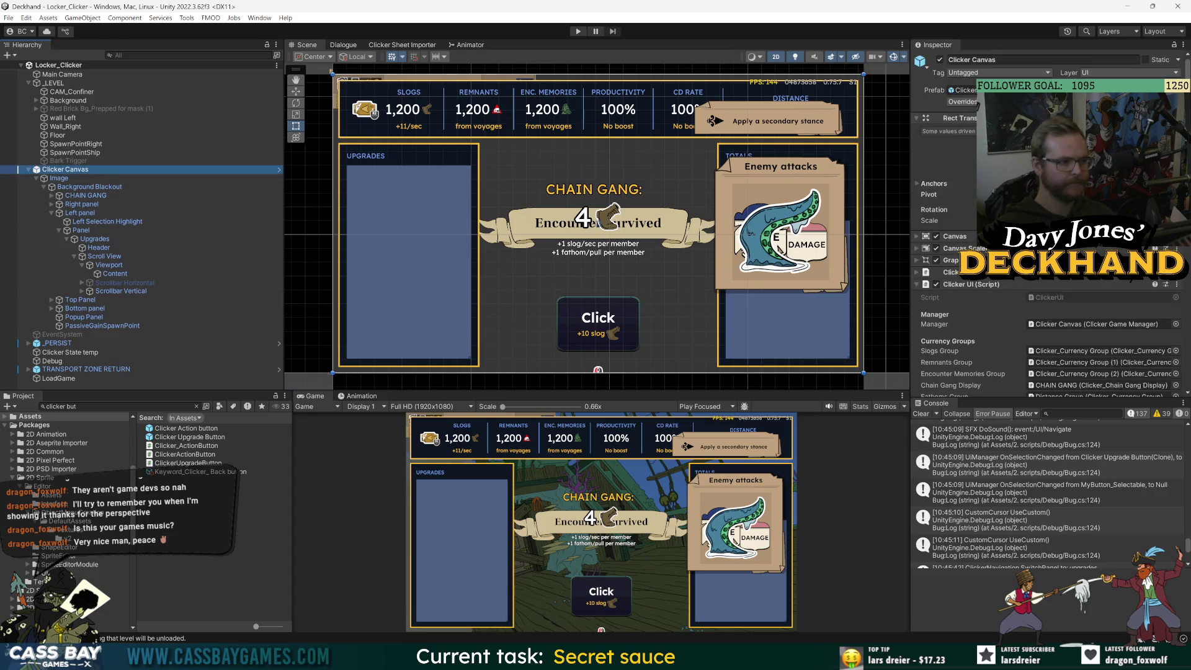
click(132, 201)
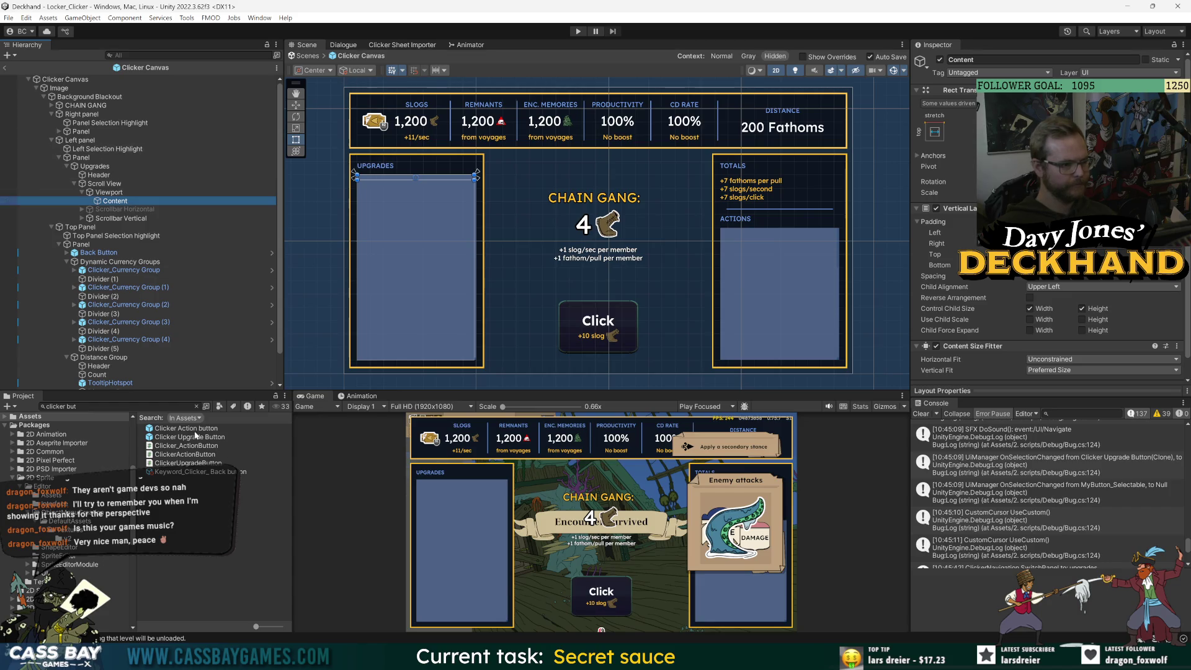
drag(114, 206, 114, 204)
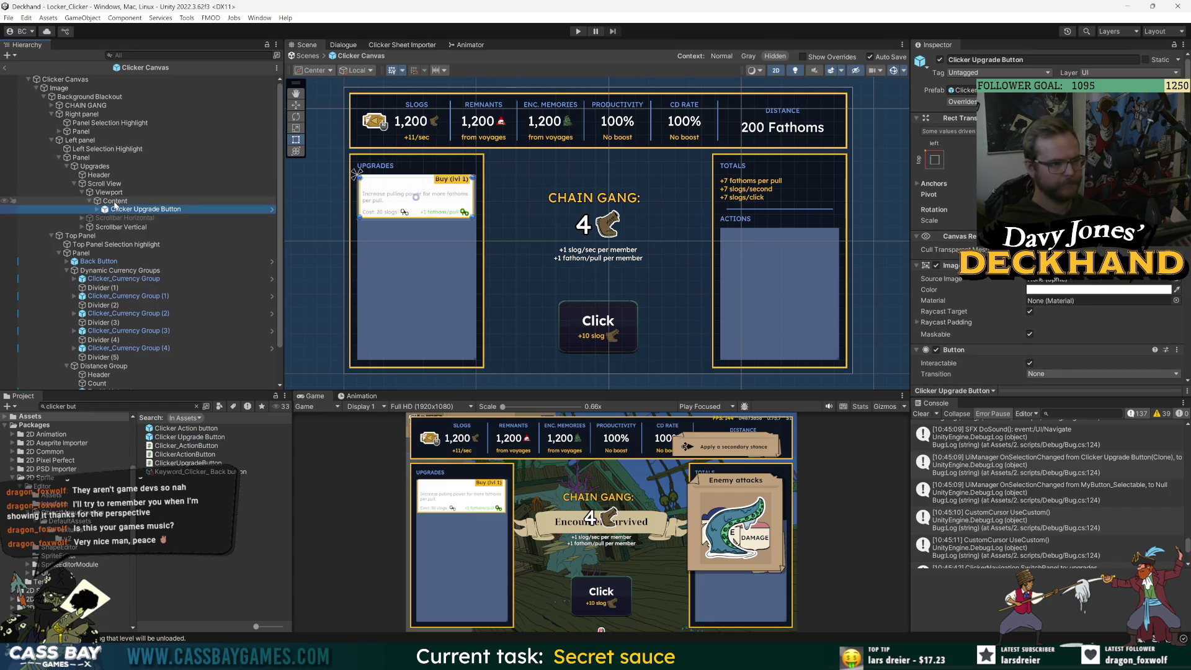
click(200, 503)
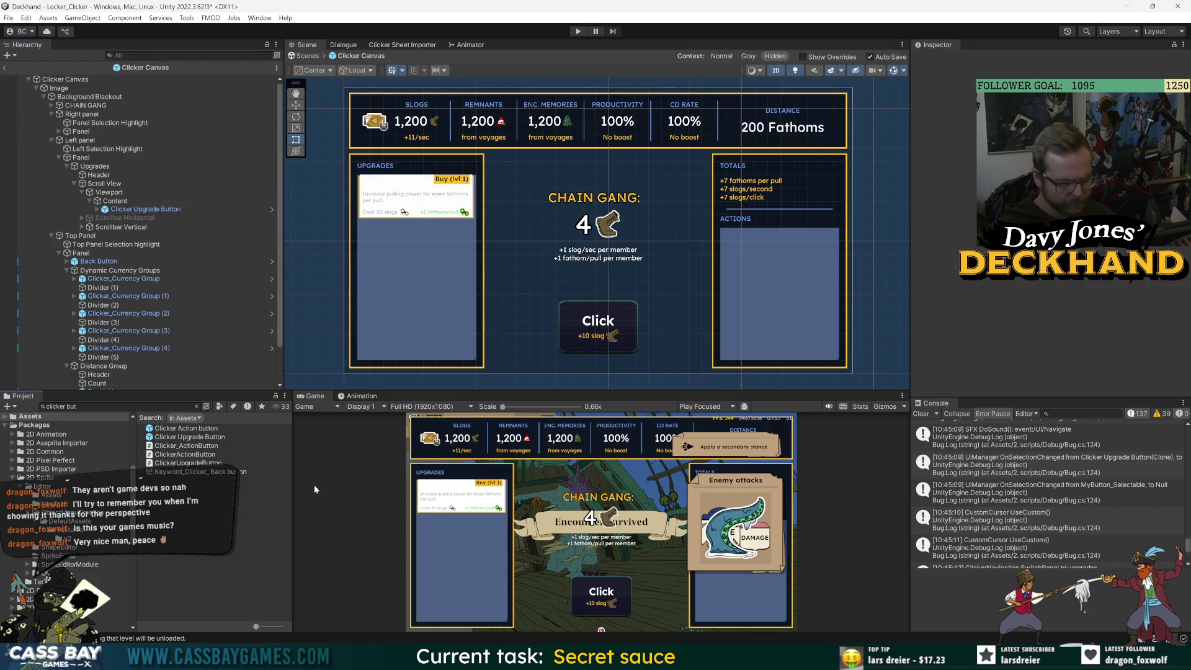
scroll(403, 224, up, 4)
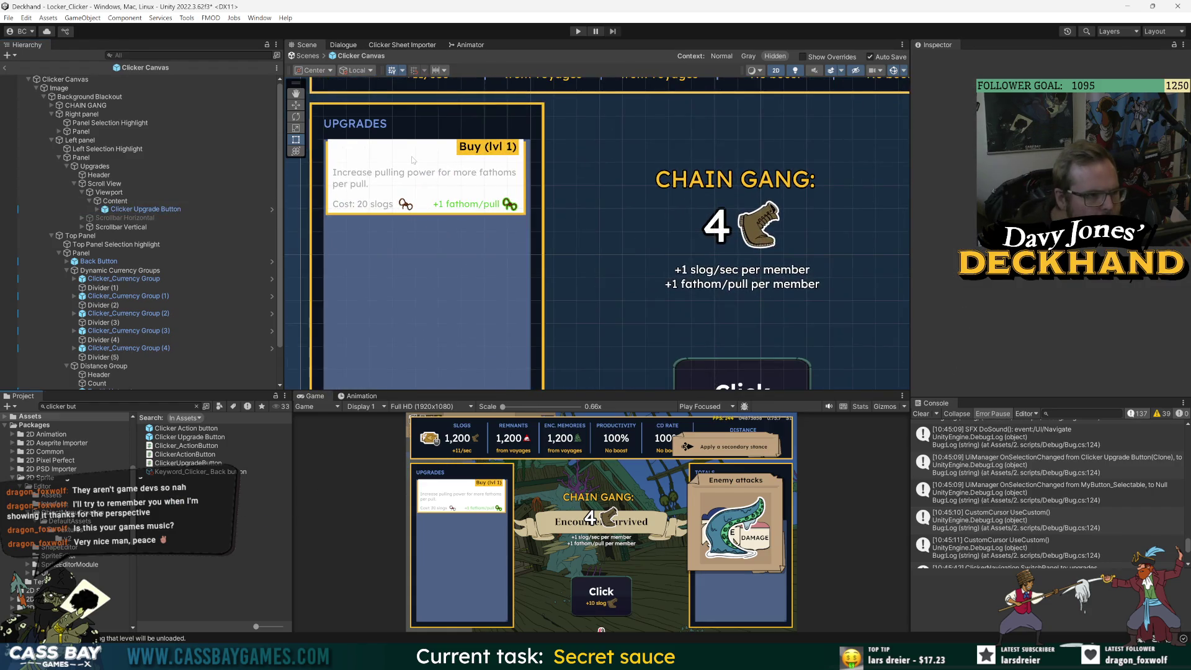
click(141, 209)
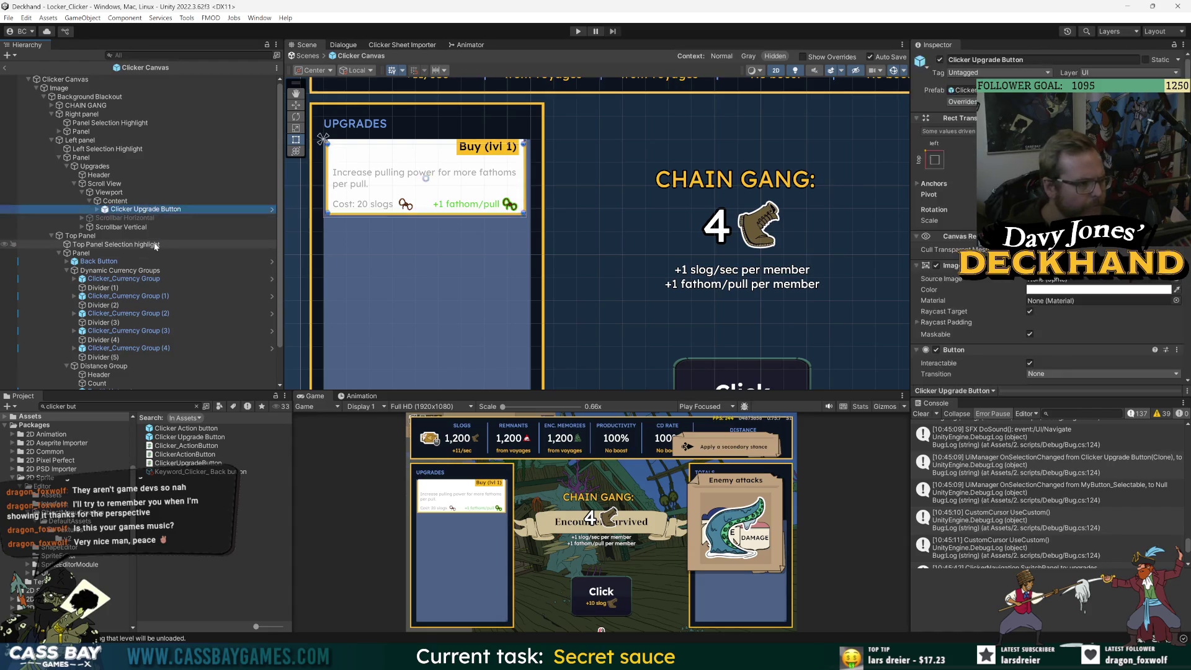
key(Delete)
double_click(192, 437)
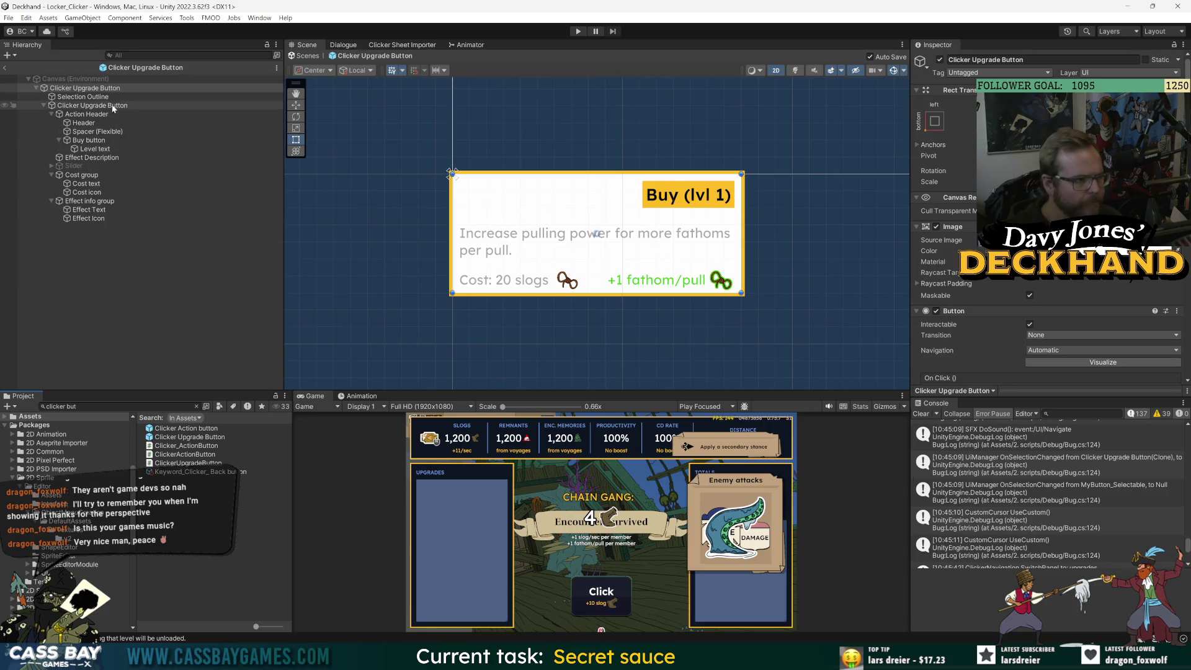
click(84, 97)
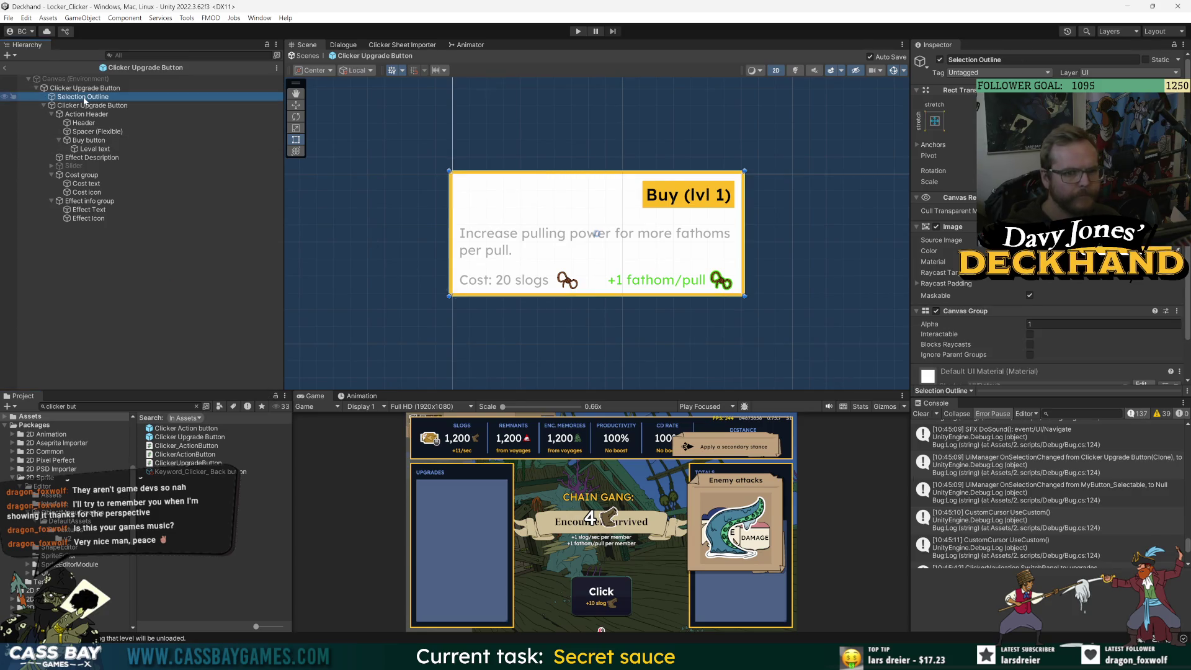
click(85, 88)
click(85, 106)
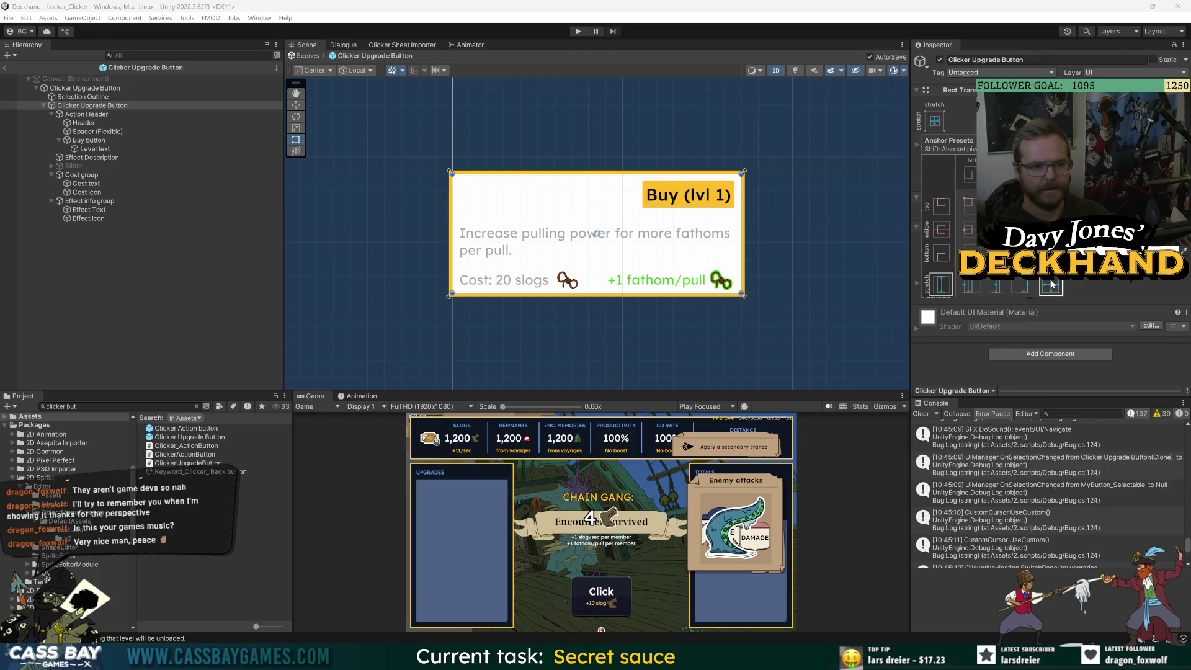
click(161, 296)
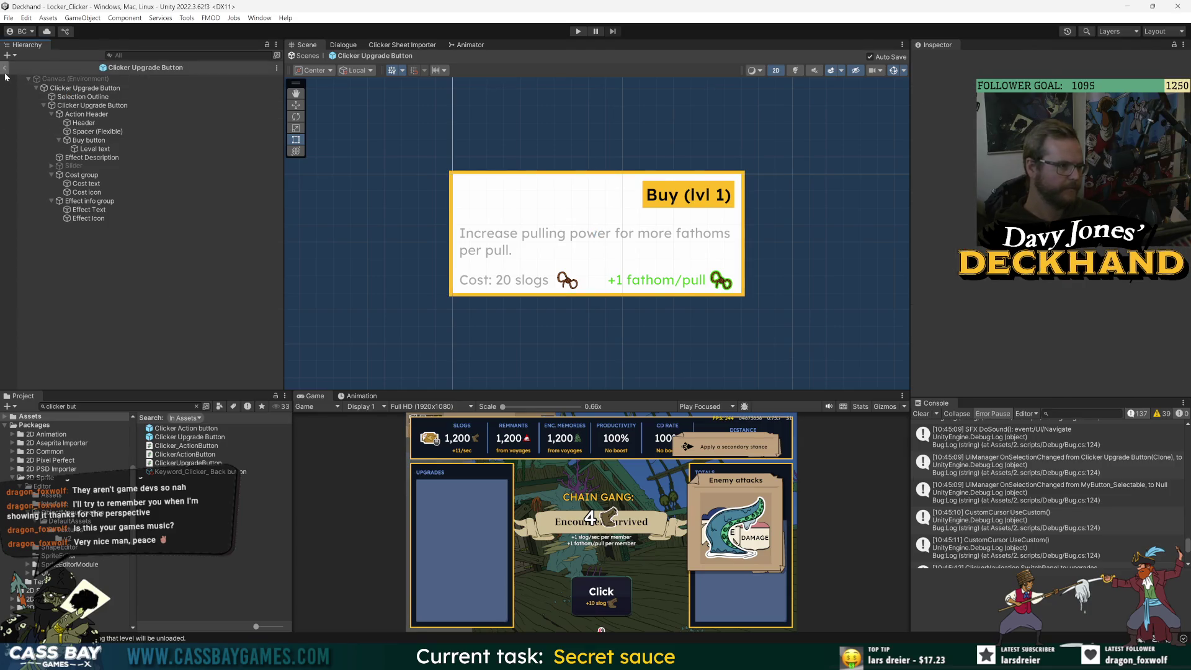
Test placing and duplicating upgrade buttons in the Upgrades list, then undo to leave it empty.
click(4, 67)
mouse_move(198, 438)
mouse_down()
mouse_move(118, 253)
mouse_move(120, 279)
mouse_up()
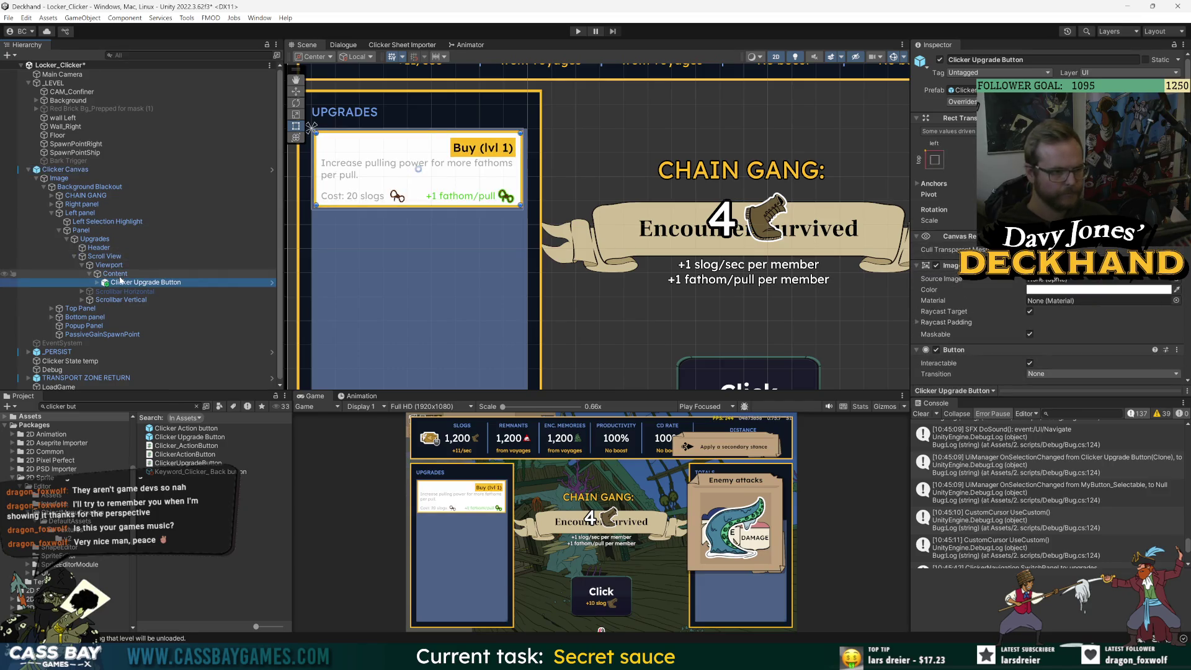
key(ctrl+d)
key(ctrl+d)
scroll(506, 217, down, 3)
scroll(508, 236, down, 2)
key(ctrl+z)
key(ctrl+z)
key(ctrl+z)
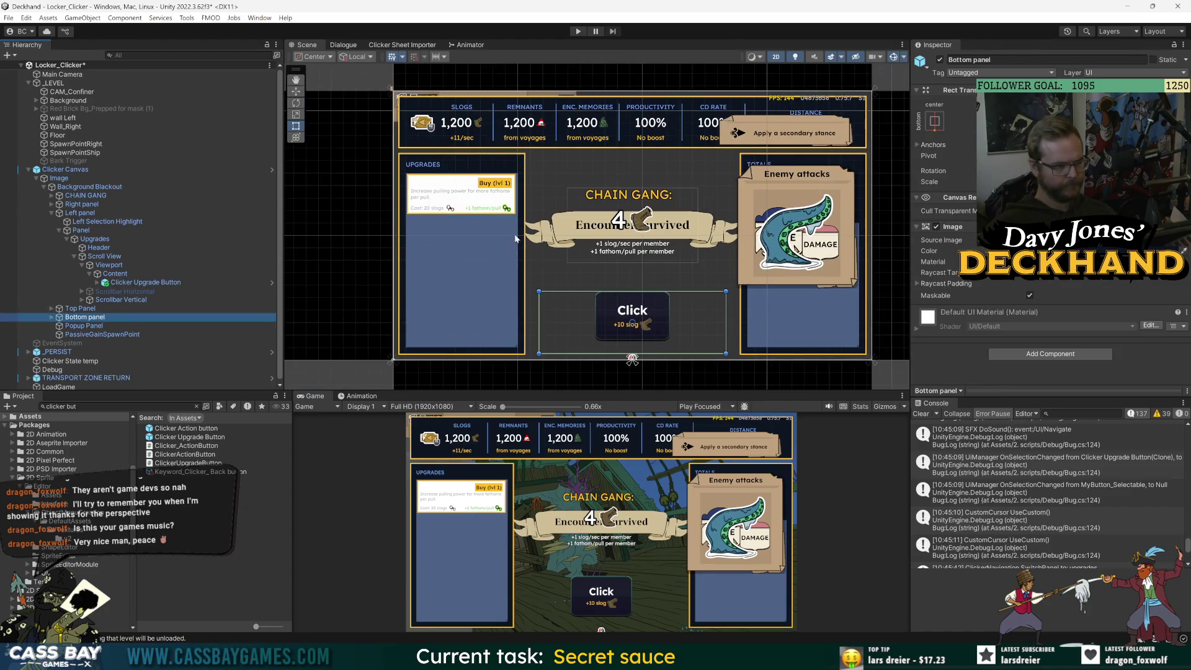
key(ctrl+z)
Apply all overrides to the Clicker Canvas prefab and open it for editing.
click(962, 101)
click(1083, 331)
click(1153, 90)
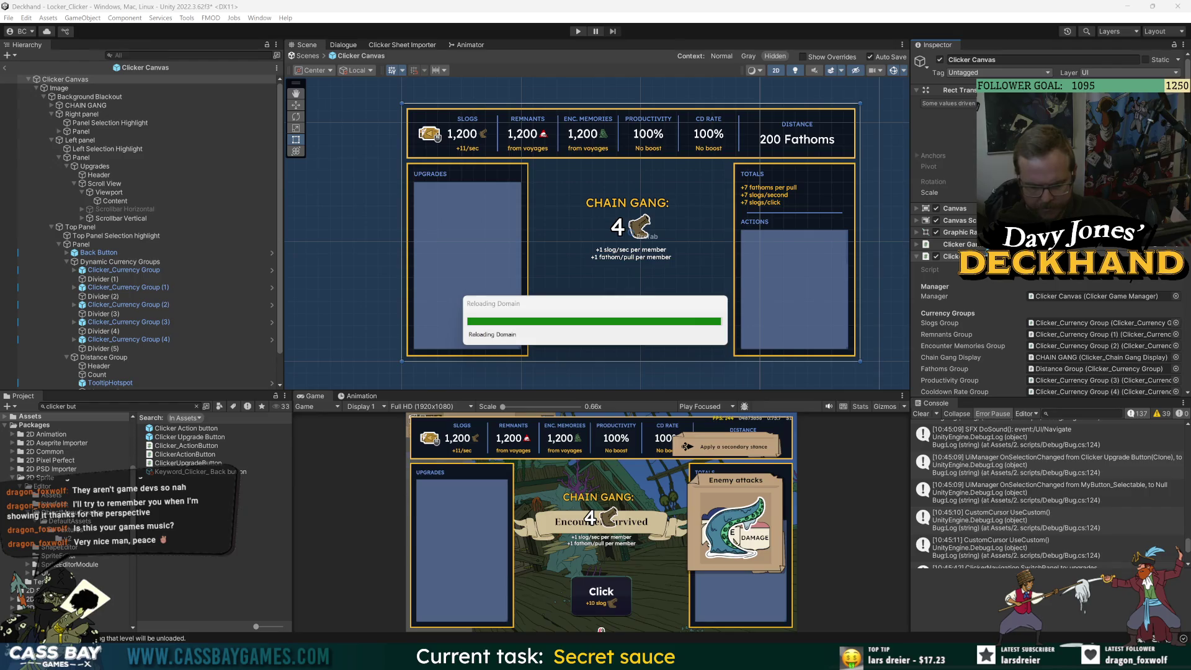
Open the Clicker Upgrade Button prefab and switch to ClickerUpgradeButton.cs in Visual Studio.
double_click(196, 437)
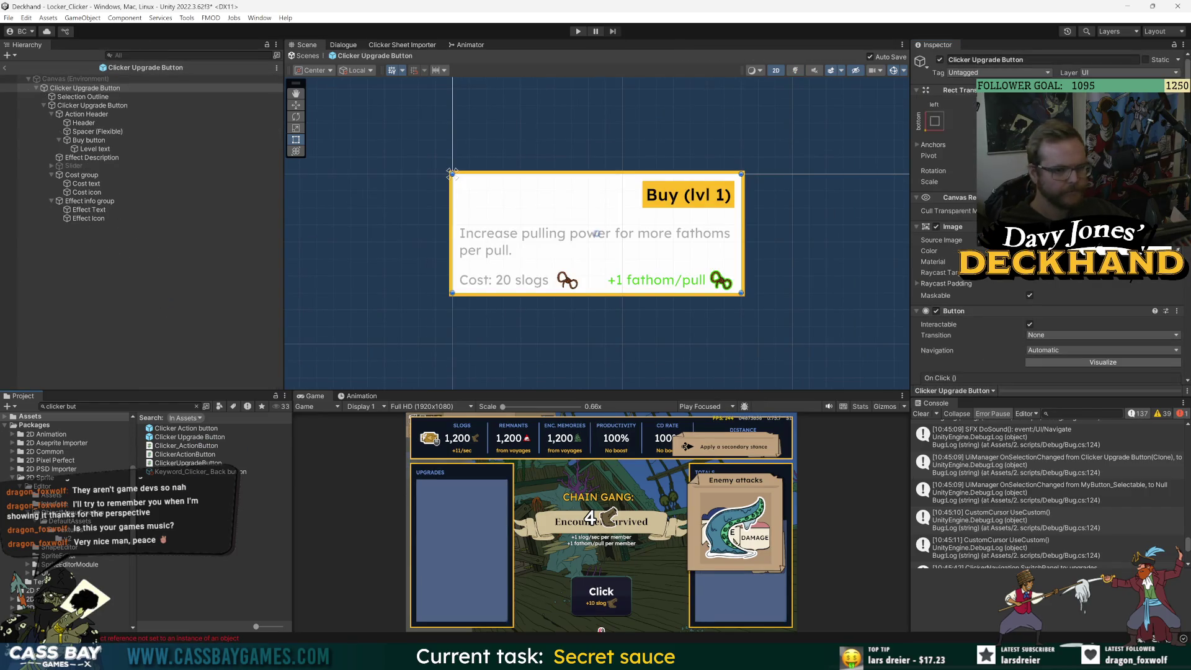
scroll(983, 306, down, 5)
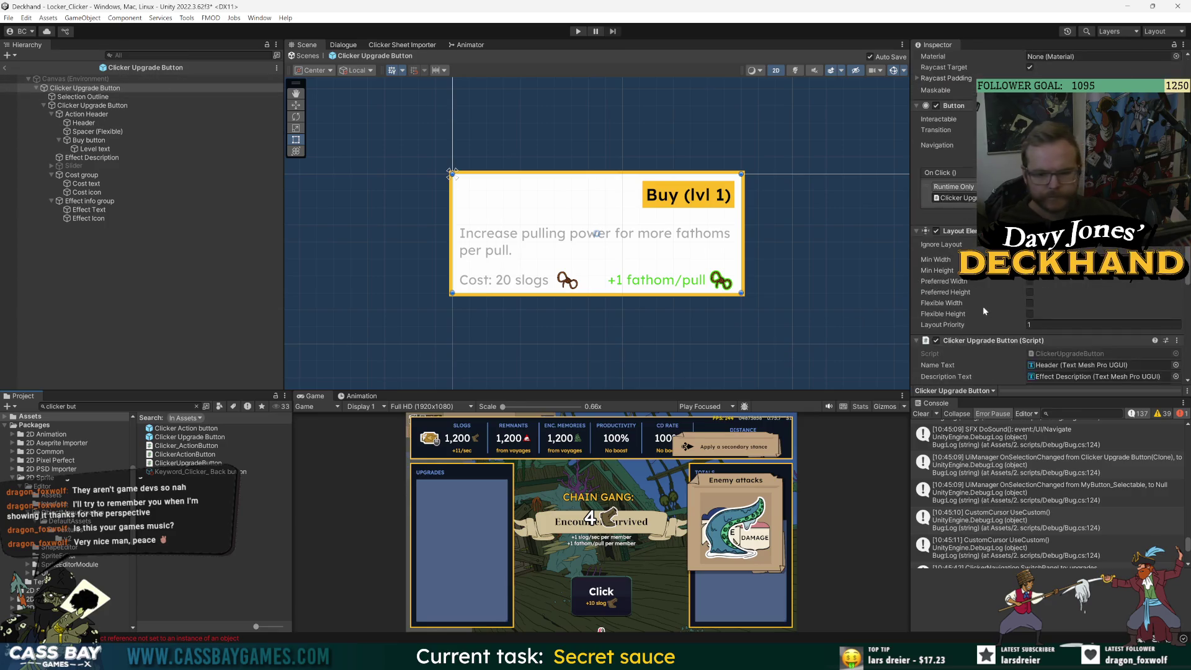
scroll(1008, 344, down, 5)
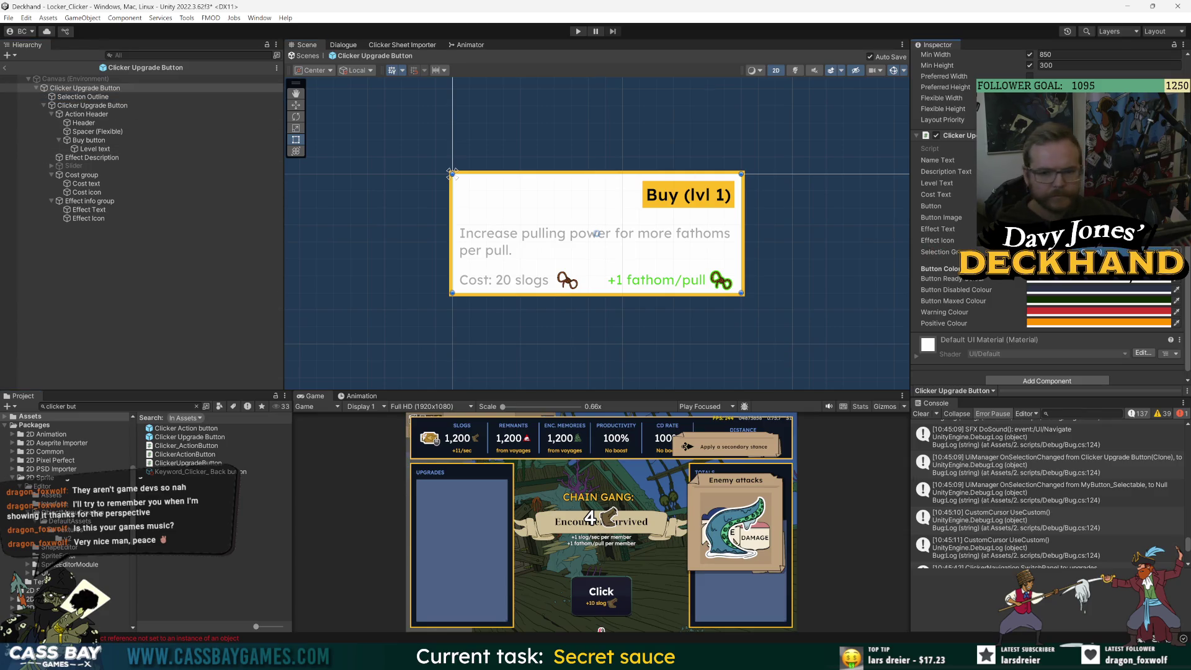
key(alt+Tab)
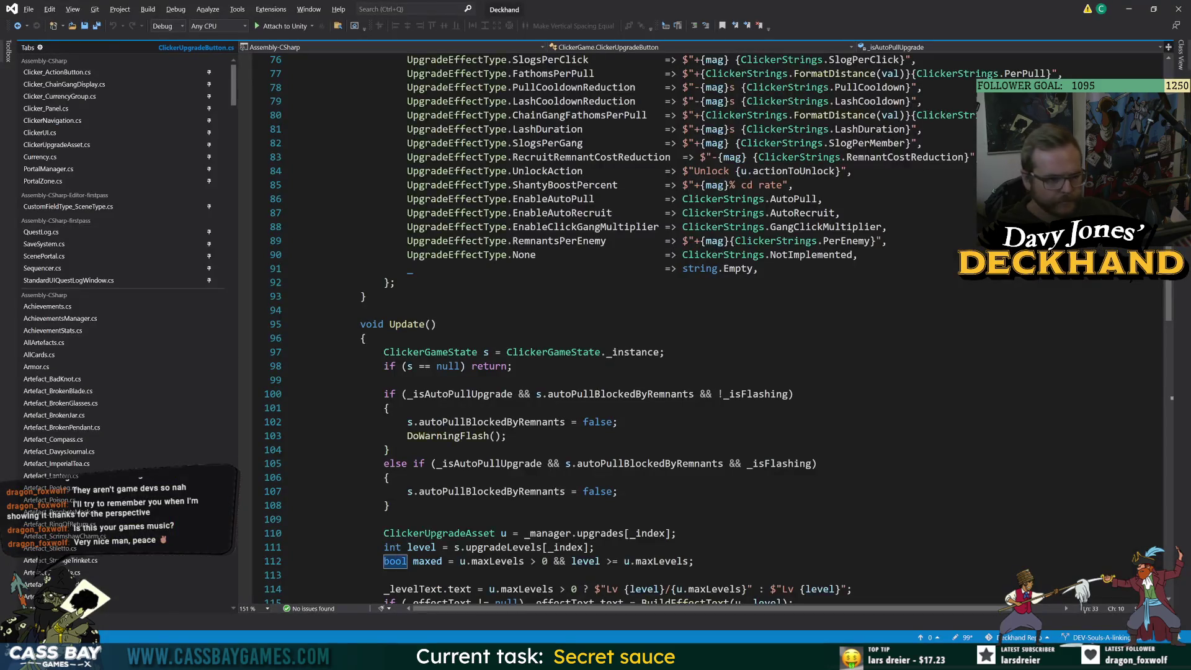
scroll(620, 328, up, 8)
click(459, 436)
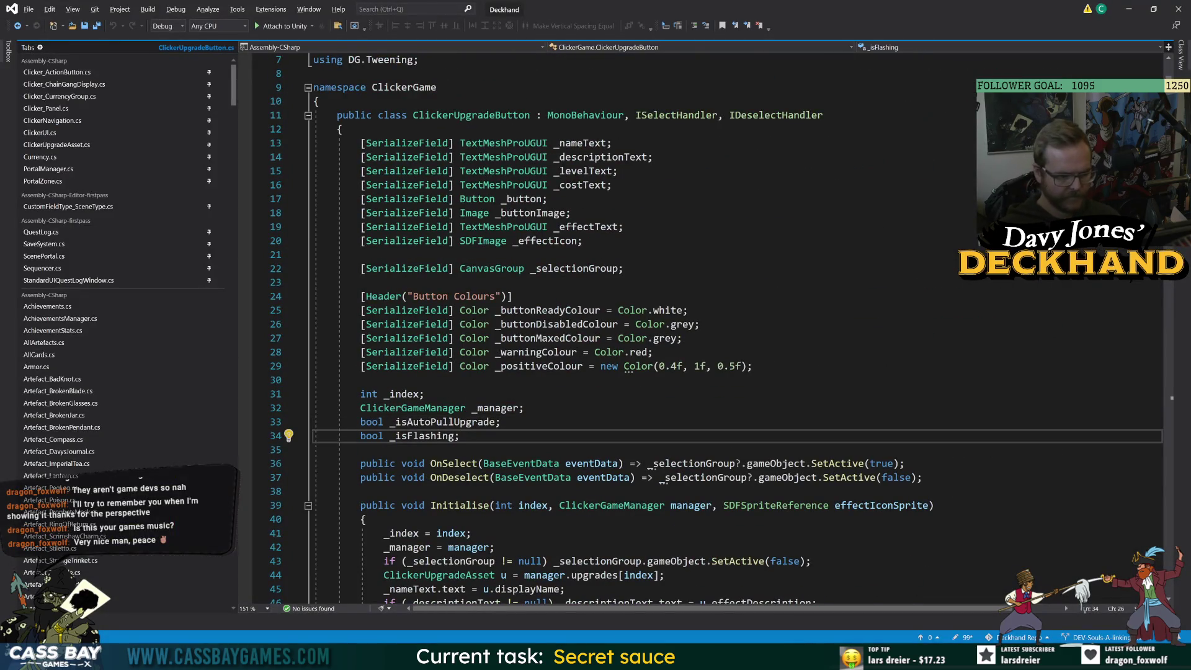
click(617, 268)
scroll(620, 329, down, 8)
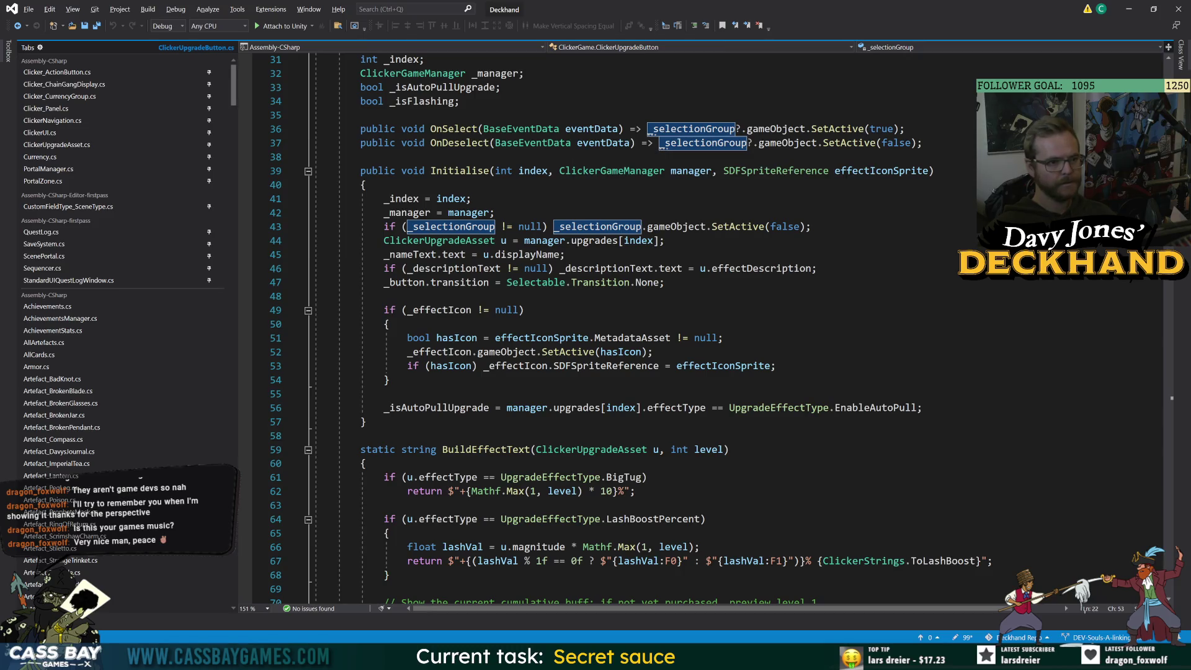
scroll(621, 328, up, 1)
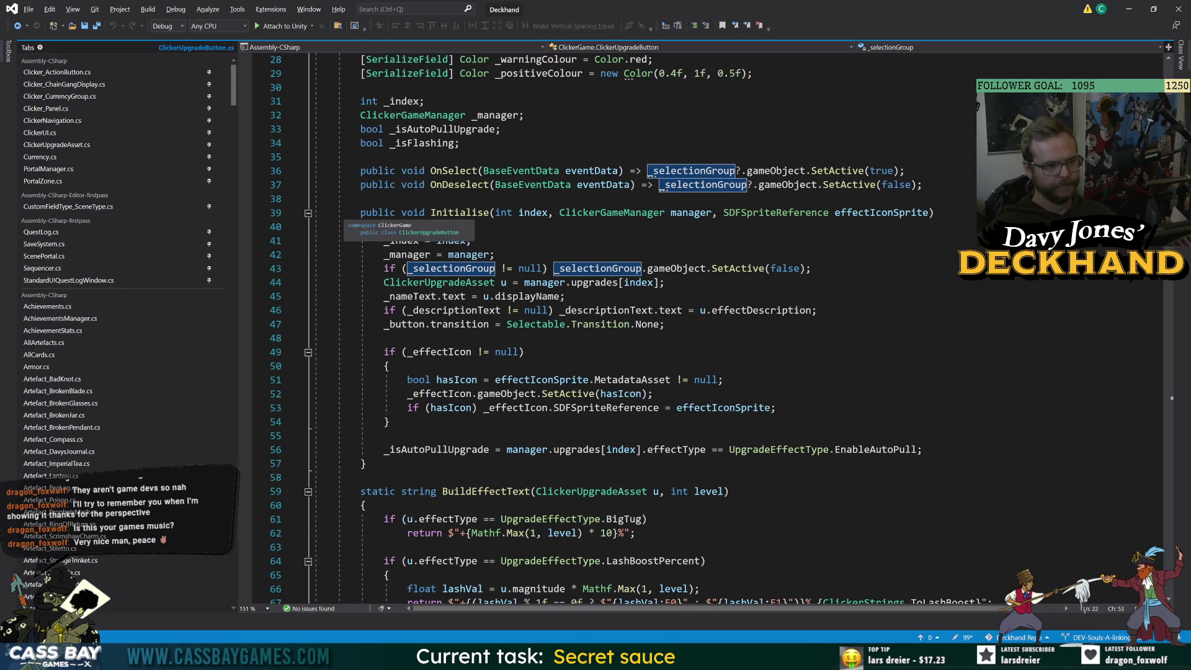
drag(354, 171, 729, 212)
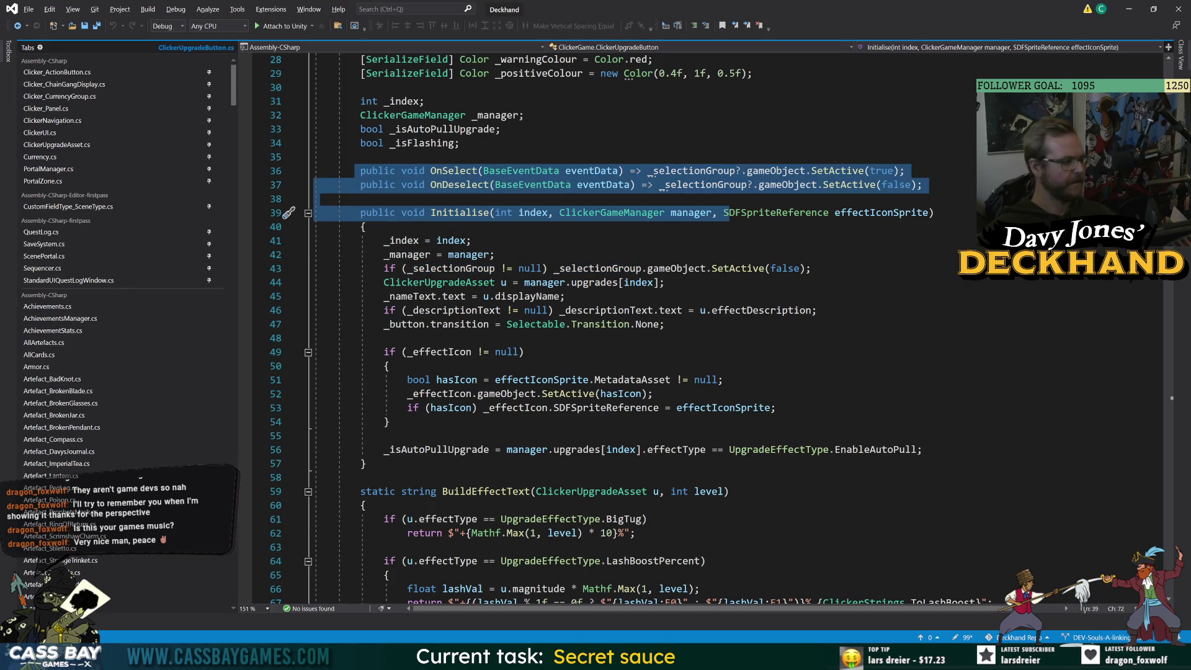